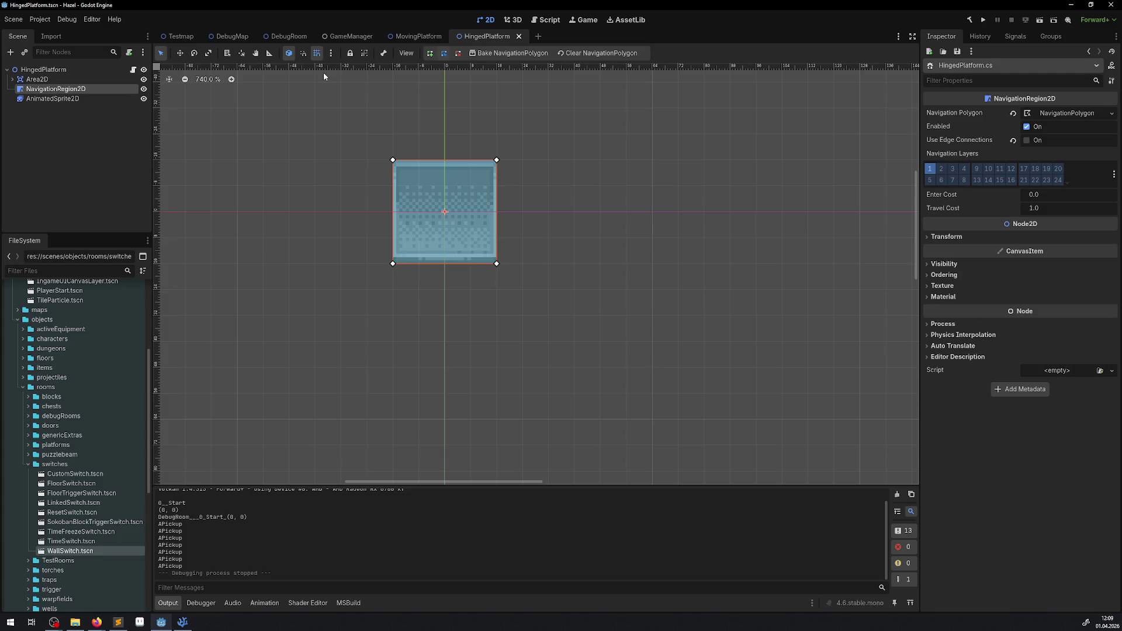
Switch to the DebugRoom scene and select its root node
left_click(234, 38)
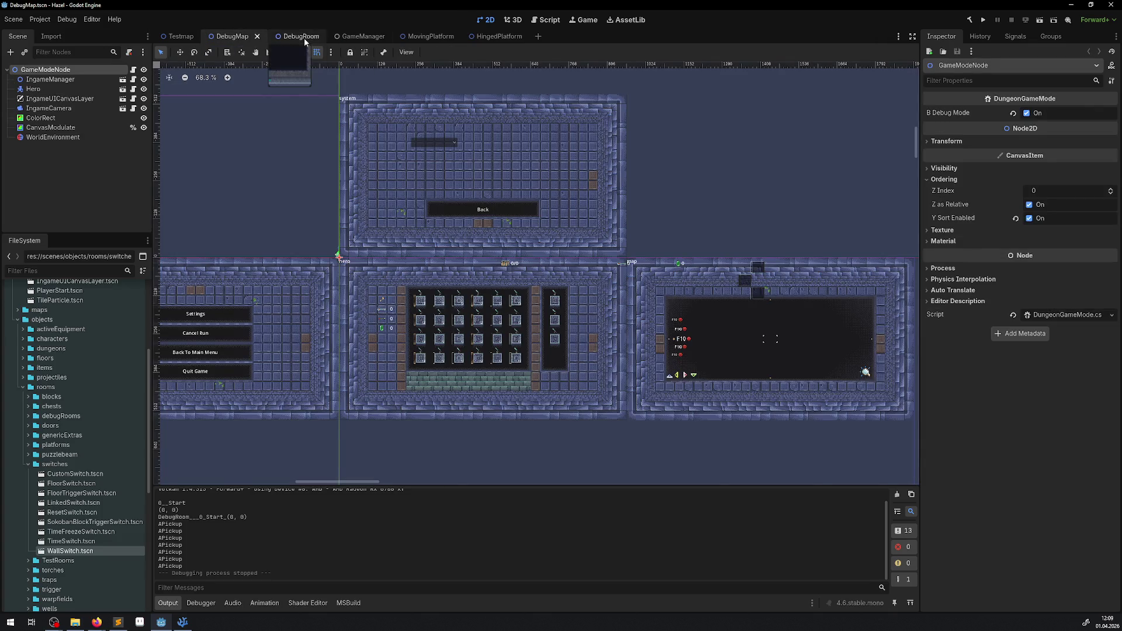
left_click(304, 38)
scroll(53, 88, "up", 10)
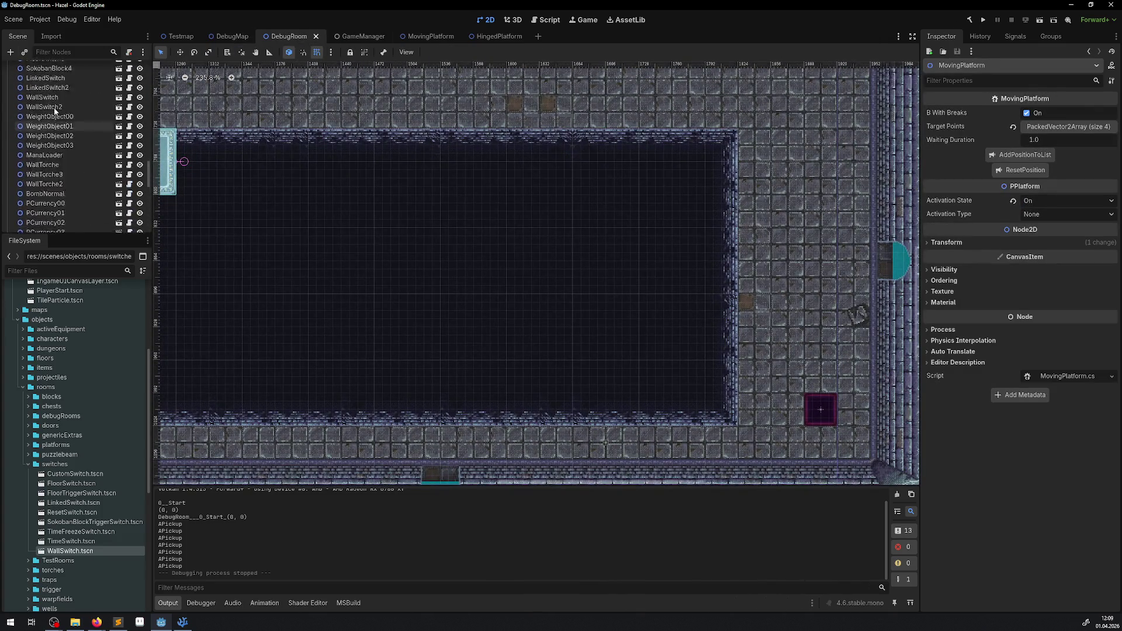
scroll(51, 92, "up", 2)
left_click(29, 69)
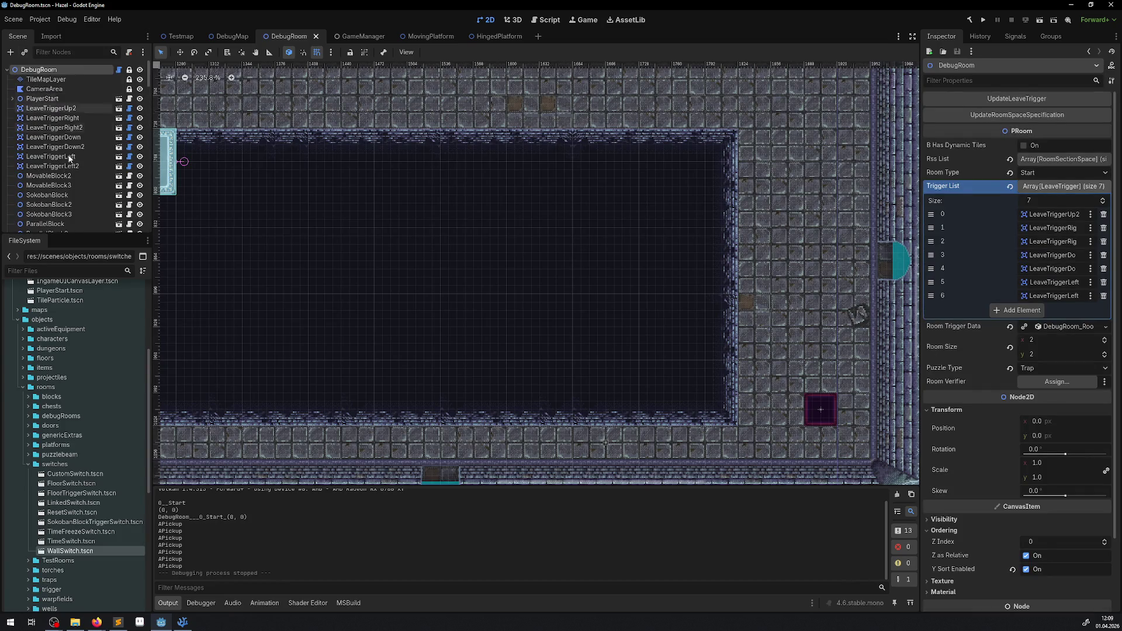
In FileSystem, collapse 'switches', expand 'platforms' and open RotationPlatform.tscn
left_click(28, 464)
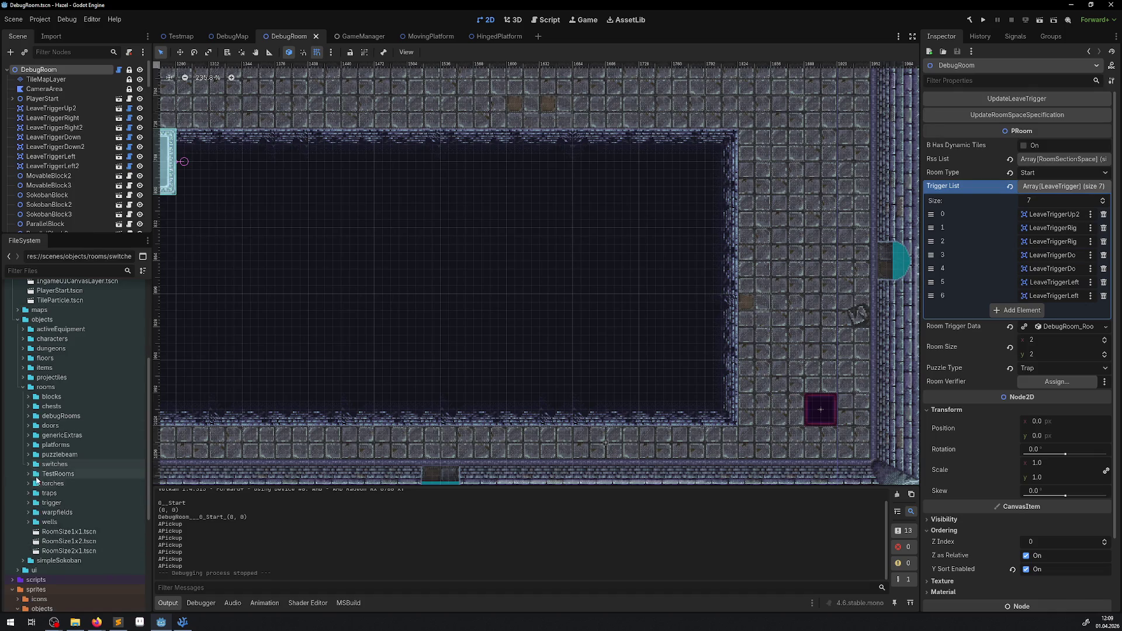
left_click(27, 444)
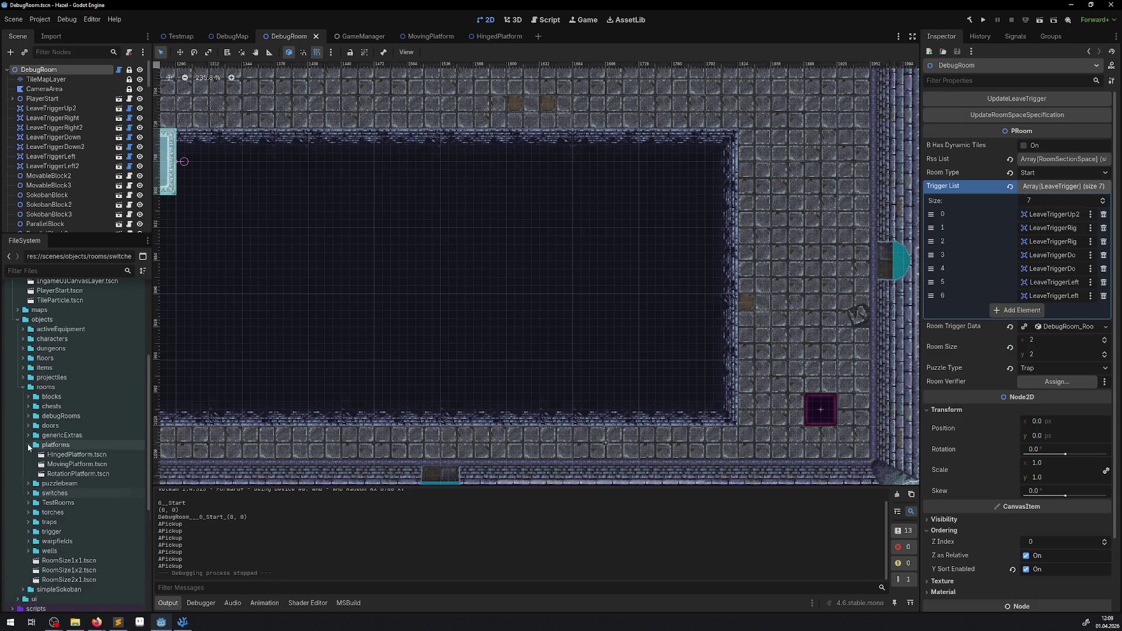
left_click(75, 475)
double_click(75, 474)
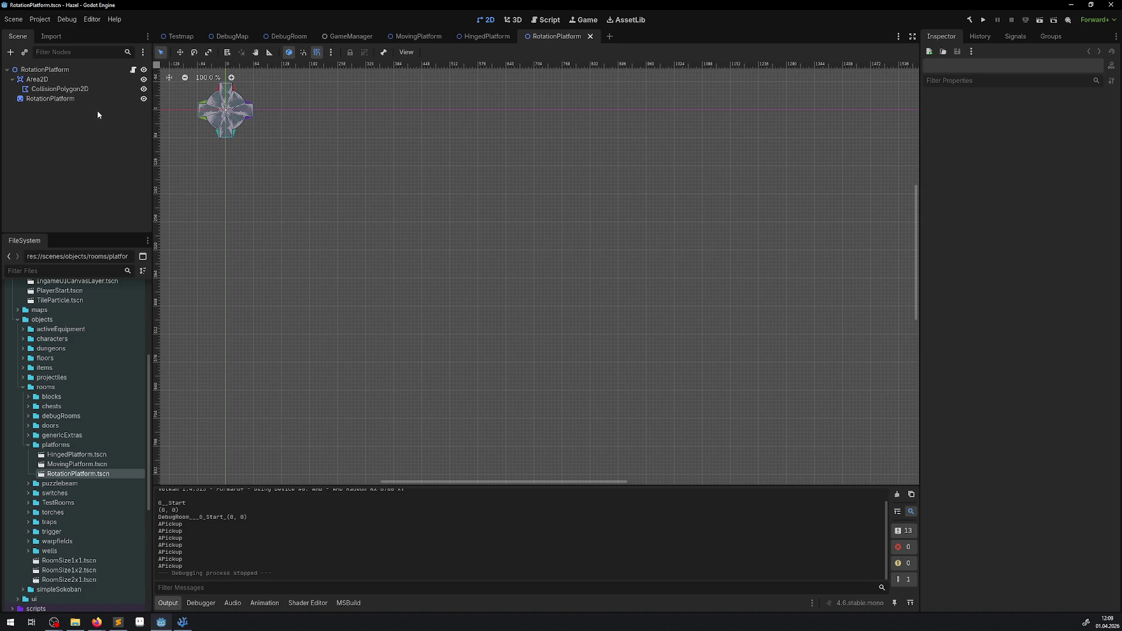
Close RotationPlatform, view the MovingPlatform and HingedPlatform tabs, then return to DebugRoom
left_click(590, 36)
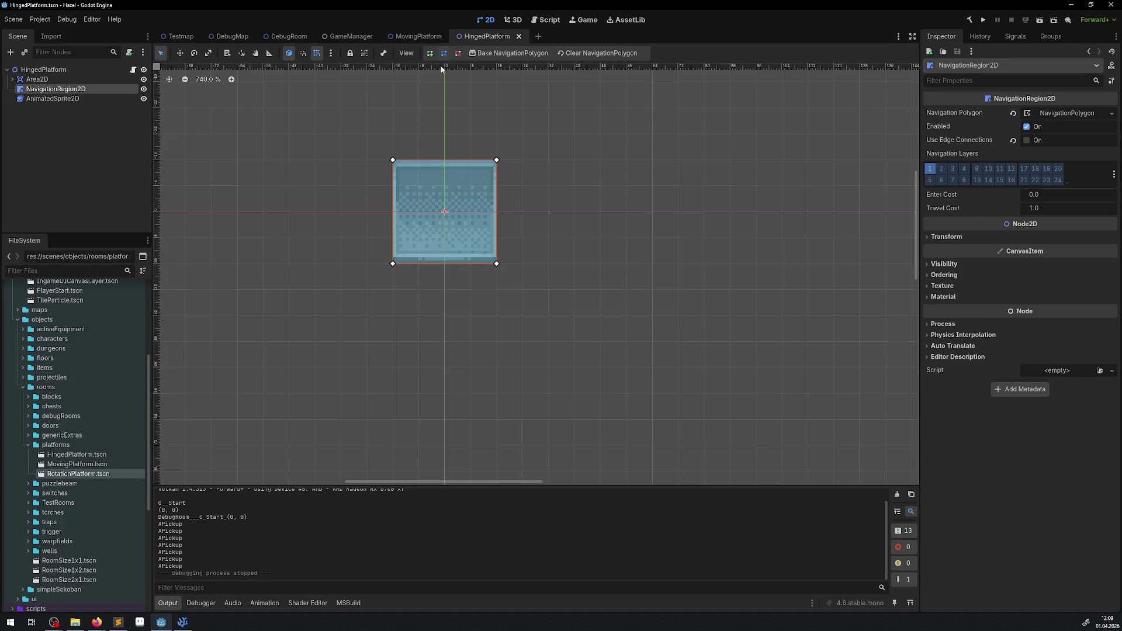
left_click(421, 36)
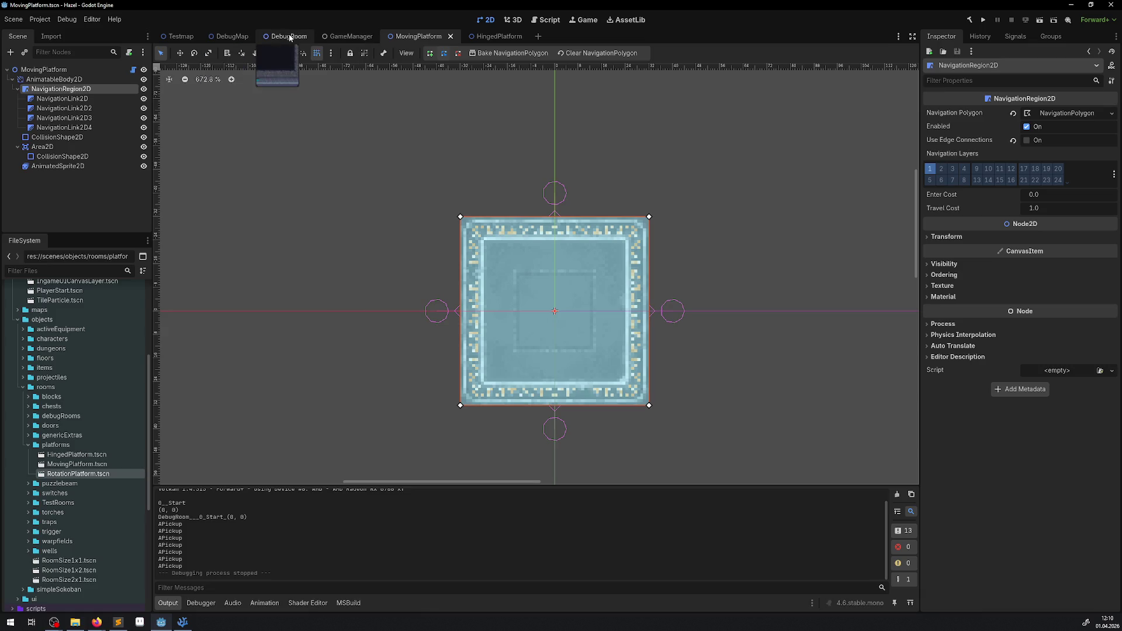
left_click(502, 40)
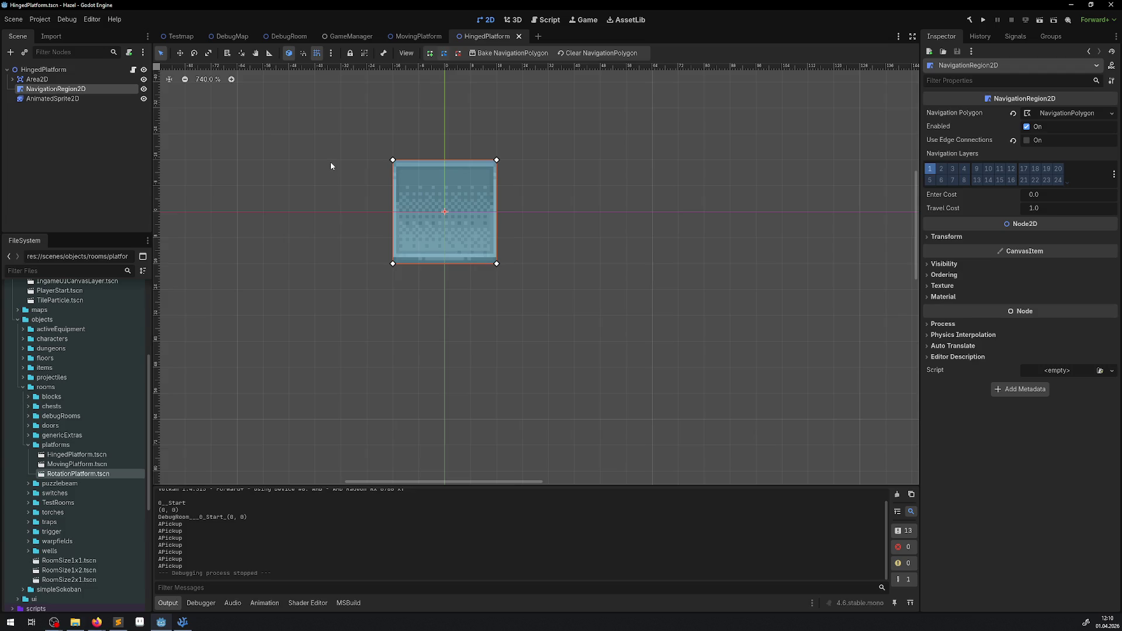
left_click(286, 37)
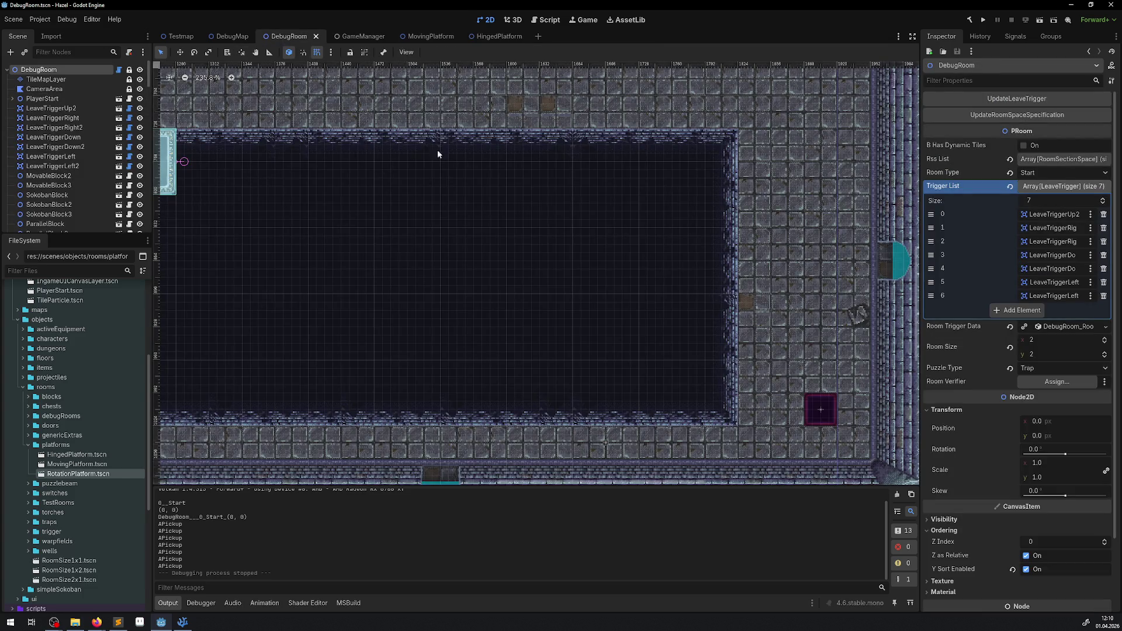
Select DebugRoom's TileMapLayer to review its tiles, then switch to the MovingPlatform scene
scroll(500, 218, "left", 2)
scroll(501, 218, "up", 1)
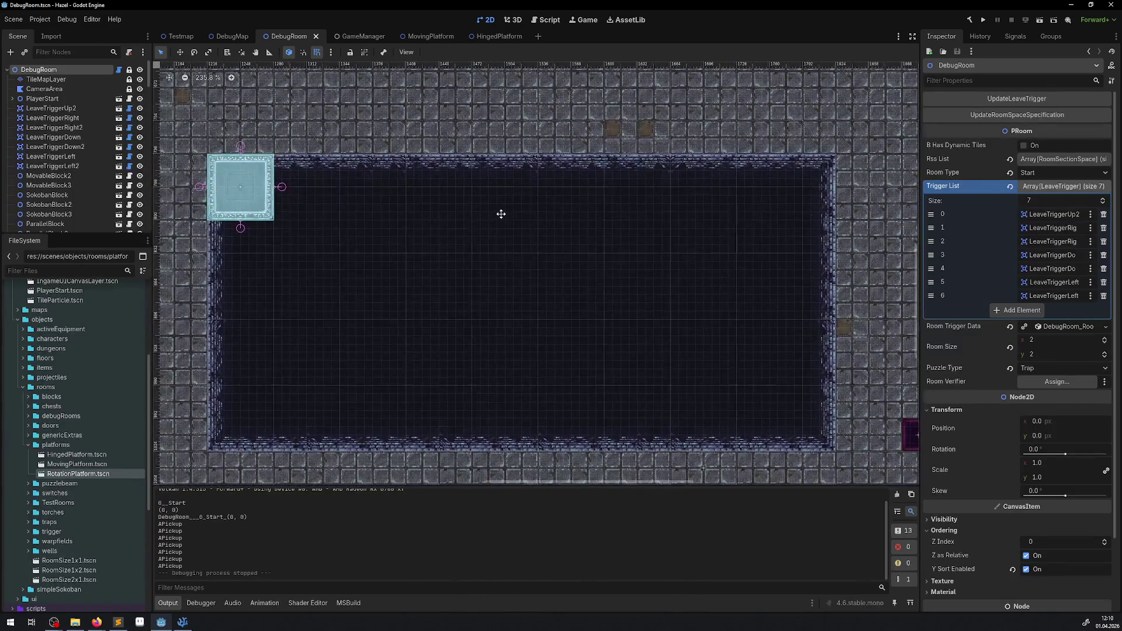
scroll(352, 161, "up", 2)
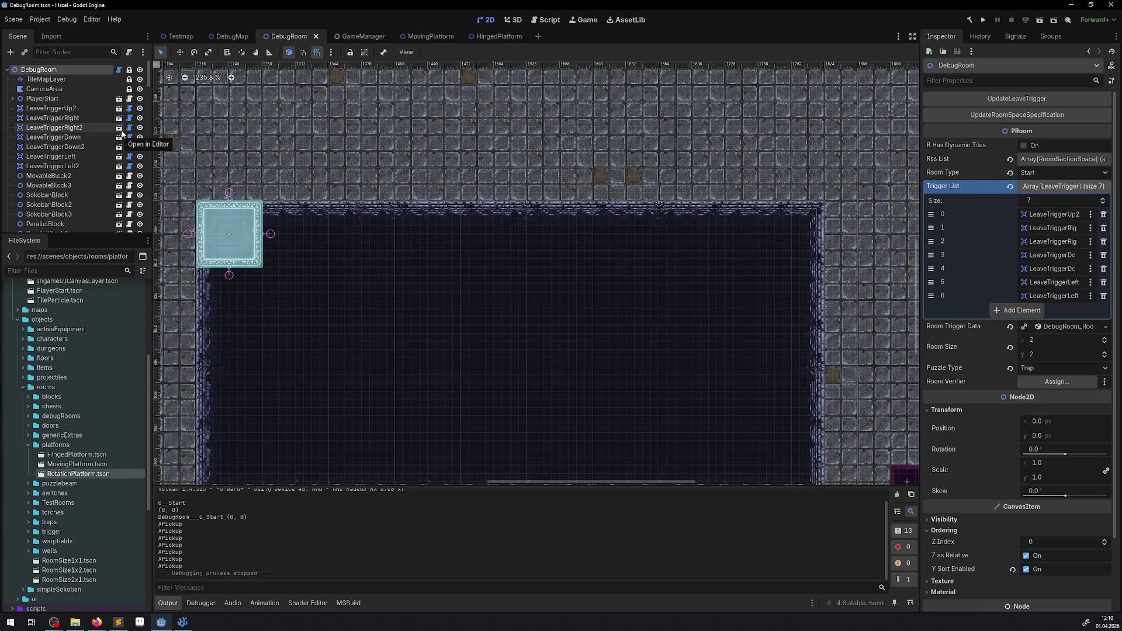
left_click(45, 80)
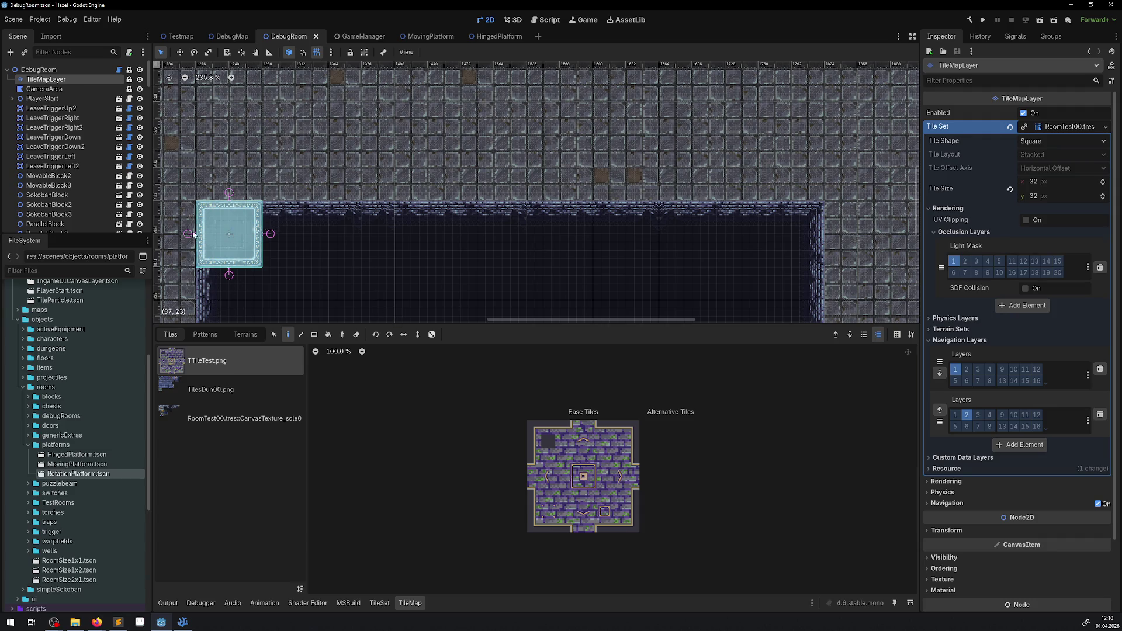
left_click(436, 39)
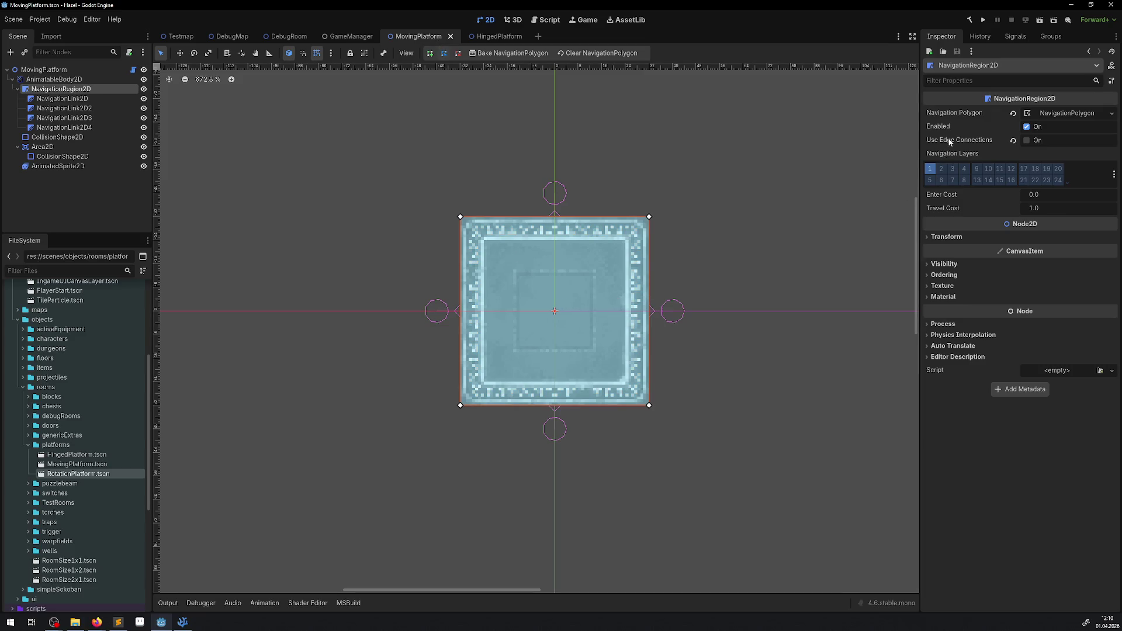
mouse_move(949, 141)
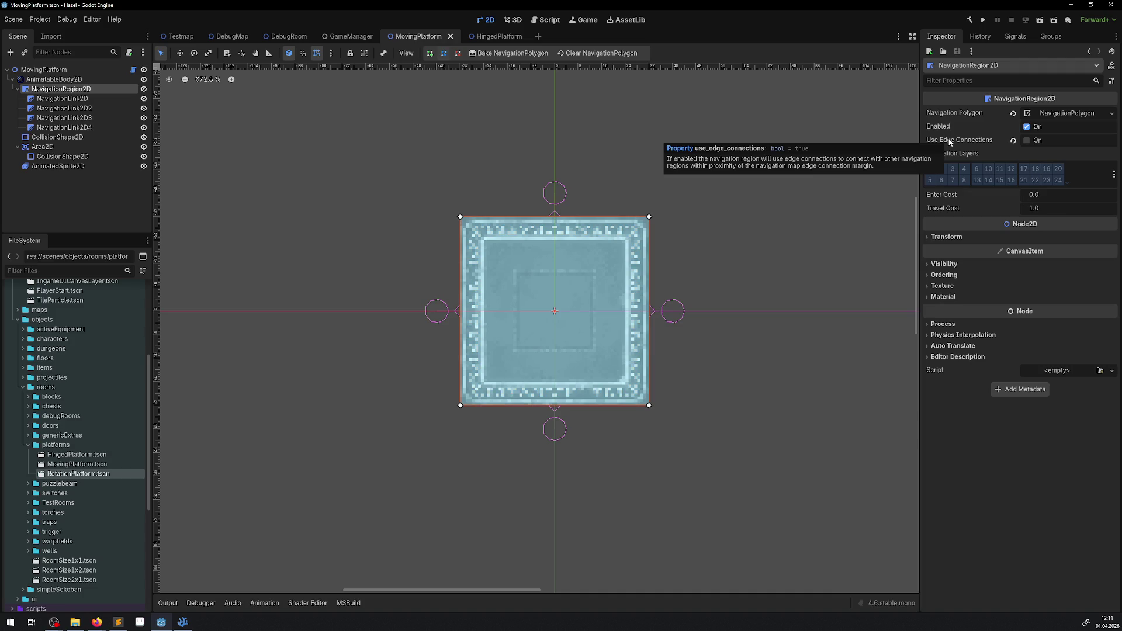
left_click(92, 119)
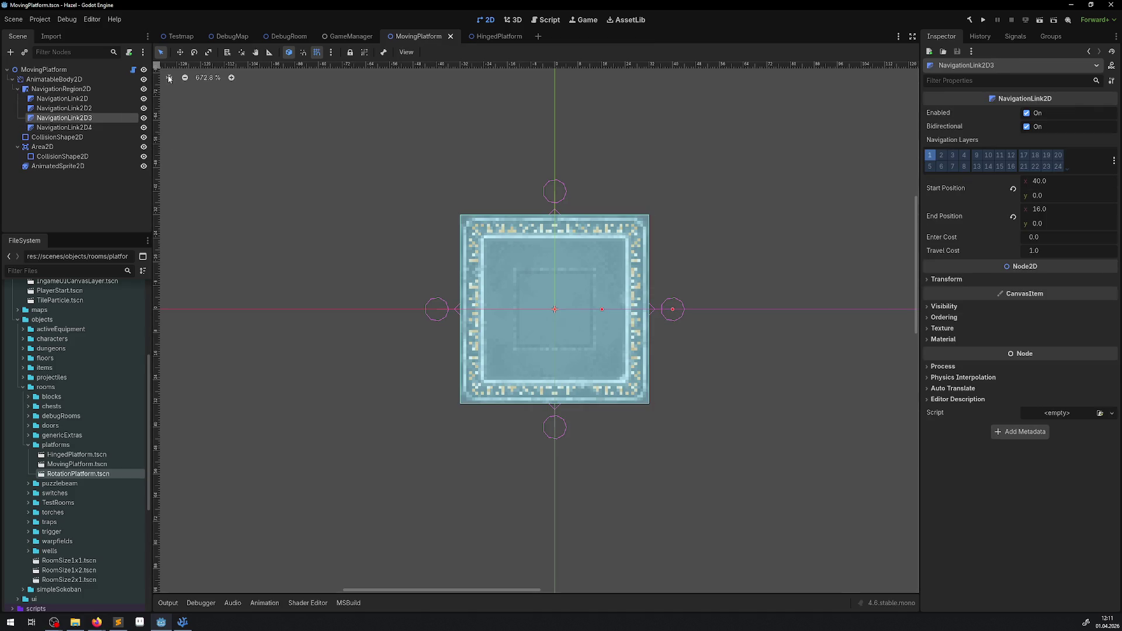
left_click(180, 52)
mouse_move(588, 325)
left_mouse_down()
mouse_move(716, 327)
mouse_move(717, 290)
mouse_move(559, 319)
left_mouse_up()
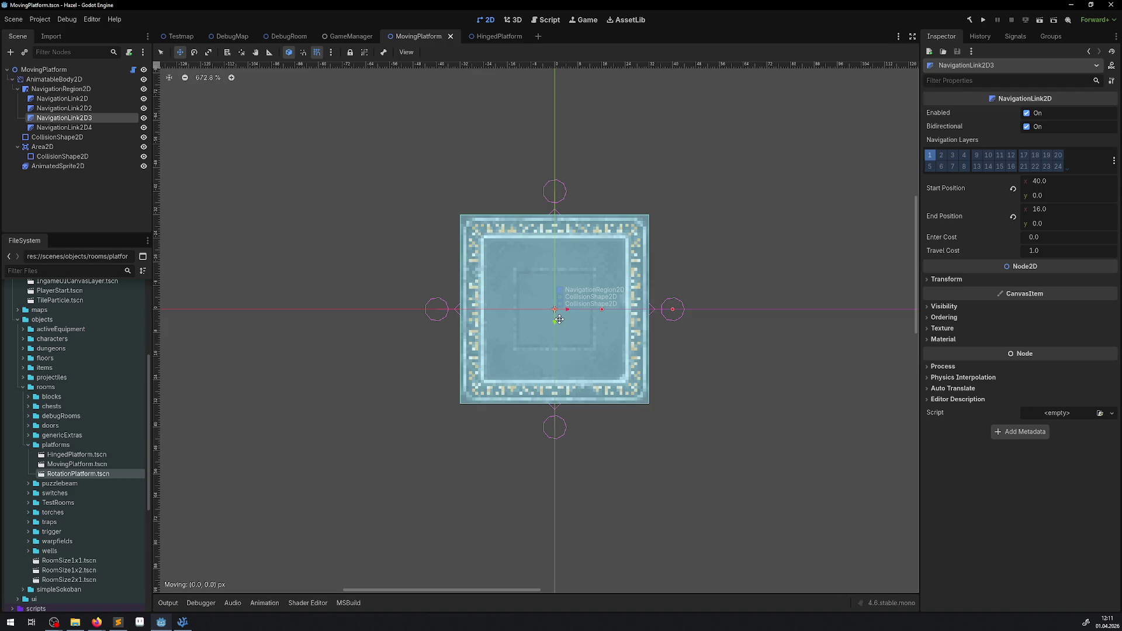
left_click_drag(559, 319, 559, 319)
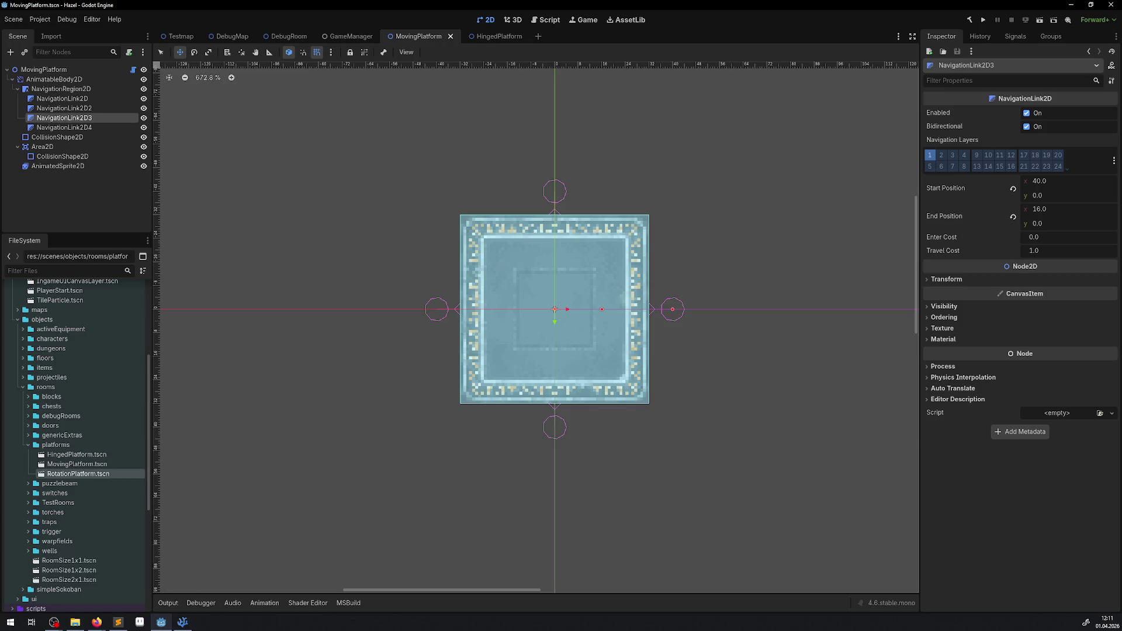
key("alt+Tab")
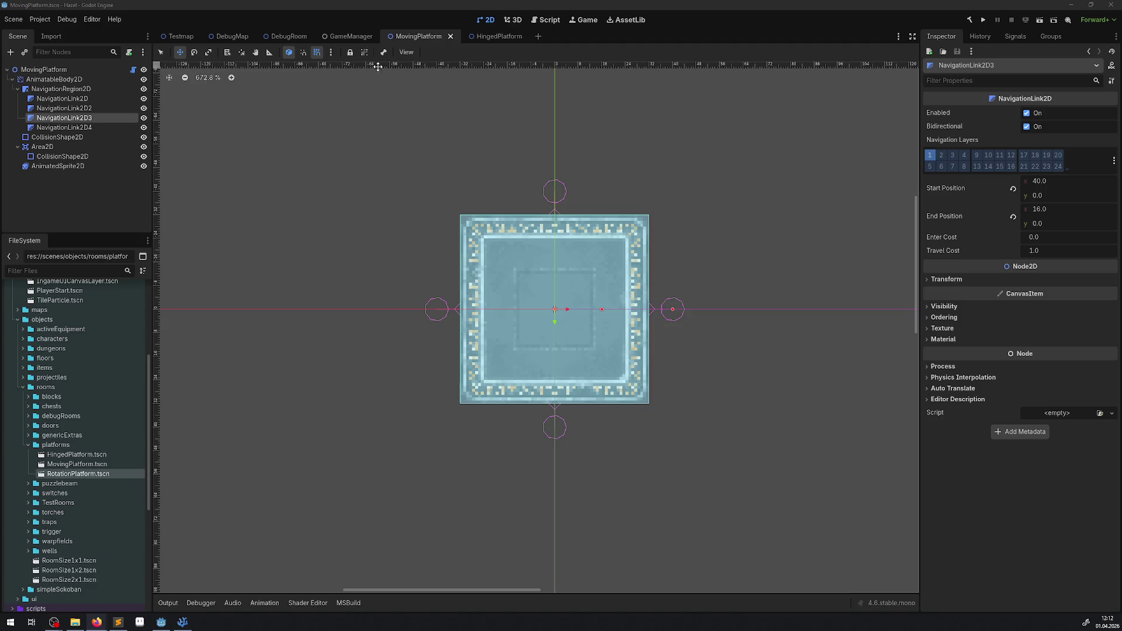
In DebugRoom, set MovingPlatform's Activation State to Off in the Inspector and play the game
left_click(297, 40)
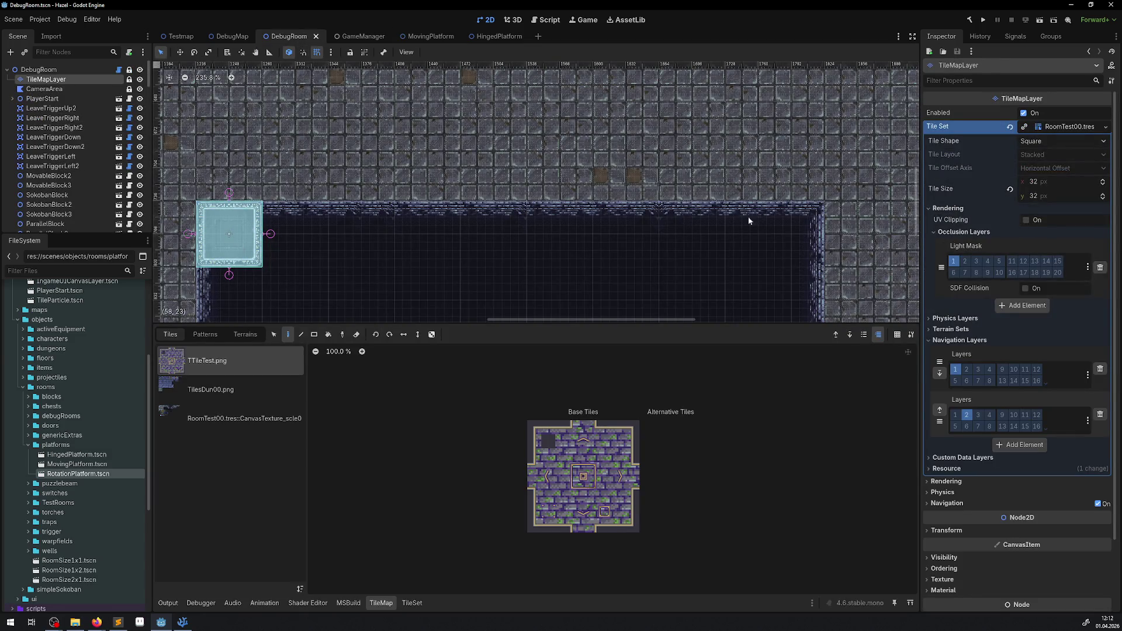
scroll(748, 216, "left", 3)
left_click_drag(454, 327, 455, 451)
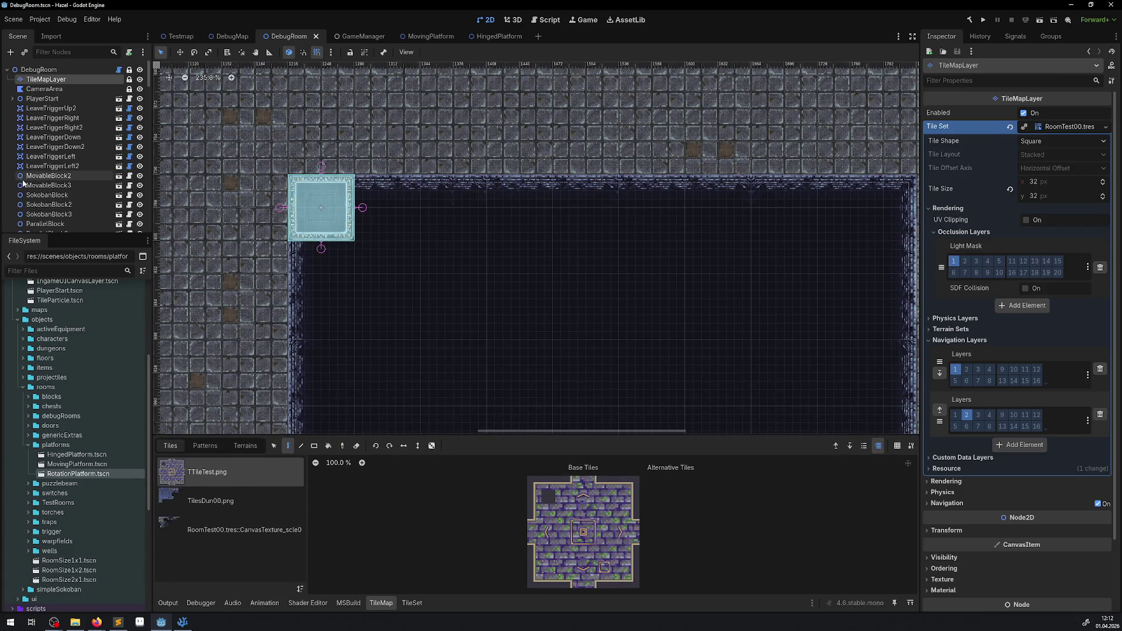
left_click(336, 209)
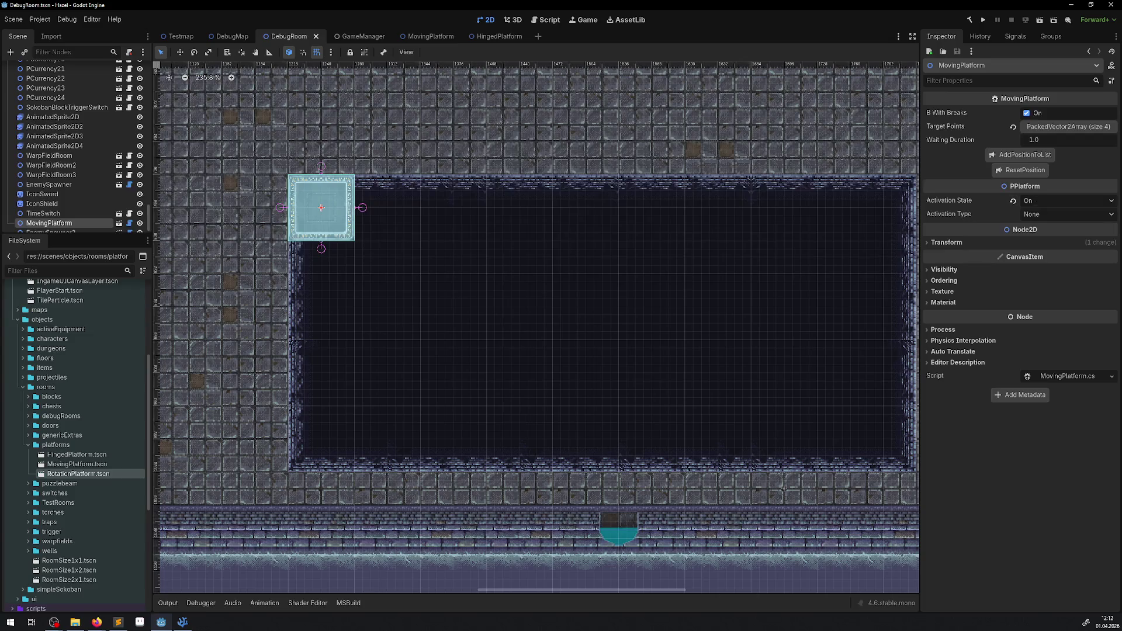
left_click(1035, 201)
left_click(1038, 227)
left_click(983, 19)
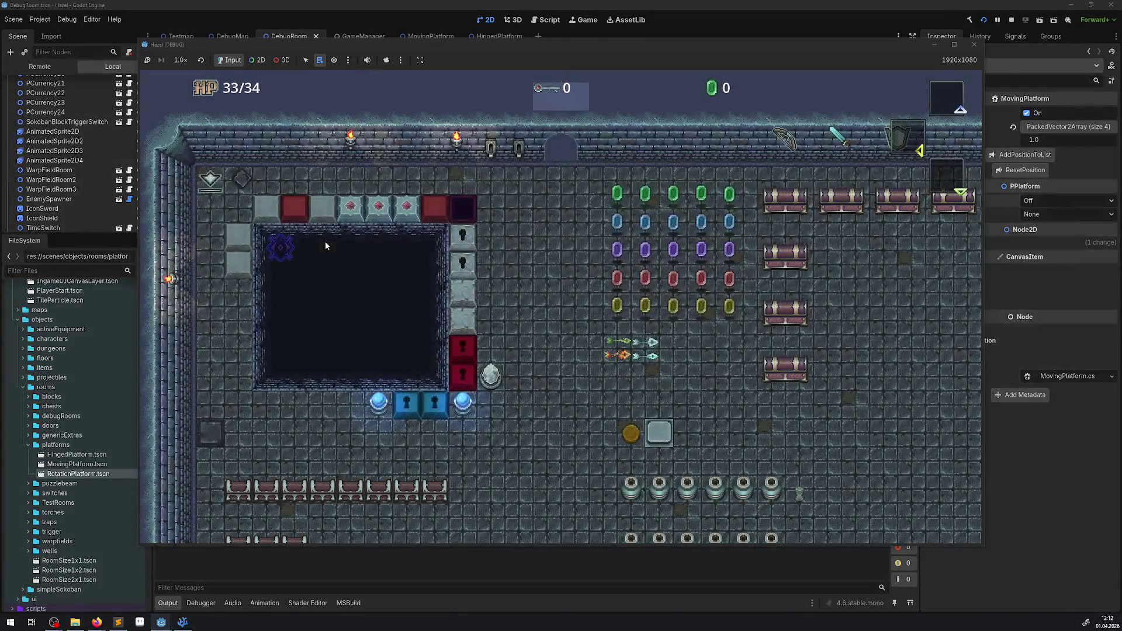
Walk the player left along the pit and step down into it twice
key("Left")
key("Down")
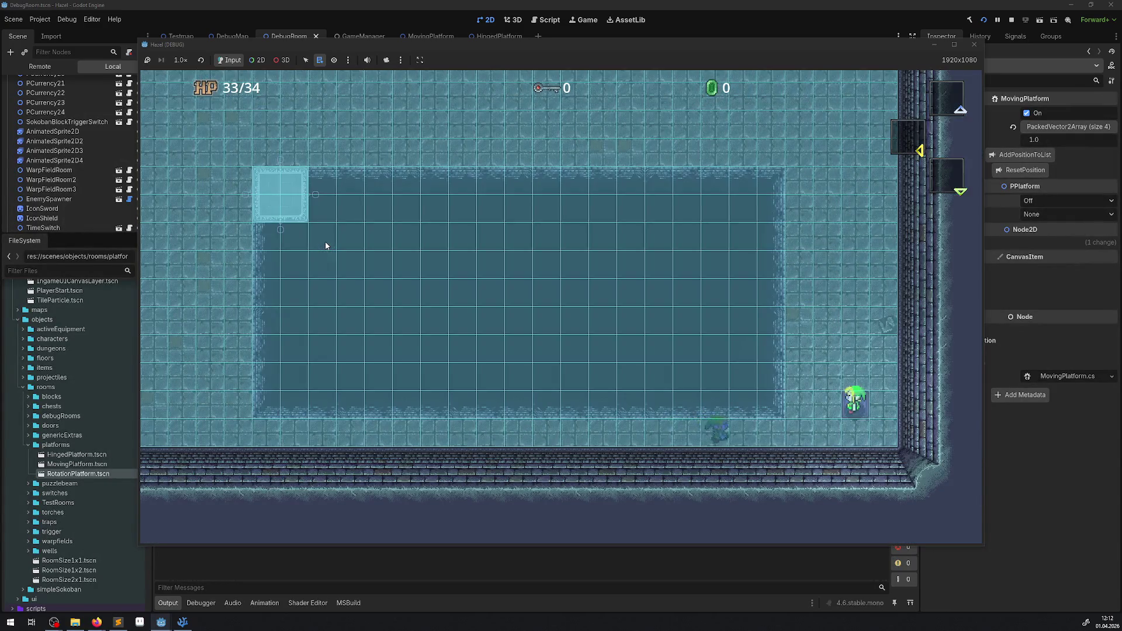
key("Up")
key("Left")
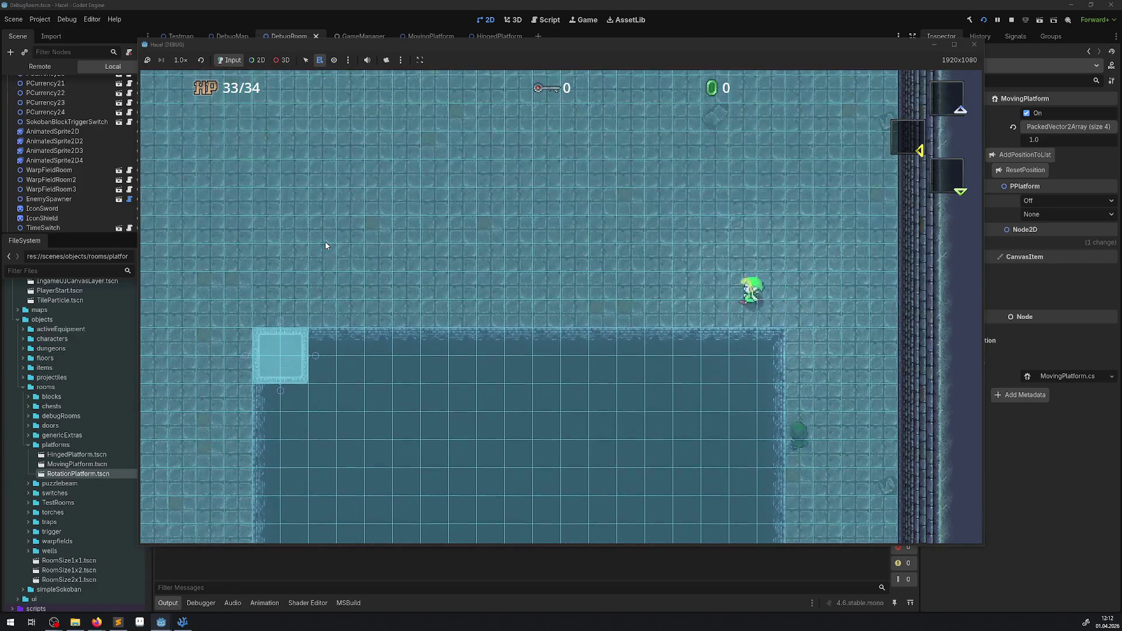
key("Left")
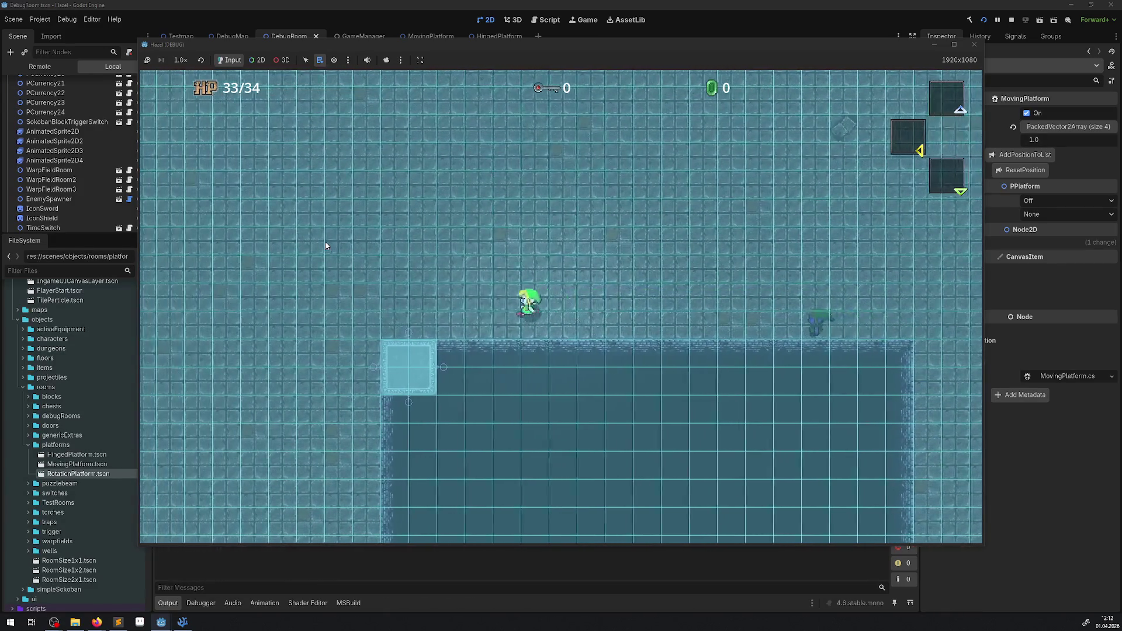
key("Down")
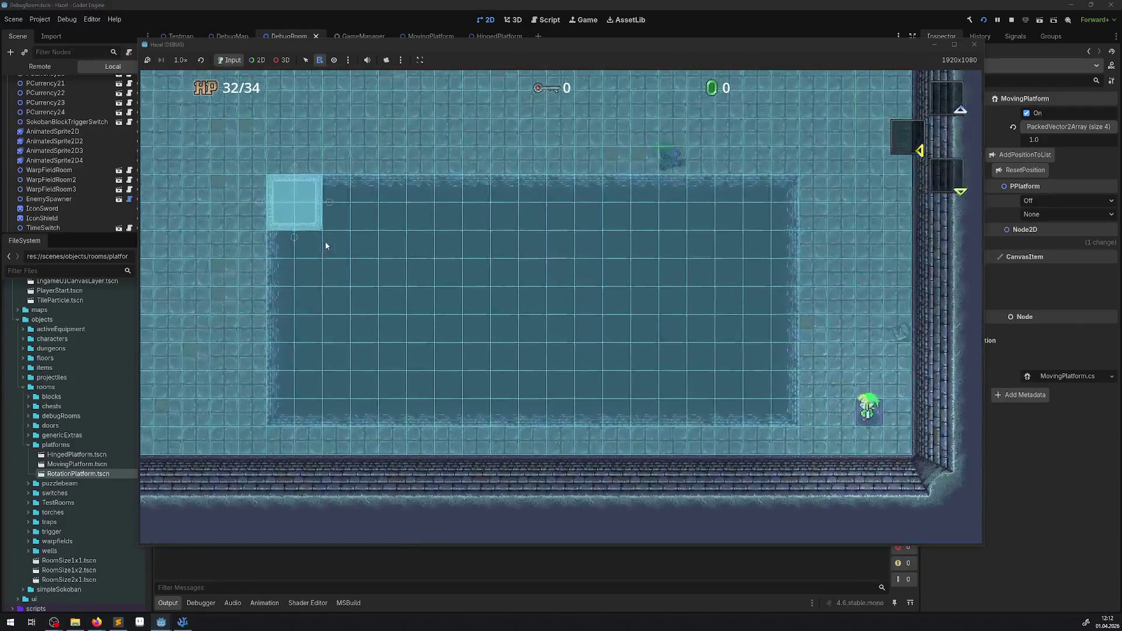
key("Up")
key("Left")
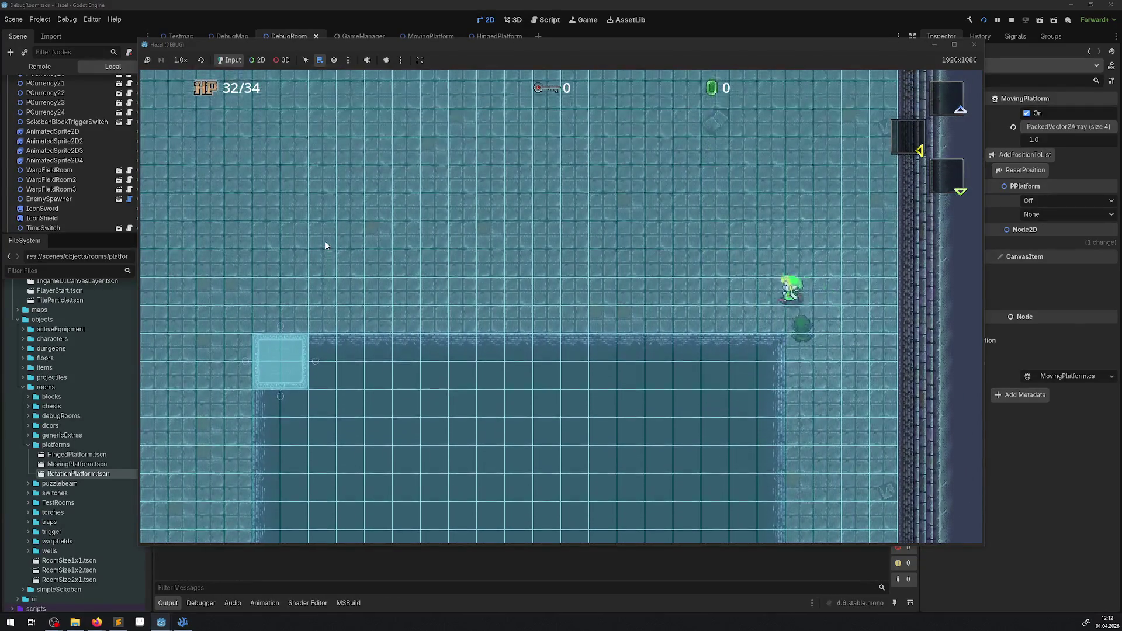
key("Left")
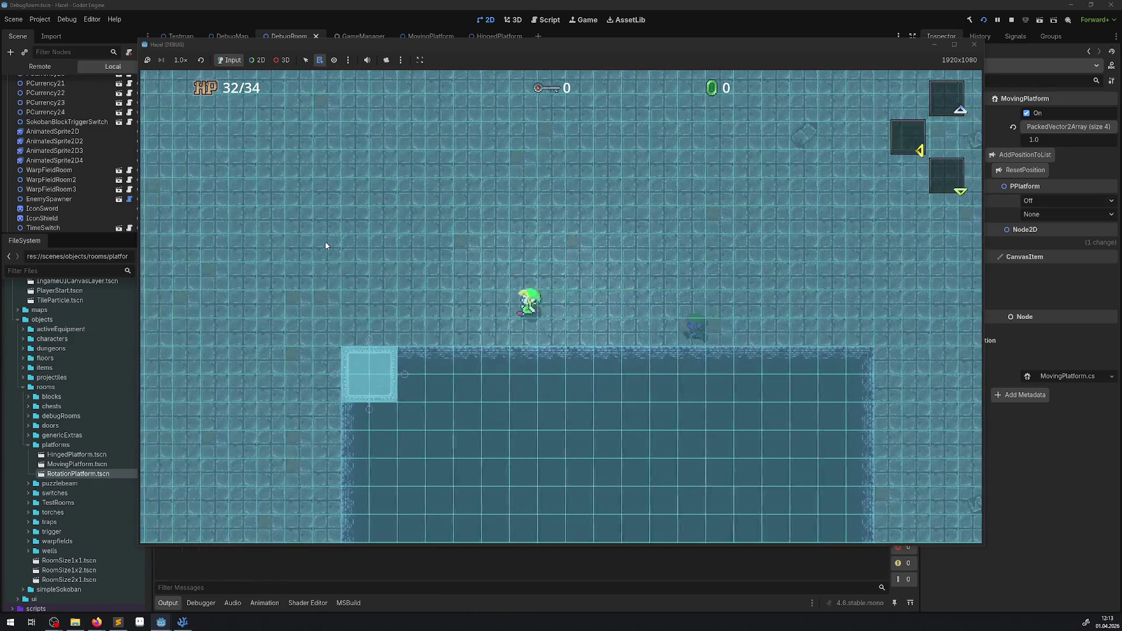
key("Down")
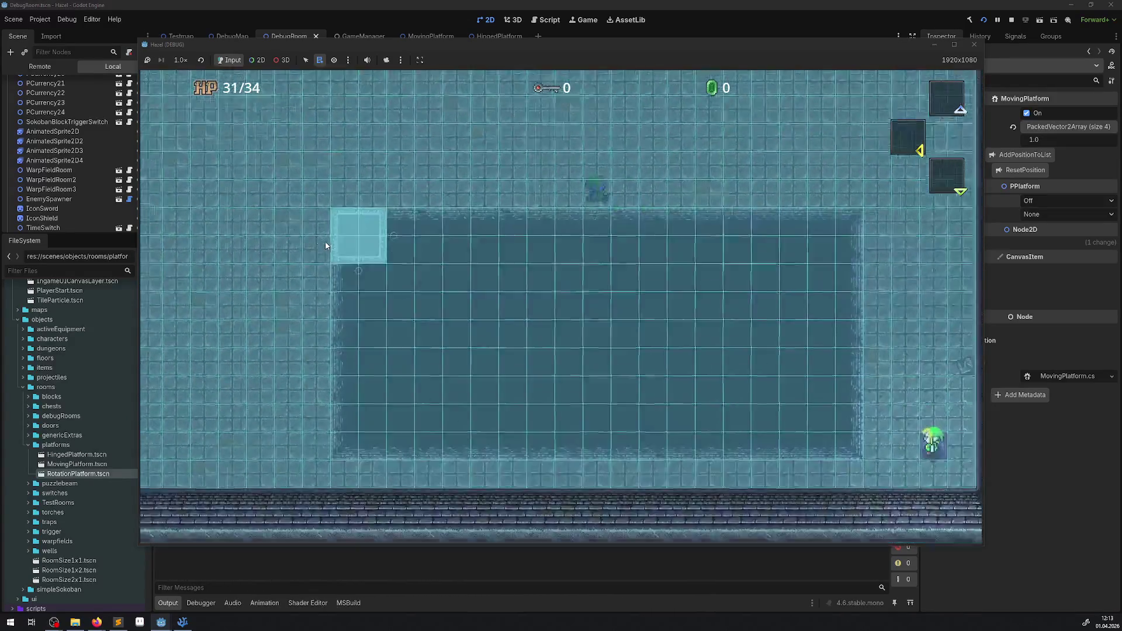
Walk from the respawn spot toward the moving platform, then stop the test and open MovingPlatform.cs
key("Down")
key("Left")
key("Left")
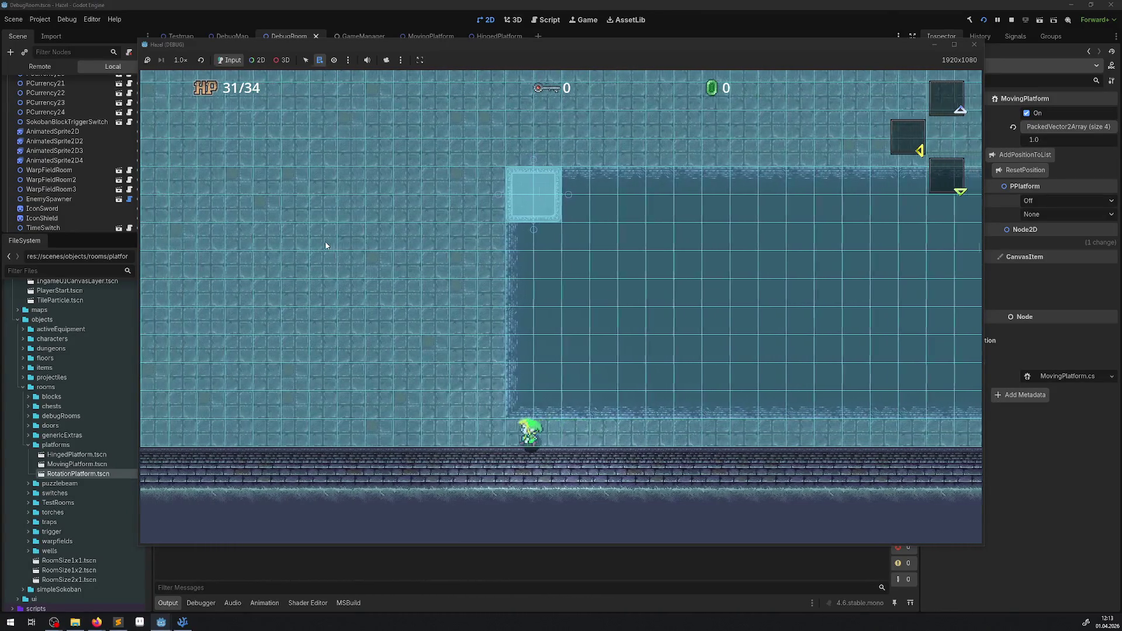
key("Up")
key("Right")
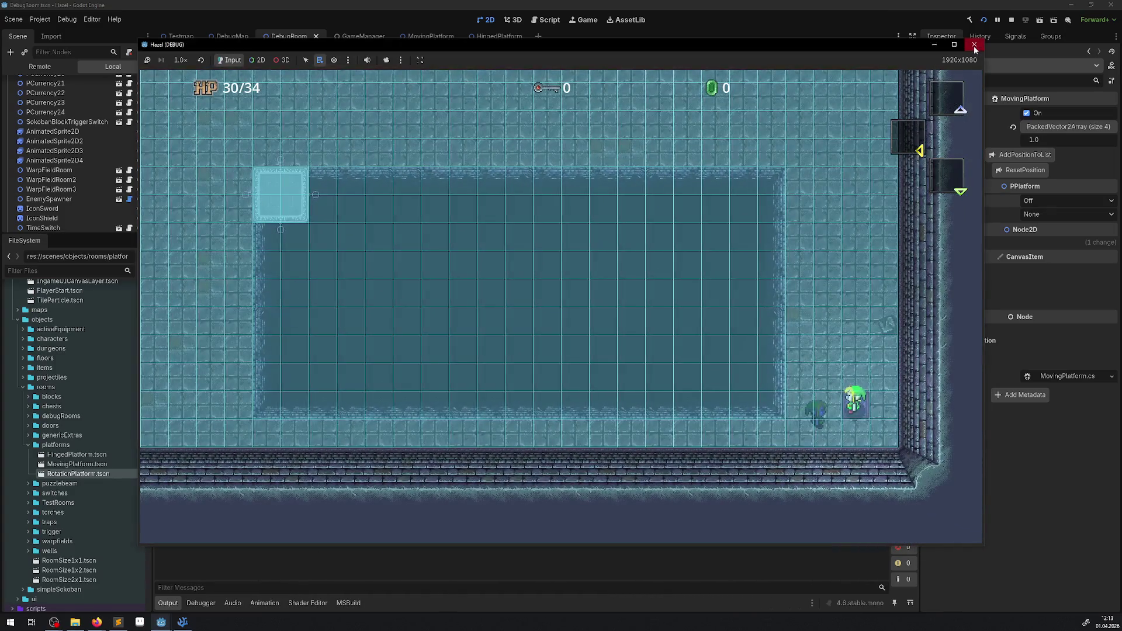
left_click(974, 45)
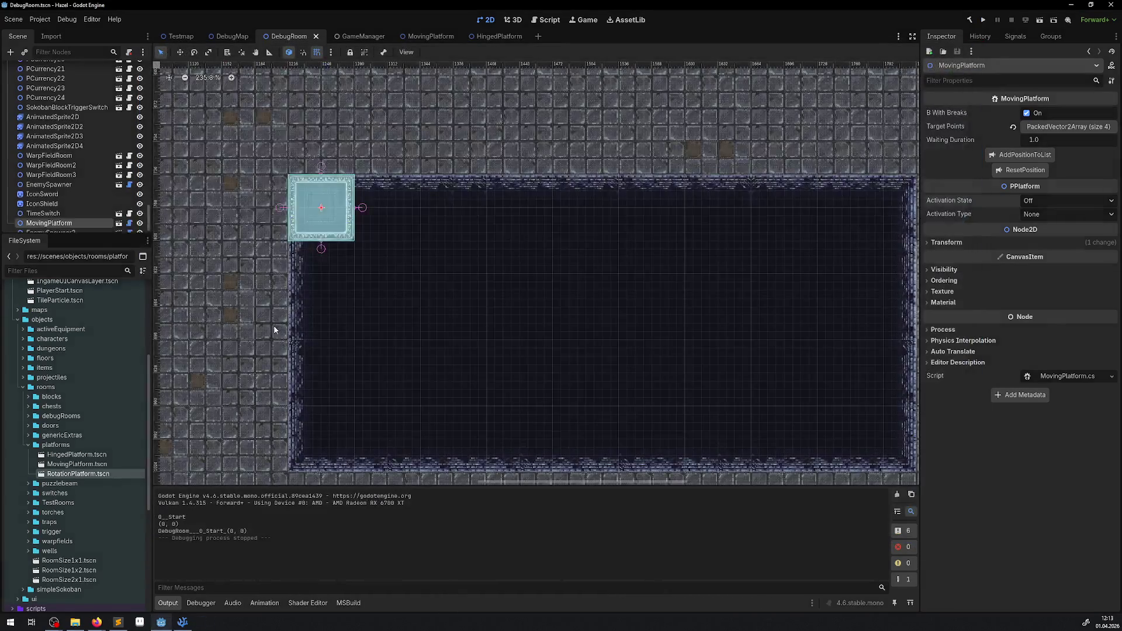
left_click(129, 223)
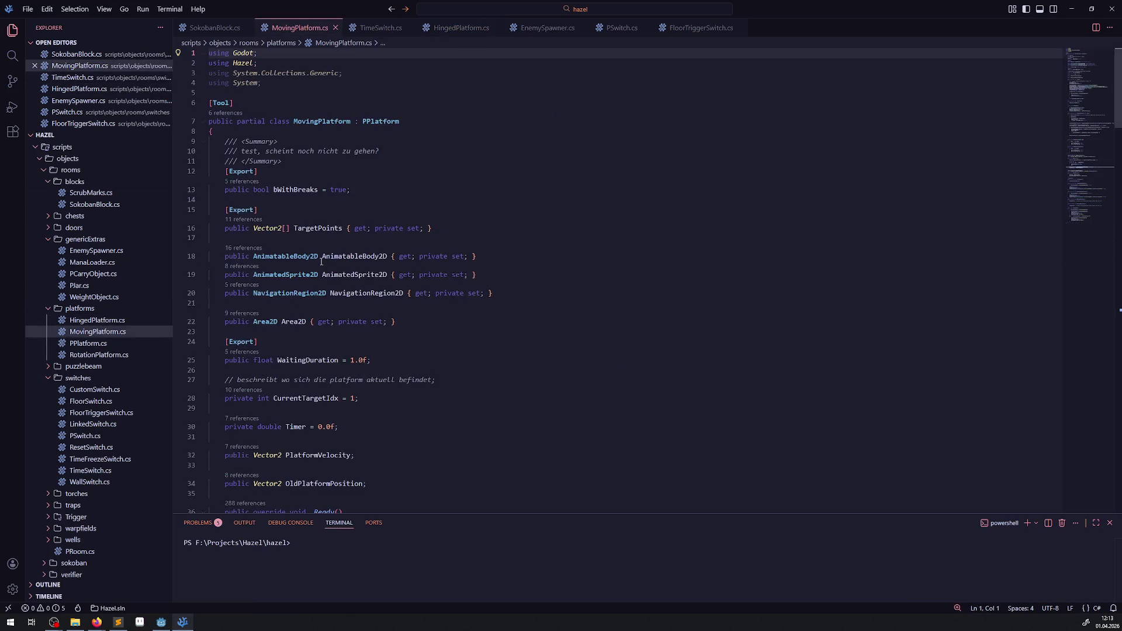
Highlight Area2D uses in MovingPlatform.cs and mark the Off early-return line in EnterRoomAndStartExtra
double_click(292, 322)
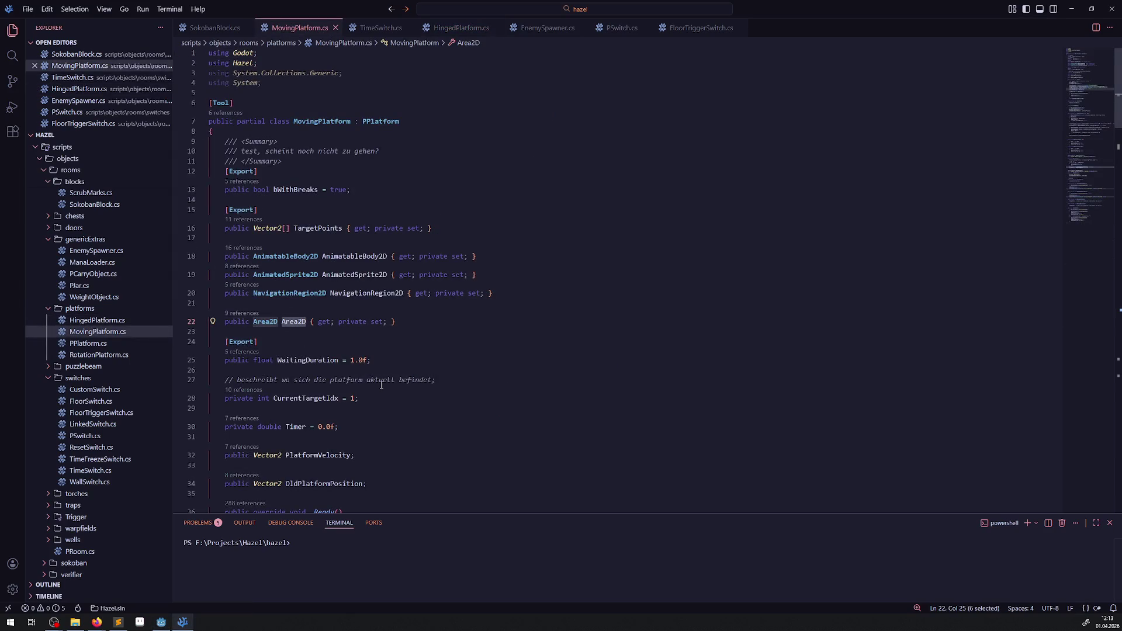
scroll(381, 385, "down", 8)
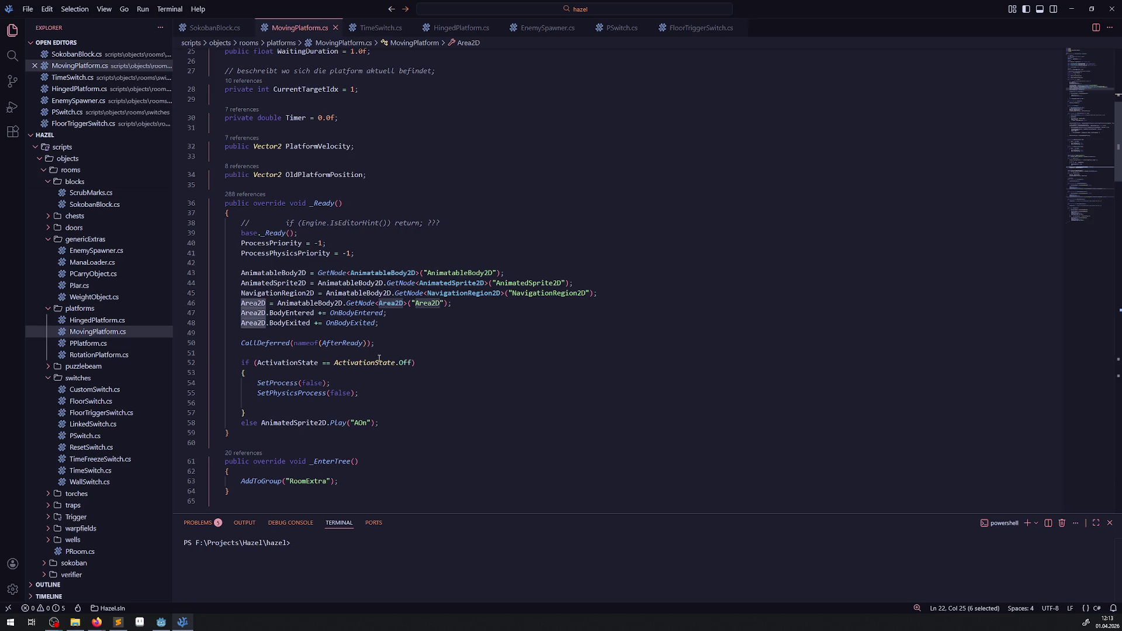
scroll(379, 358, "down", 10)
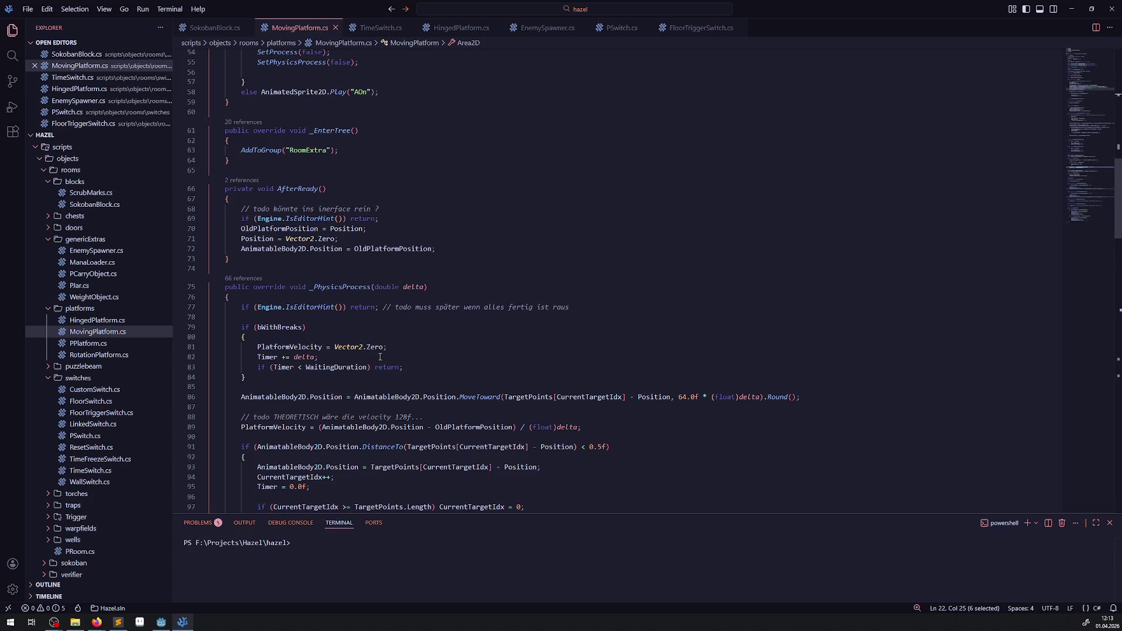
scroll(379, 358, "down", 20)
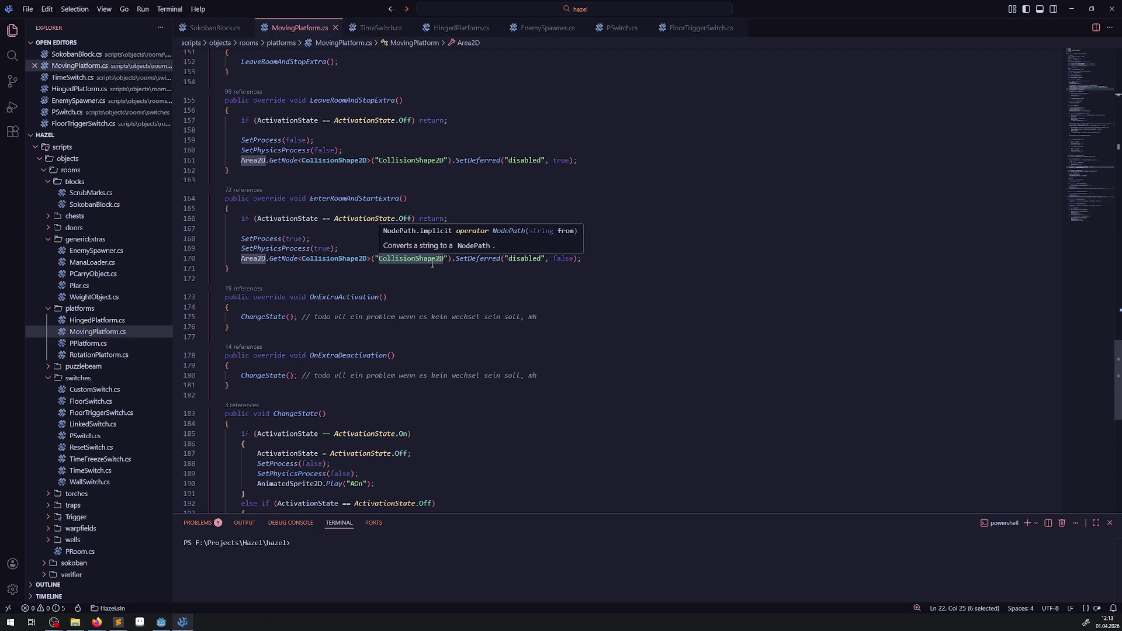
left_click_drag(280, 229, 242, 222)
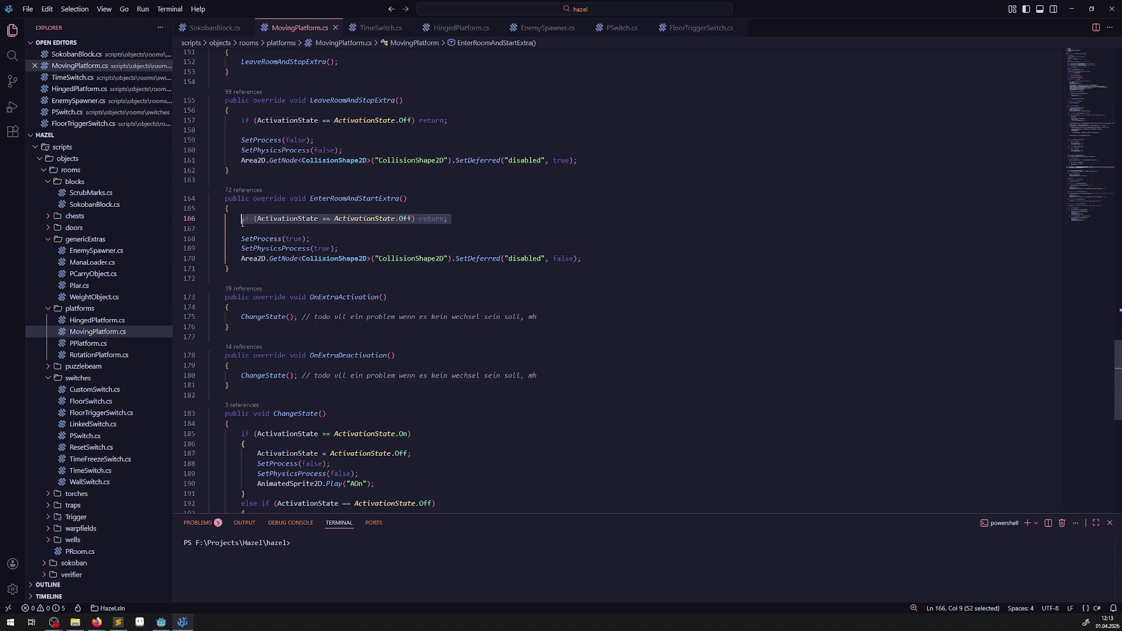
scroll(378, 323, "up", 3)
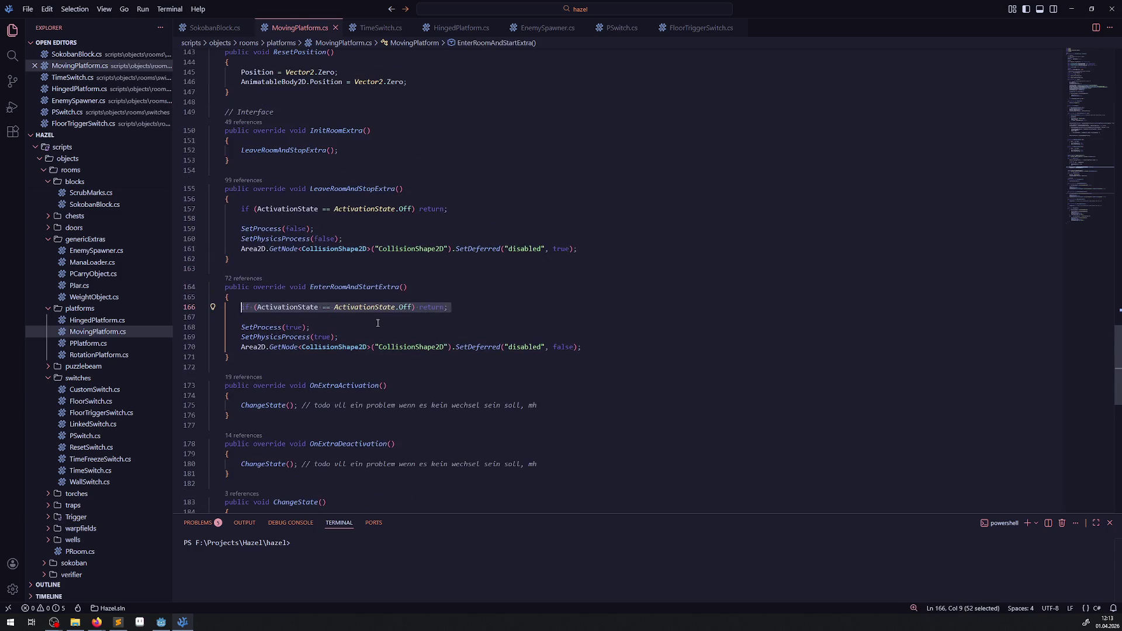
mouse_move(415, 212)
scroll(358, 282, "down", 7)
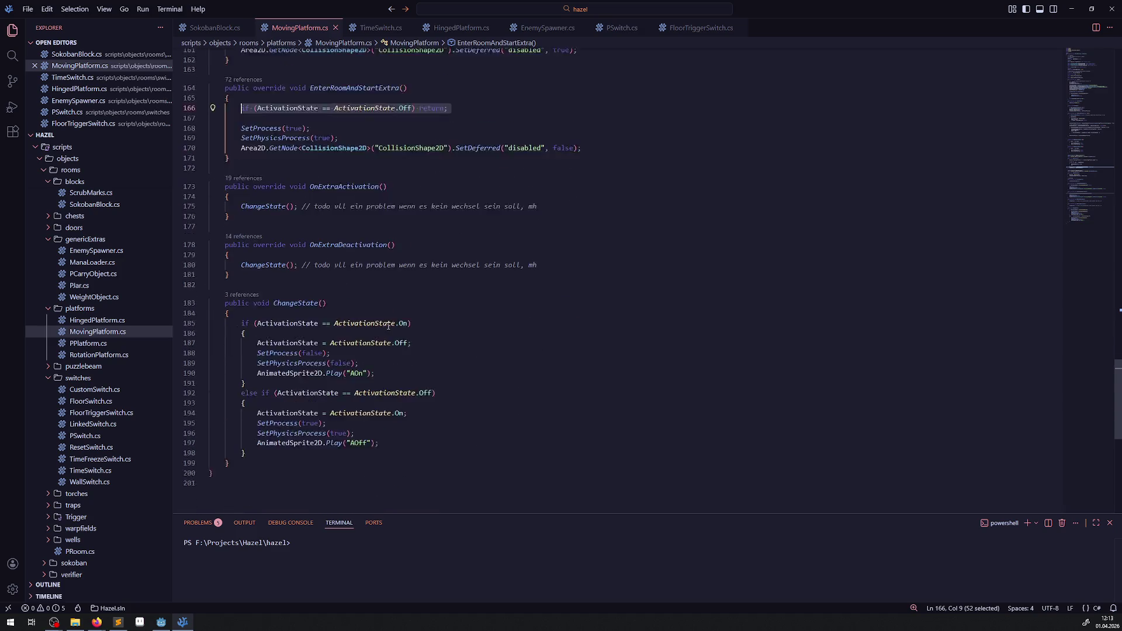
scroll(398, 341, "up", 6)
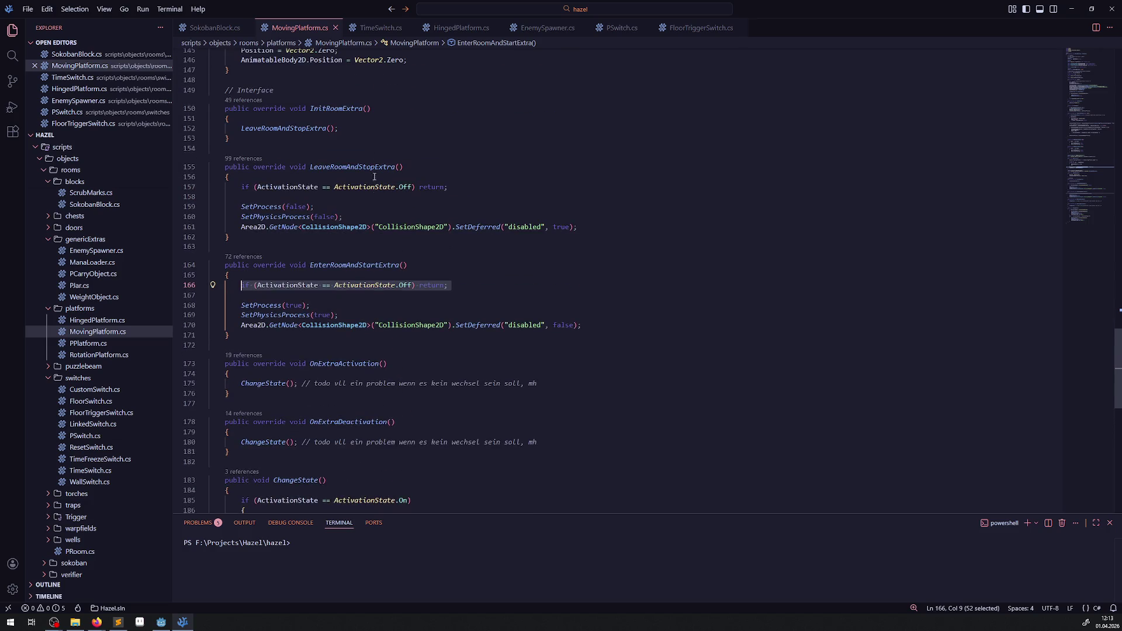
left_click(161, 621)
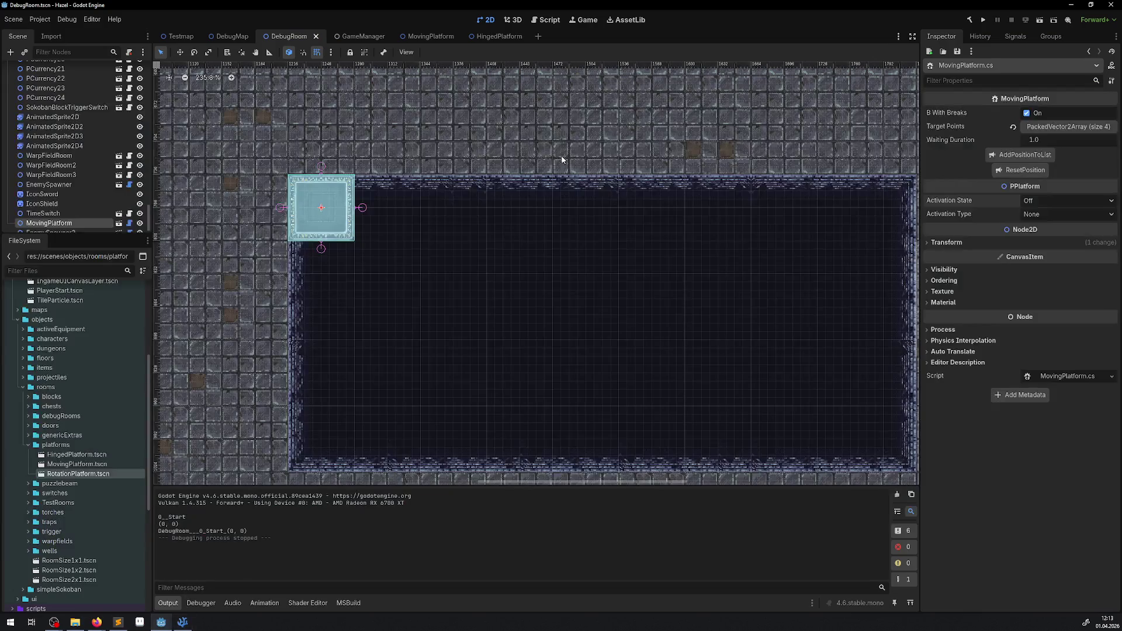
Check that MovingPlatform's Area2D > CollisionShape2D is Disabled, then return to the script
left_click(427, 36)
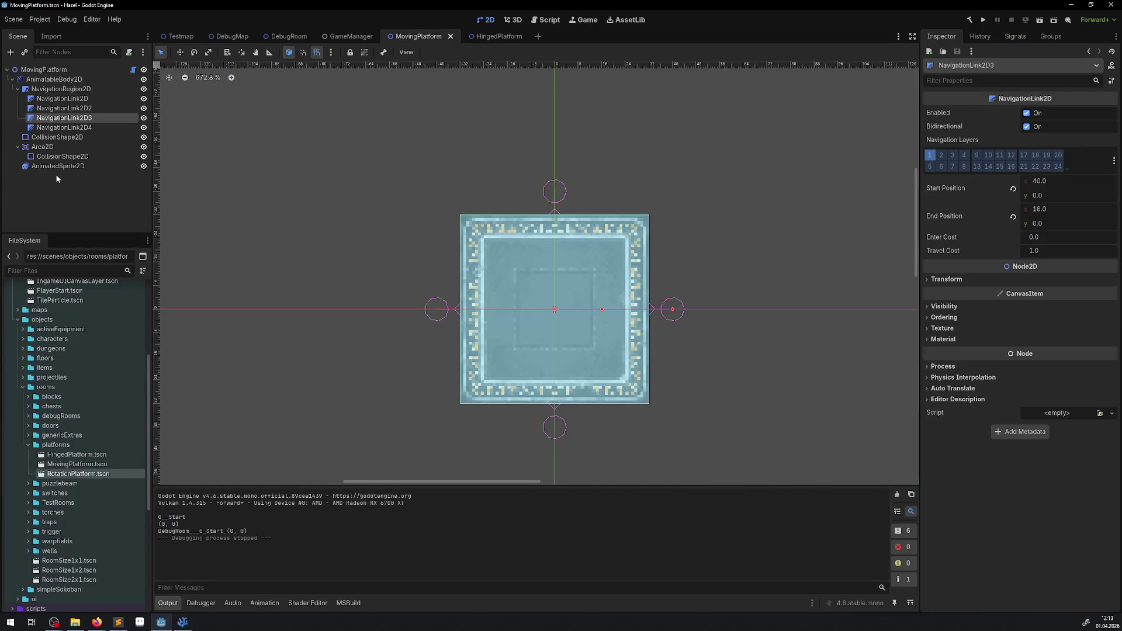
left_click(41, 148)
left_click(47, 157)
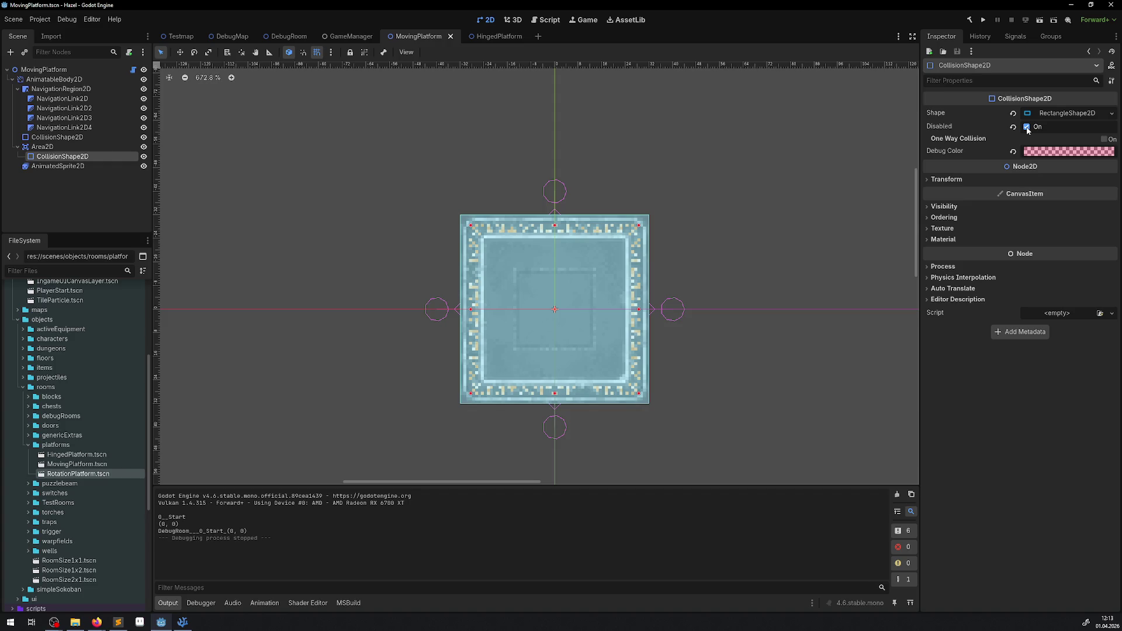
left_click(183, 623)
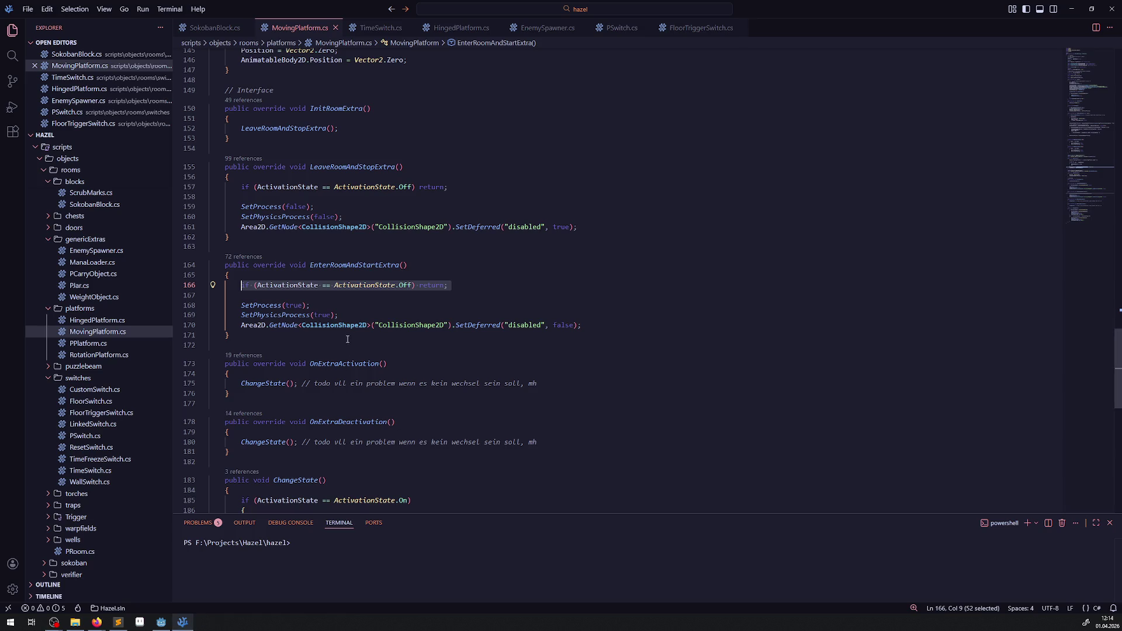
Move the collision-enable SetDeferred line to the top of EnterRoomAndStartExtra, remove blank lines, and save
left_click(233, 325)
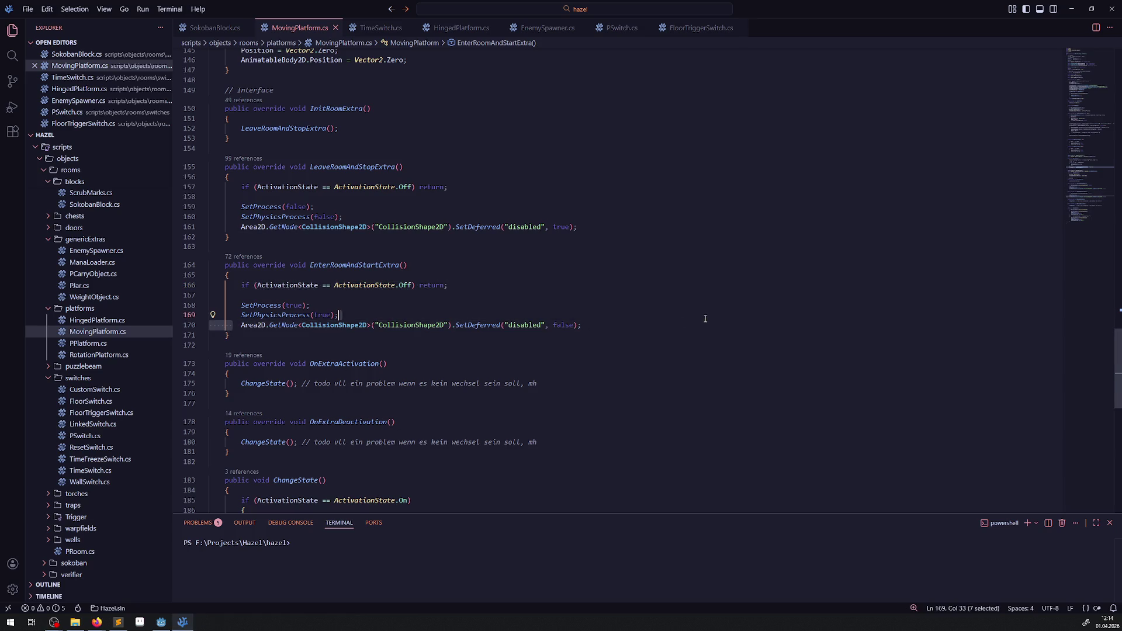
left_click(625, 323, "shift")
key("BackSpace")
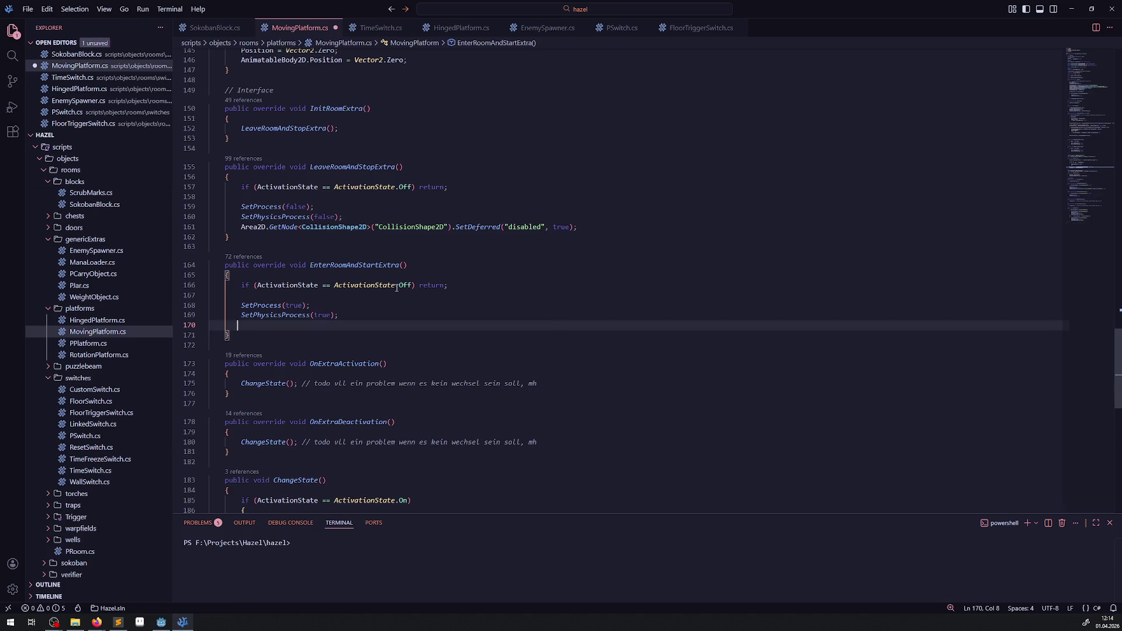
left_click(306, 276)
key("Return")
key("ctrl+v")
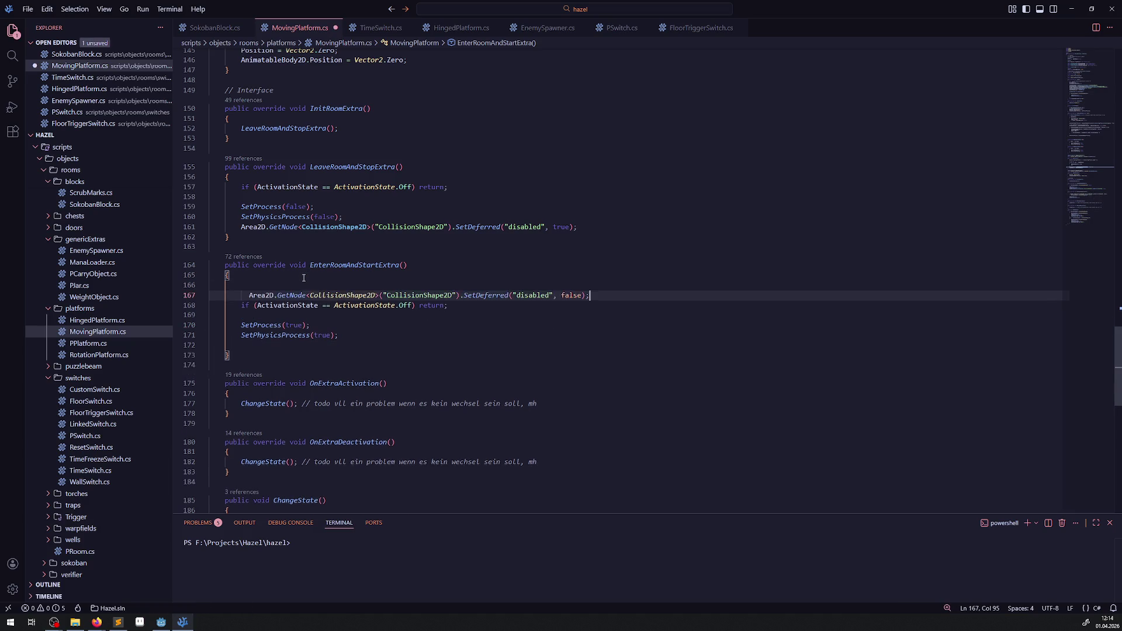
key("ctrl+s")
left_click(409, 344)
key("BackSpace")
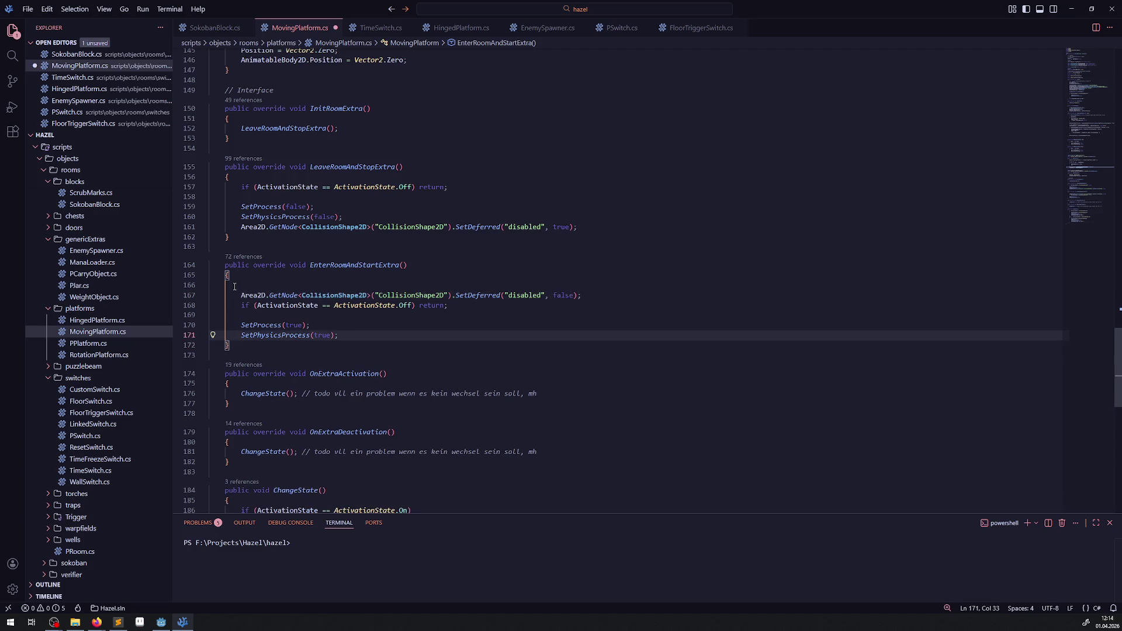
left_click(409, 285)
key("BackSpace")
Move the collision-disable SetDeferred line to the top of LeaveRoomAndStopExtra and save
left_click_drag(577, 226, 202, 230)
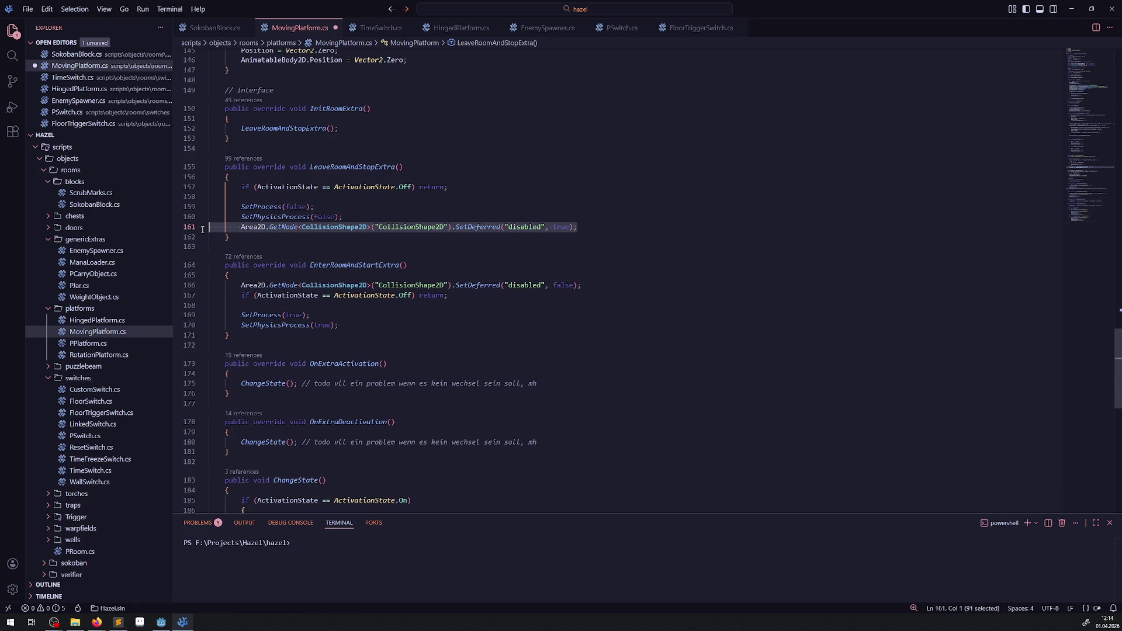
key("BackSpace")
key("BackSpace")
left_click(271, 175)
key("Return")
type("Area2D.GetNode<CollisionShape2D>(\"CollisionShape2D\").SetDeferred(\"disabled\", true);")
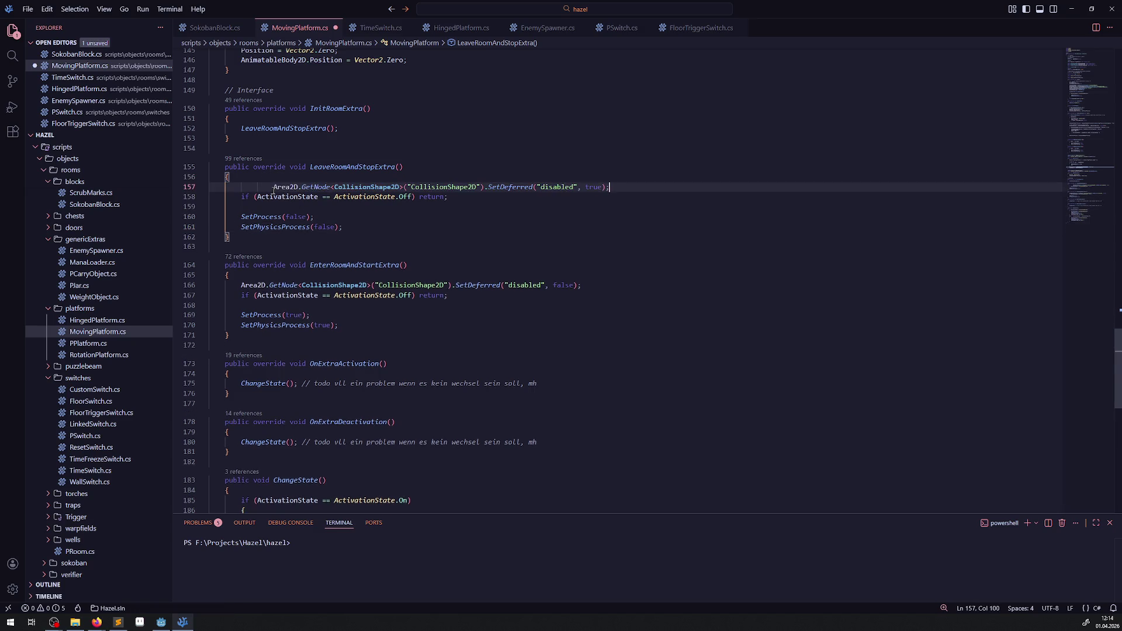
key("Return")
key("ctrl+s")
scroll(425, 353, "down", 4)
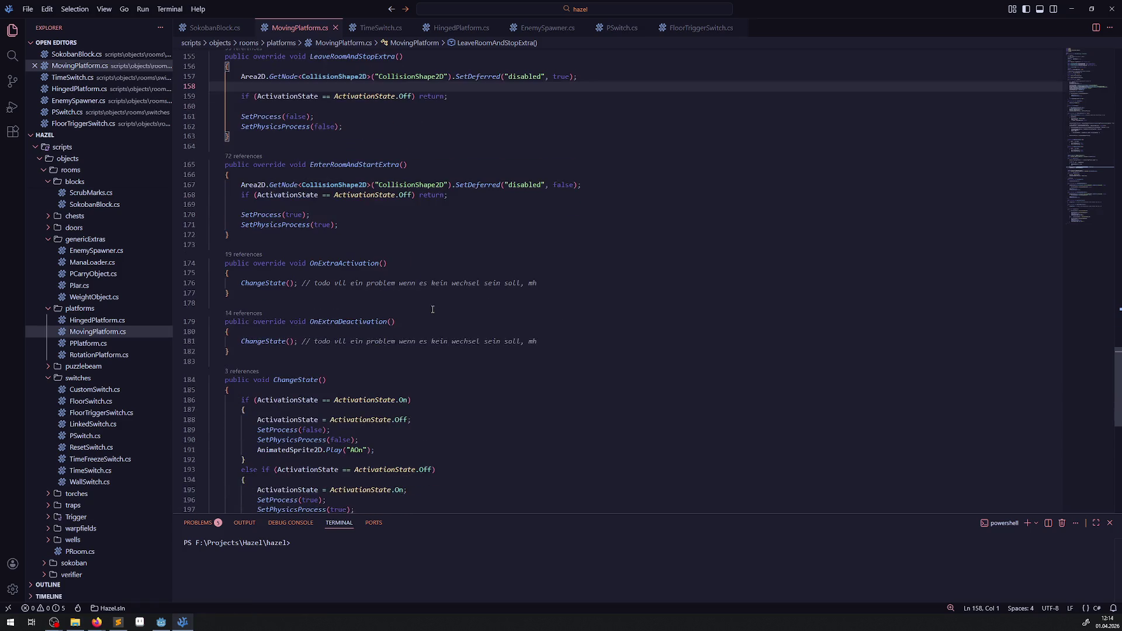
scroll(425, 354, "up", 1)
double_click(255, 76)
scroll(435, 356, "up", 18)
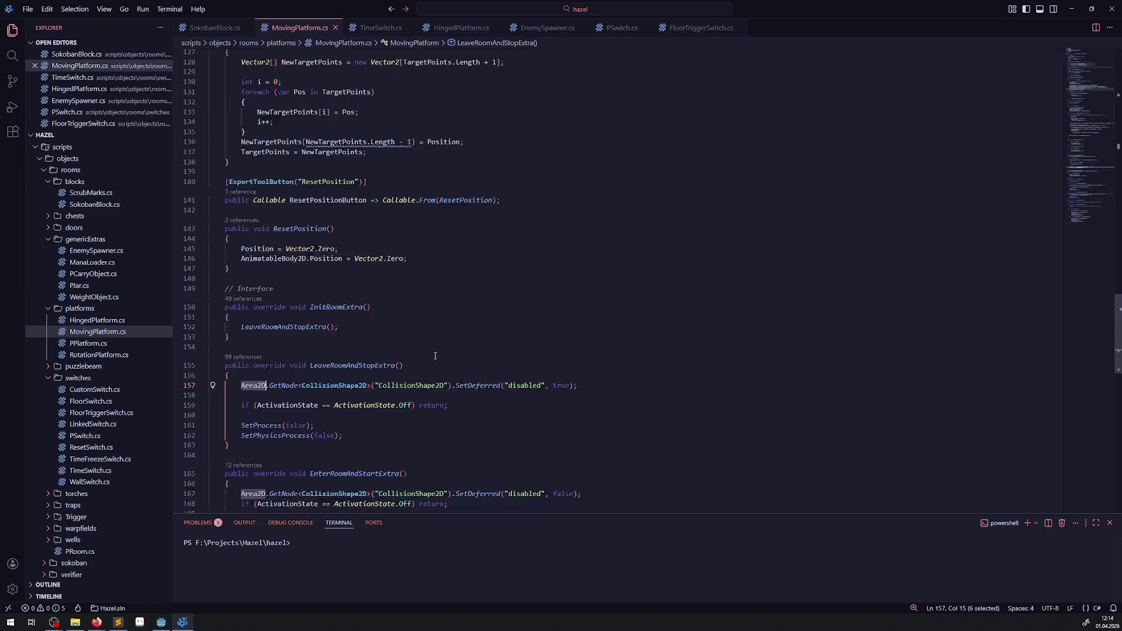
scroll(435, 356, "up", 20)
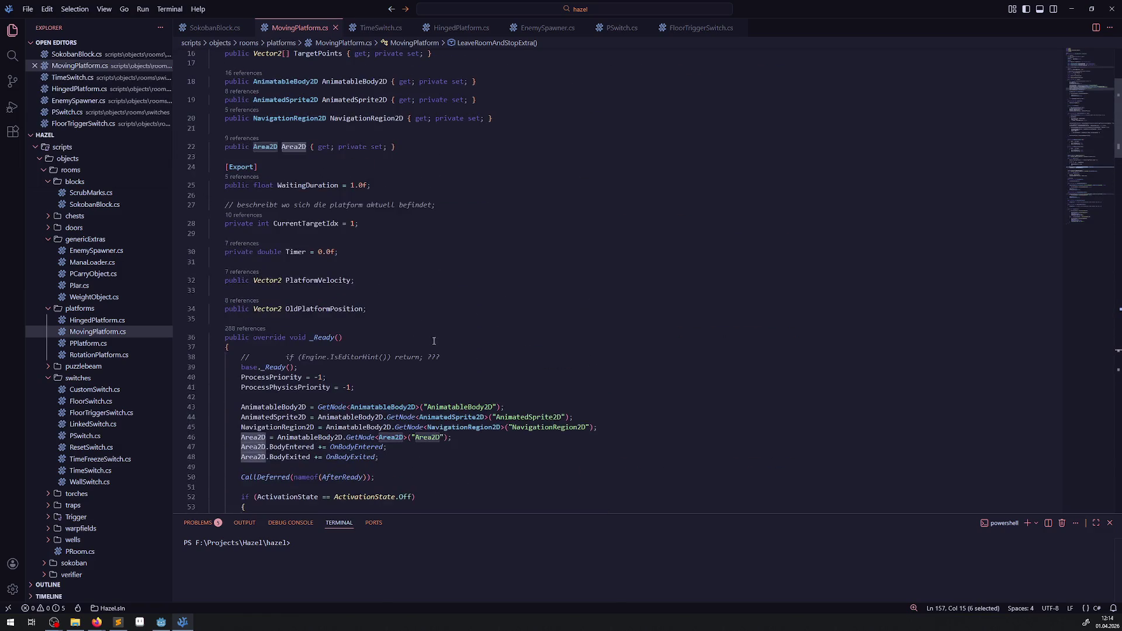
left_click(161, 622)
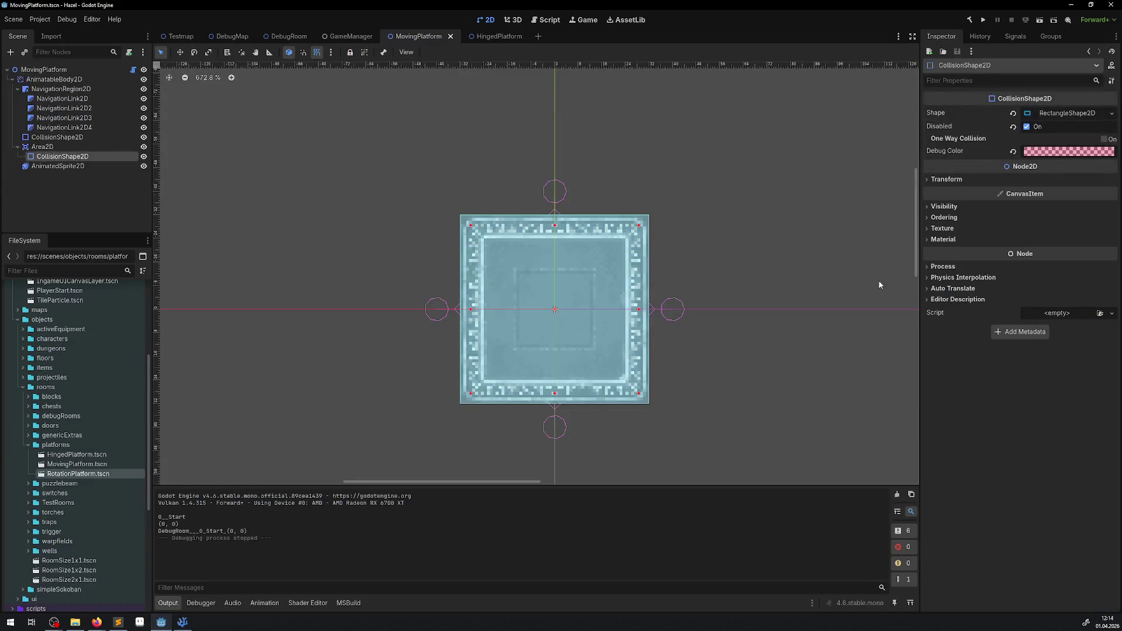
Clear Disabled on the platform's collision shape, relaunch the game, and walk toward the pit
left_click(1026, 127)
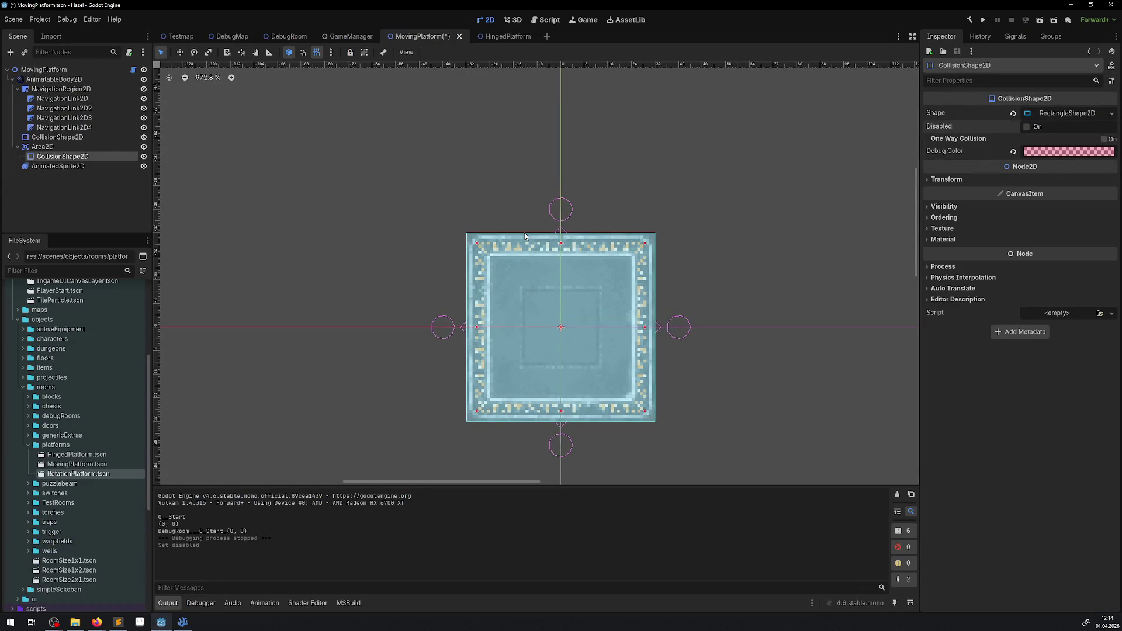
left_click(985, 20)
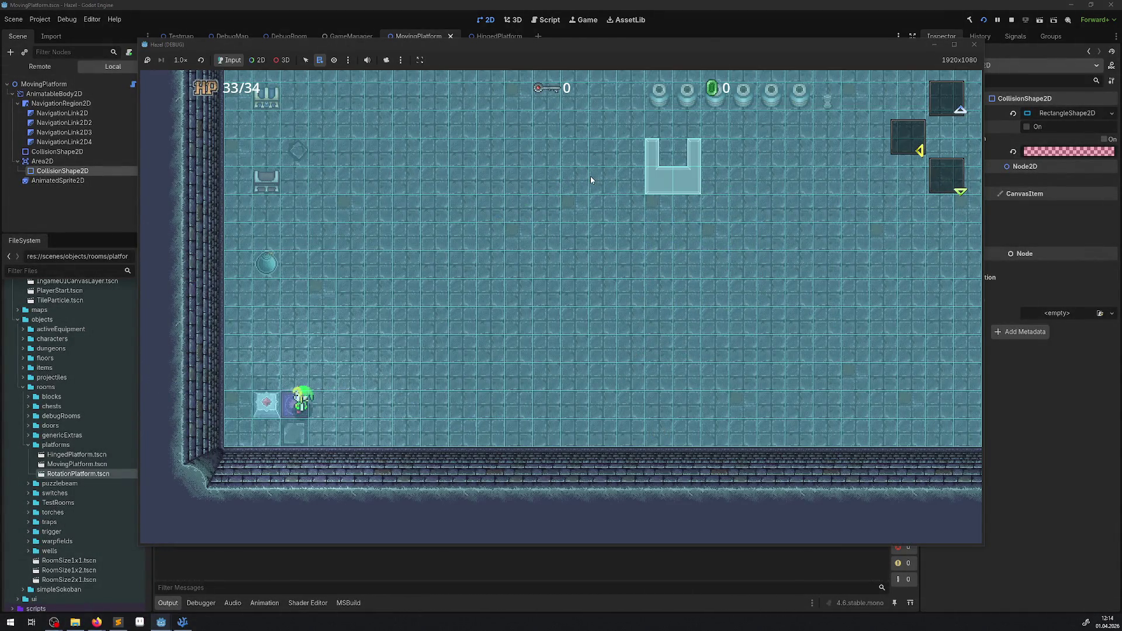
key("Up")
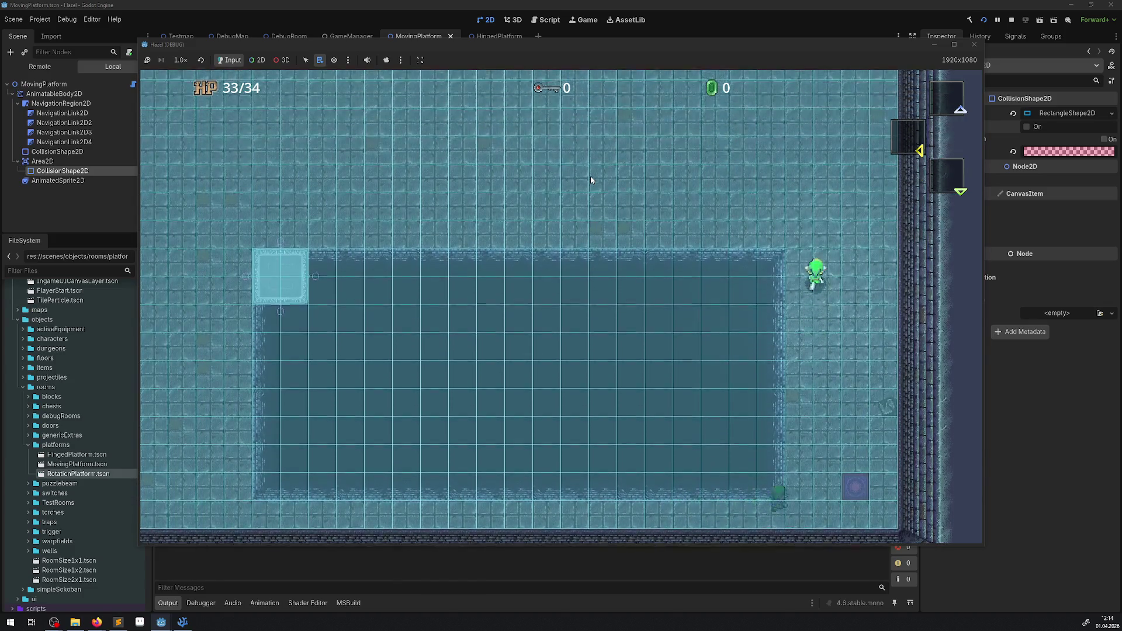
key("Up")
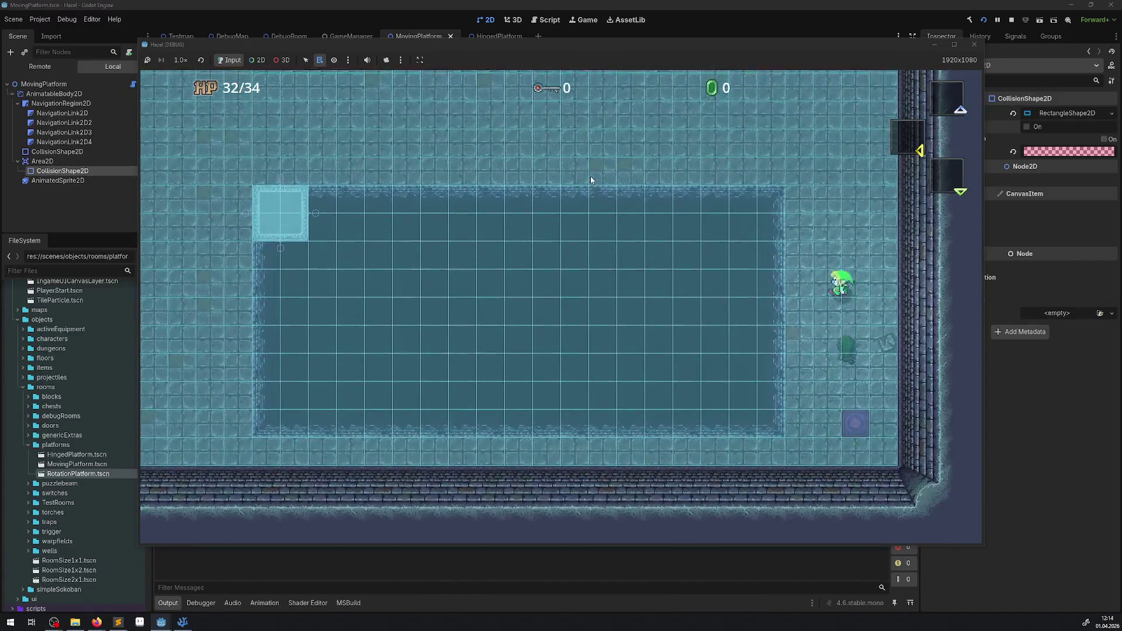
key("Left")
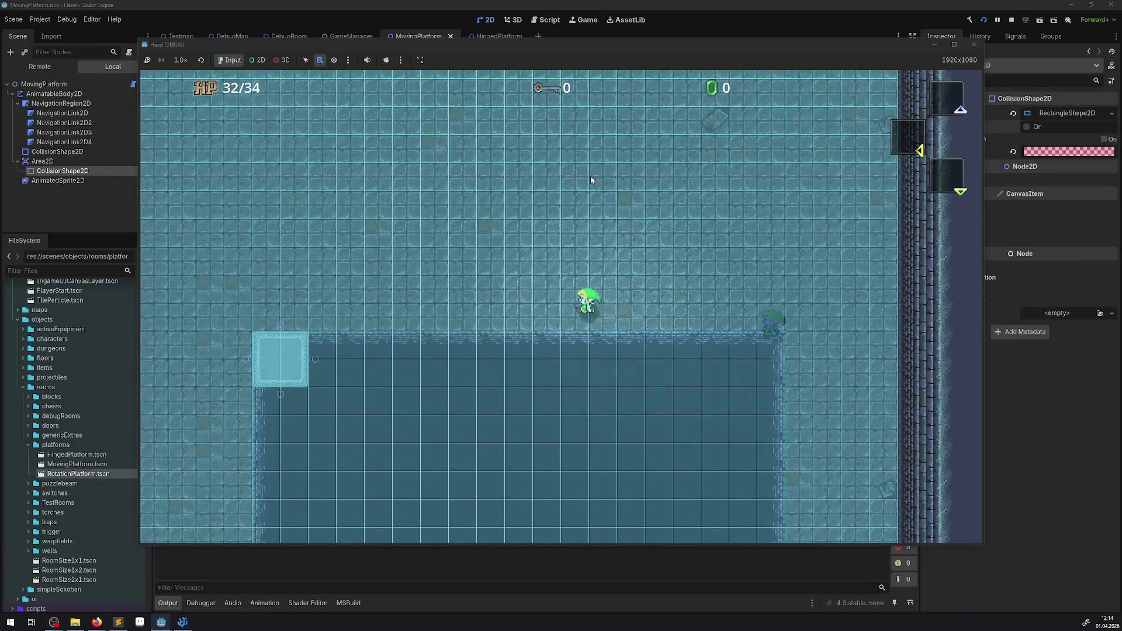
Walk onto the moving platform across the pit and pick its Area2D in the running game
key("Left")
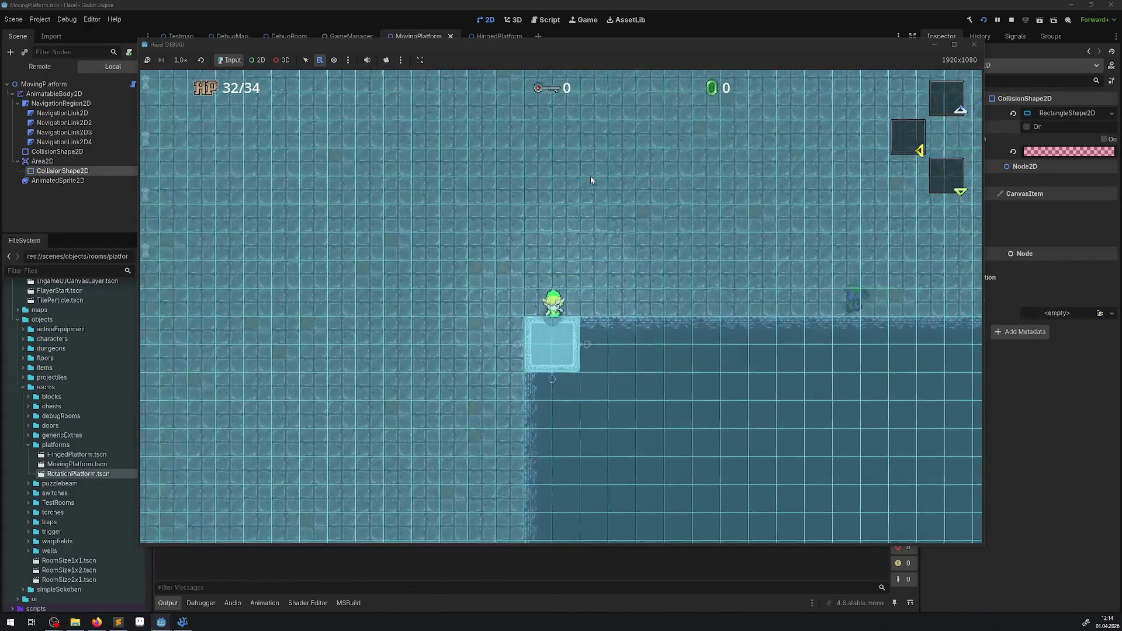
key("Left")
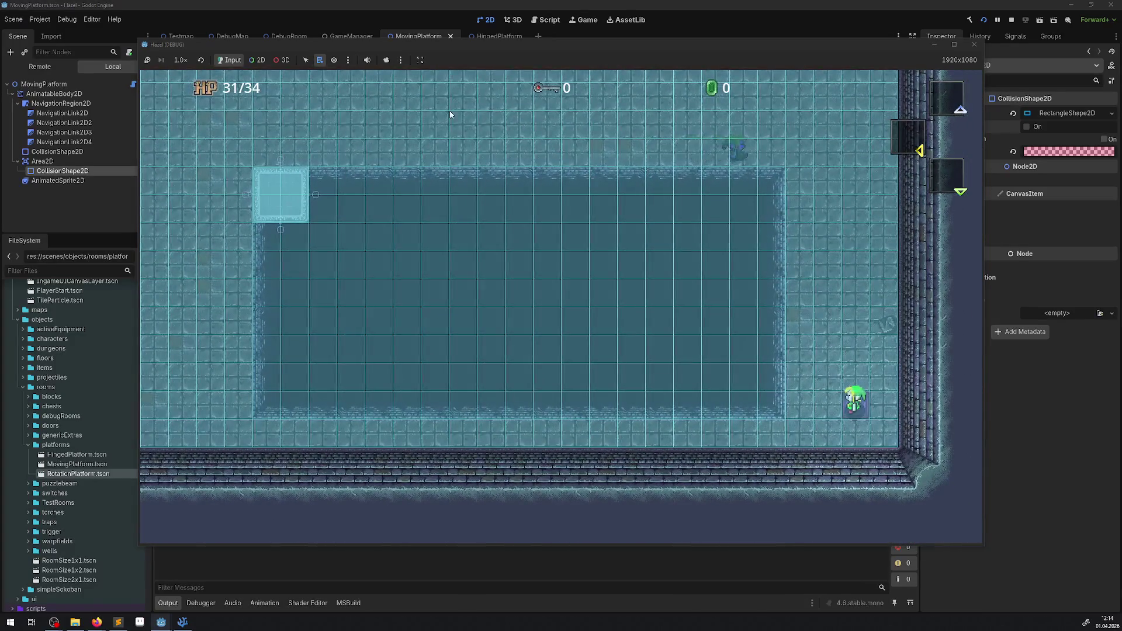
left_click(257, 61)
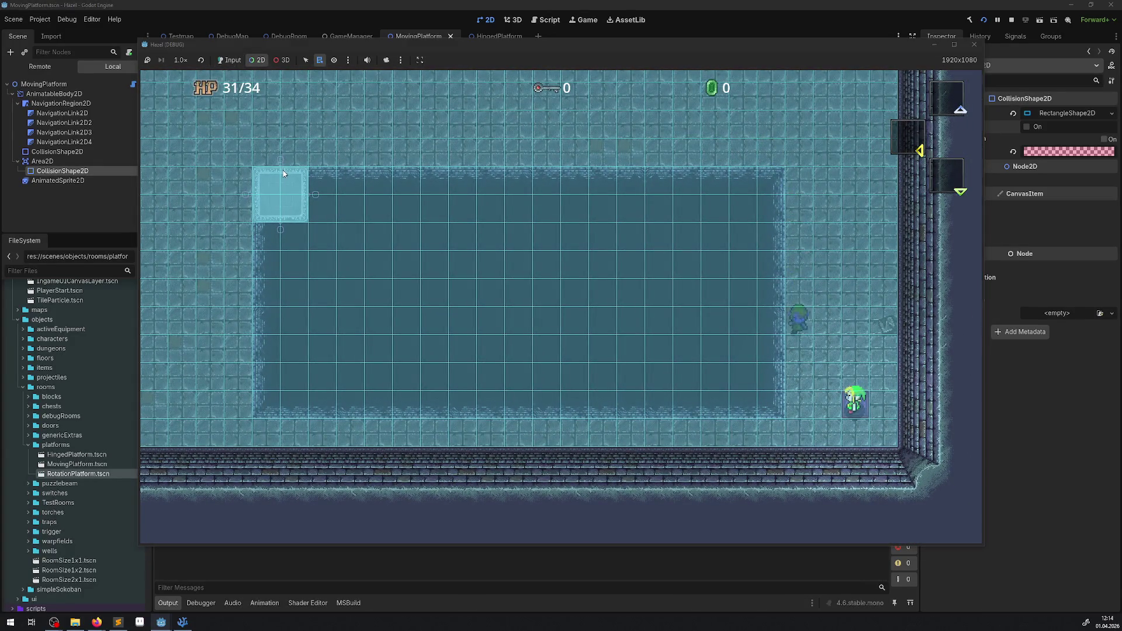
left_click(313, 238)
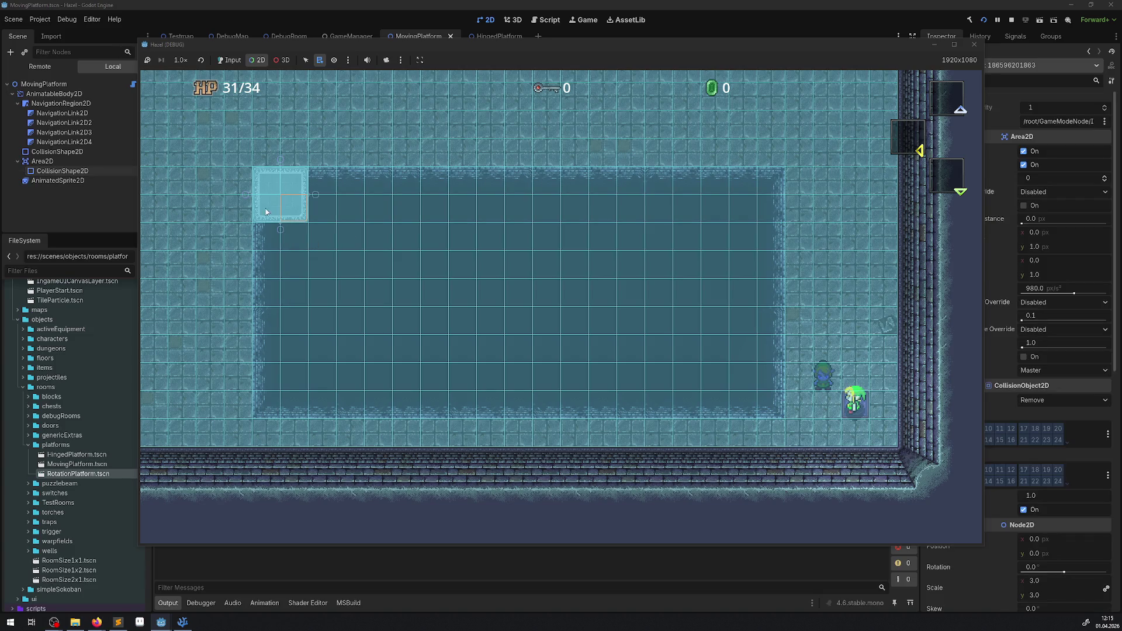
Inspect the live AnimatableBody2D, Area2D and CollisionShape2D in the Remote tree, then stop the game
left_click(36, 67)
left_click(85, 195)
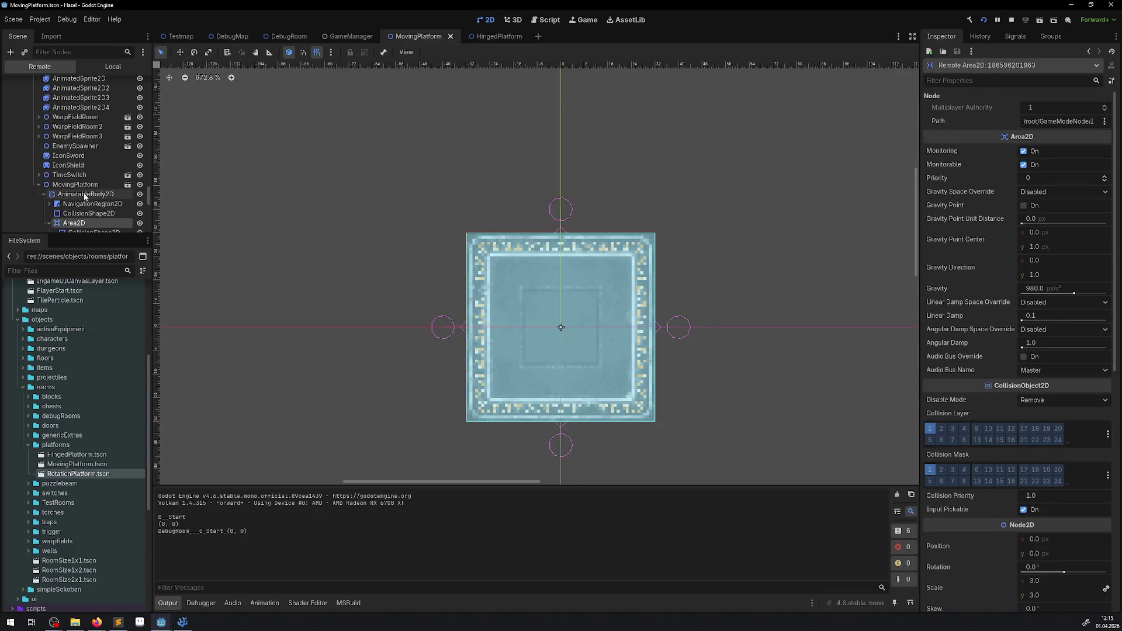
scroll(91, 208, "down", 2)
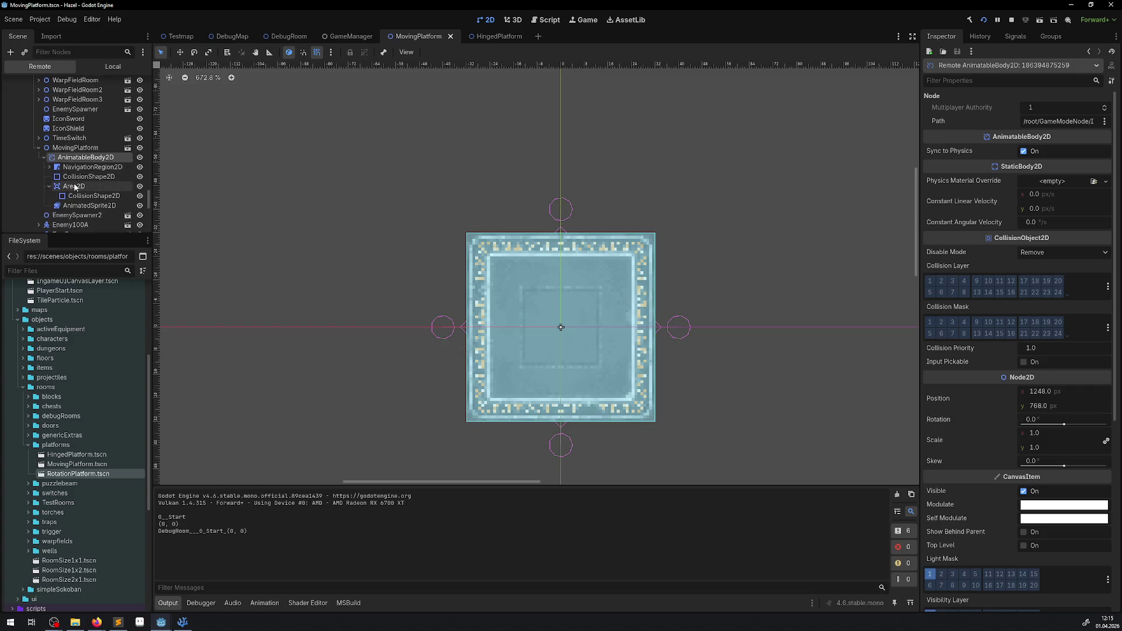
left_click(74, 185)
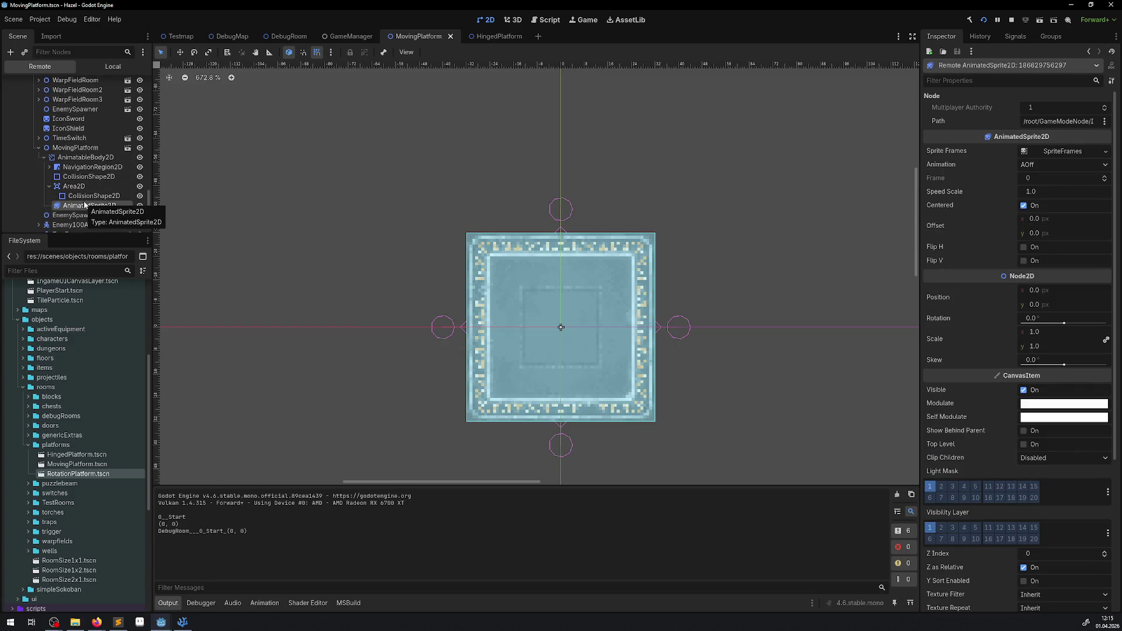
left_click(91, 196)
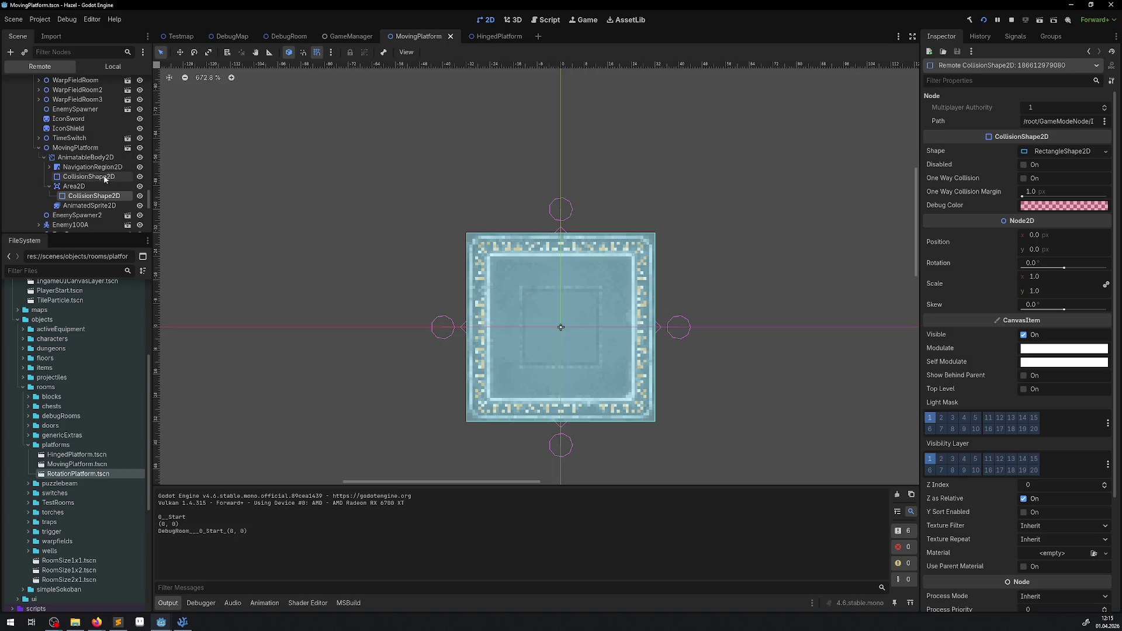
left_click(78, 187)
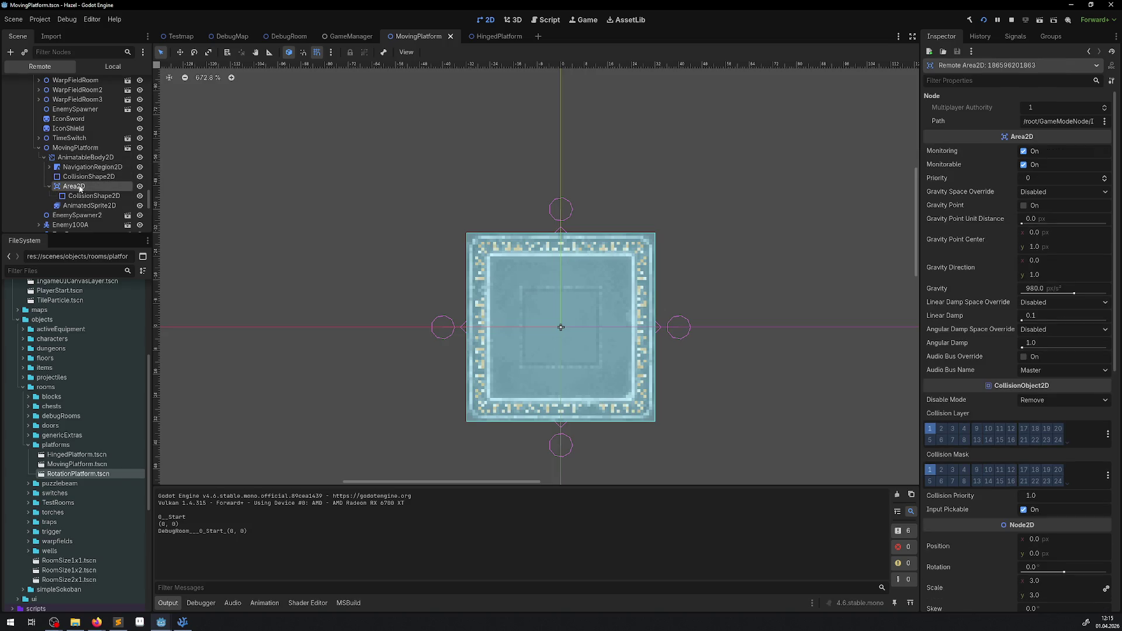
left_click(81, 158)
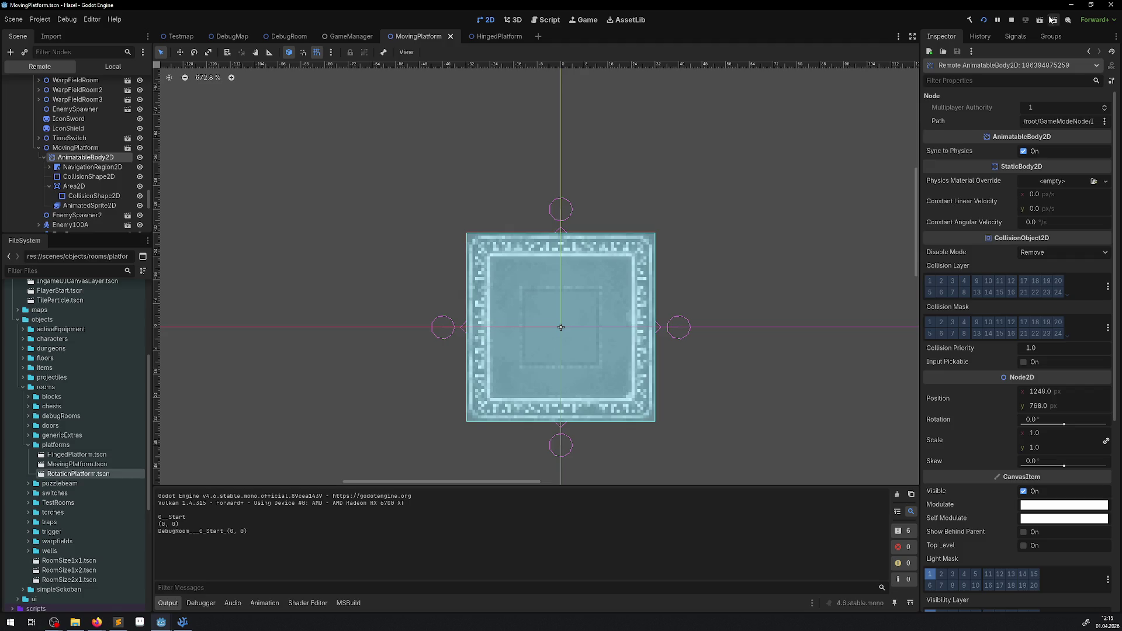
left_click(1011, 20)
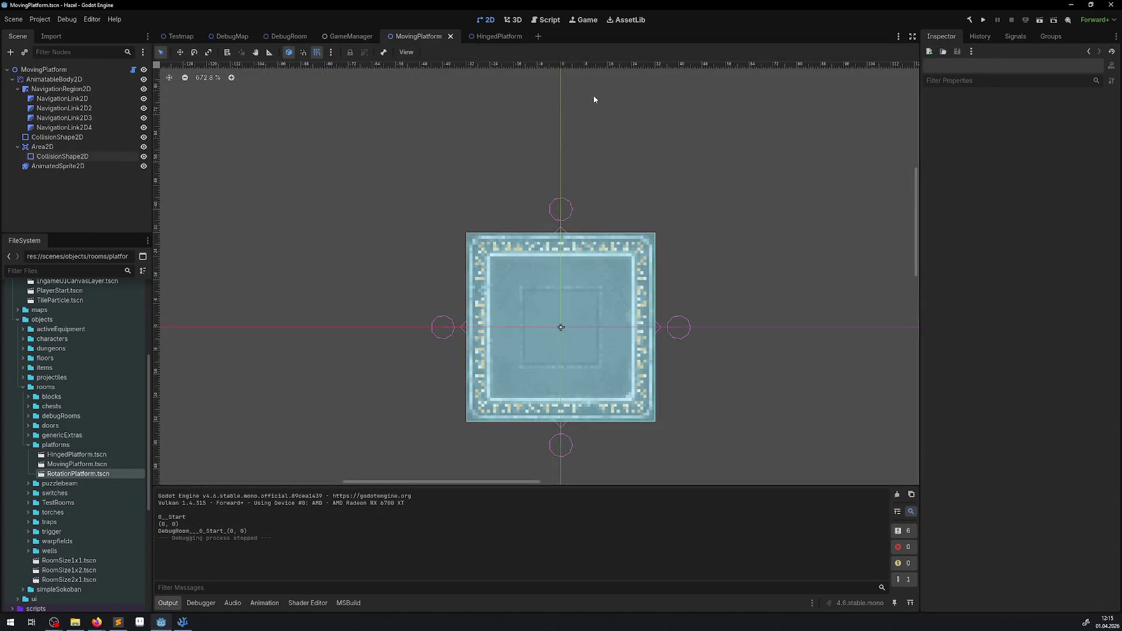
In the Game workspace, check the embedding and Debug options, then start the game
left_click(587, 20)
left_click(433, 52)
left_click(482, 77)
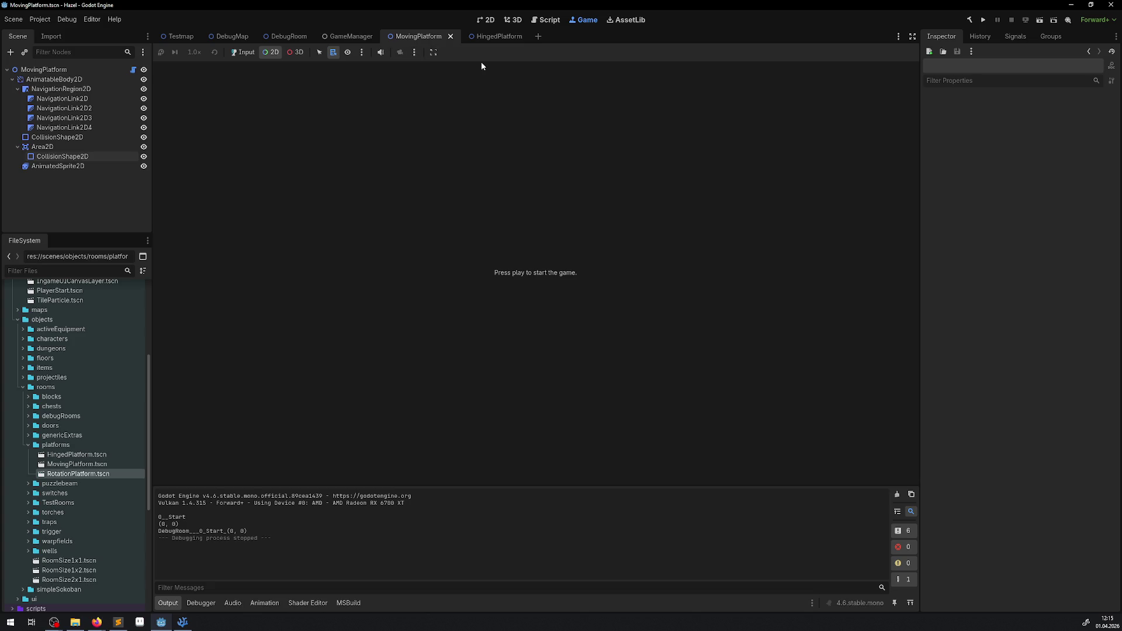
left_click(65, 20)
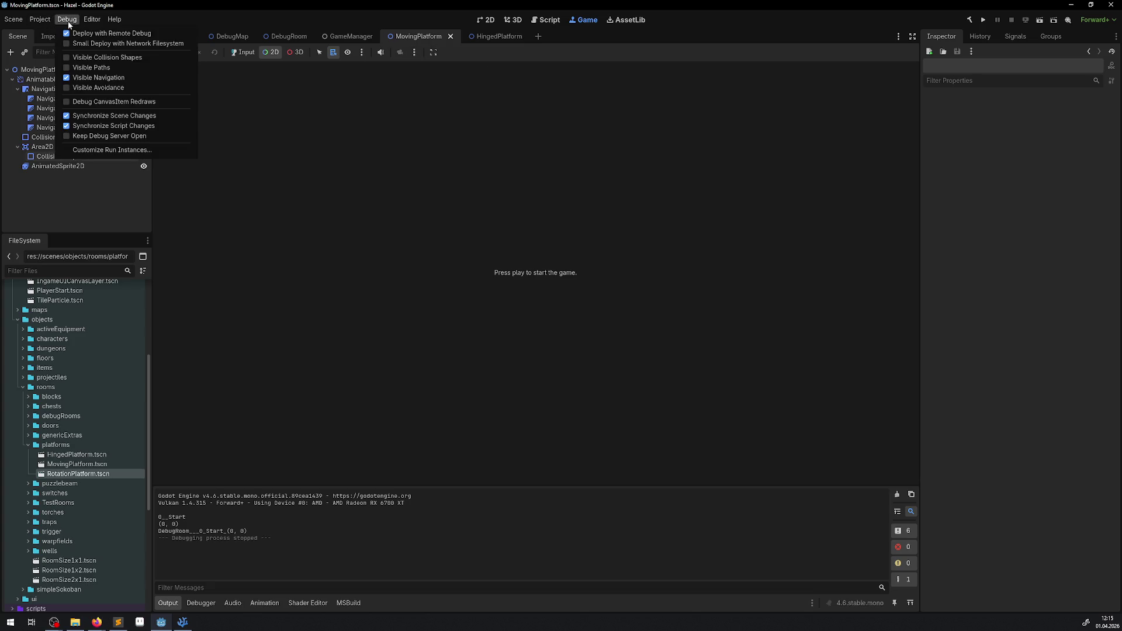
left_click(983, 20)
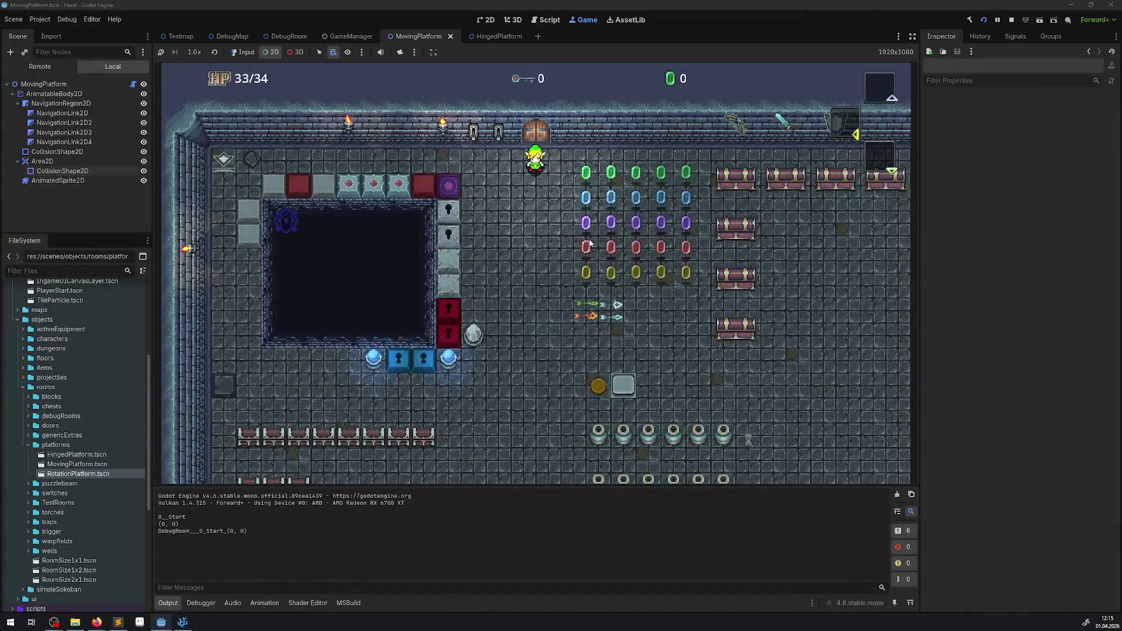
left_click(244, 52)
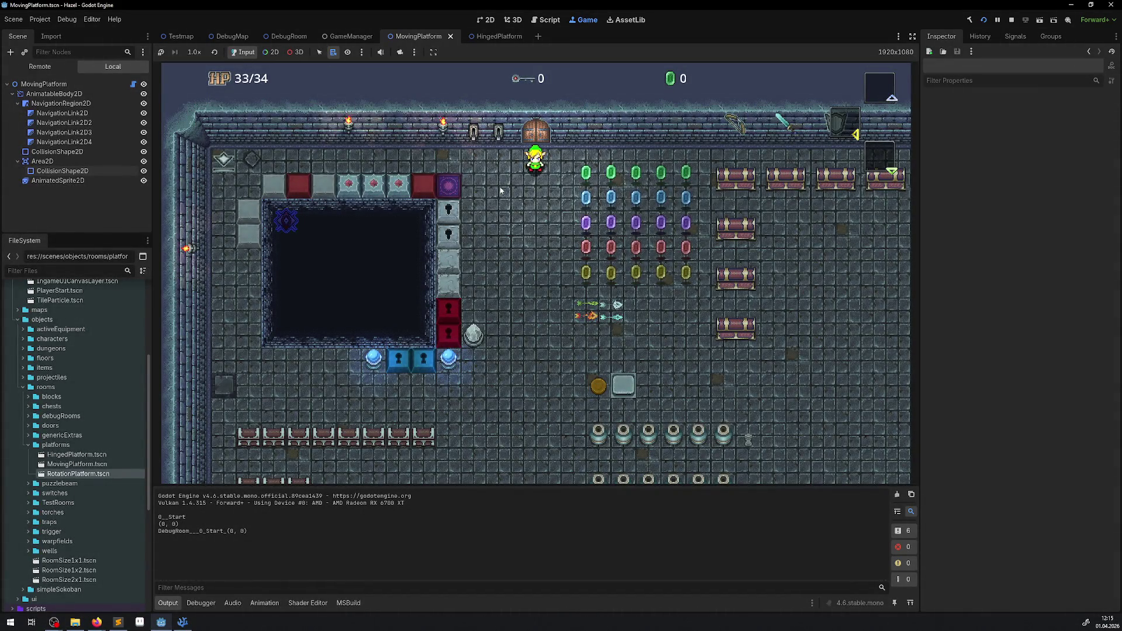
Walk the player around the pit and onto and off the moving platform
key("Left")
key("Left")
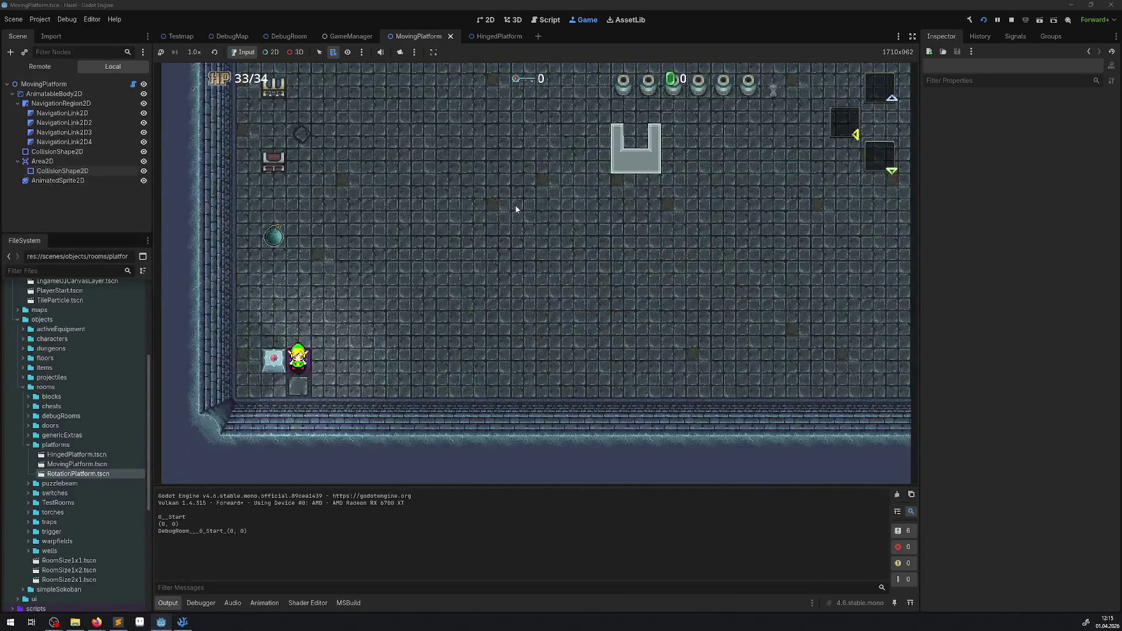
key("Up")
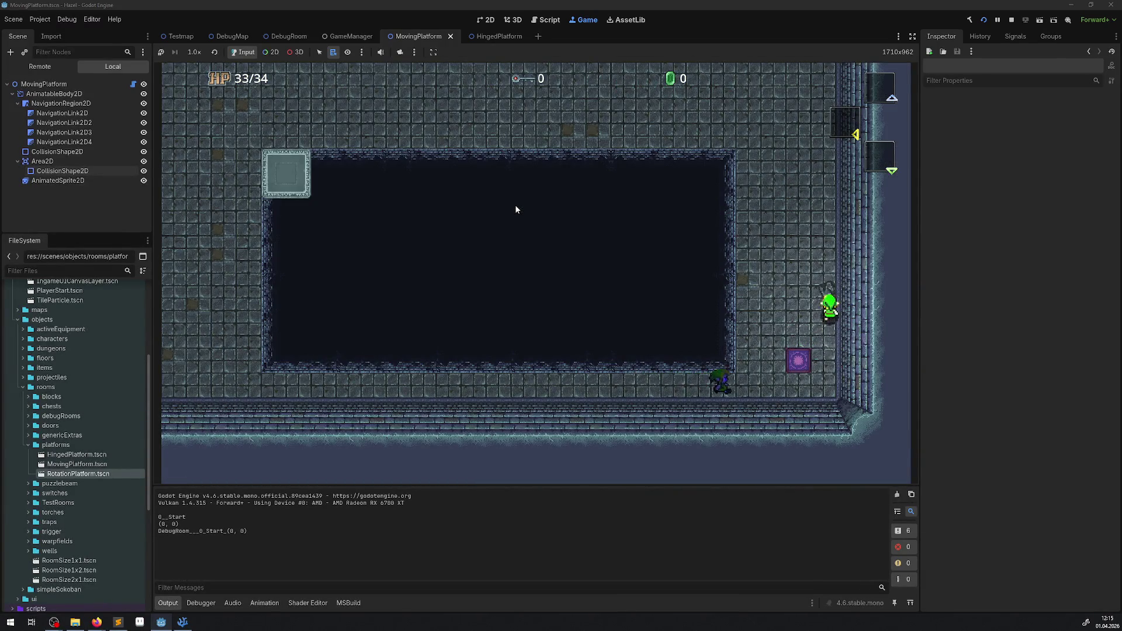
key("Left")
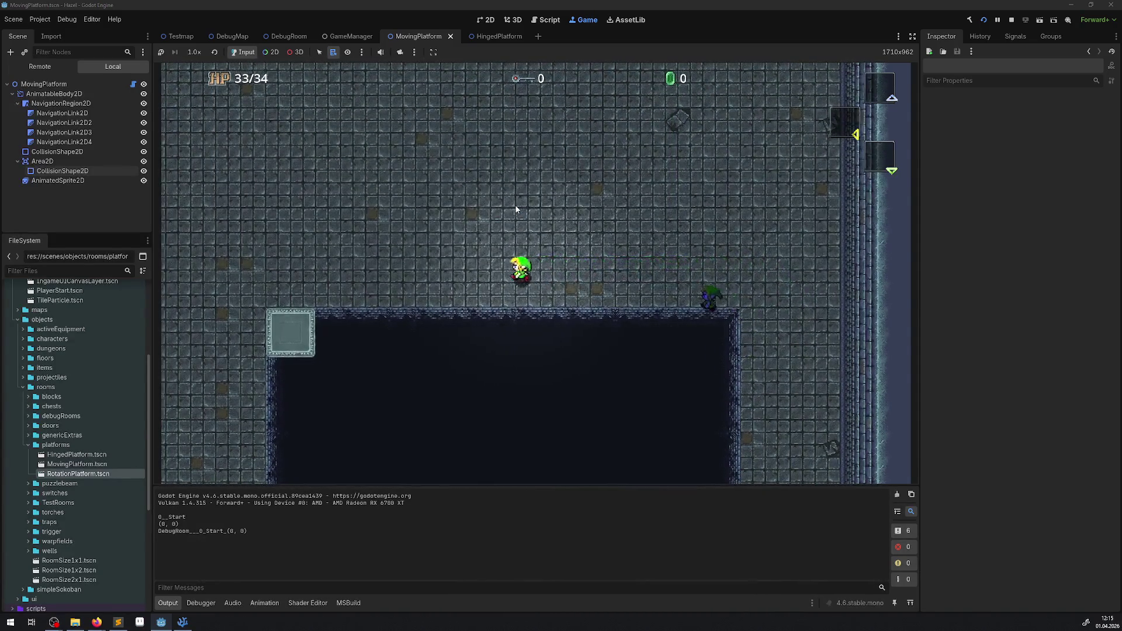
key("Left")
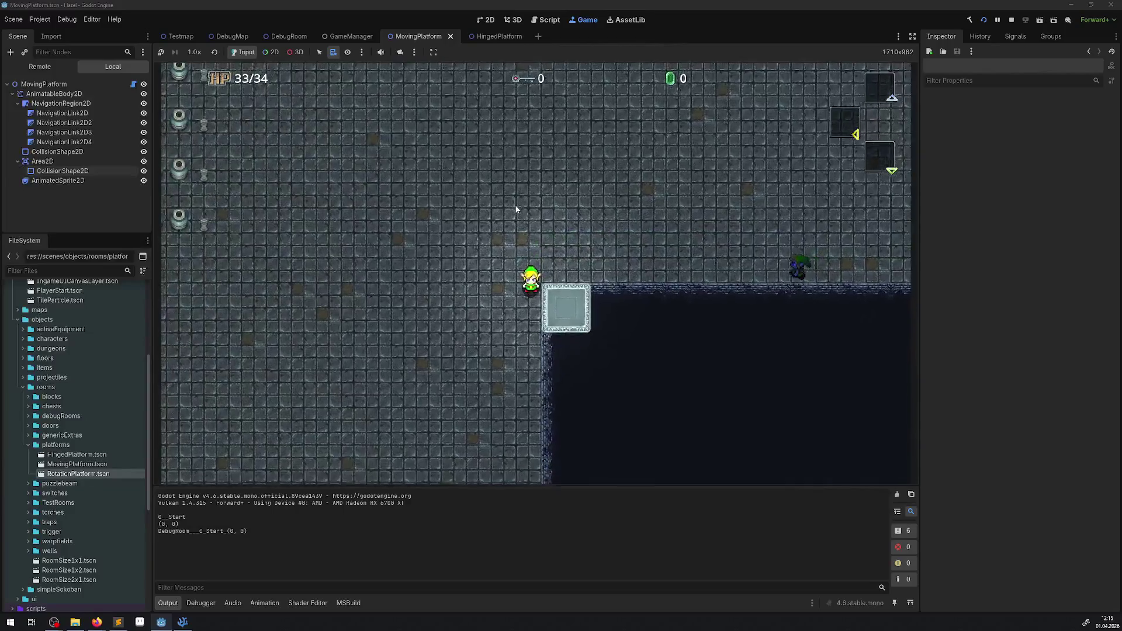
key("Right")
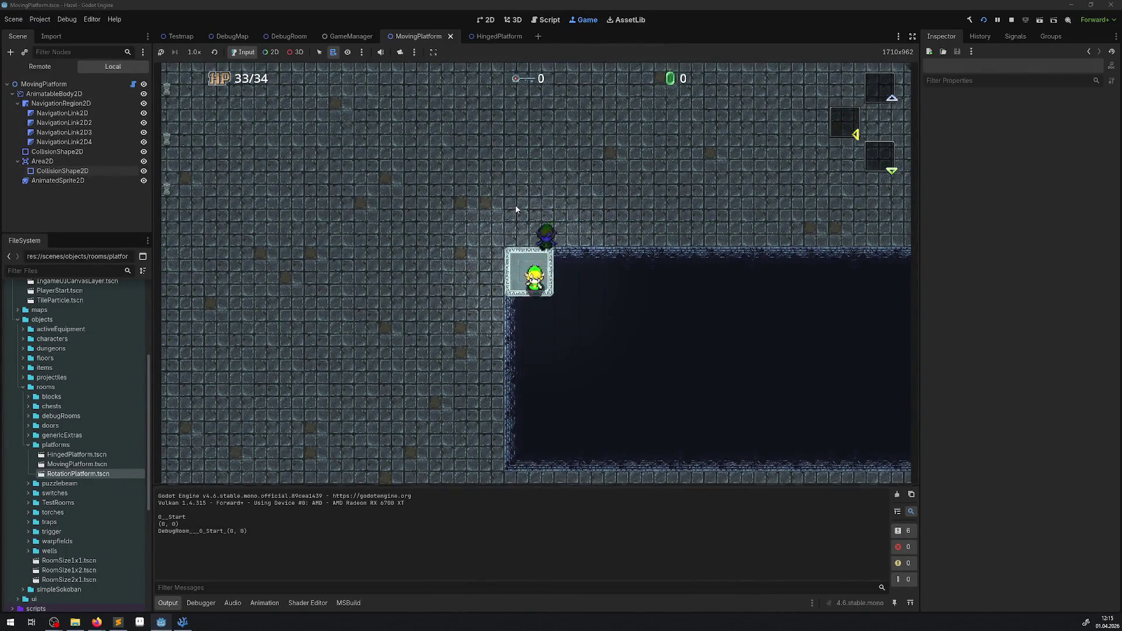
key("Left")
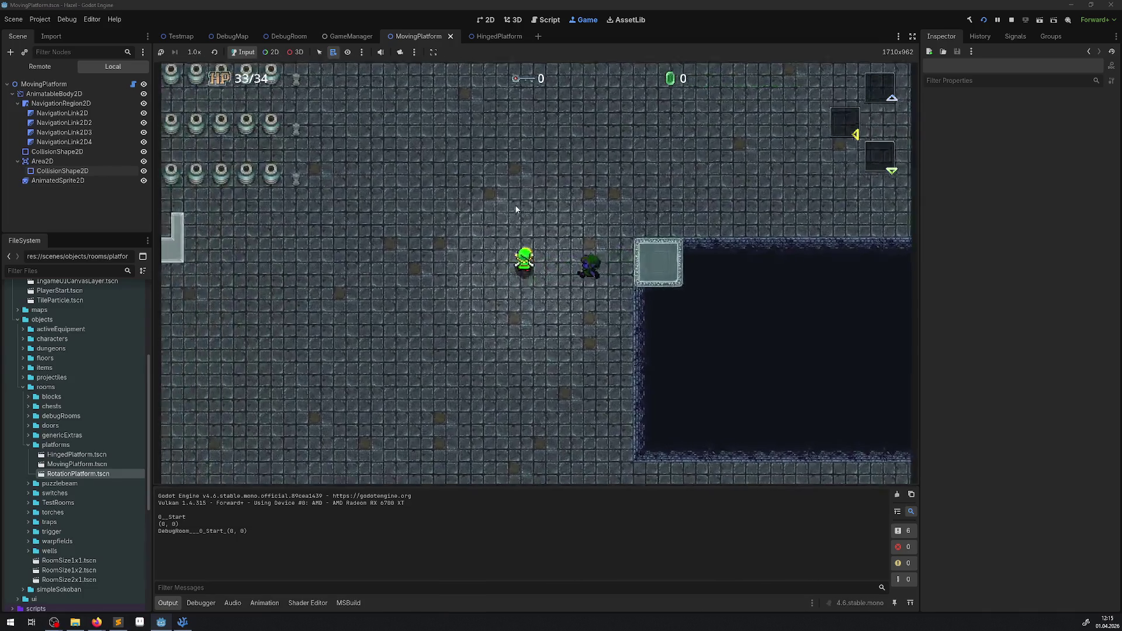
key("Right")
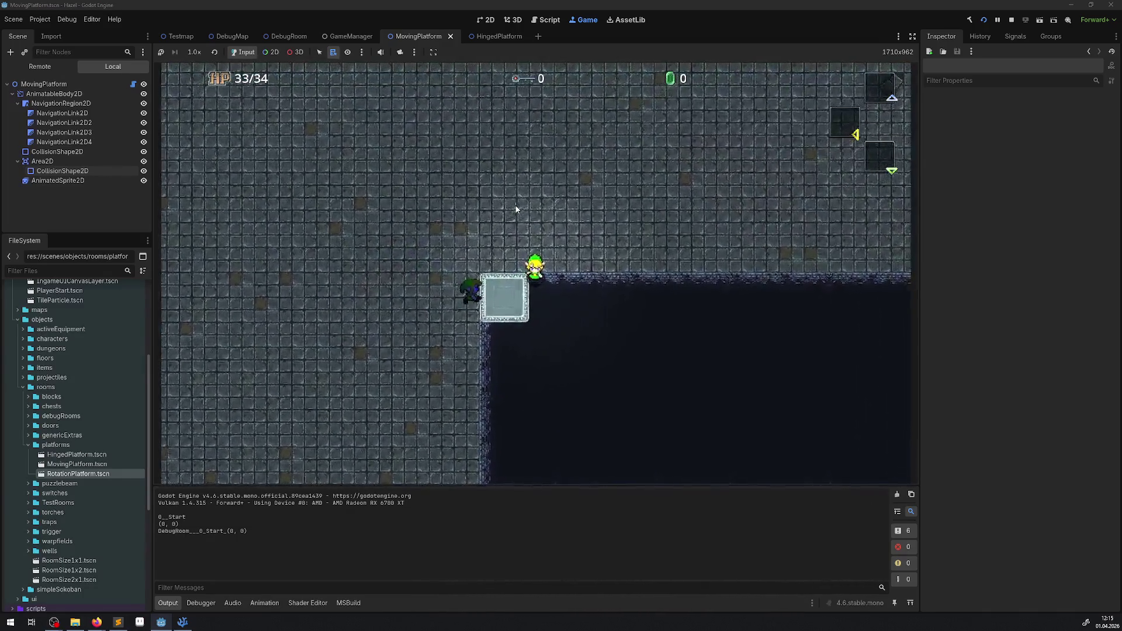
key("Right")
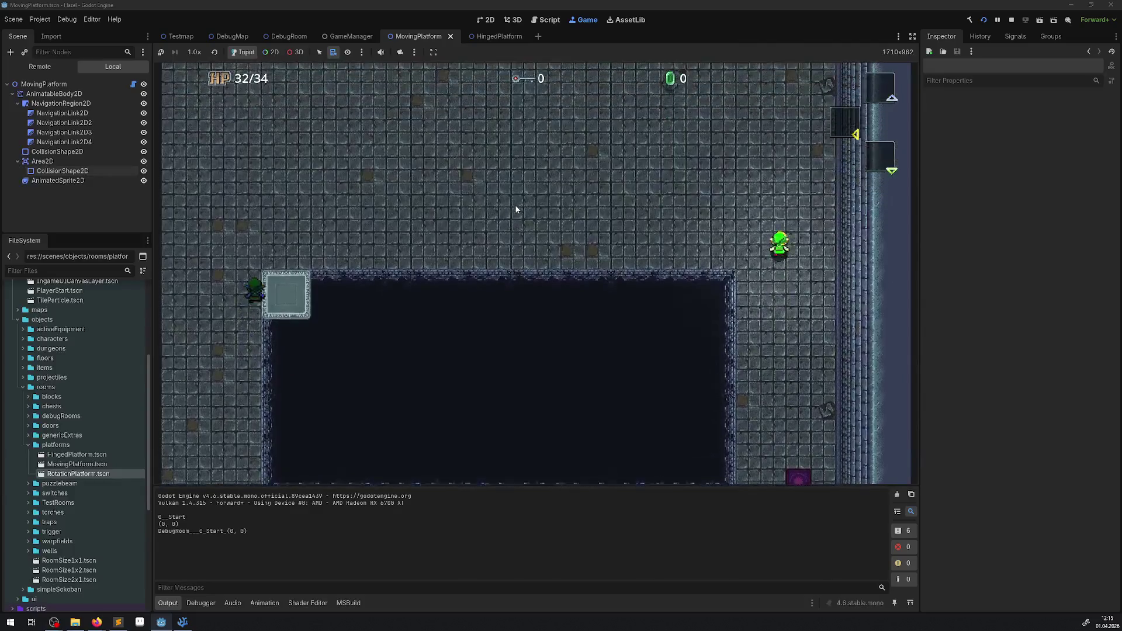
key("Left")
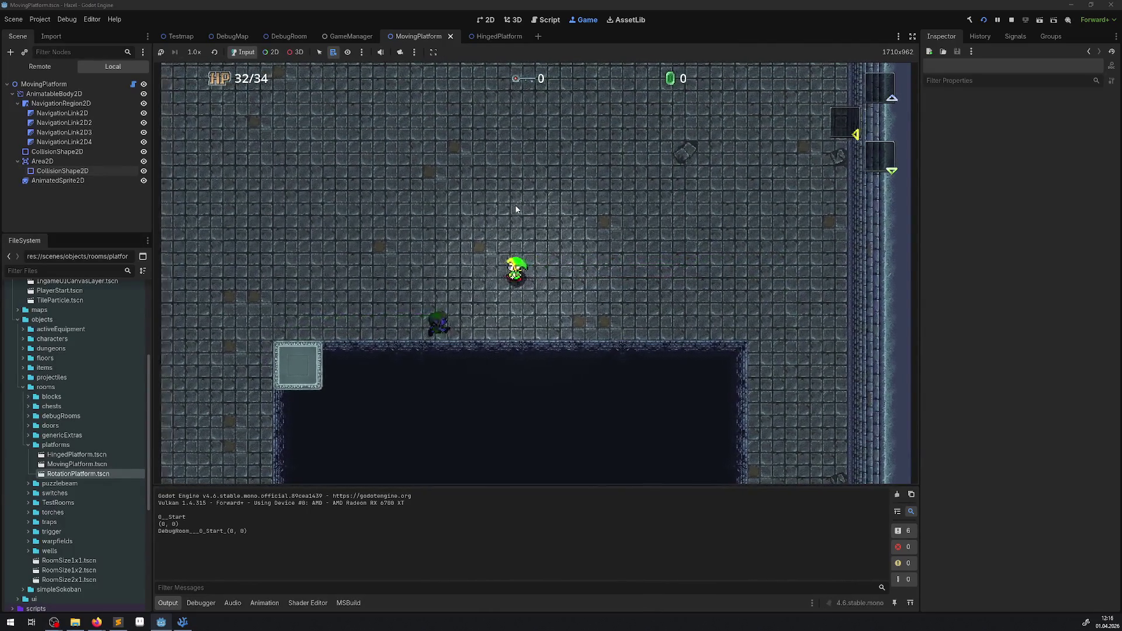
Lead the enemy across the platform at the pit corner, then stop the test run
key("Left")
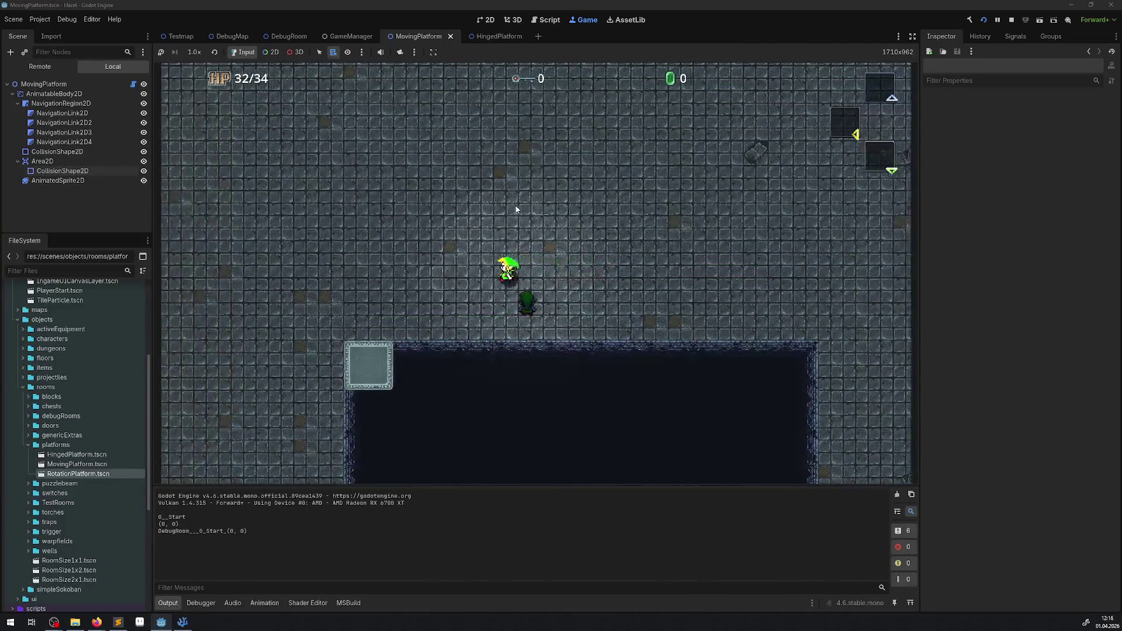
key("Down")
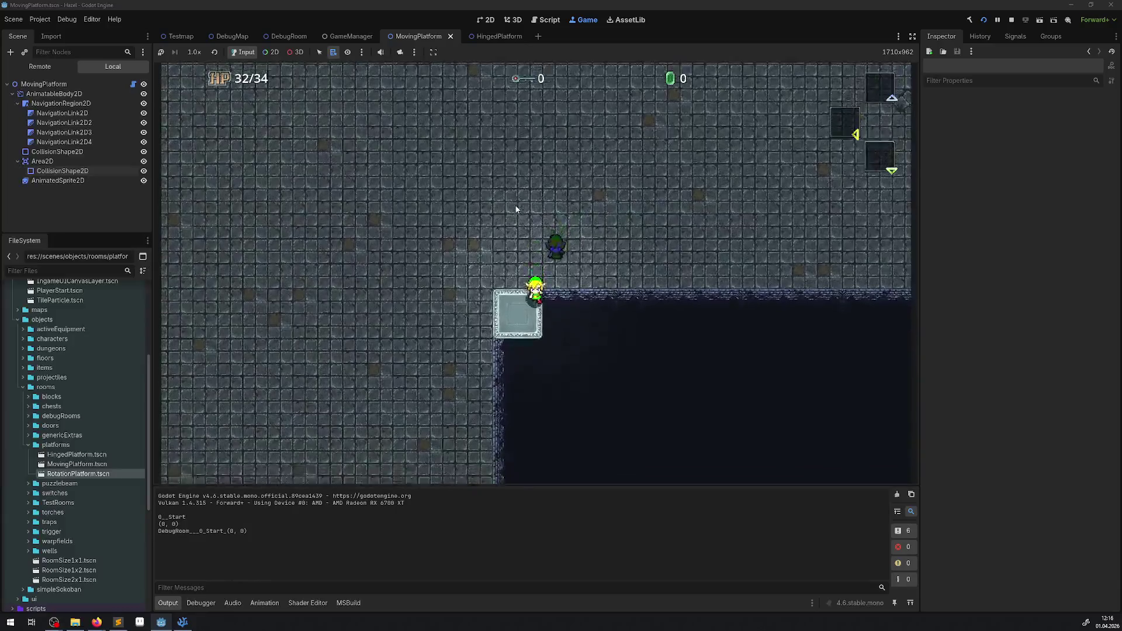
key("Down")
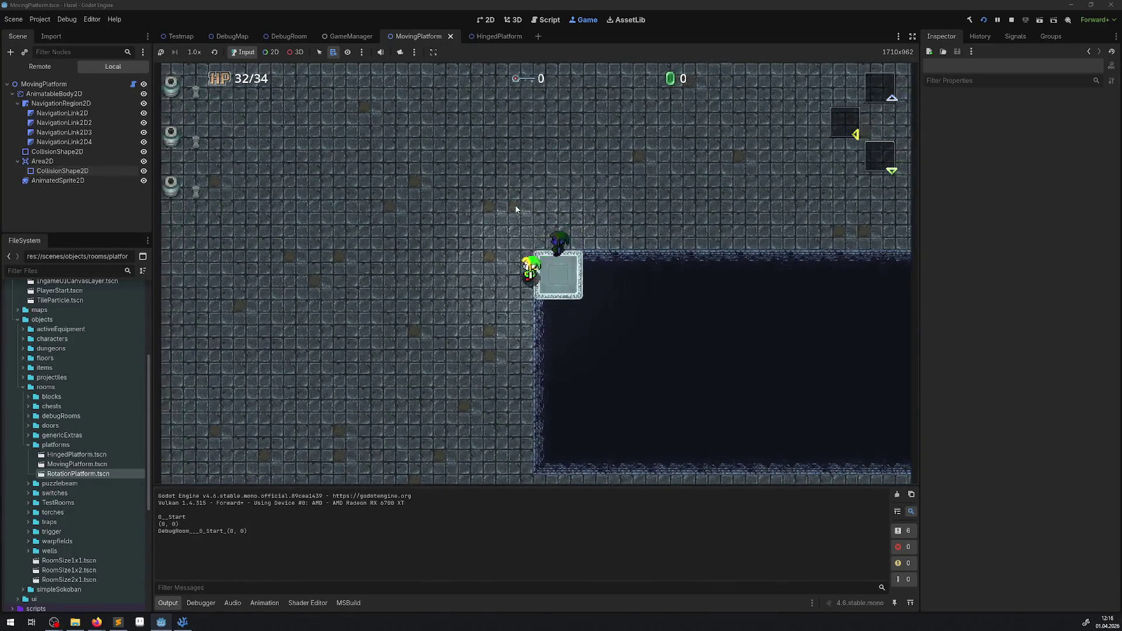
key("Down")
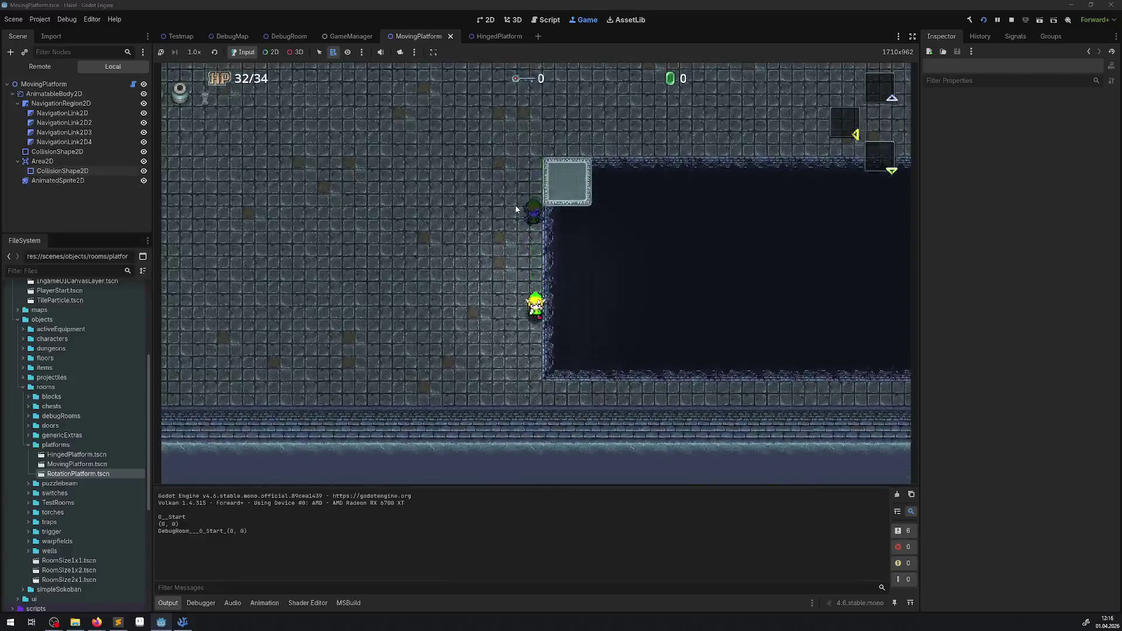
key("Up")
key("Right")
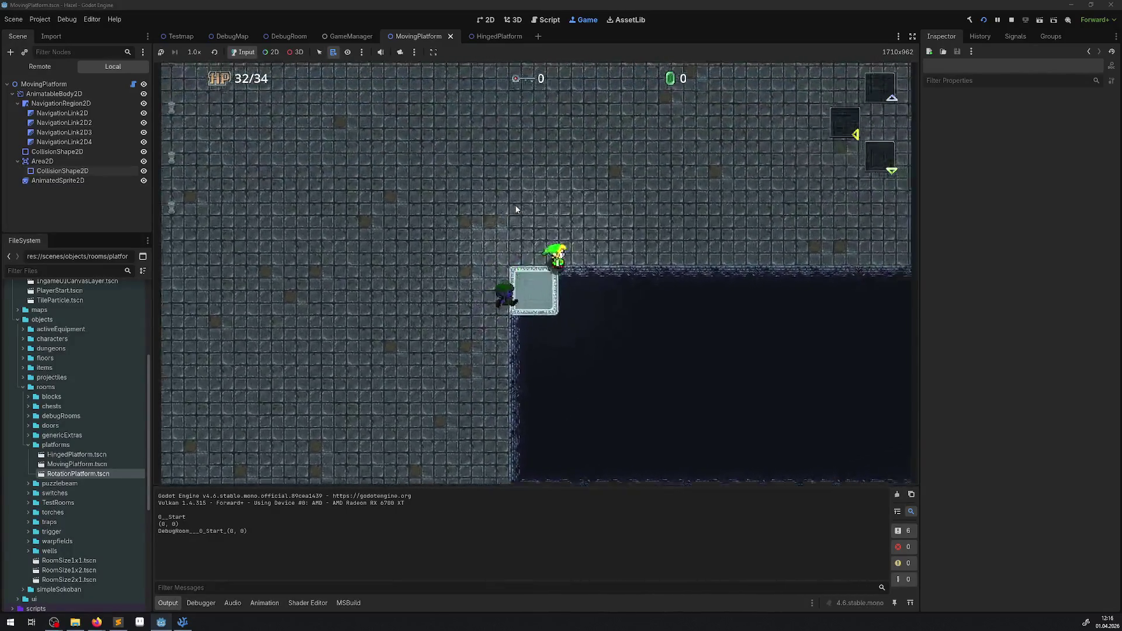
key("Left")
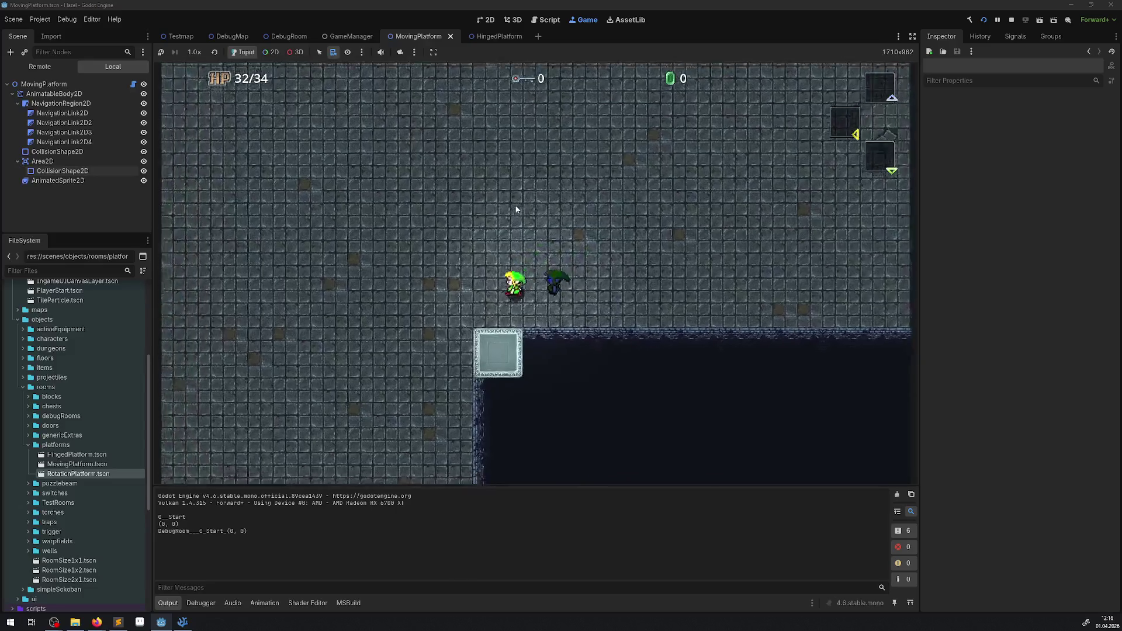
key("Down")
key("Down")
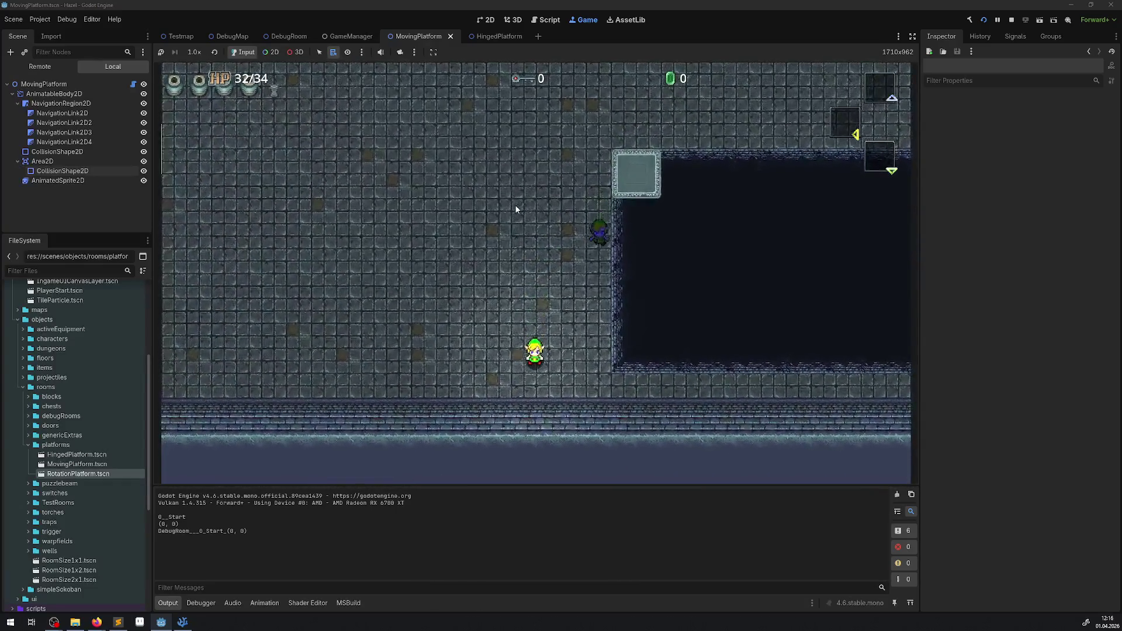
key("Up")
key("Up")
key("Right")
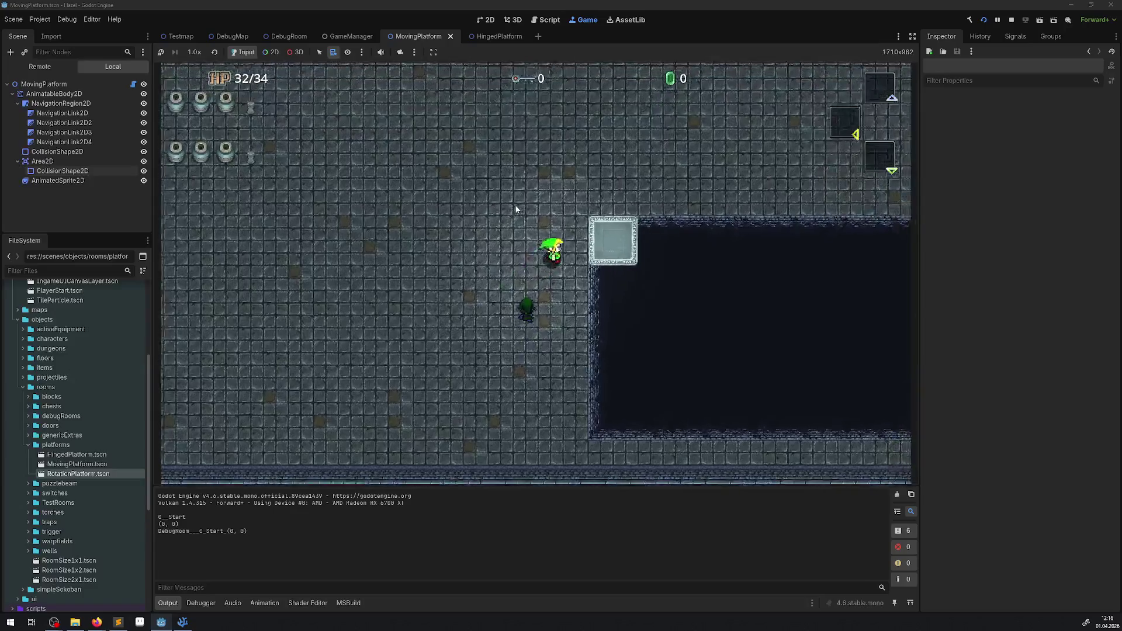
key("Up")
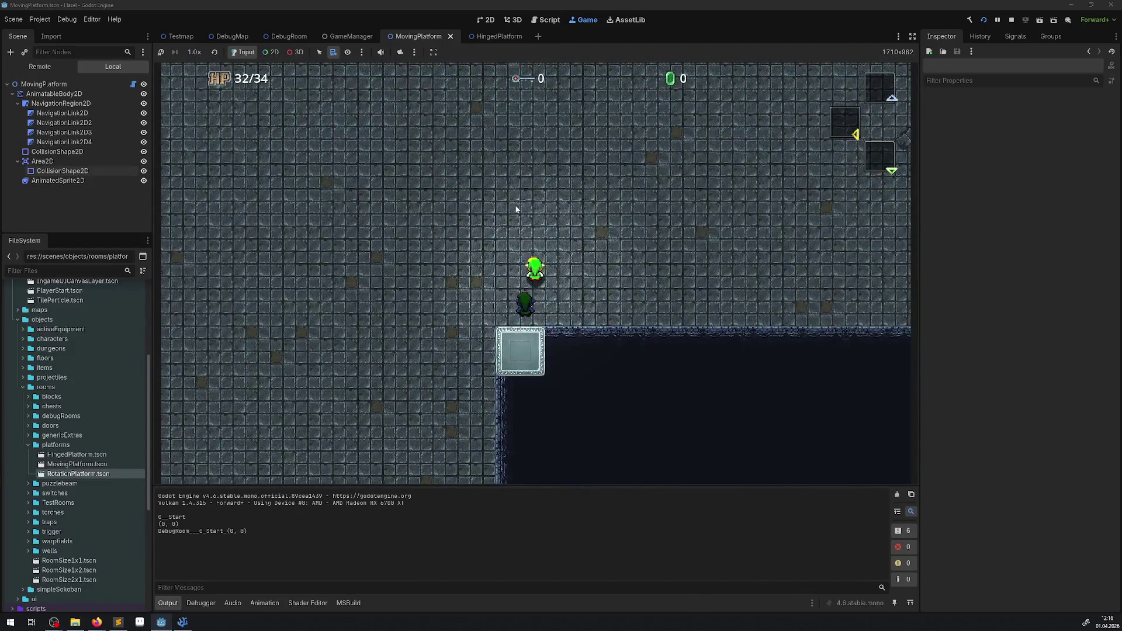
key("Down")
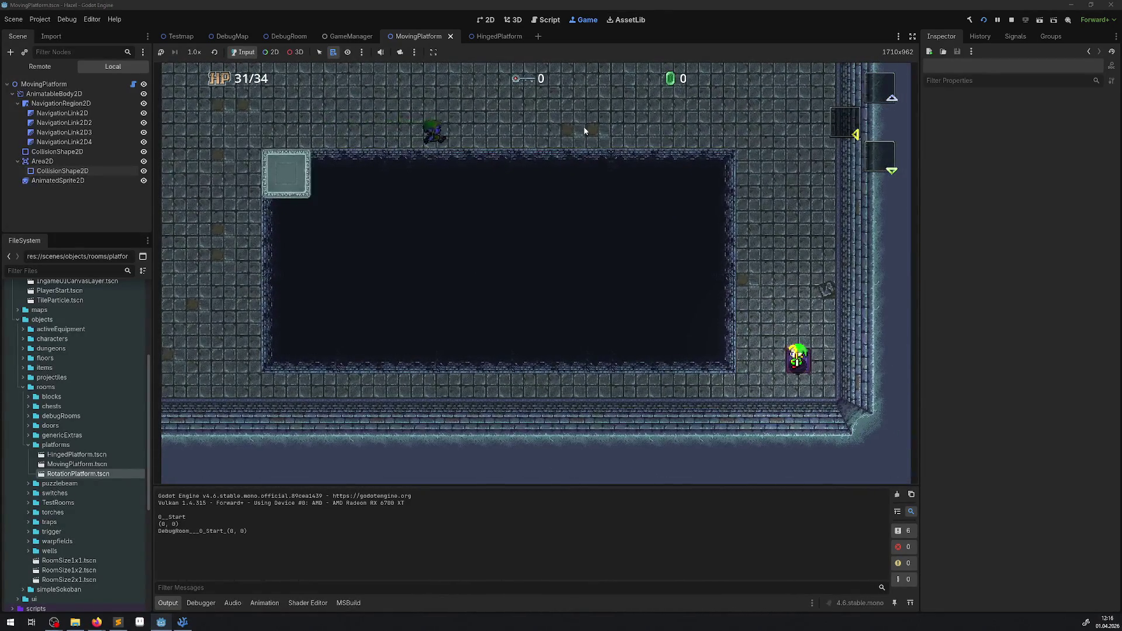
left_click(1010, 20)
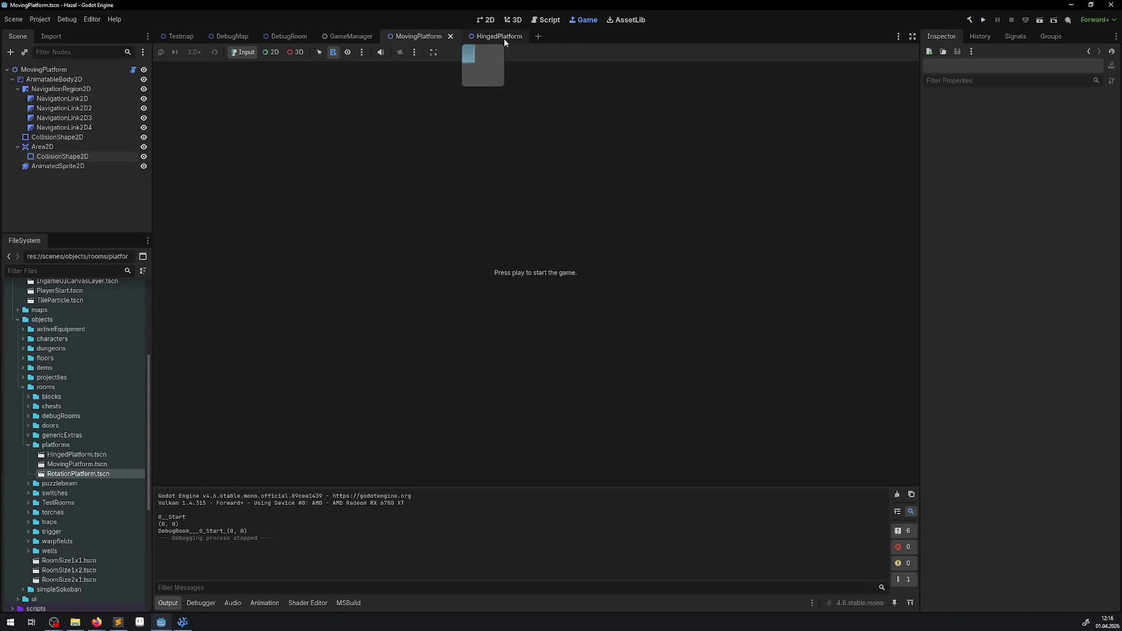
In the MovingPlatform scene, hide NavigationRegion2D and select the Area2D's CollisionShape2D
left_click(485, 20)
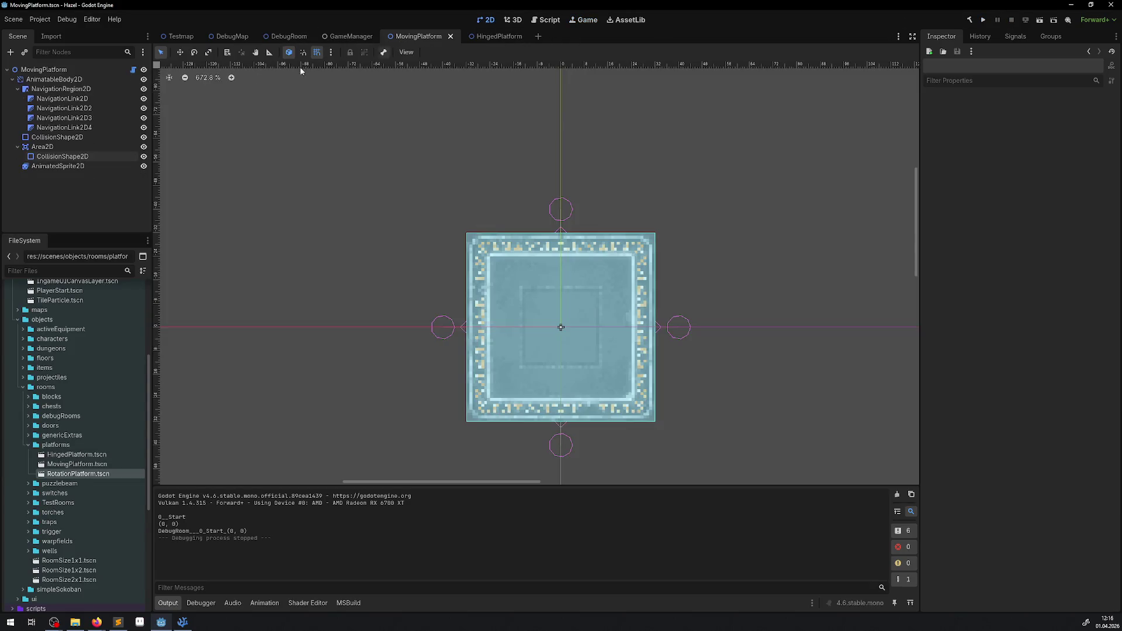
left_click(80, 155)
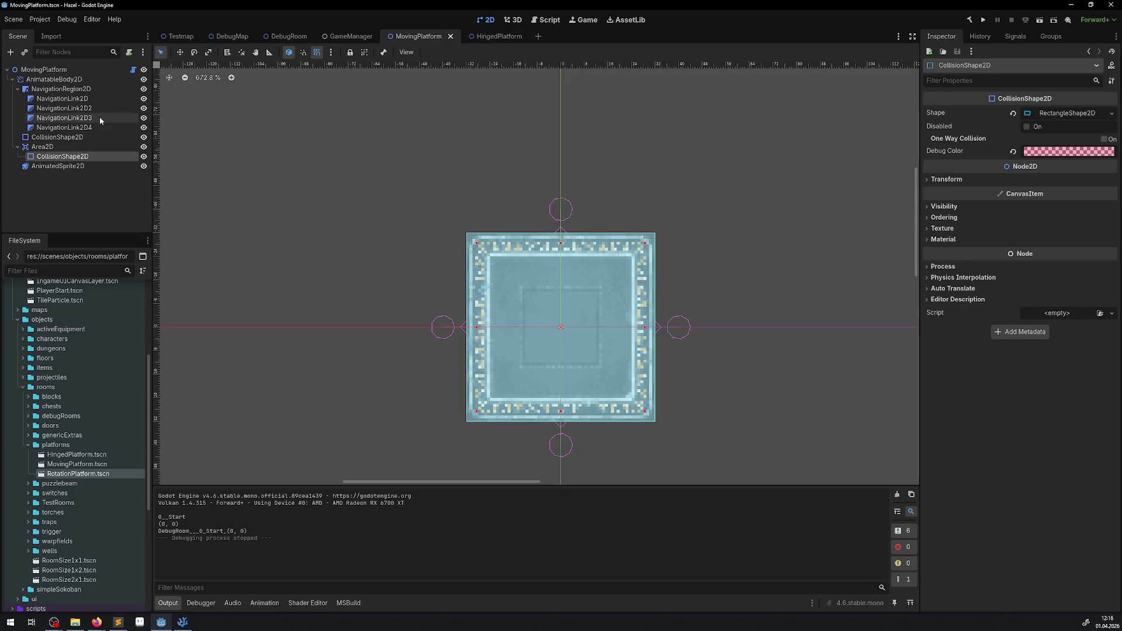
left_click(144, 89)
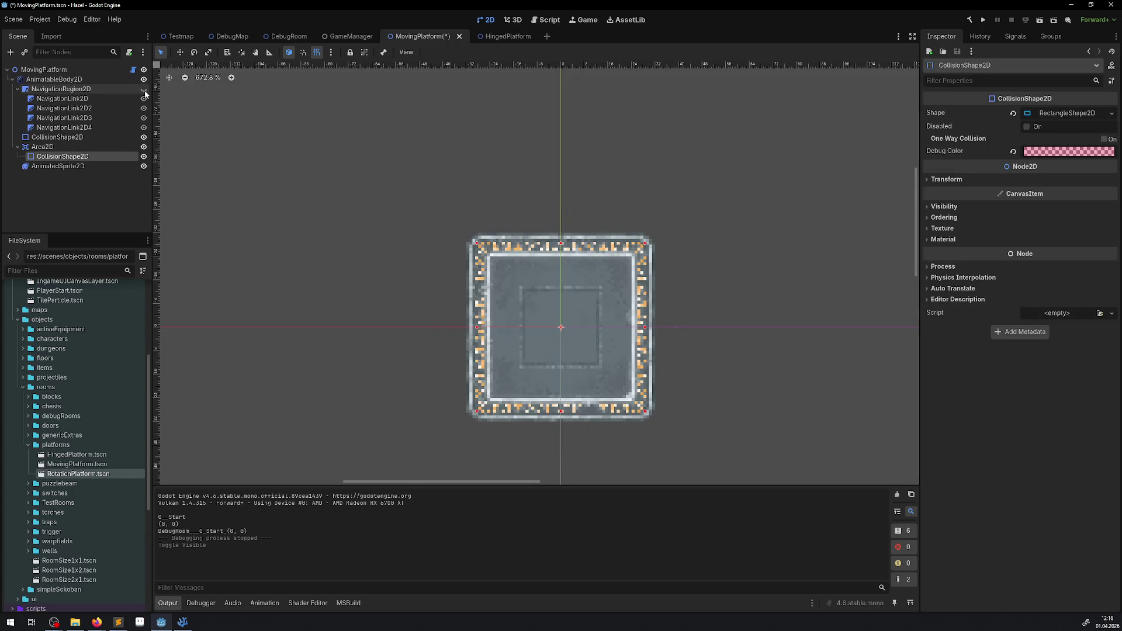
left_click(57, 149)
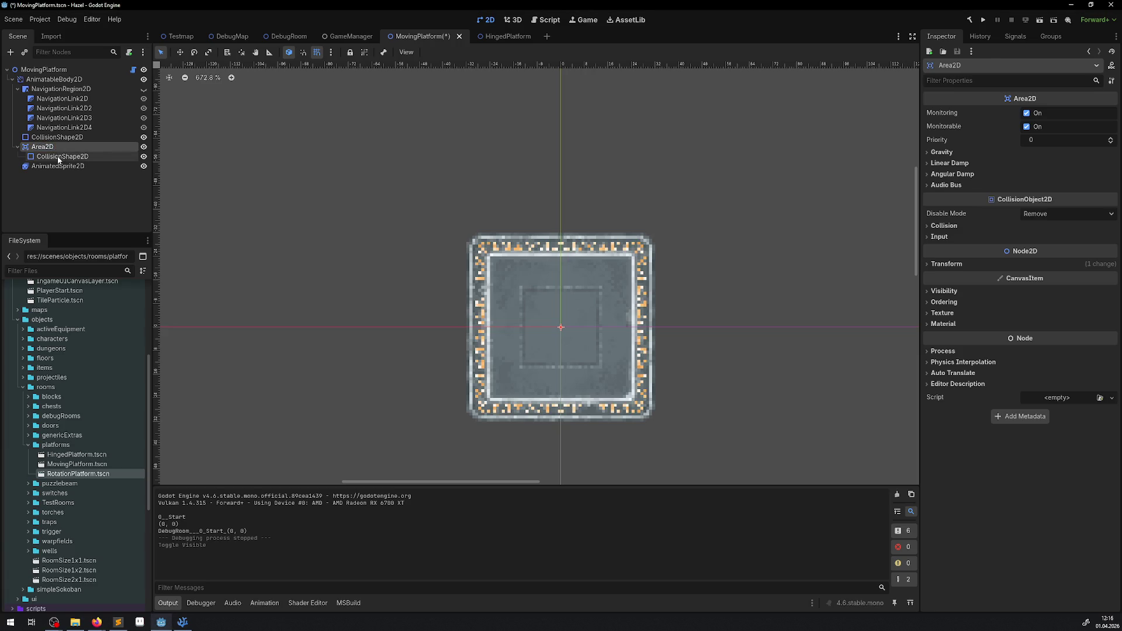
left_click(59, 156)
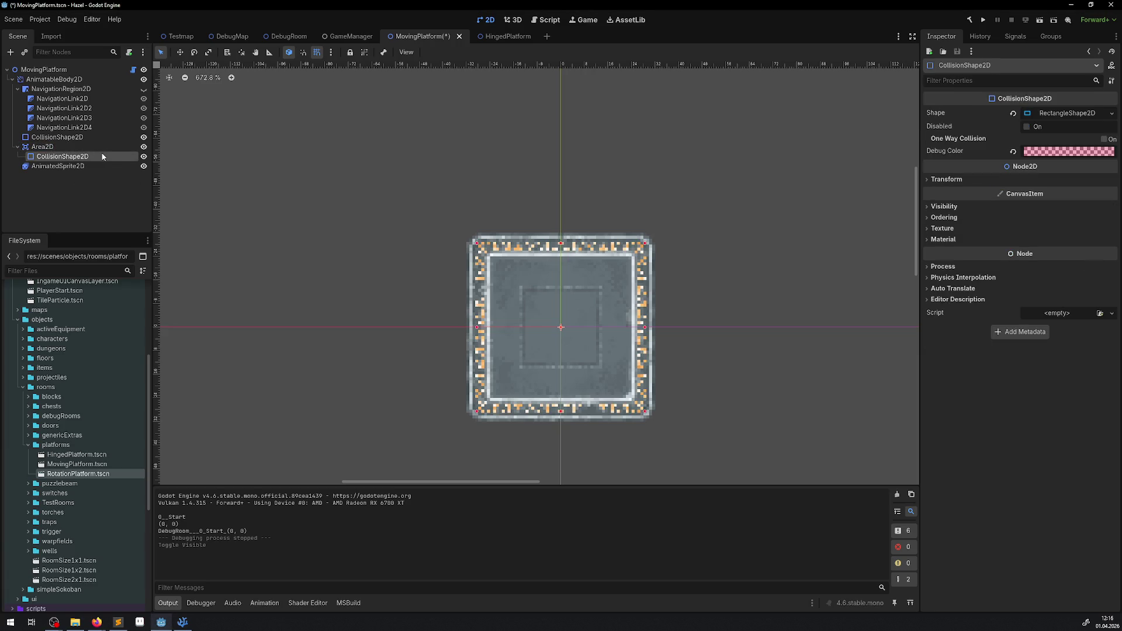
Set the collision rectangle's size to 22 × 22 px in the Inspector
scroll(549, 257, "up", 6)
left_click_drag(645, 284, 566, 195)
left_click(1088, 113)
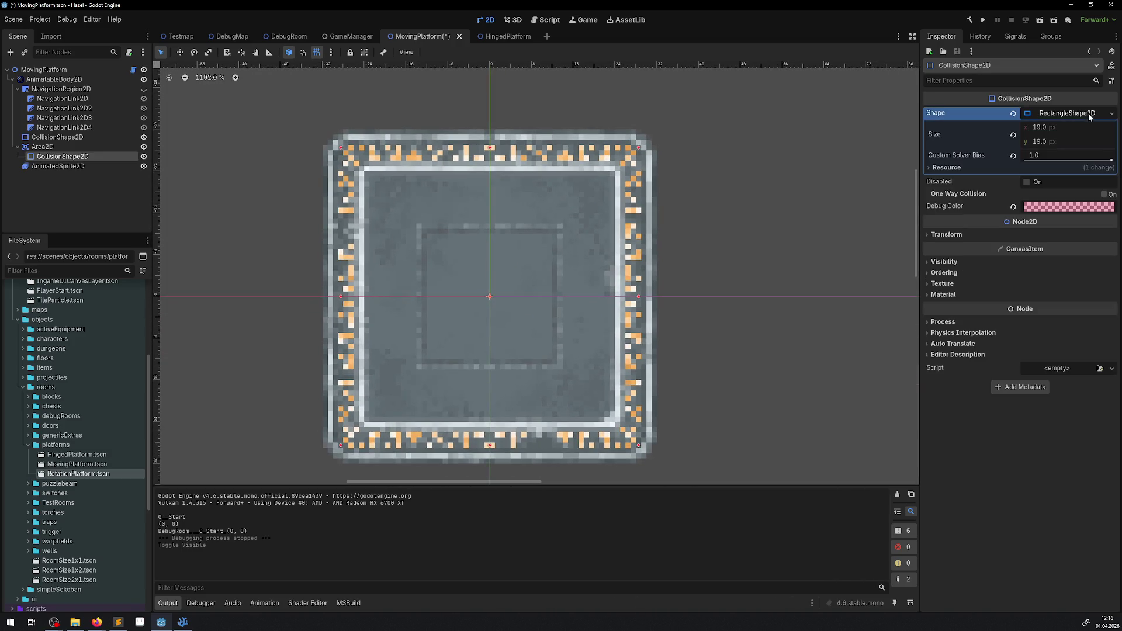
left_click(1044, 128)
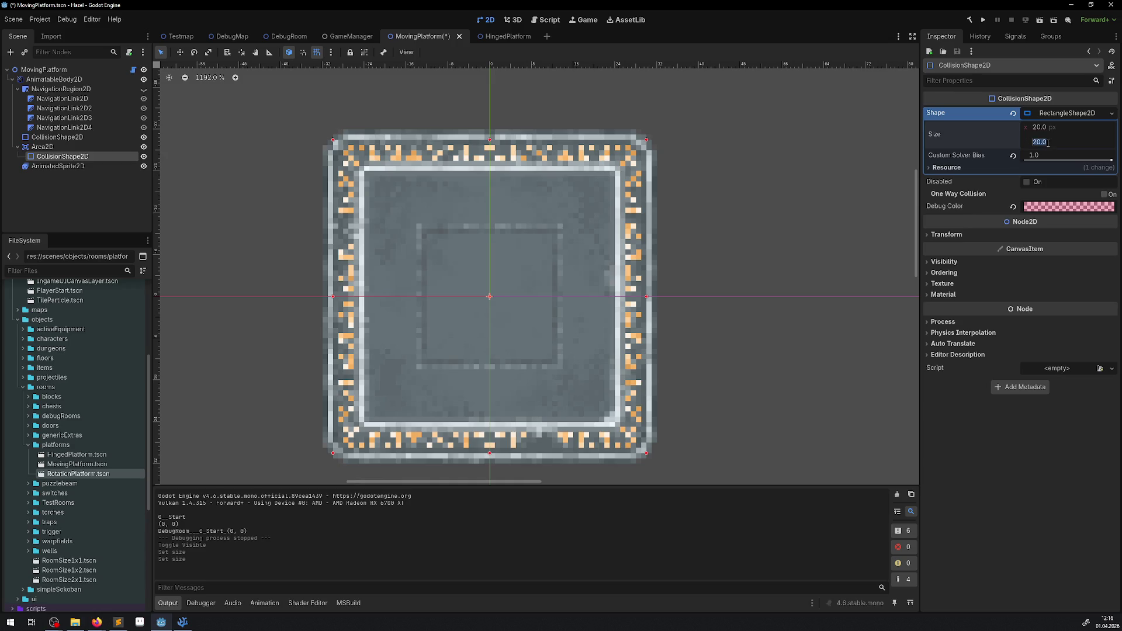
type("2")
key("Return")
type("22")
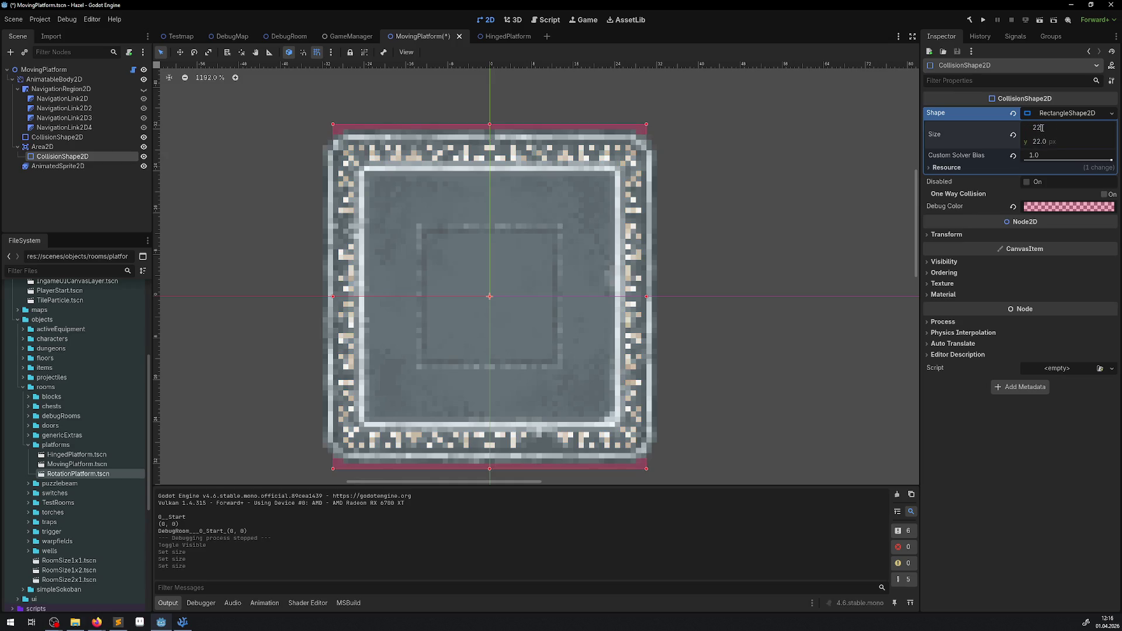
key("Return")
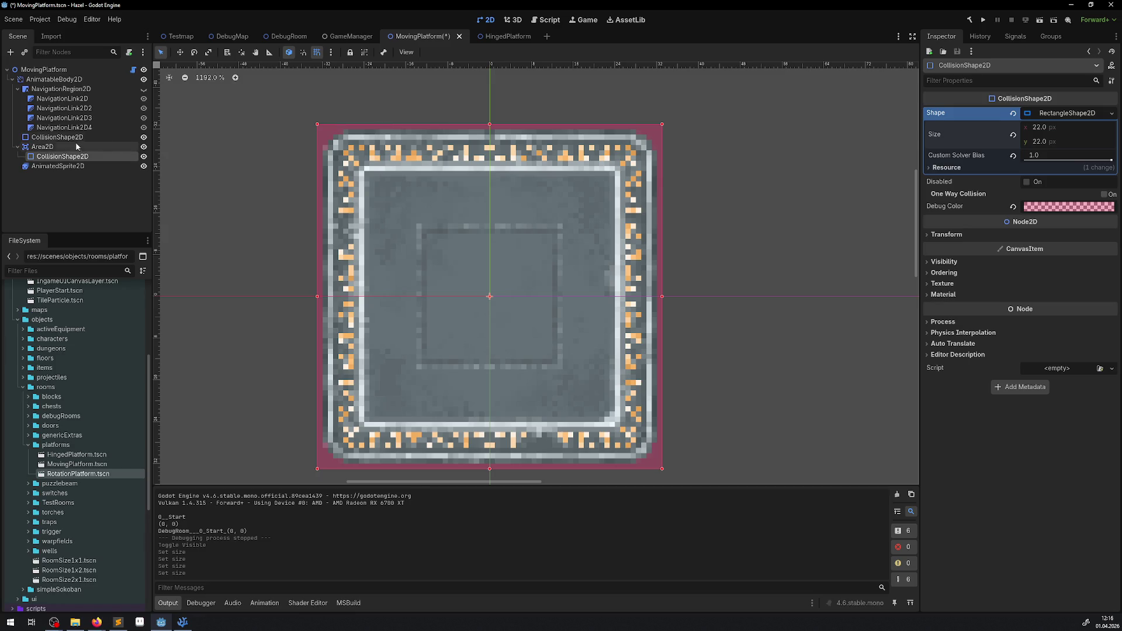
Compare against the AnimatedSprite2D's transform, shrink the shape to 20 × 20 px, and run the game
left_click(62, 167)
left_click(949, 194)
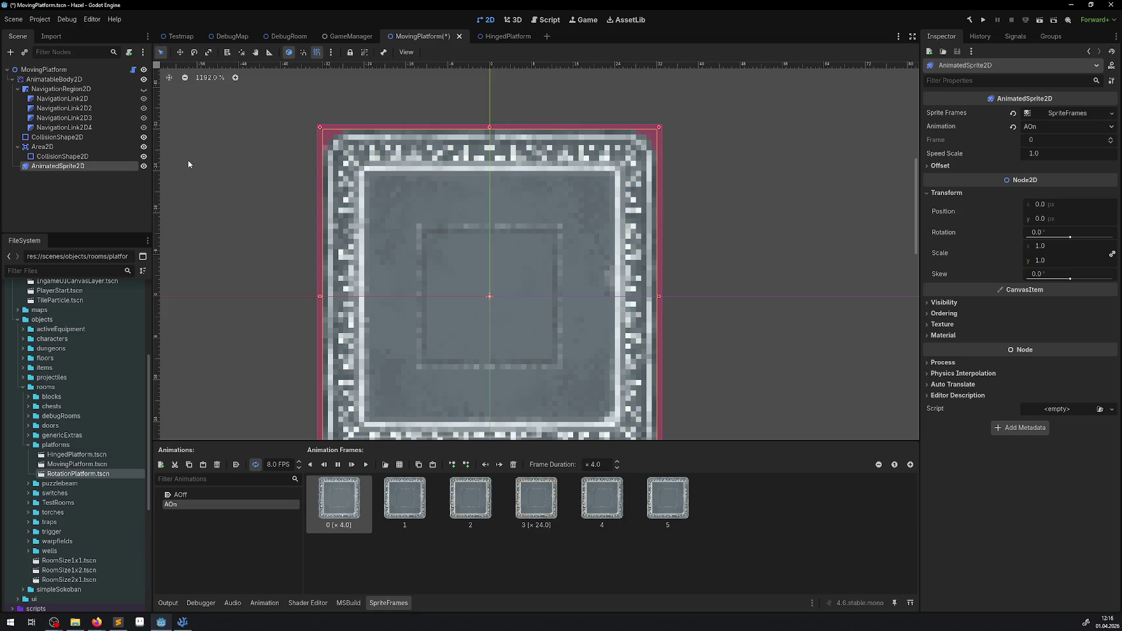
left_click(60, 159)
type("20")
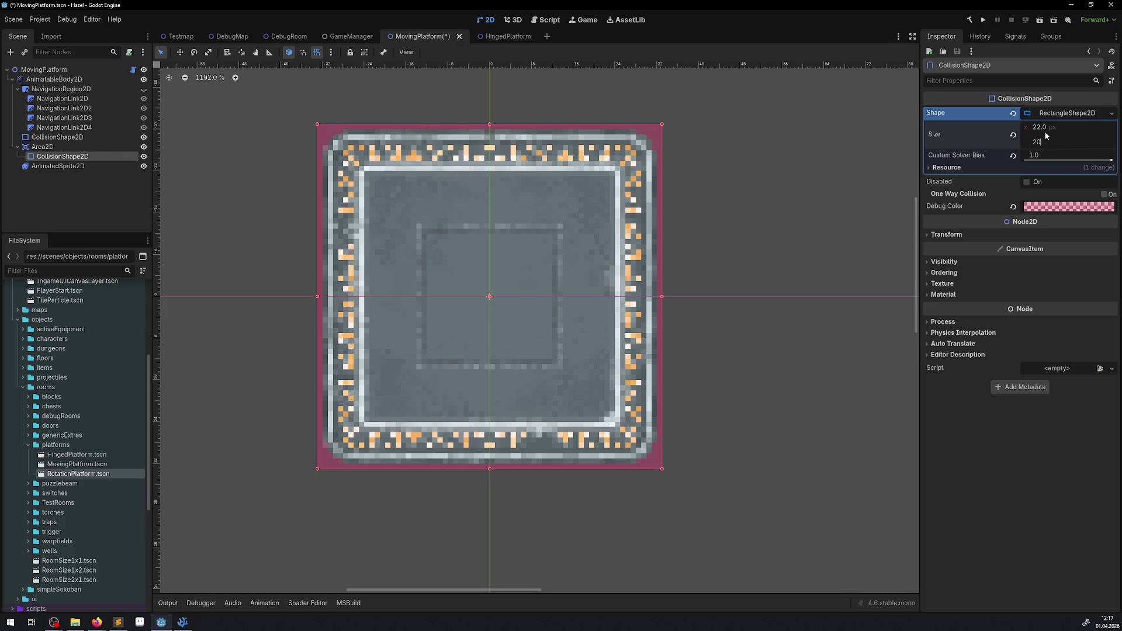
left_click(1045, 128)
type("20")
key("Return")
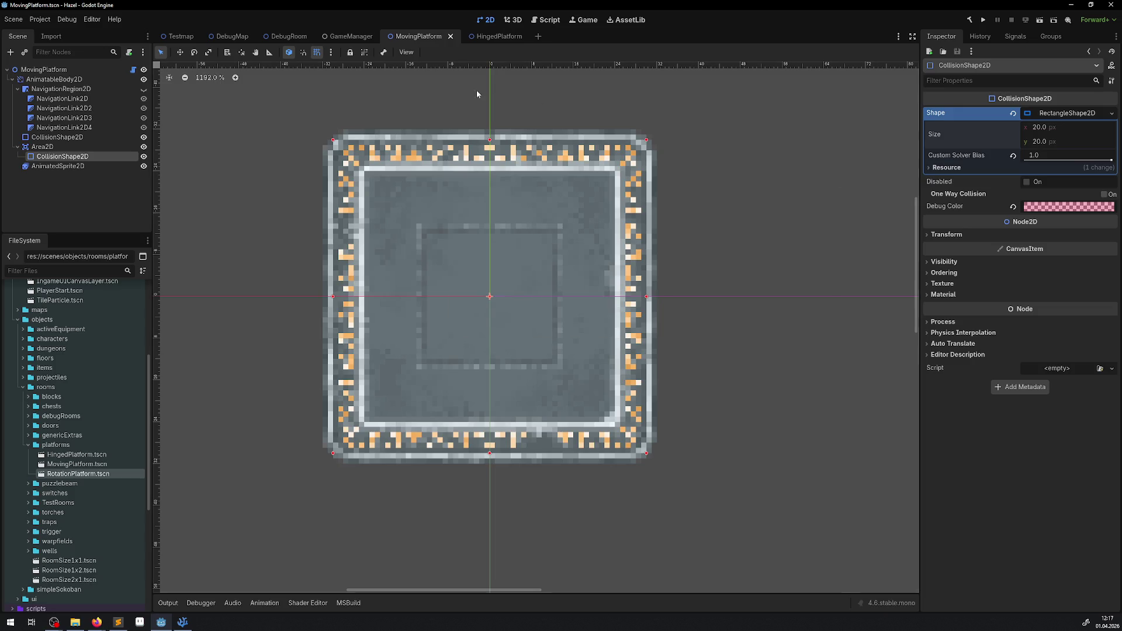
left_click(982, 22)
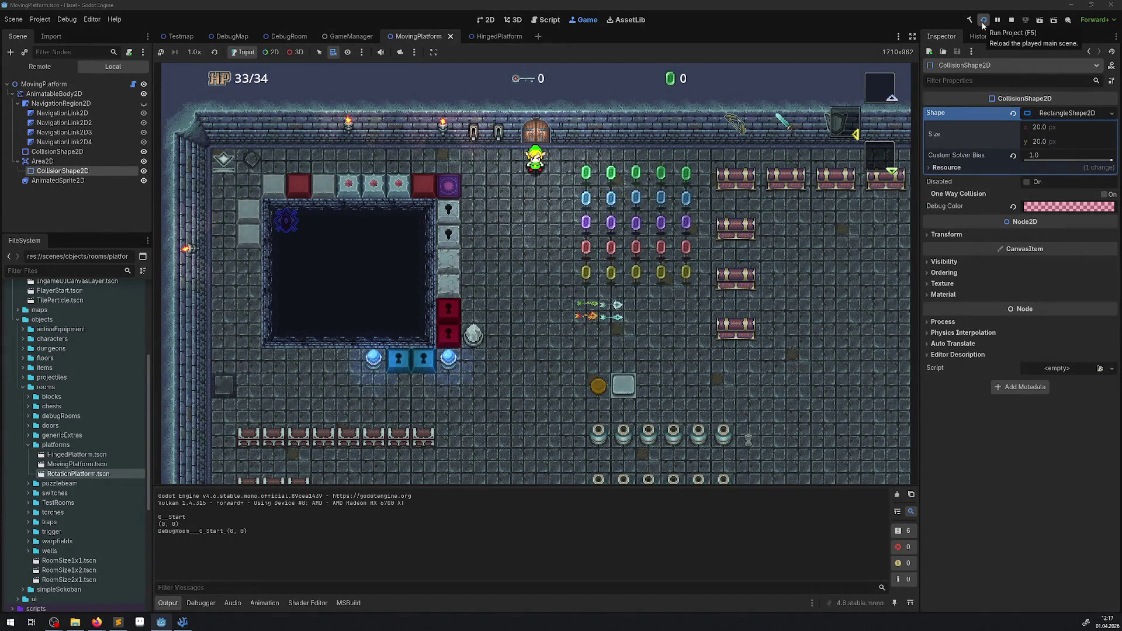
Walk the player through the purple warp tile onto the moving platform, then stop the run
key("Left")
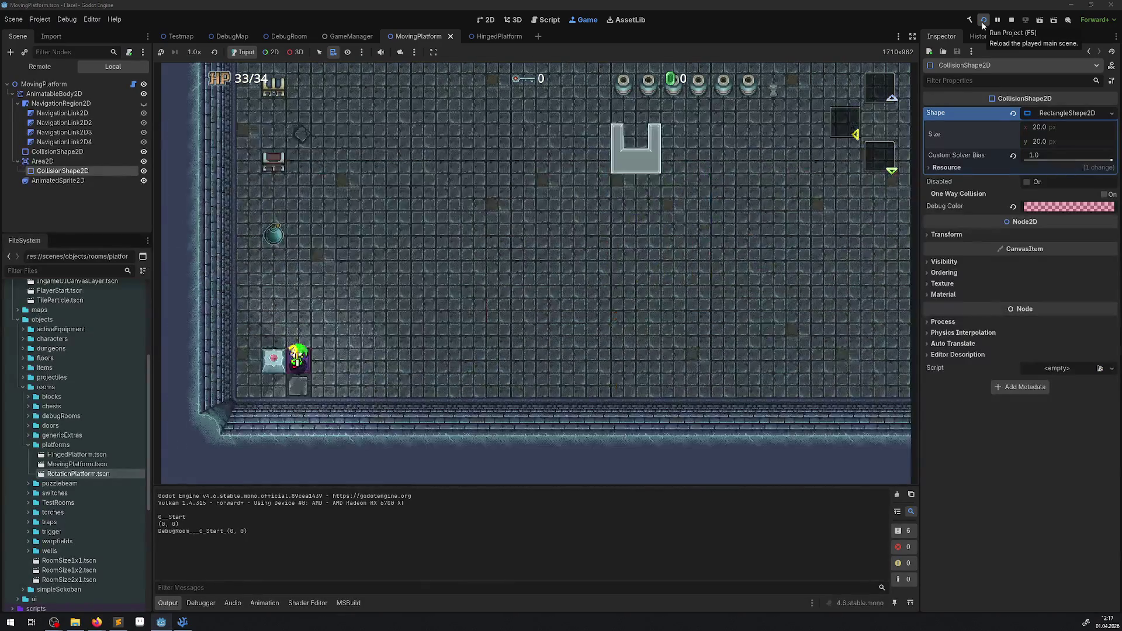
key("Left")
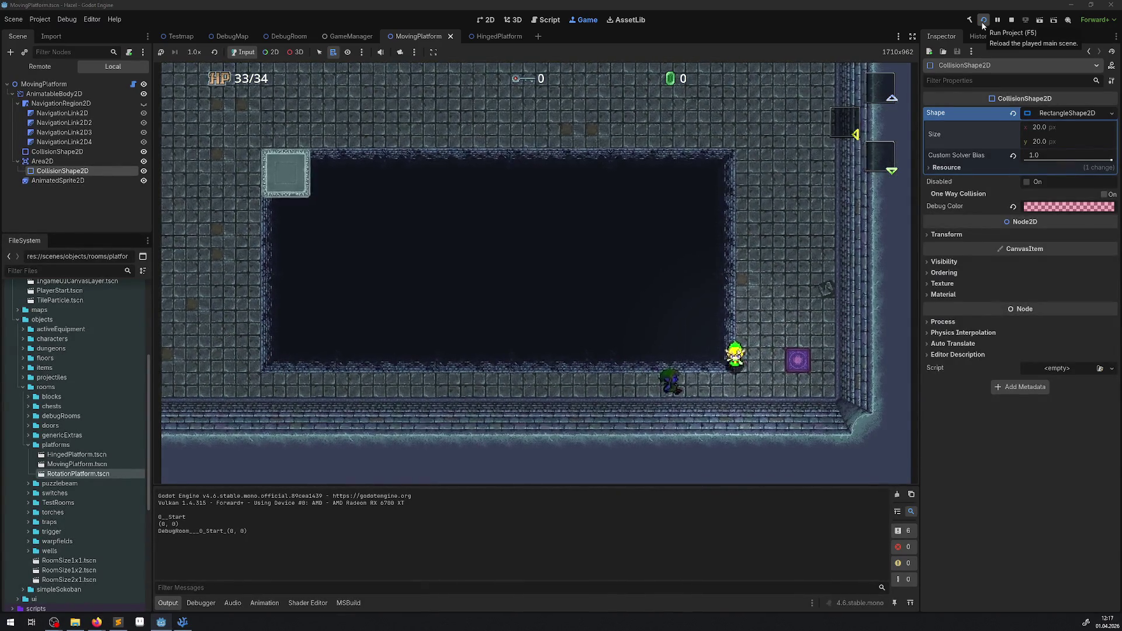
key("Up")
key("Left")
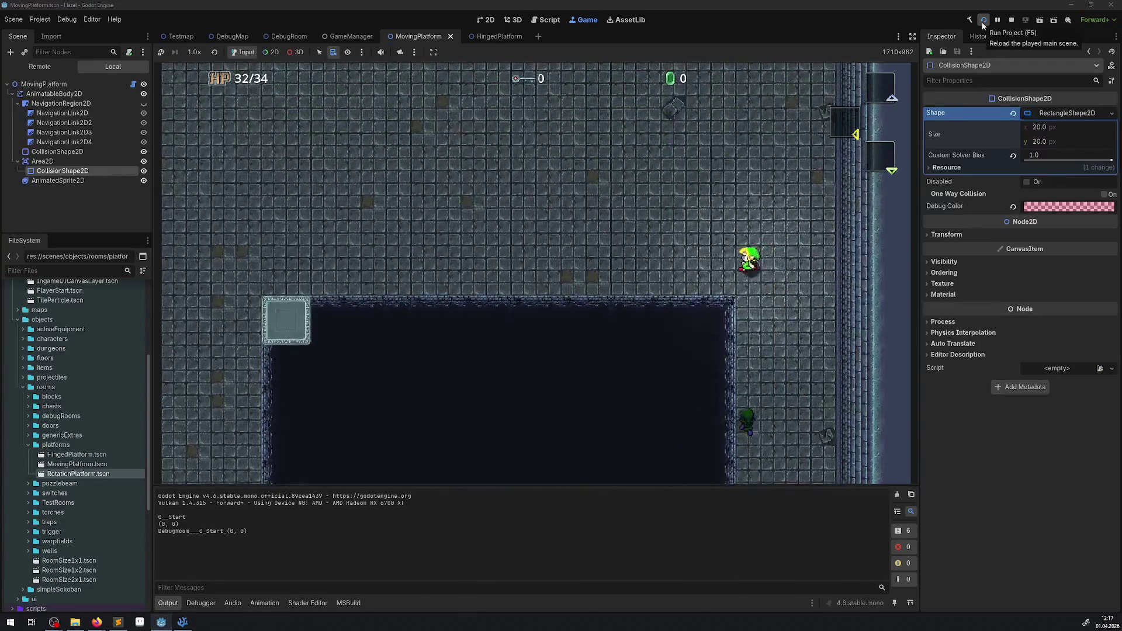
key("Left")
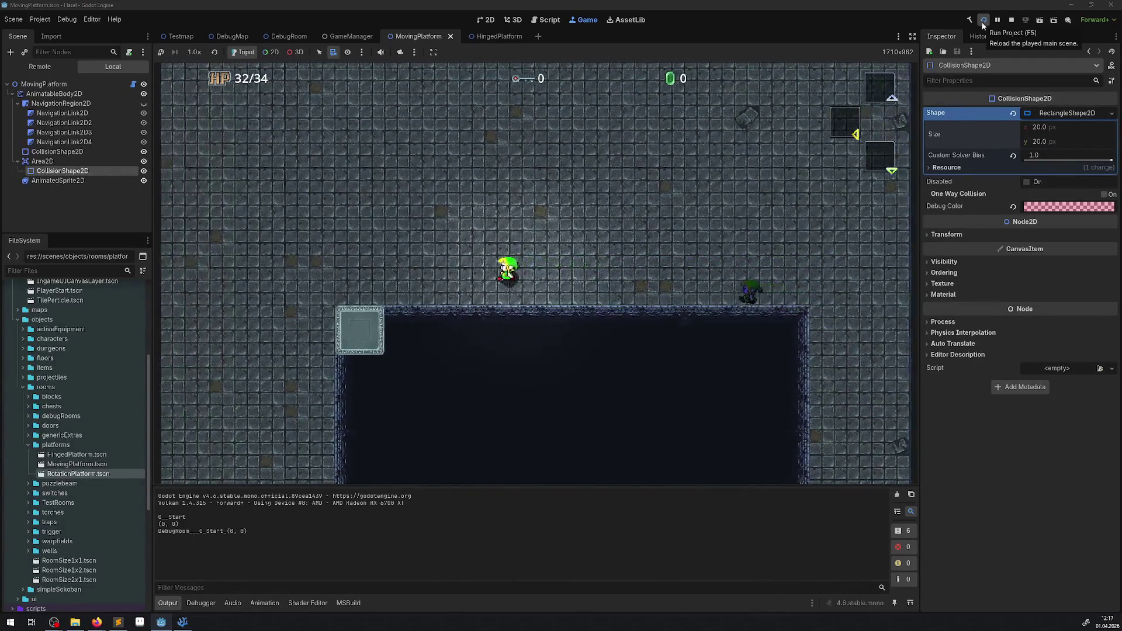
key("Down")
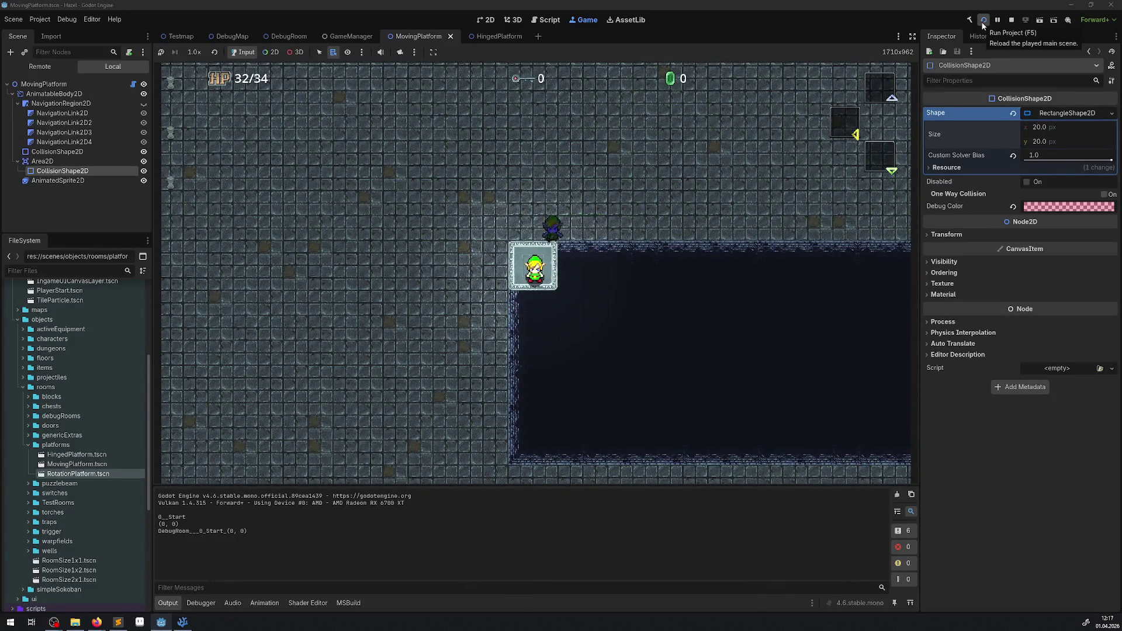
left_click(1006, 27)
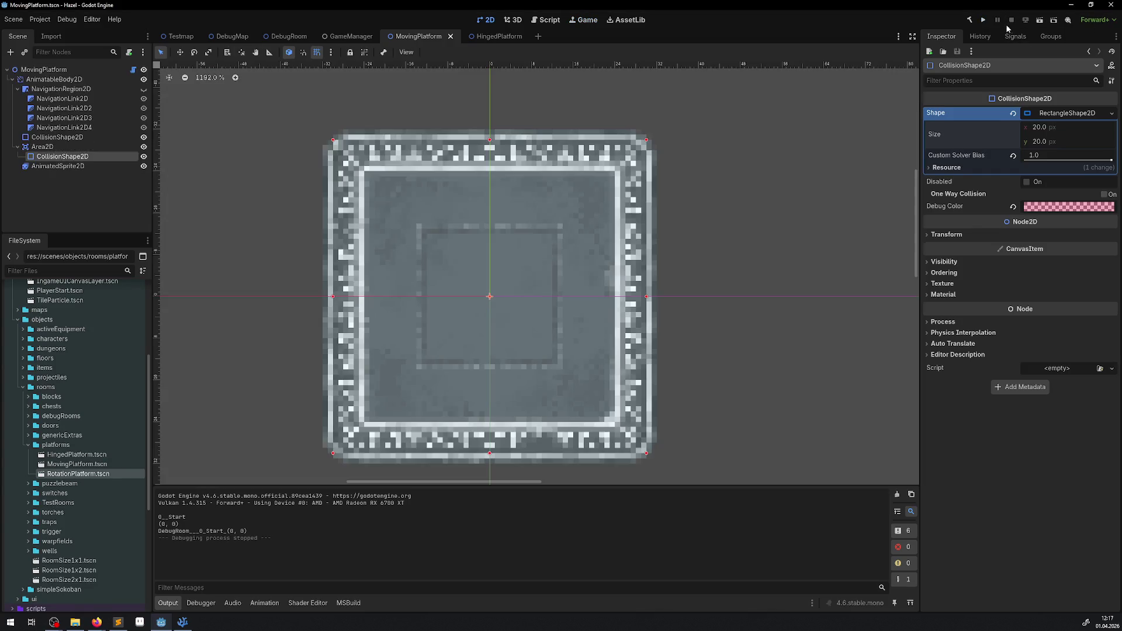
In DebugRoom, duplicate the platform three times, placing MovingPlatform2–4 one tile apart downward, then run with F6
left_click(281, 36)
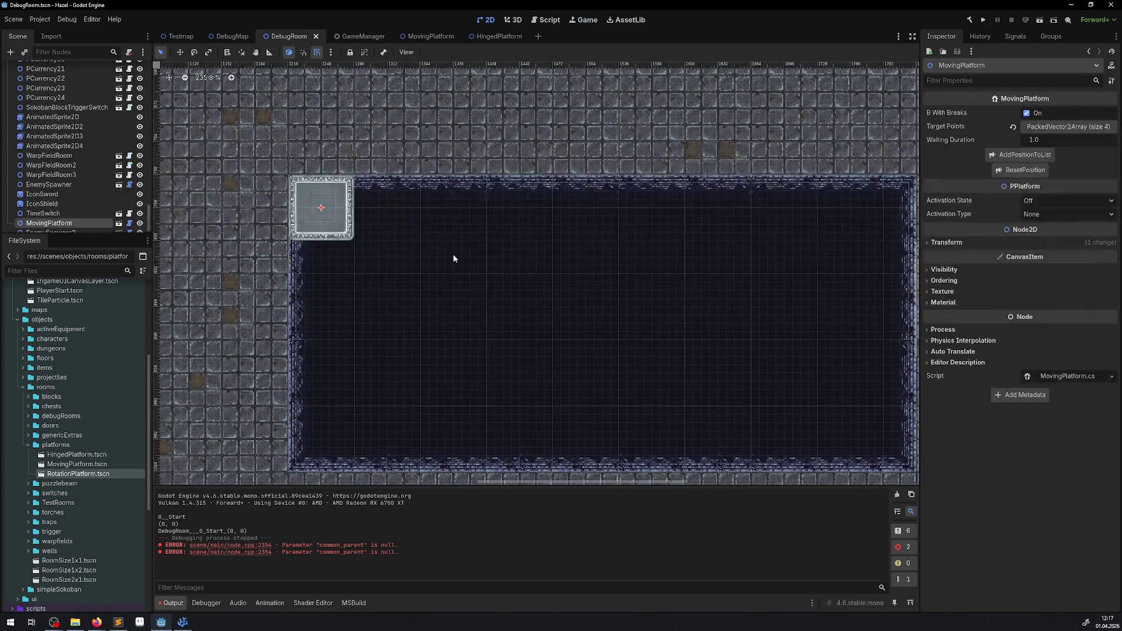
right_click(74, 223)
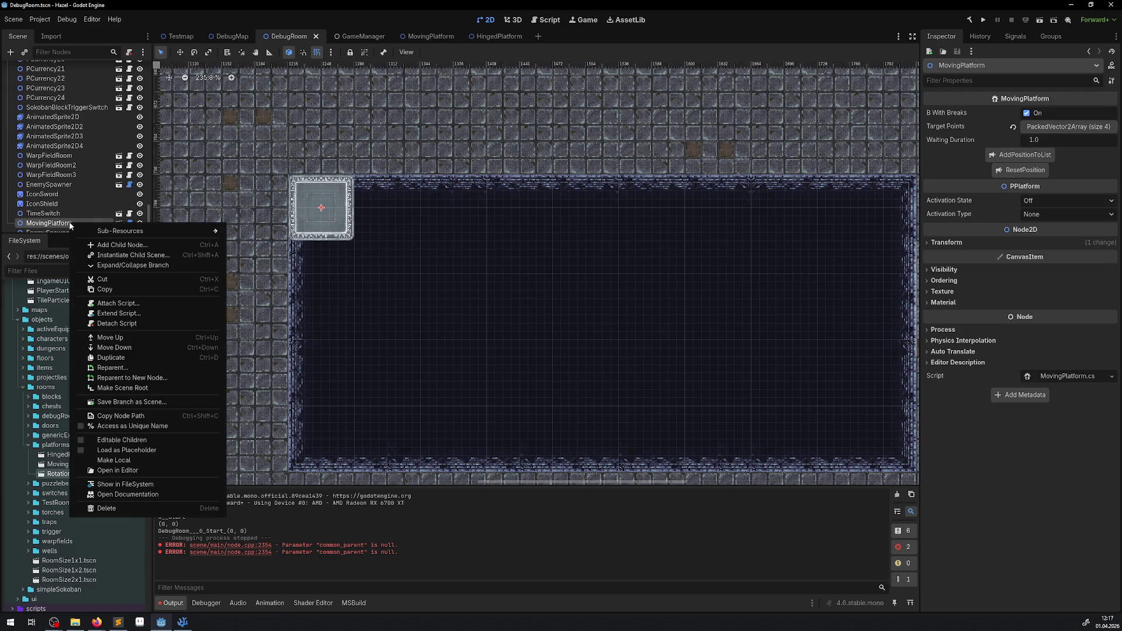
left_click(129, 358)
left_click_drag(323, 225, 321, 288)
scroll(40, 218, "down", 1)
right_click(55, 214)
left_click(103, 349)
left_click_drag(331, 275, 316, 345)
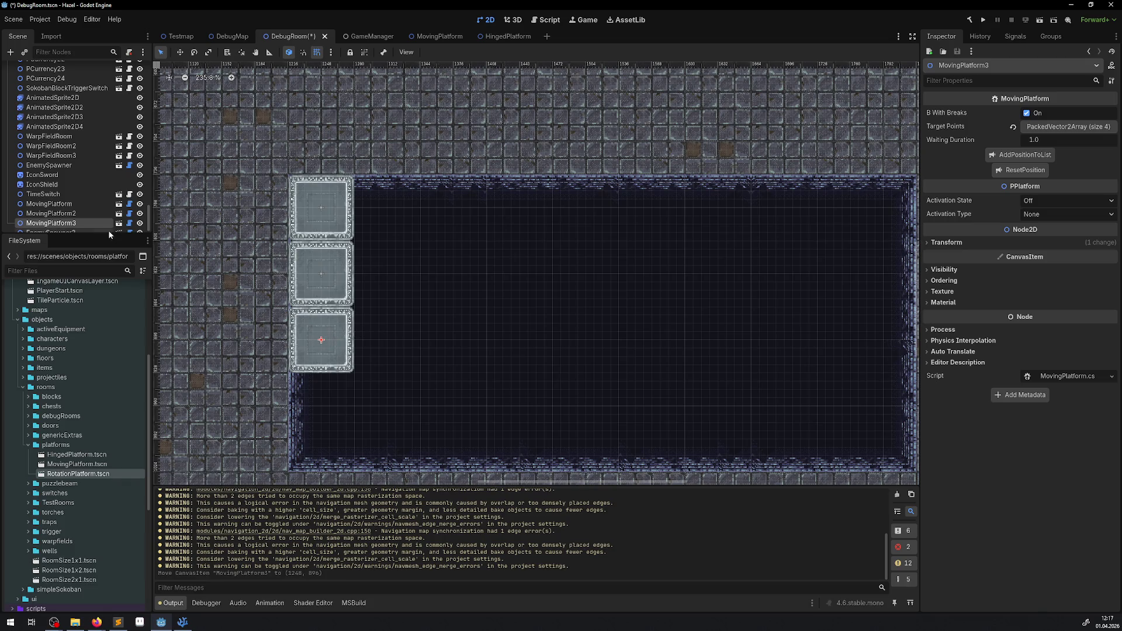
right_click(73, 224)
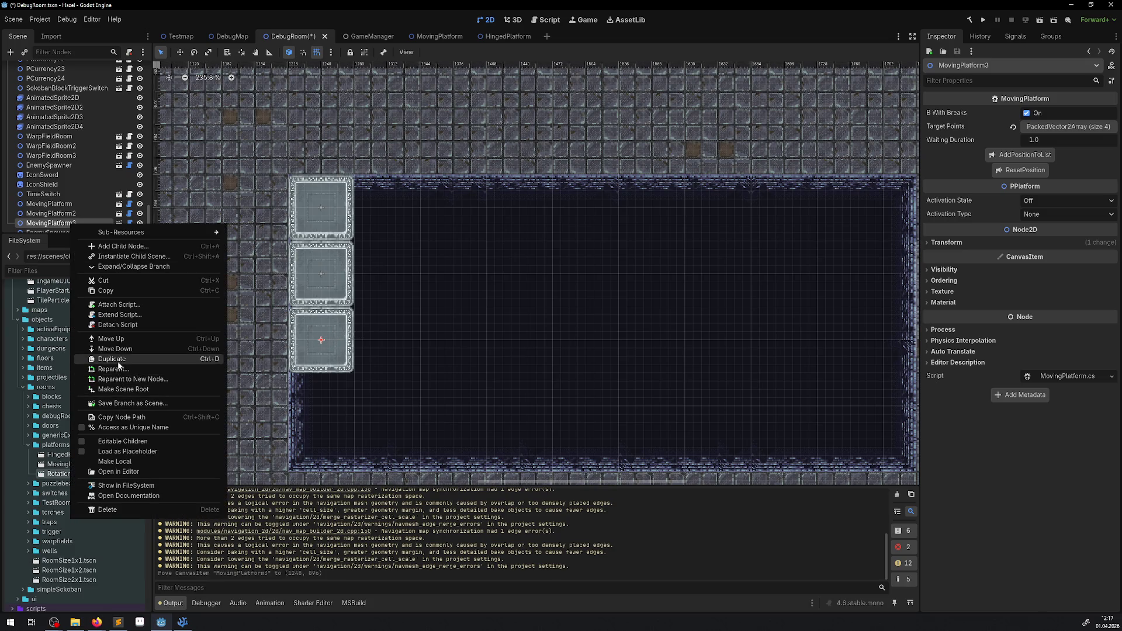
left_click(101, 359)
left_click_drag(348, 334, 353, 388)
key("F6")
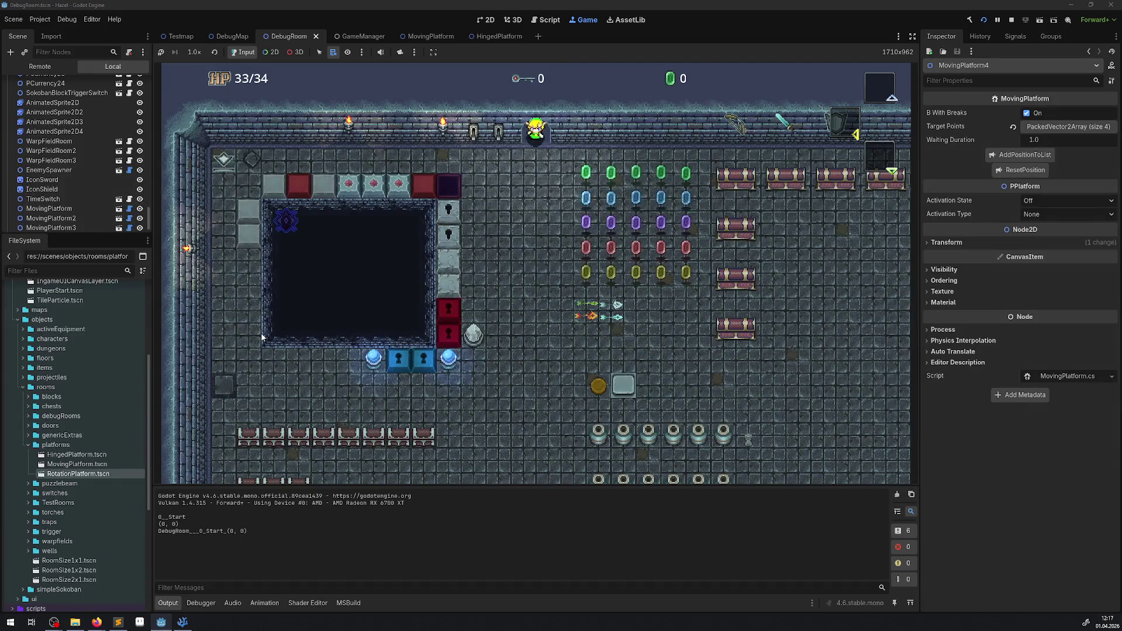
Walk the character through the warp pad and across the room to the right side
key("Left")
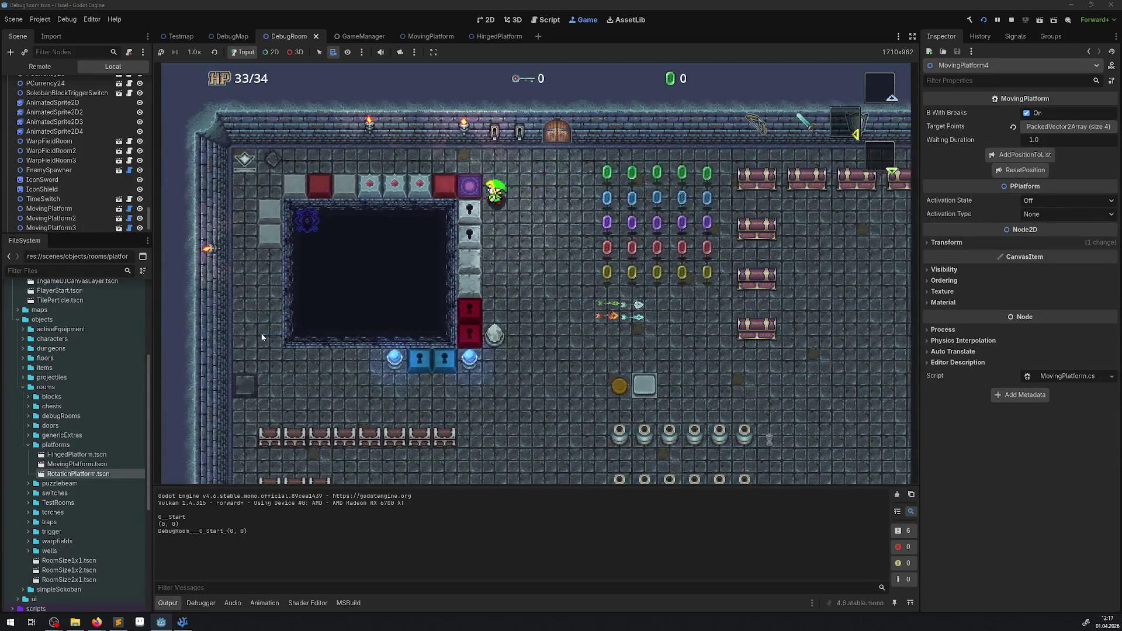
key("Right")
key("Left")
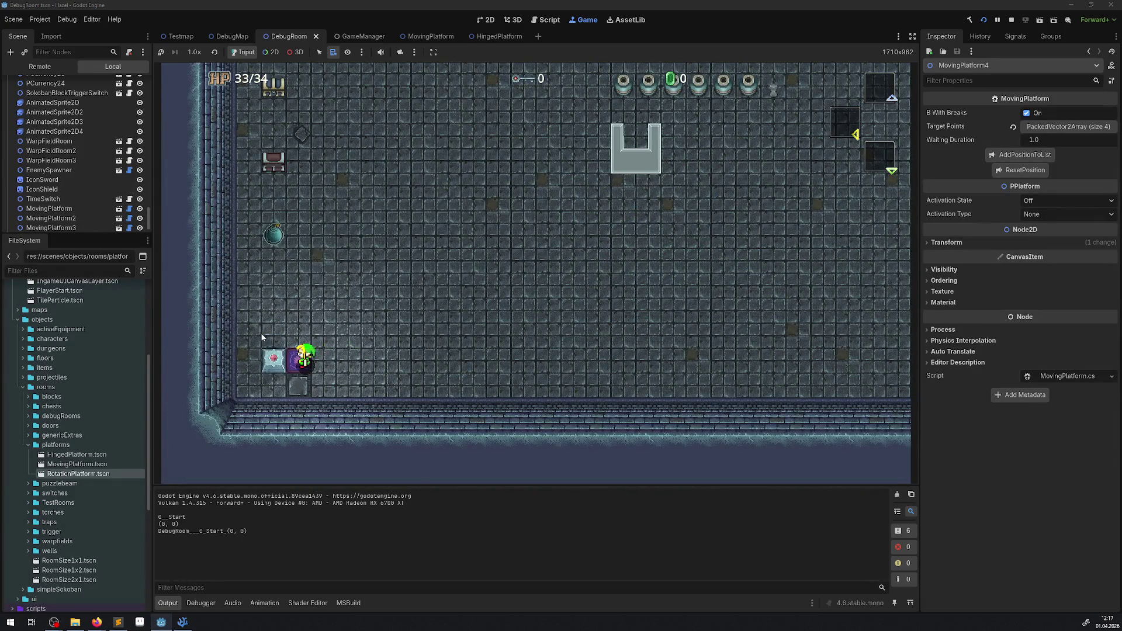
key("Up")
key("Left")
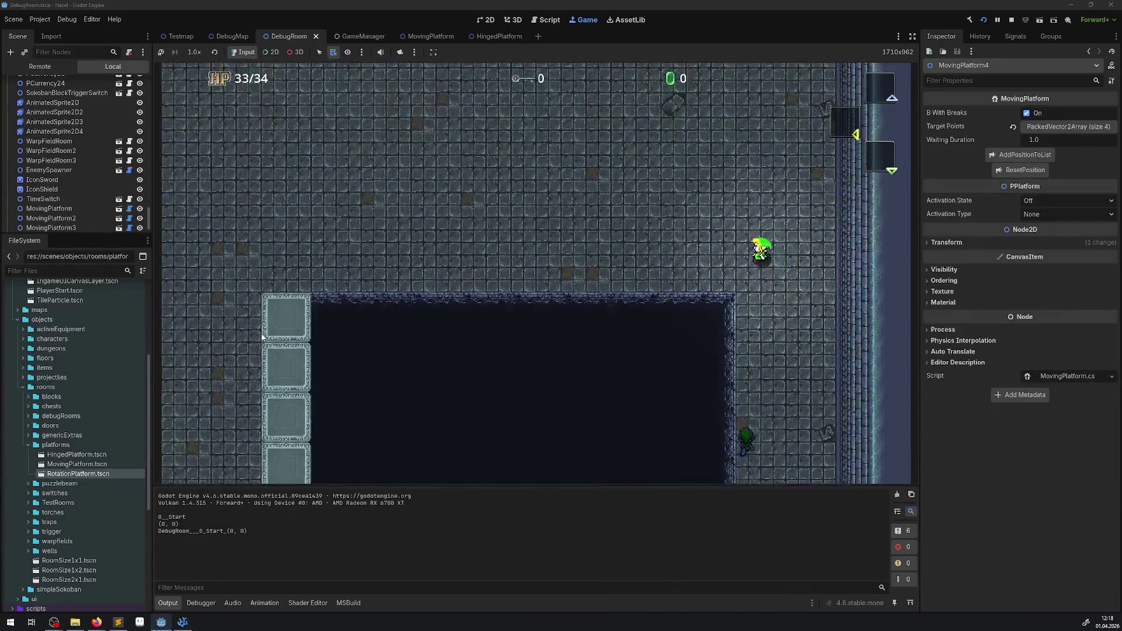
key("Left")
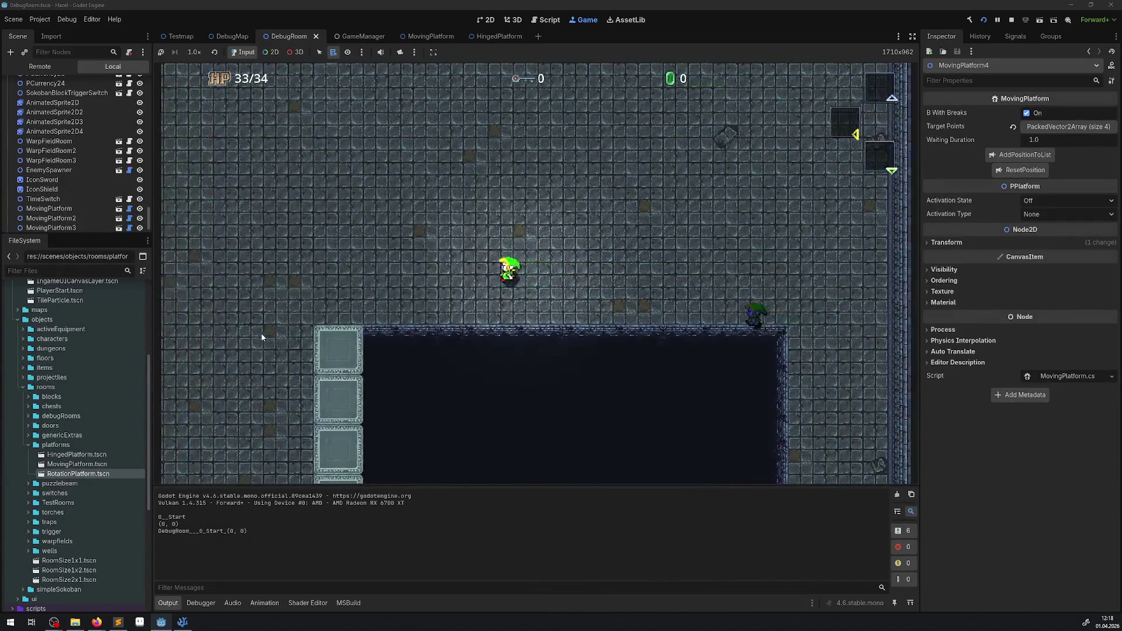
key("Right")
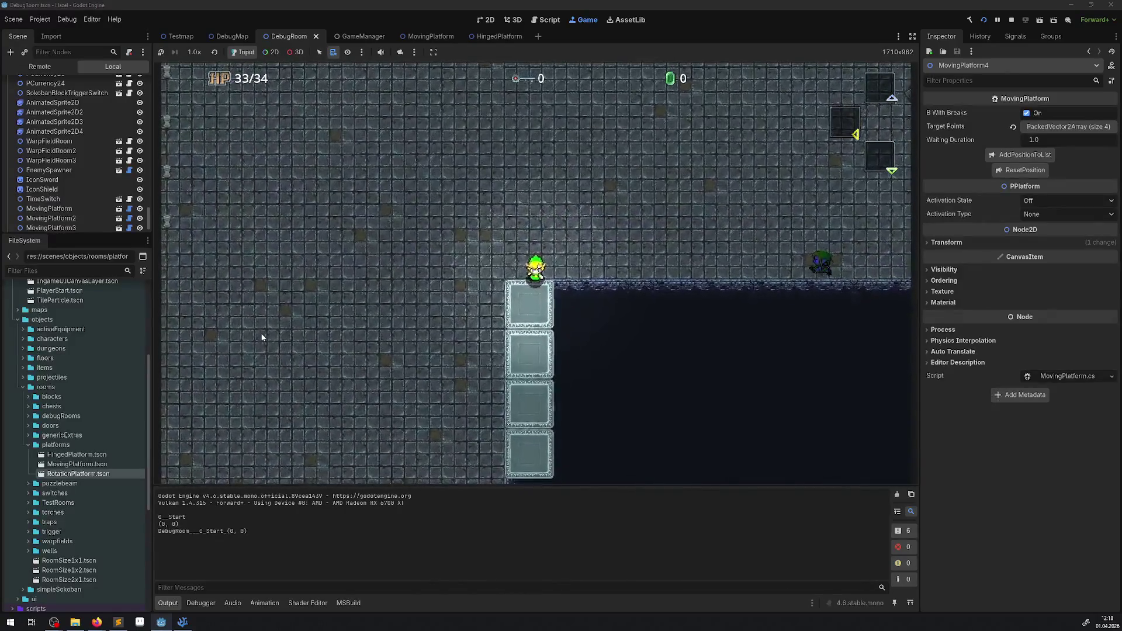
key("Down")
Cross the pit via the lowest platform block, then stop the game and open MovingPlatform
key("Left")
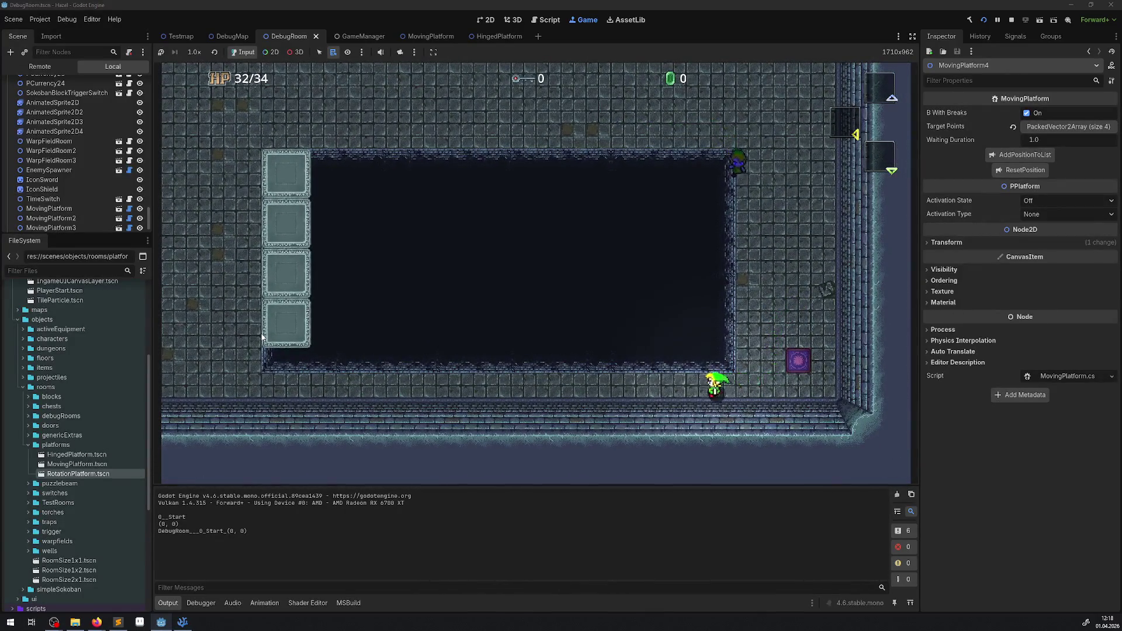
key("Left")
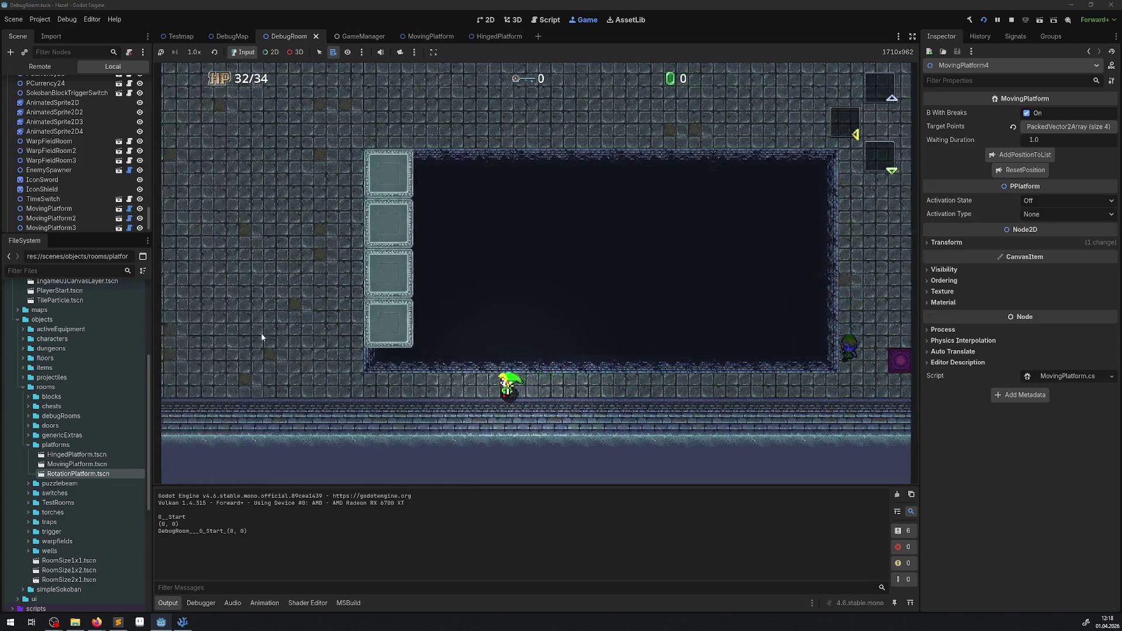
key("Up")
key("Right")
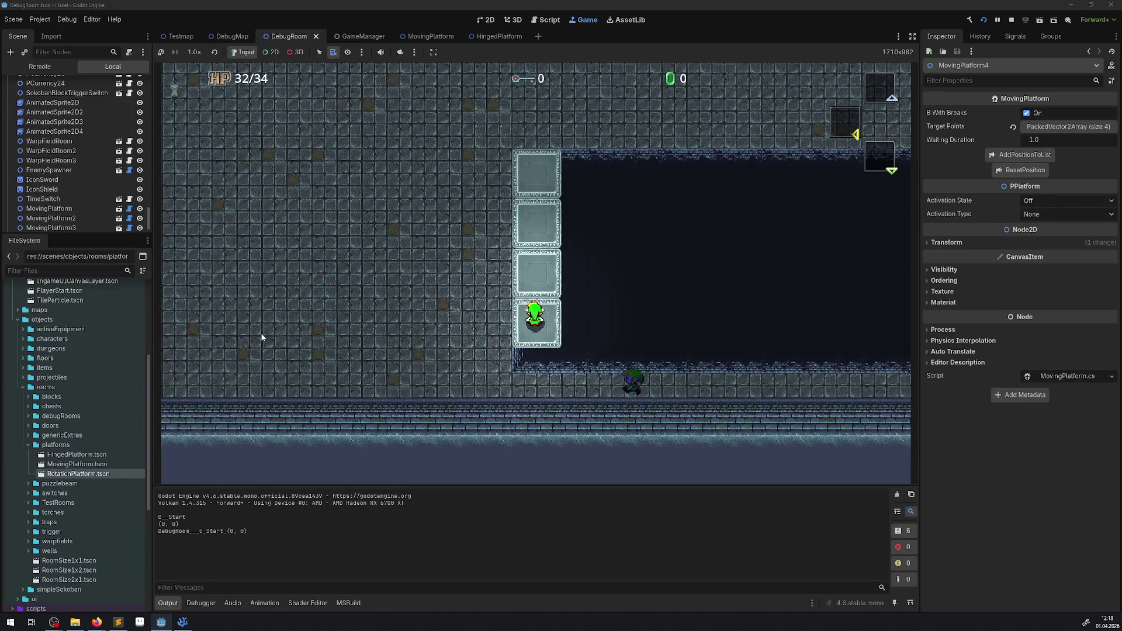
key("Right")
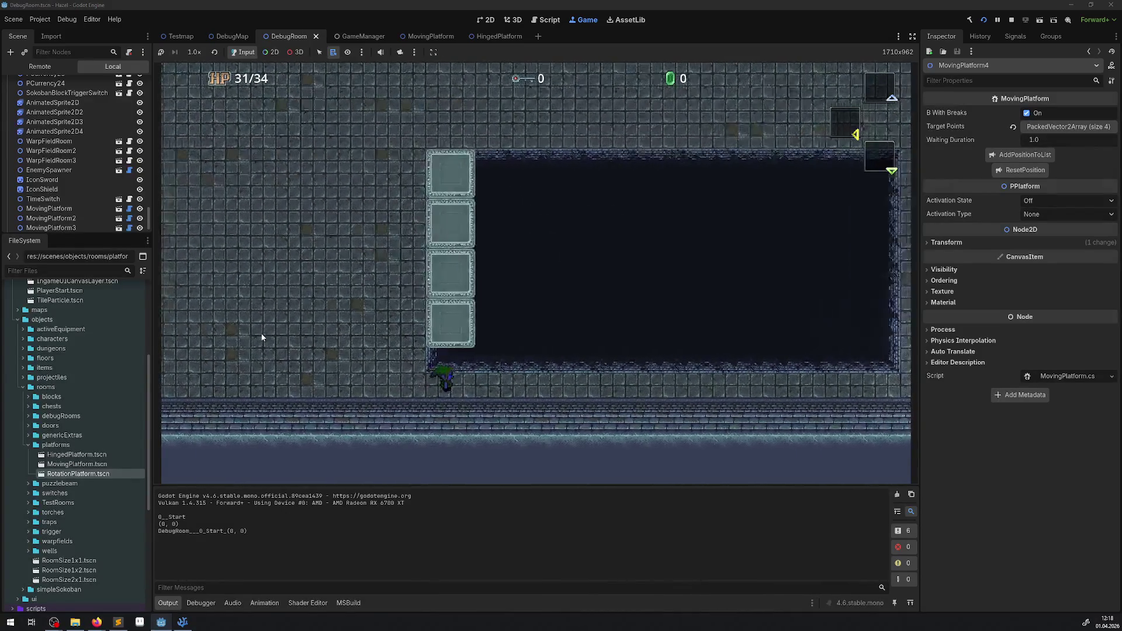
left_click(1012, 22)
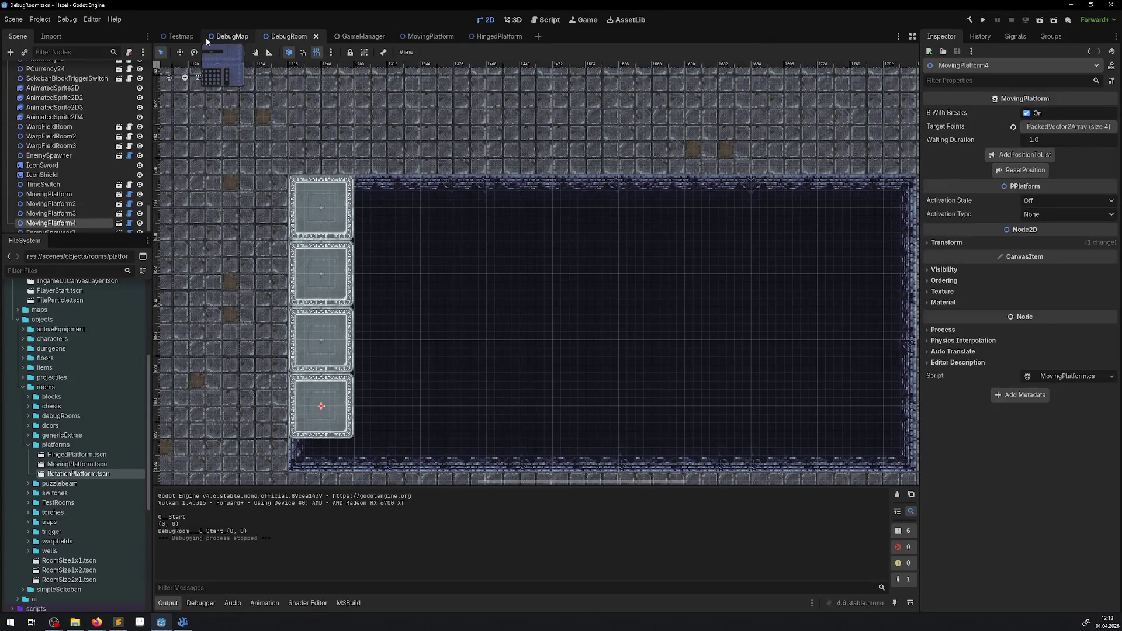
left_click(430, 39)
Set the platform CollisionShape2D size to 22 × 22 px, save with Ctrl+S, and run the project
left_click(42, 147)
left_click(47, 156)
left_click(1043, 144)
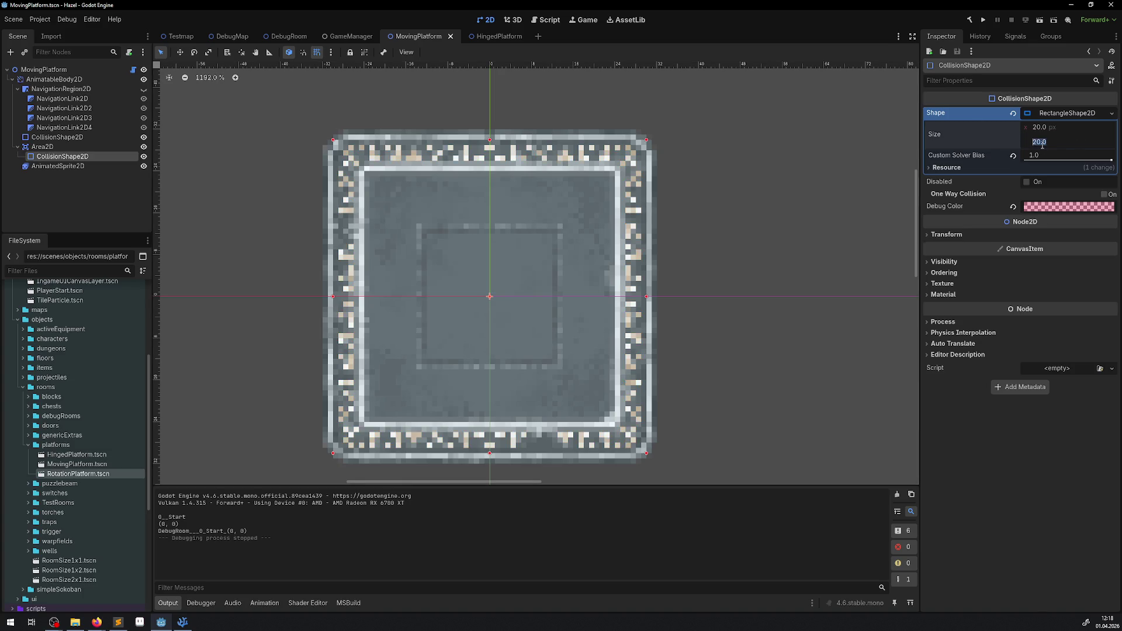
type("21")
key("Return")
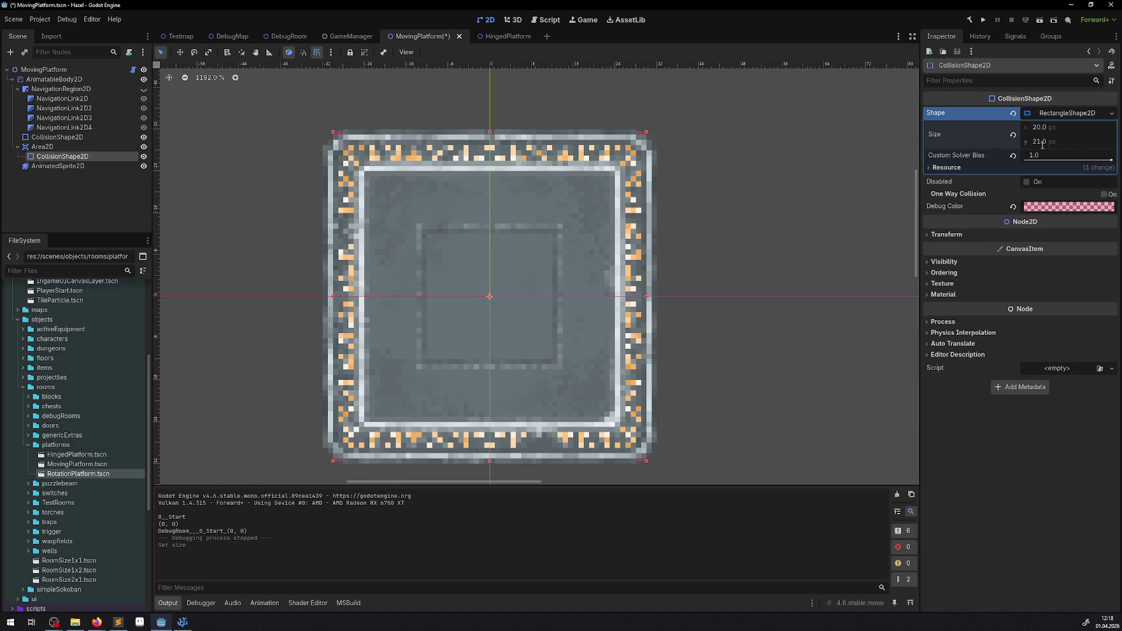
left_click(1046, 129)
type("22")
left_click(1043, 143)
type("2")
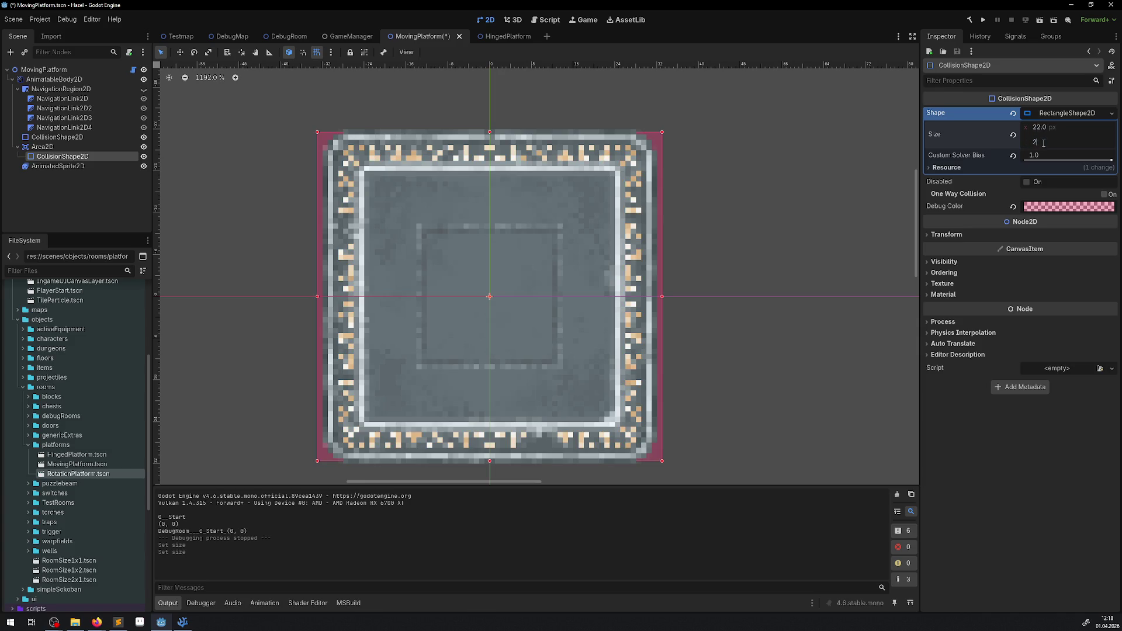
key("Return")
key("ctrl+s")
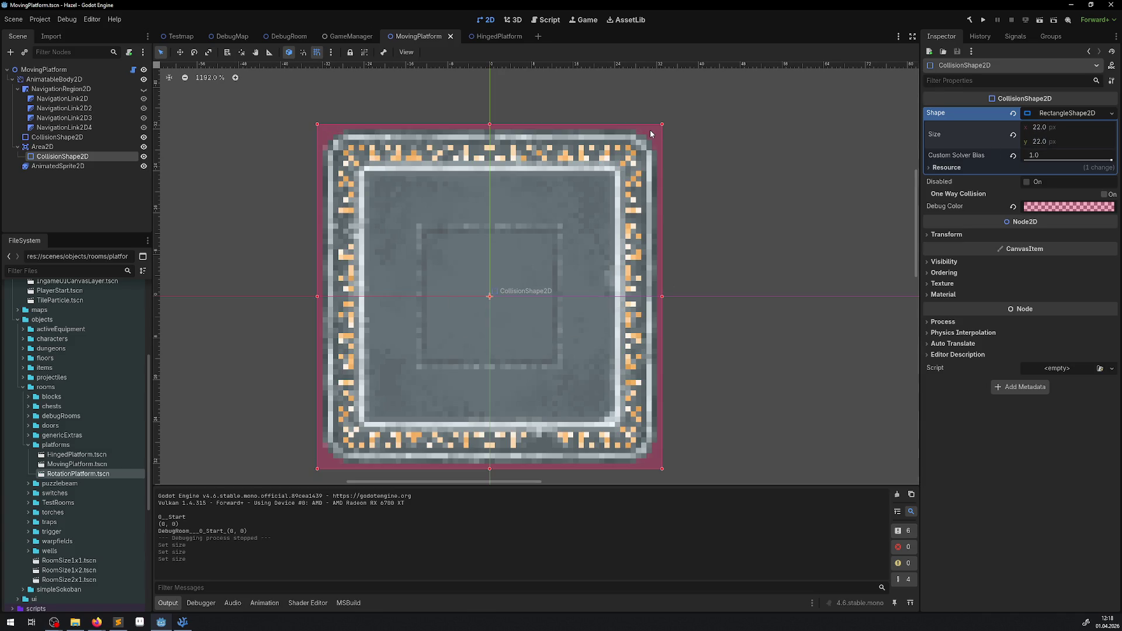
left_click(983, 19)
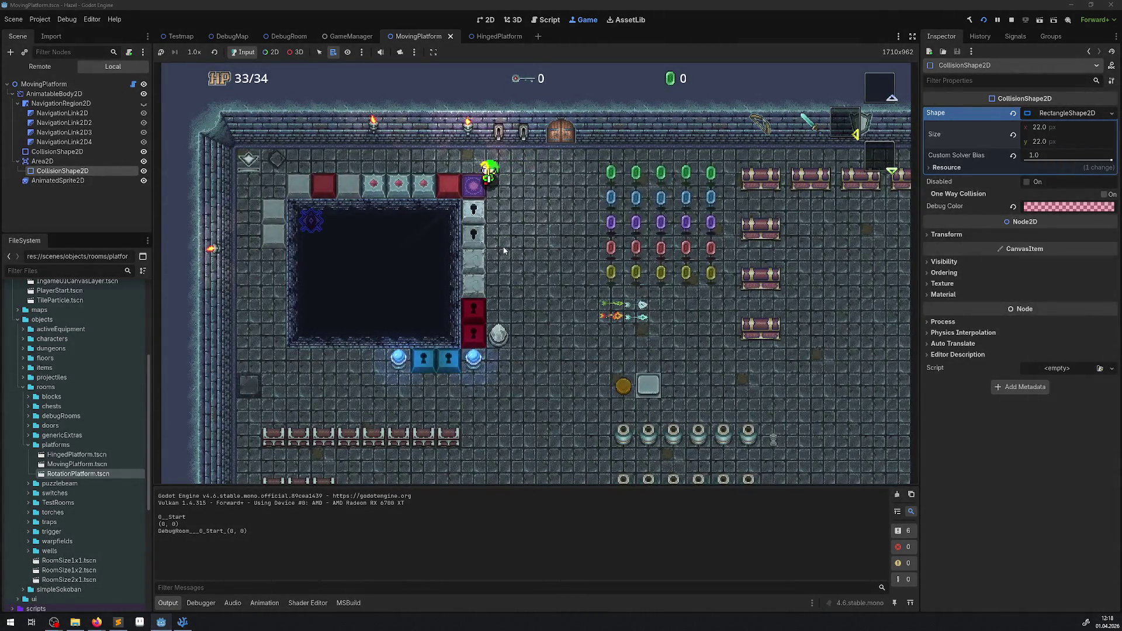
Warp to the pit room, walk onto the stone platforms, and step off to test falling
key("Left")
key("Right")
key("Left")
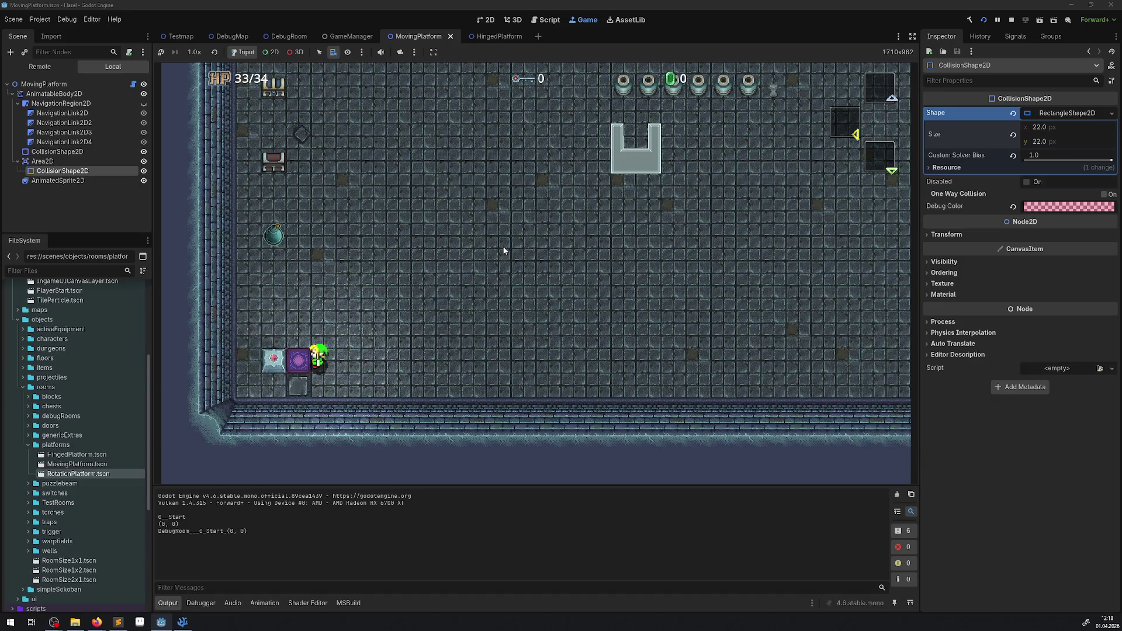
key("Left")
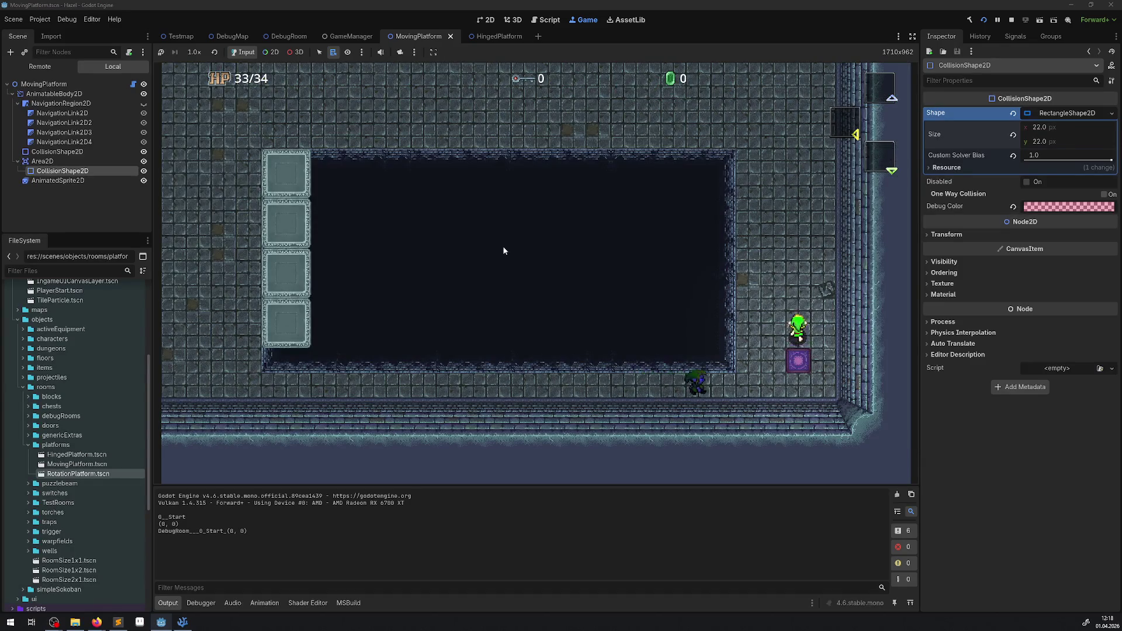
key("Up")
key("Left")
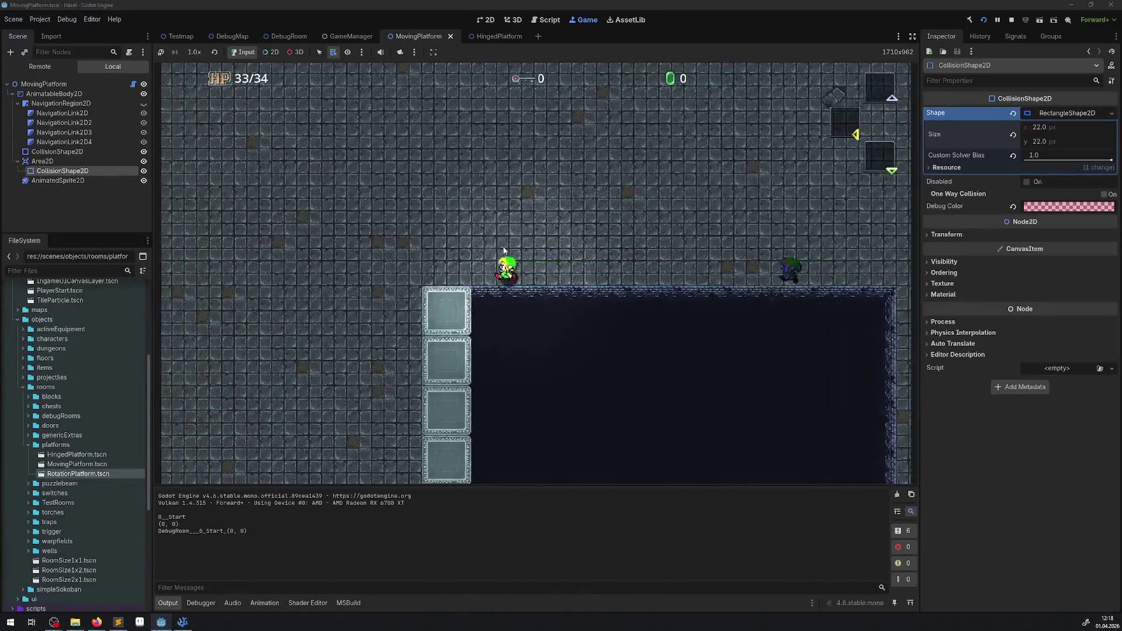
key("Down")
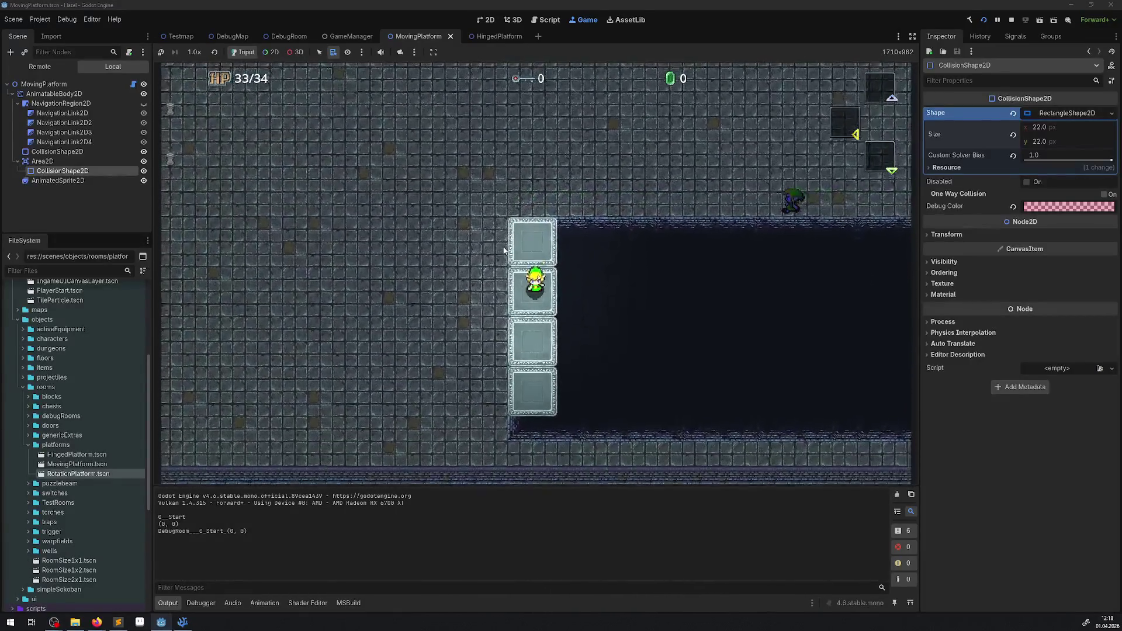
key("Right")
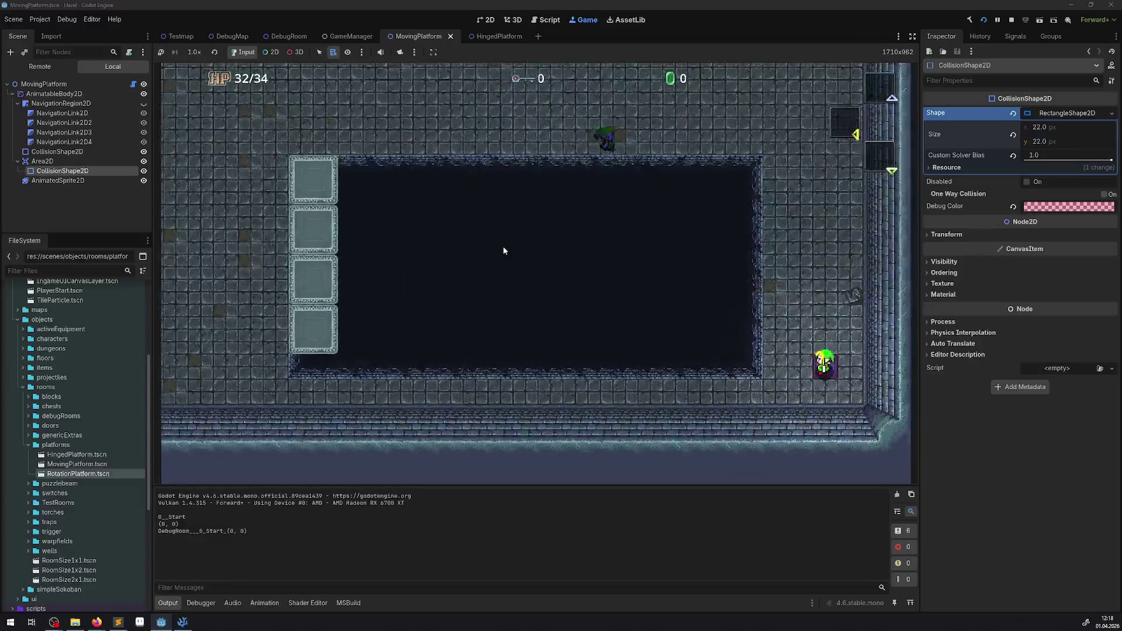
key("Right")
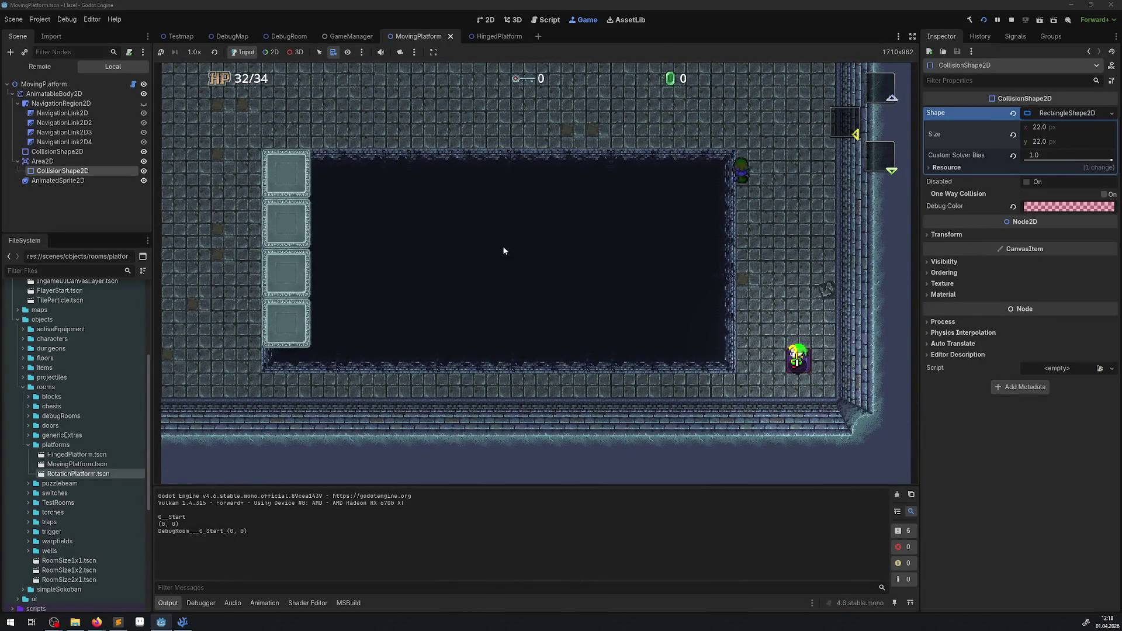
key("Down")
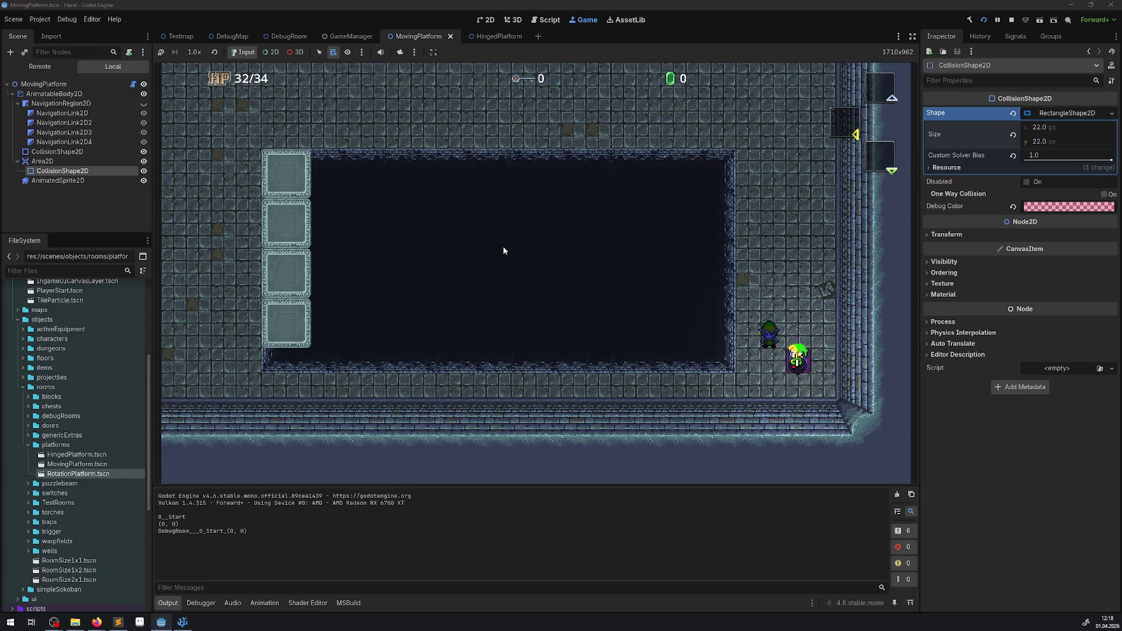
Walk back onto the platform column, step off it again, and stop the run
key("Up")
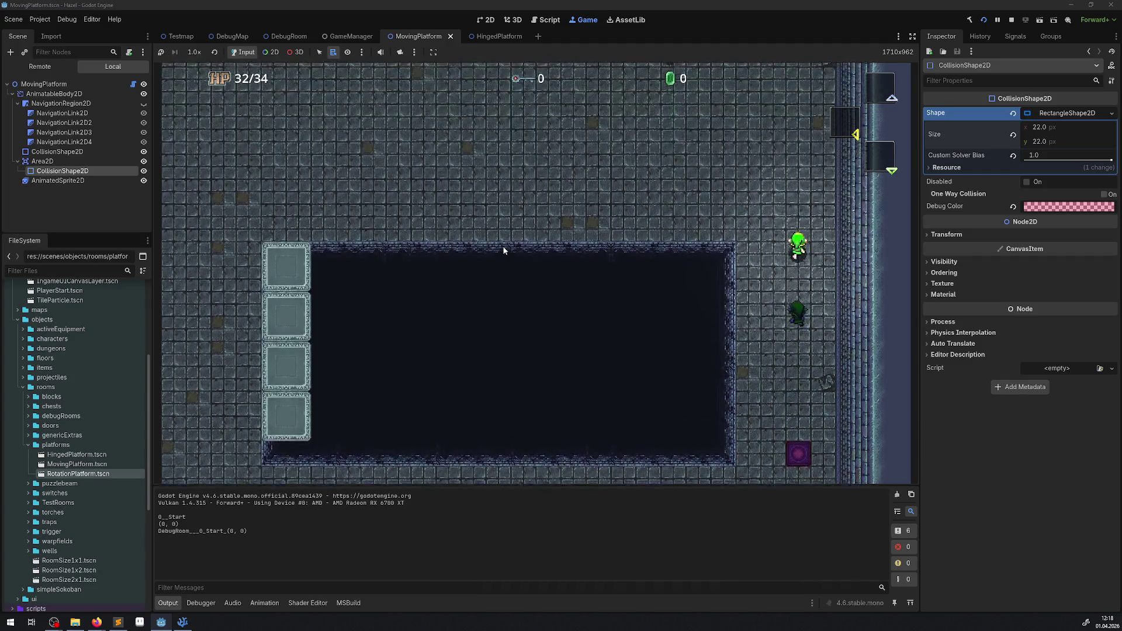
key("Left")
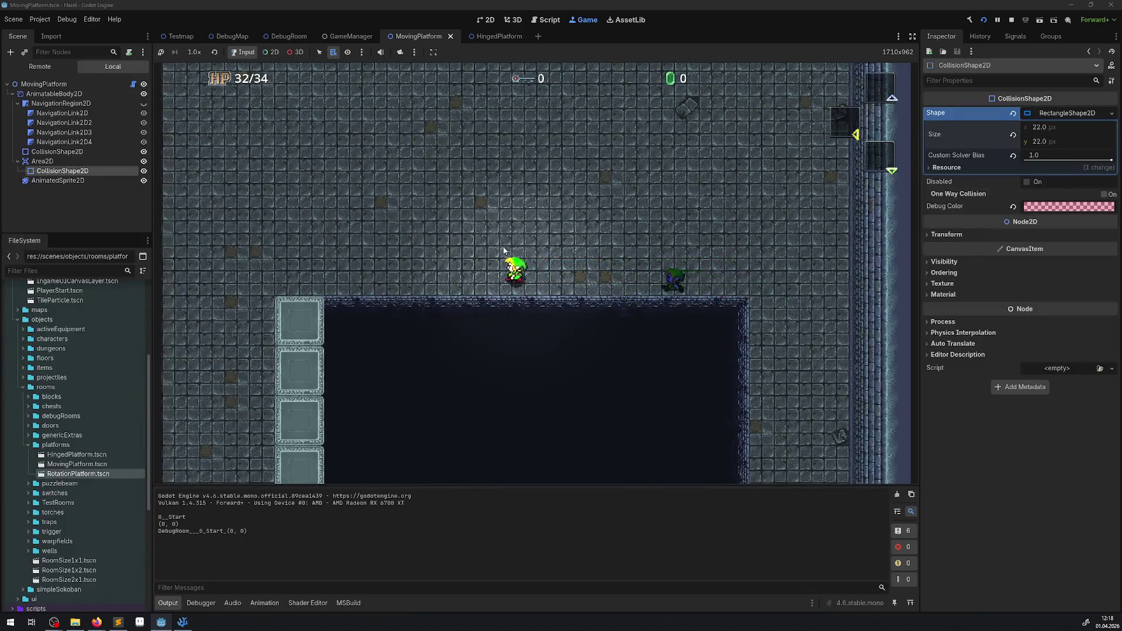
key("Left")
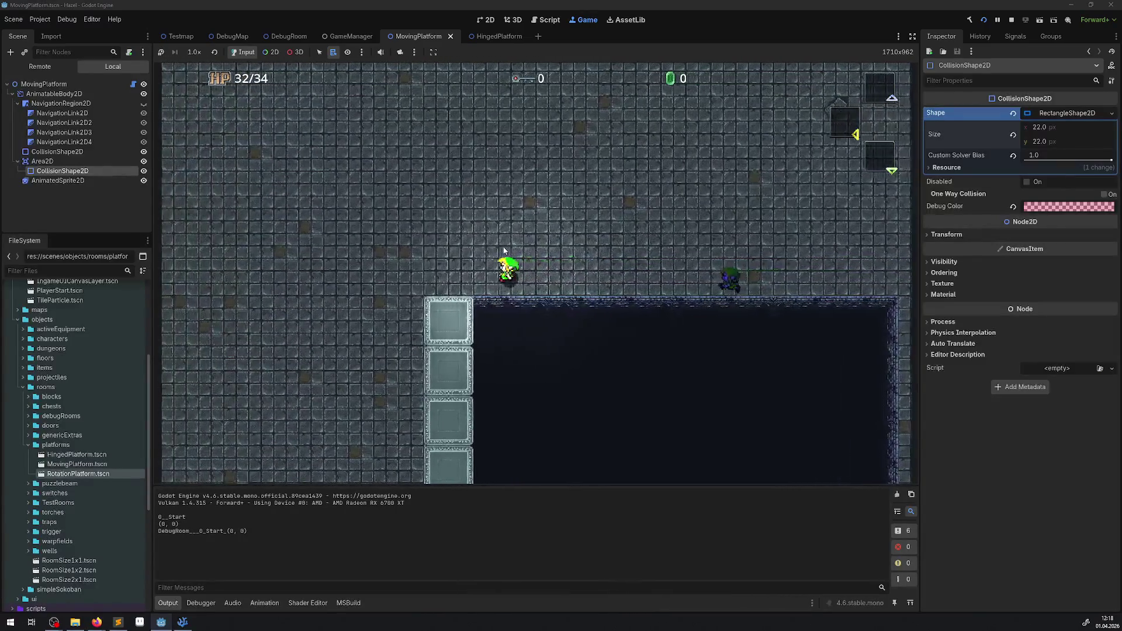
key("Down")
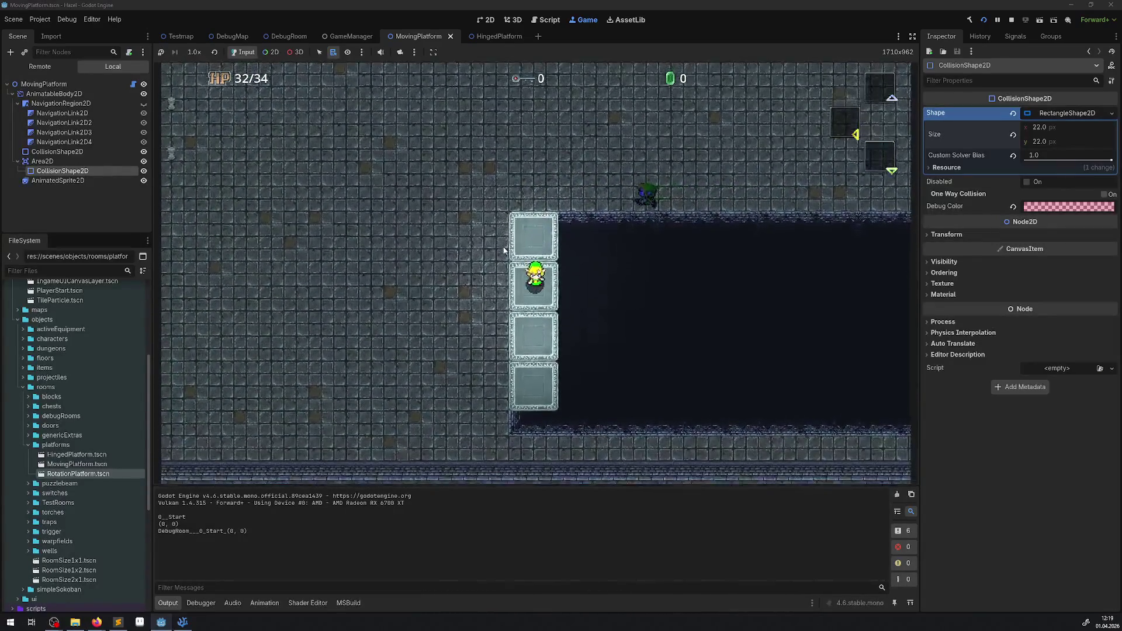
key("Right")
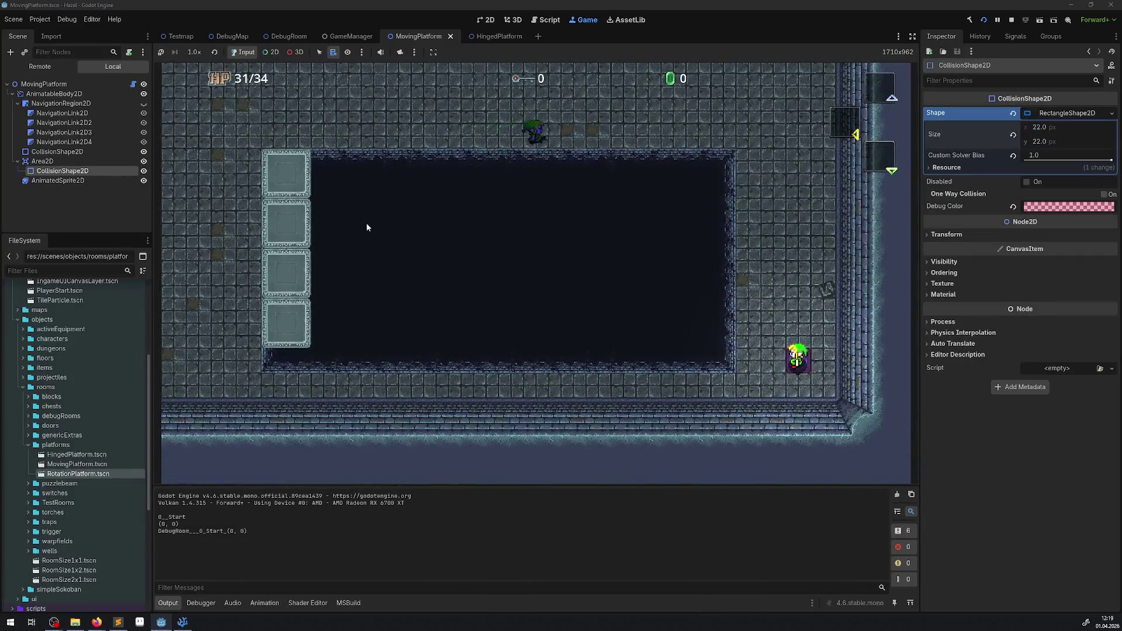
left_click(1012, 20)
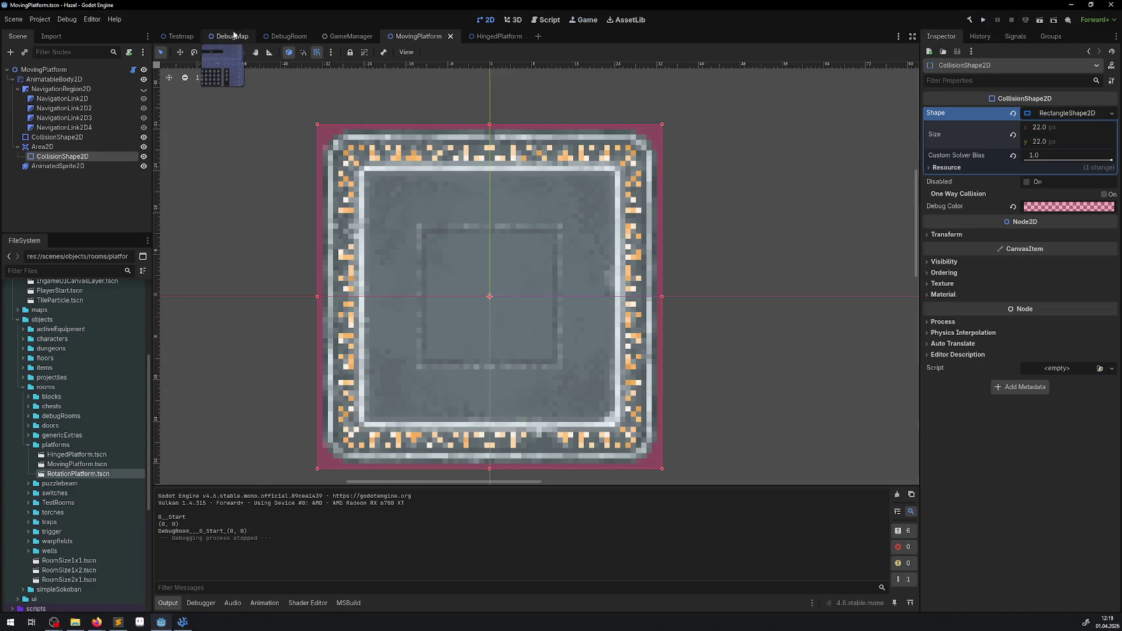
In DebugRoom, select MovingPlatform, MovingPlatform2 and MovingPlatform3 on the canvas, then rerun the project
left_click(352, 38)
left_click(287, 36)
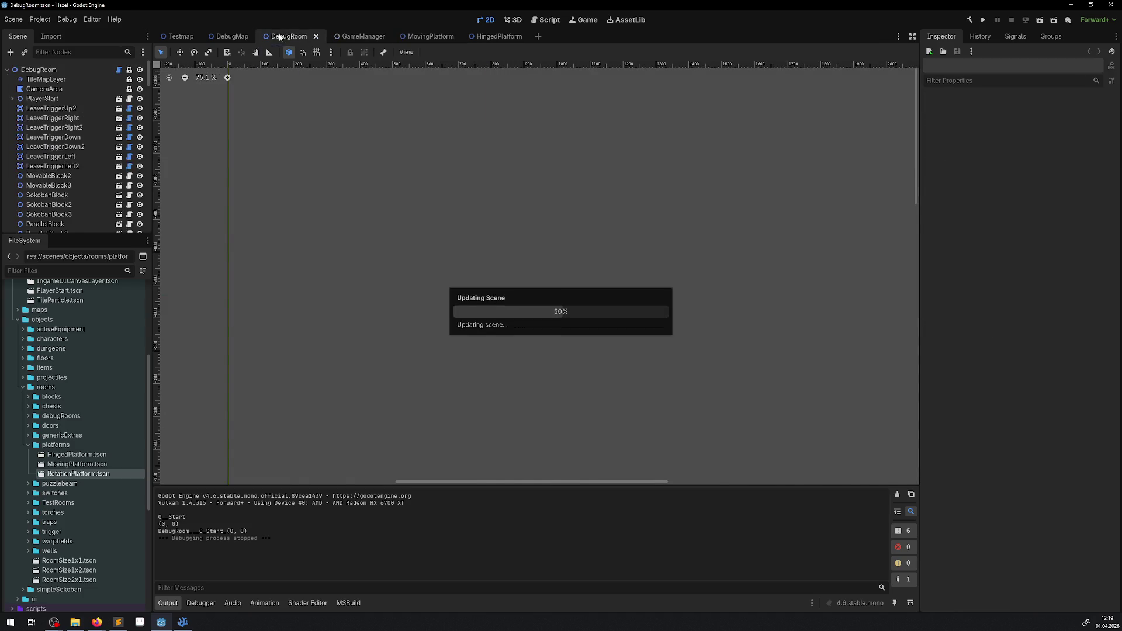
left_click(335, 216)
left_click(337, 264)
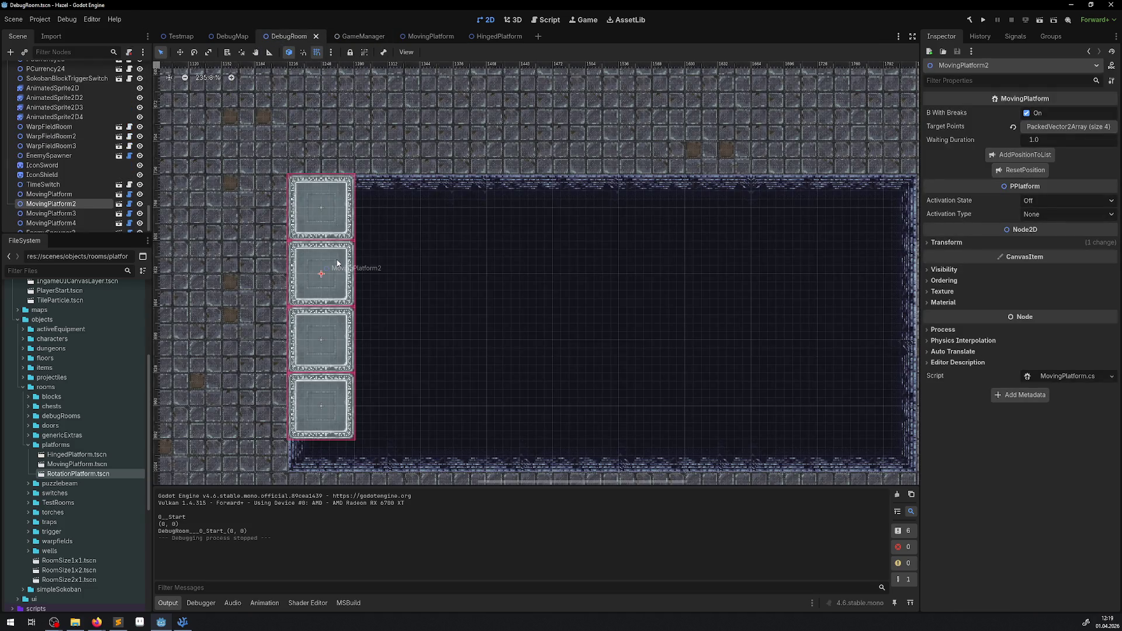
left_click(338, 342)
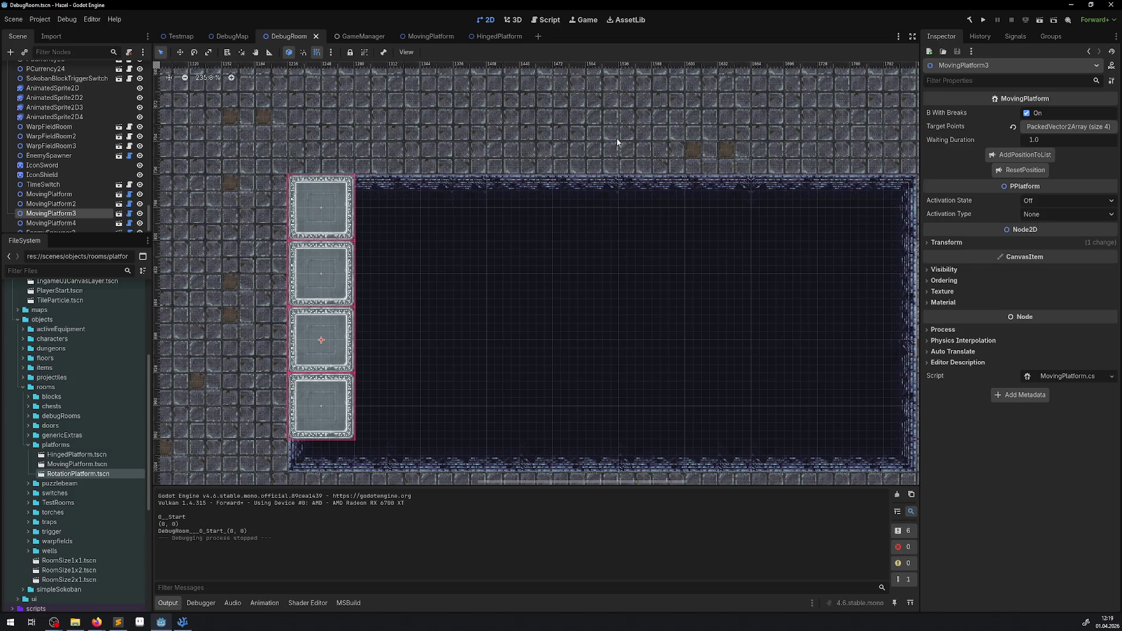
left_click(983, 19)
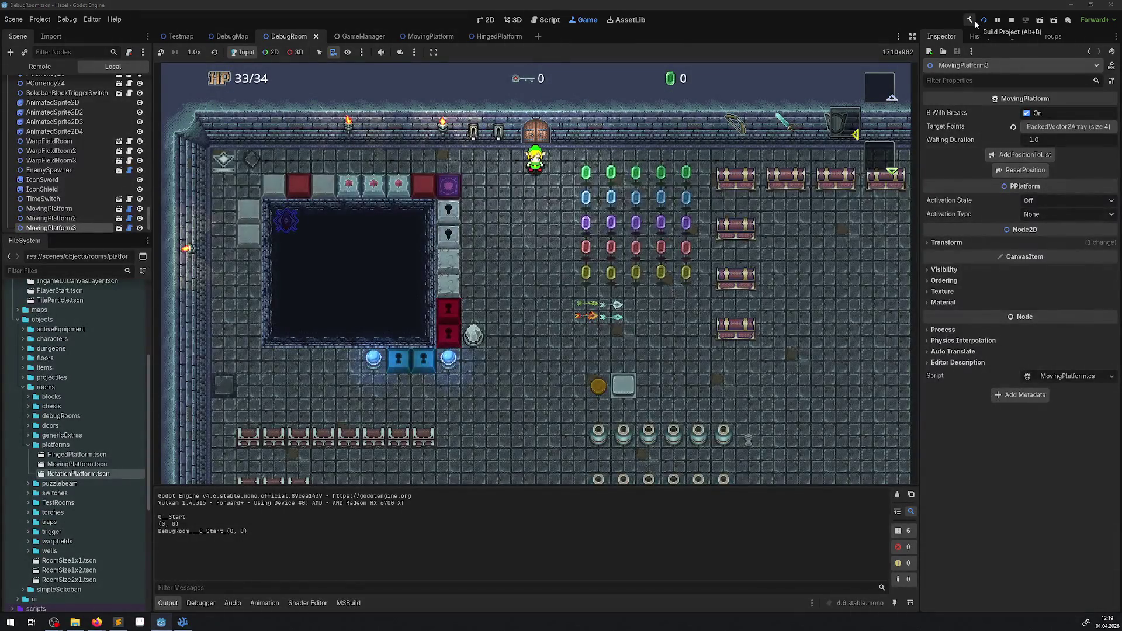
Walk the player through the warp into the pit room, over the platform blocks and along the pit's lower edge
key("Down")
key("Left")
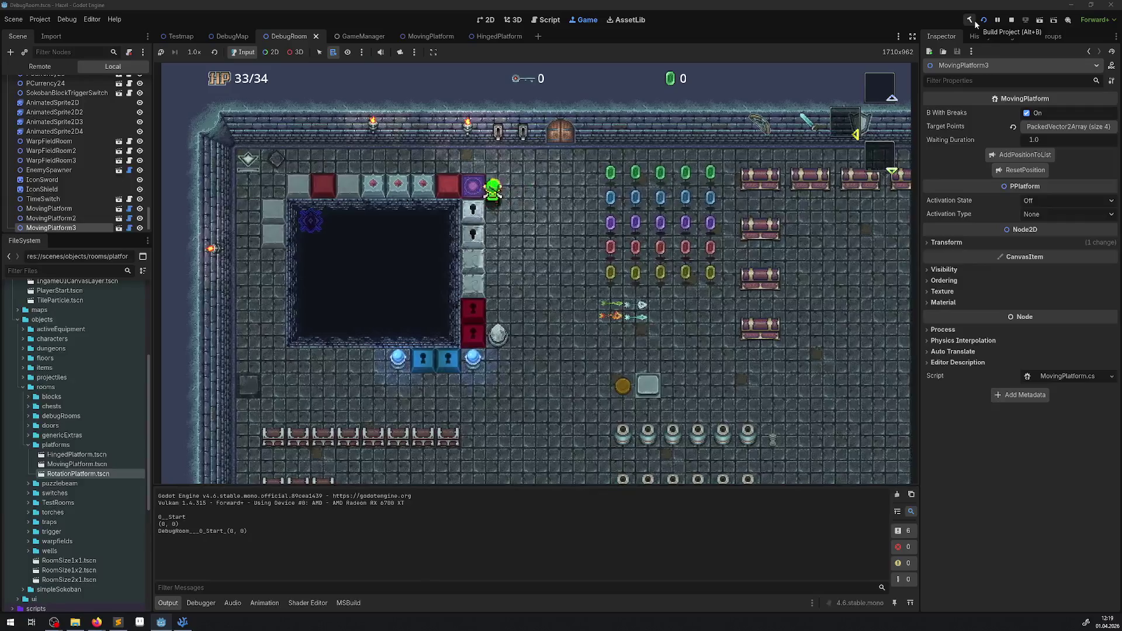
key("Left")
key("Right")
key("Left")
key("Up")
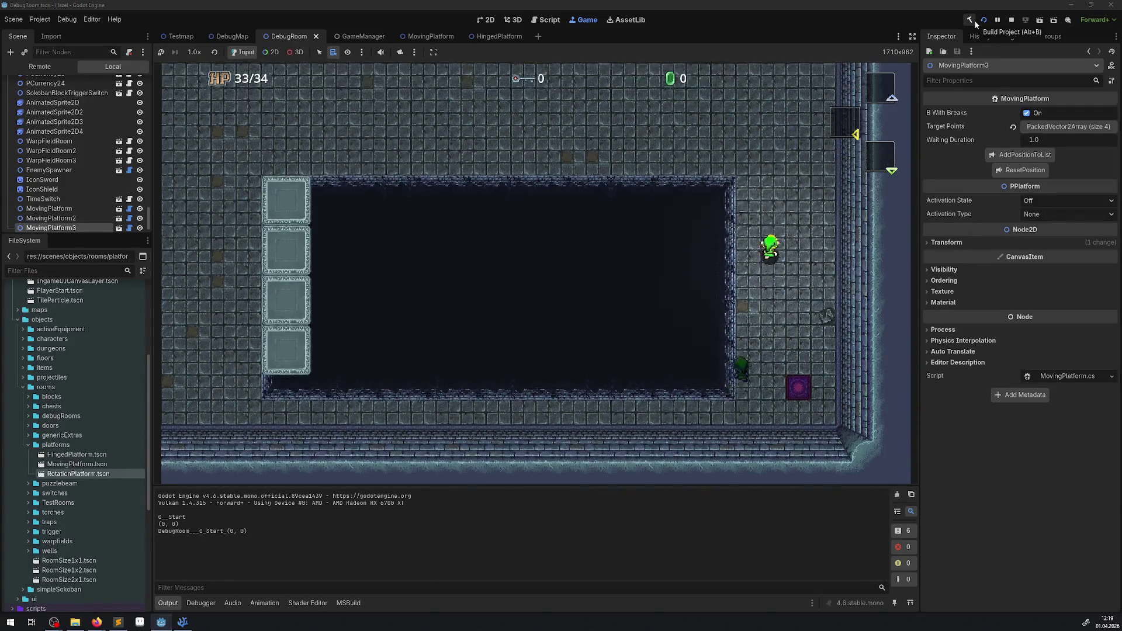
key("Up")
key("Left")
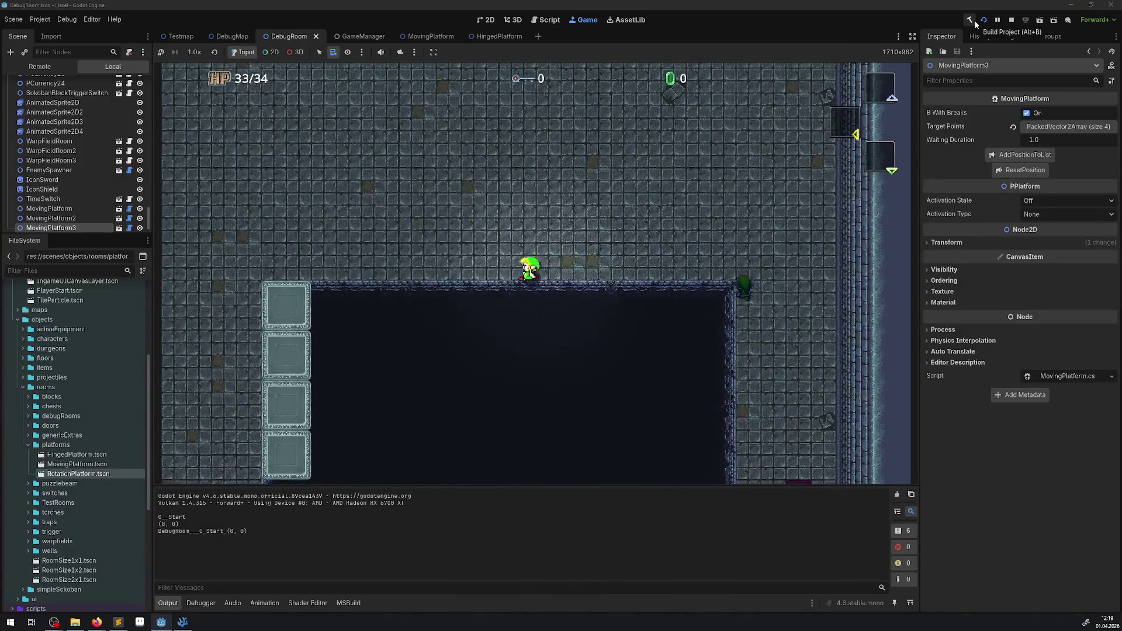
key("Left")
key("Down")
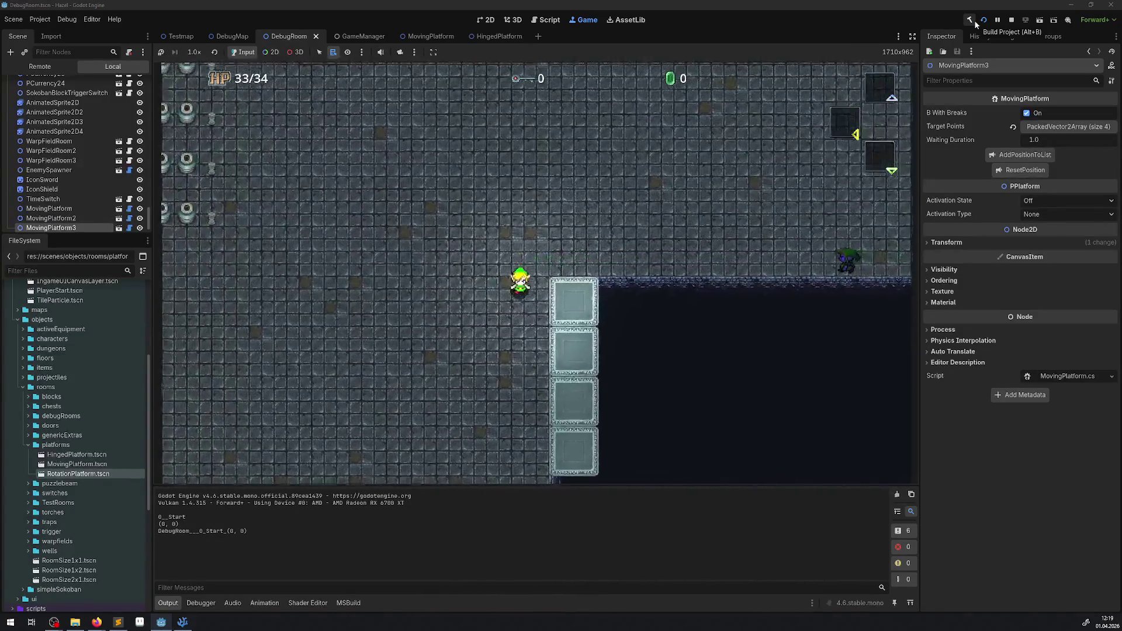
key("Down")
key("Right")
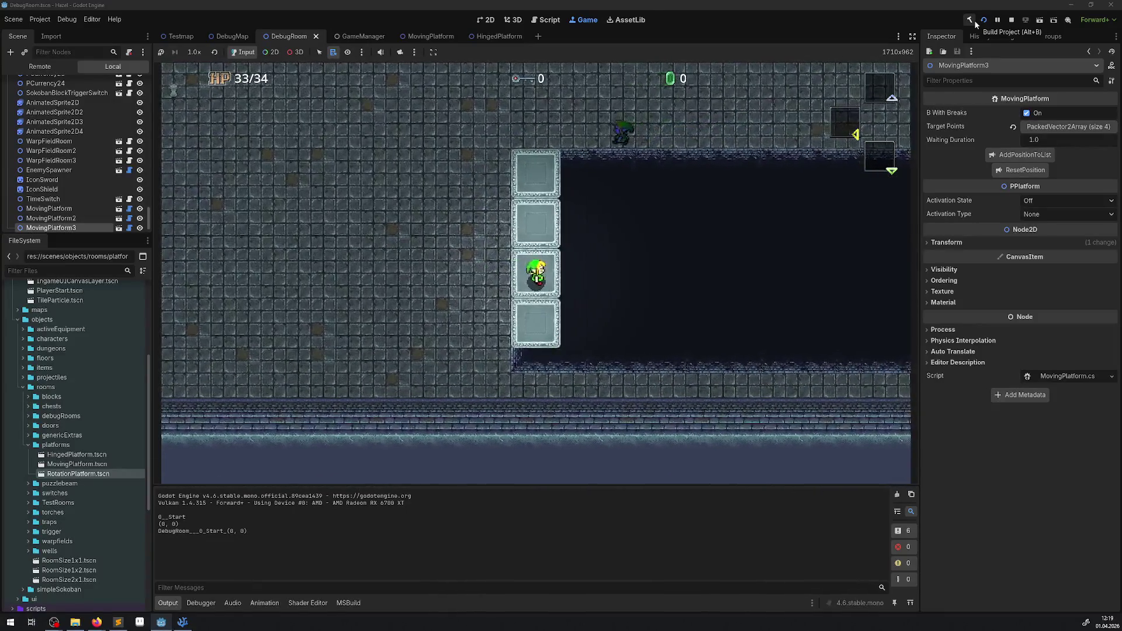
key("Left")
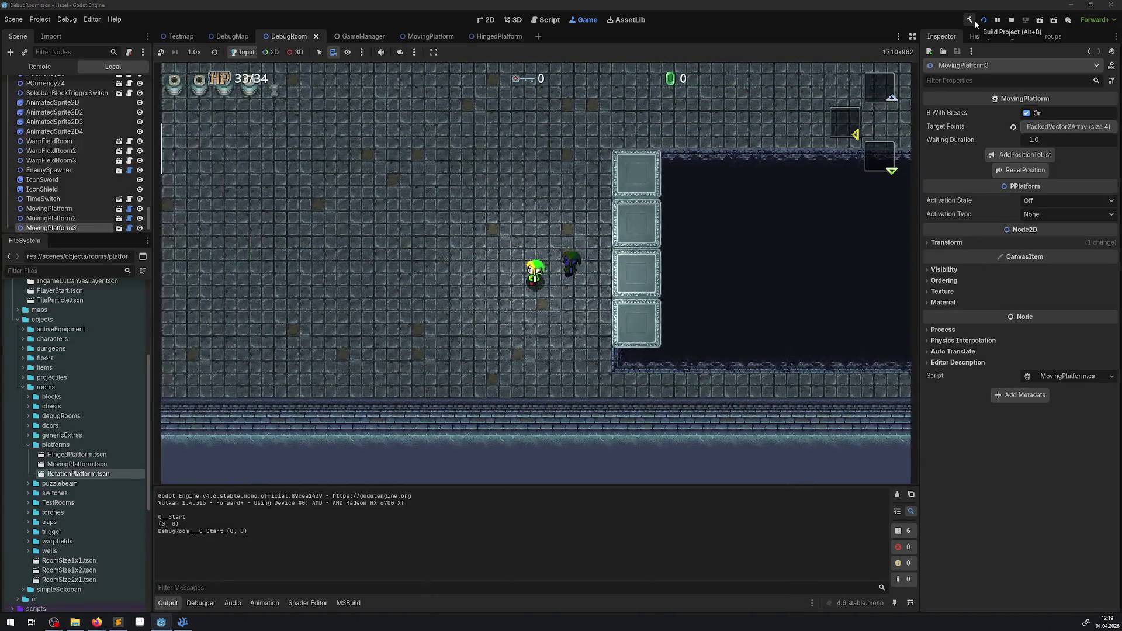
key("Right")
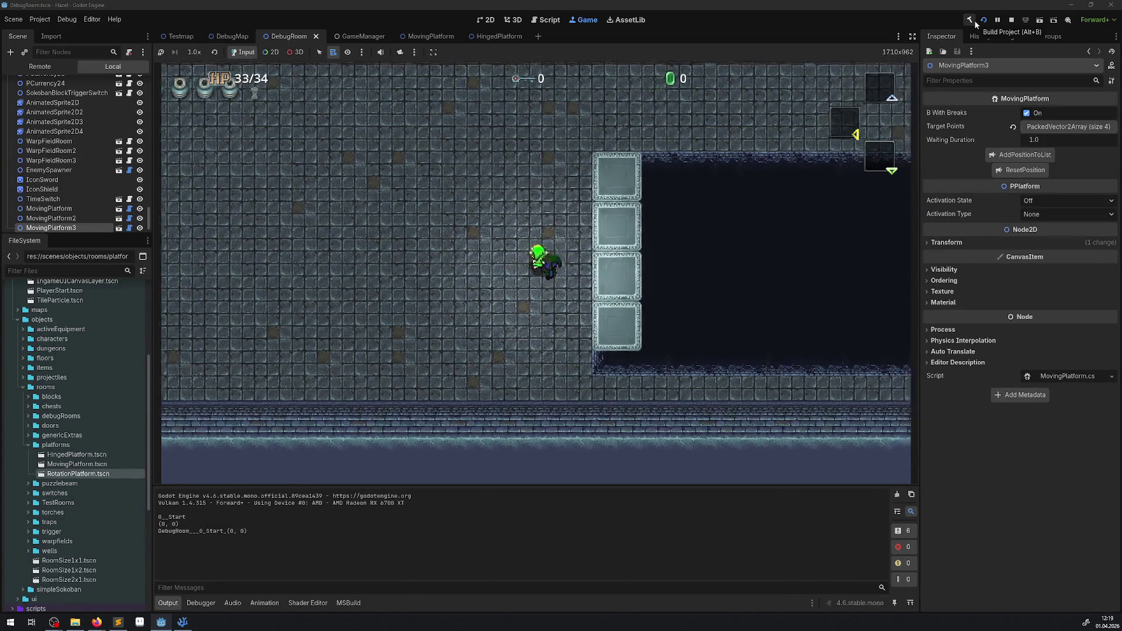
key("Up")
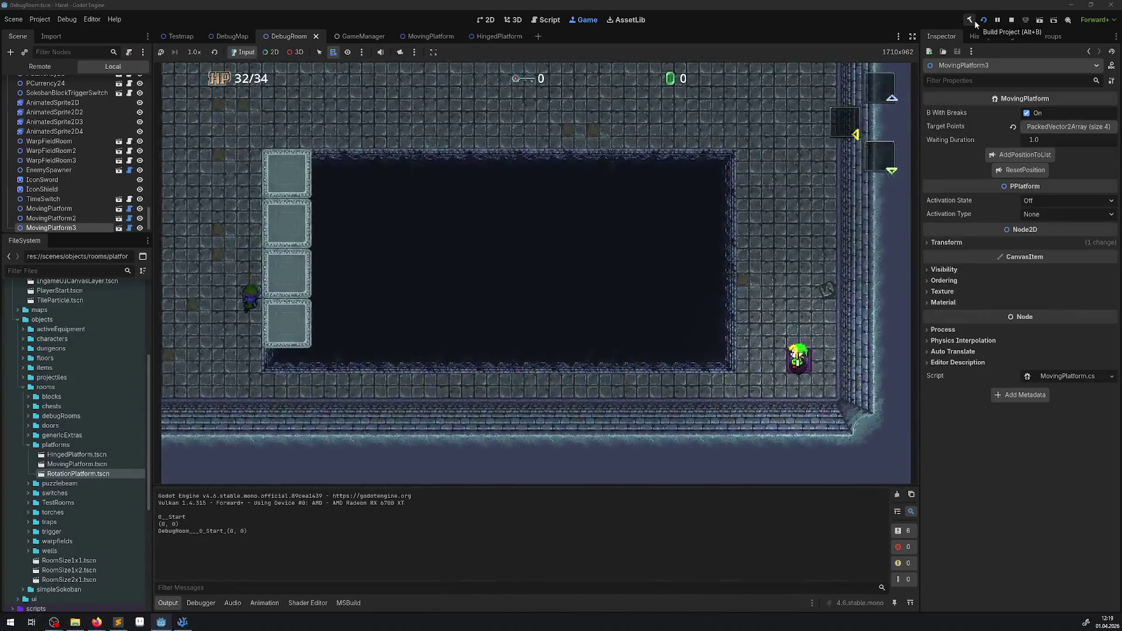
key("Down")
key("Right")
key("Right")
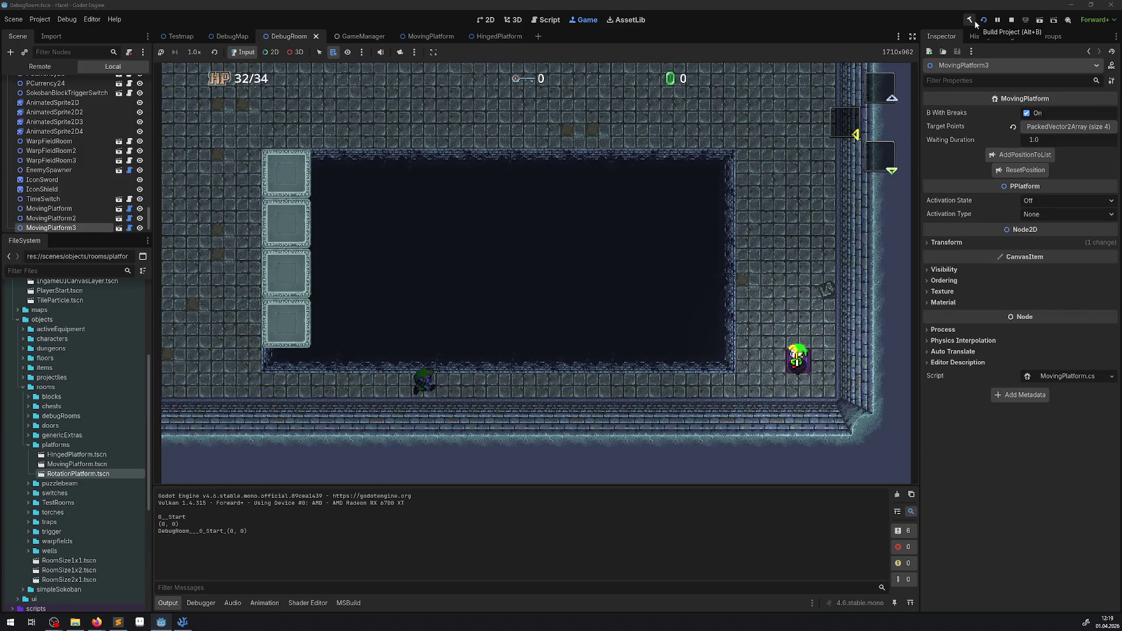
key("Right")
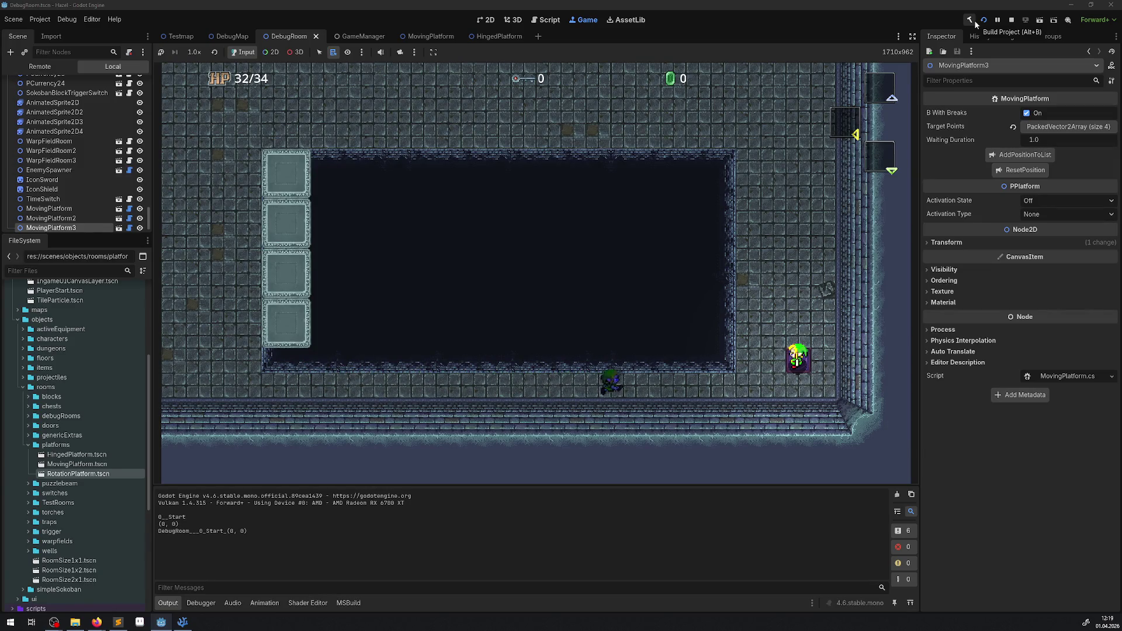
key("Right")
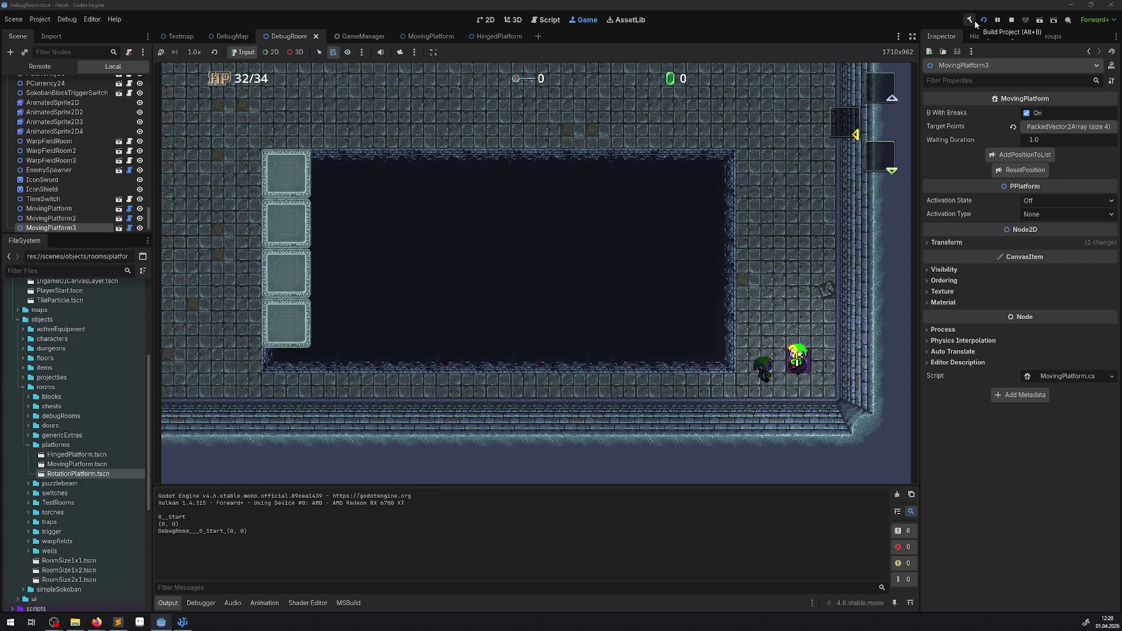
Loop the player around the room and across the stone platforms, then stop the game
key("Up")
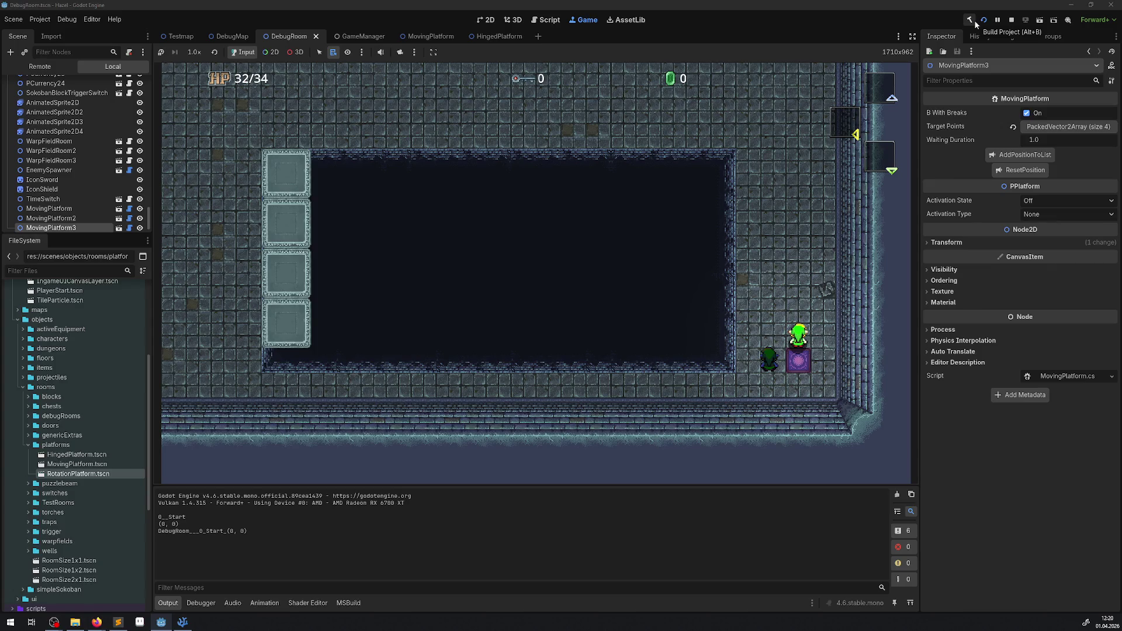
key("Up")
key("Left")
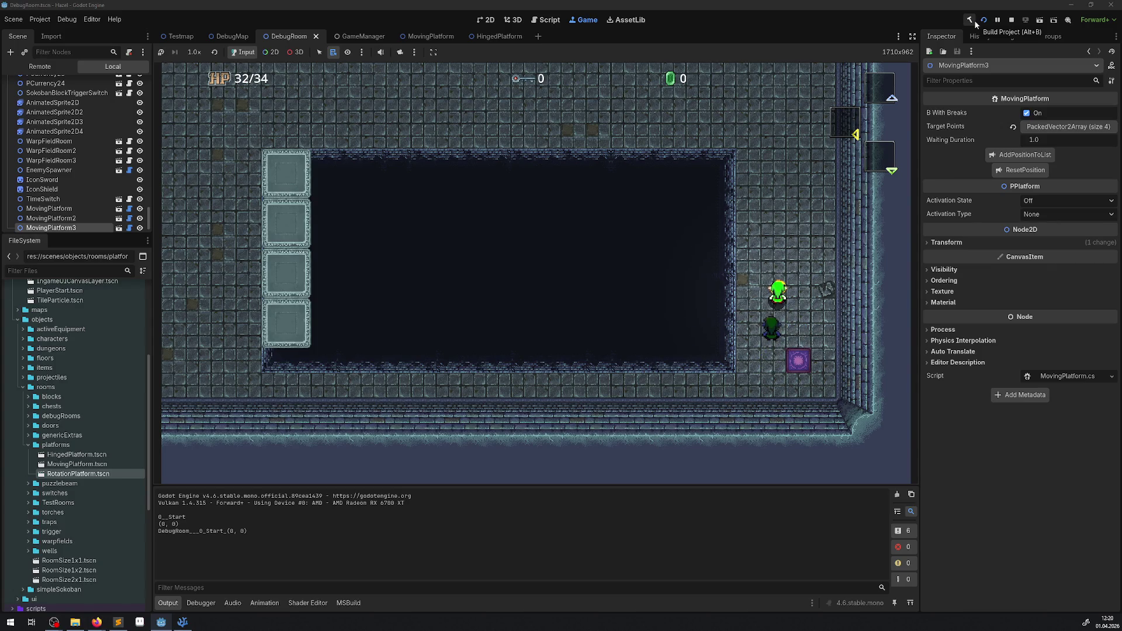
key("Up")
key("Left")
key("Up")
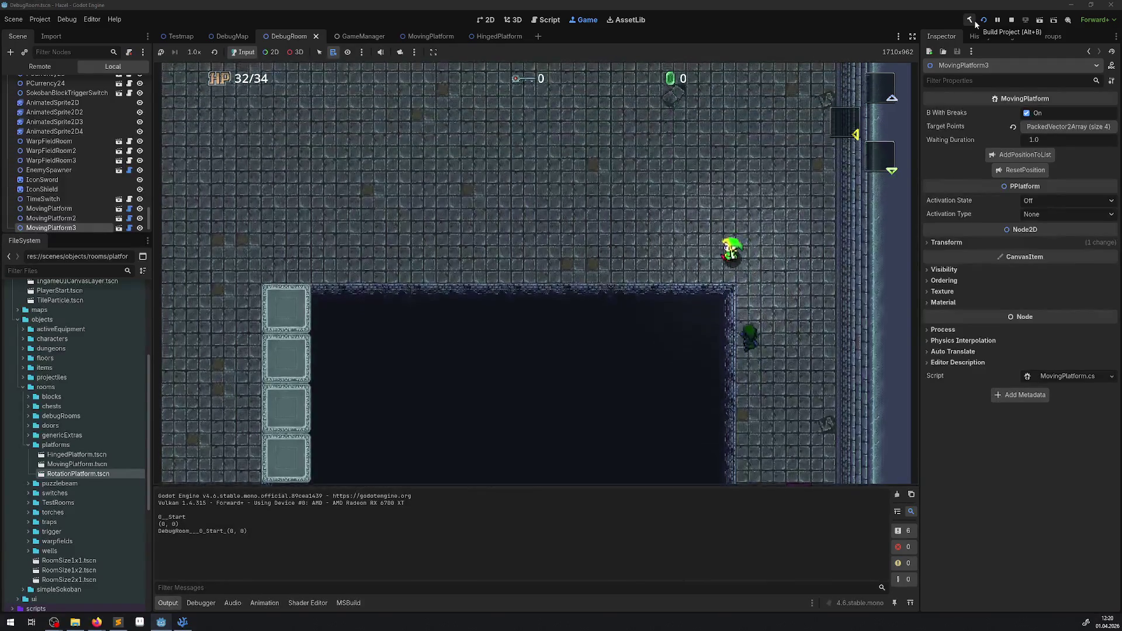
key("Left")
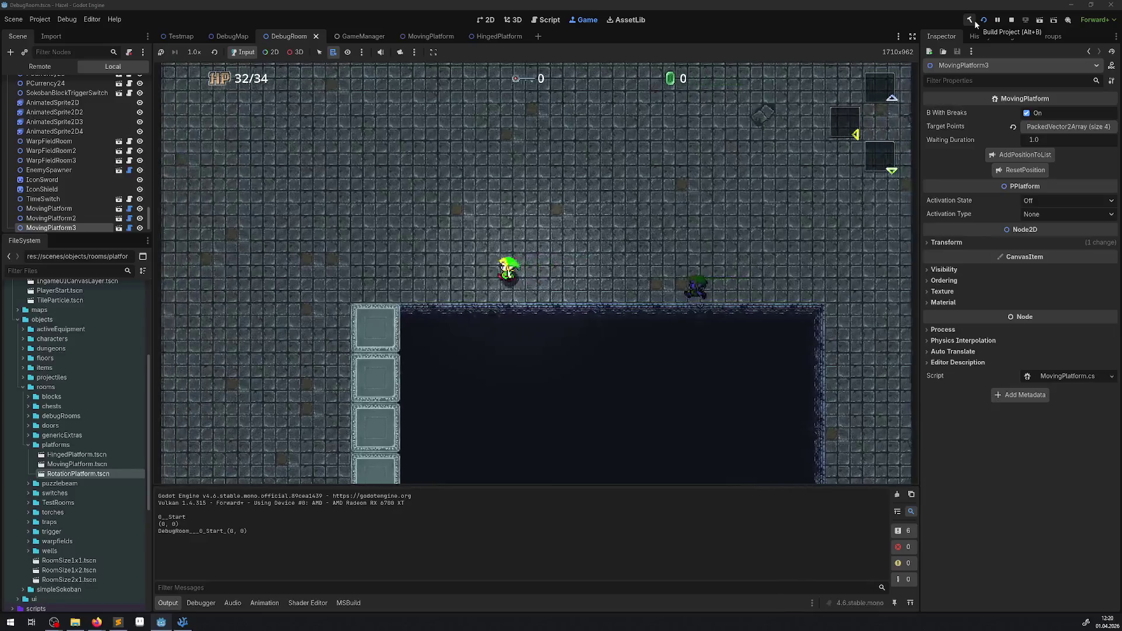
key("Left")
key("Down")
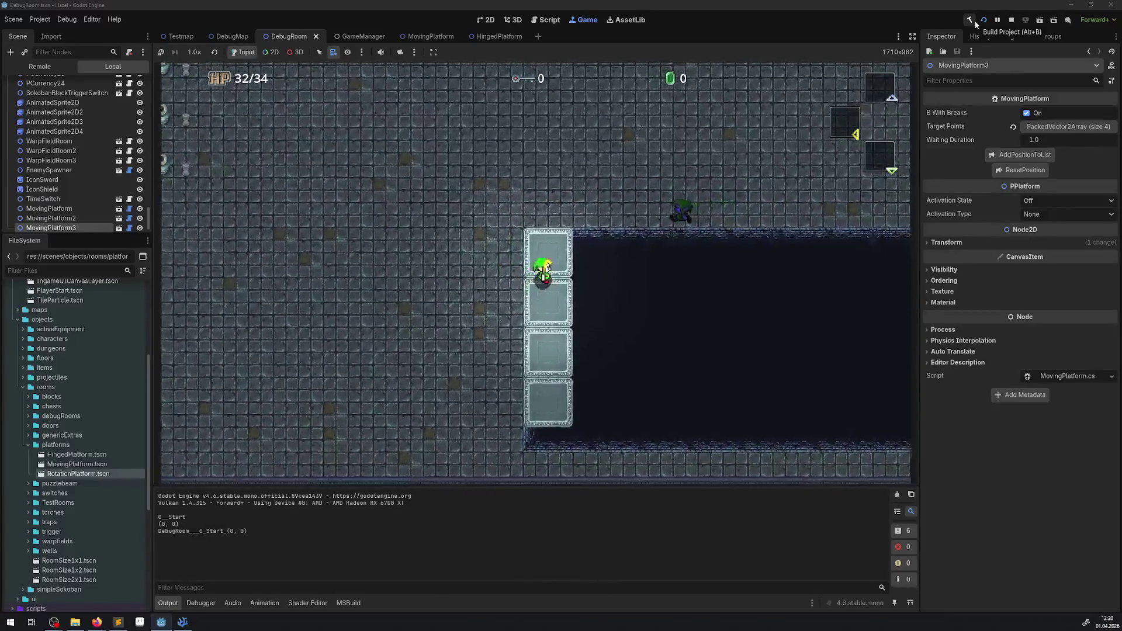
key("Right")
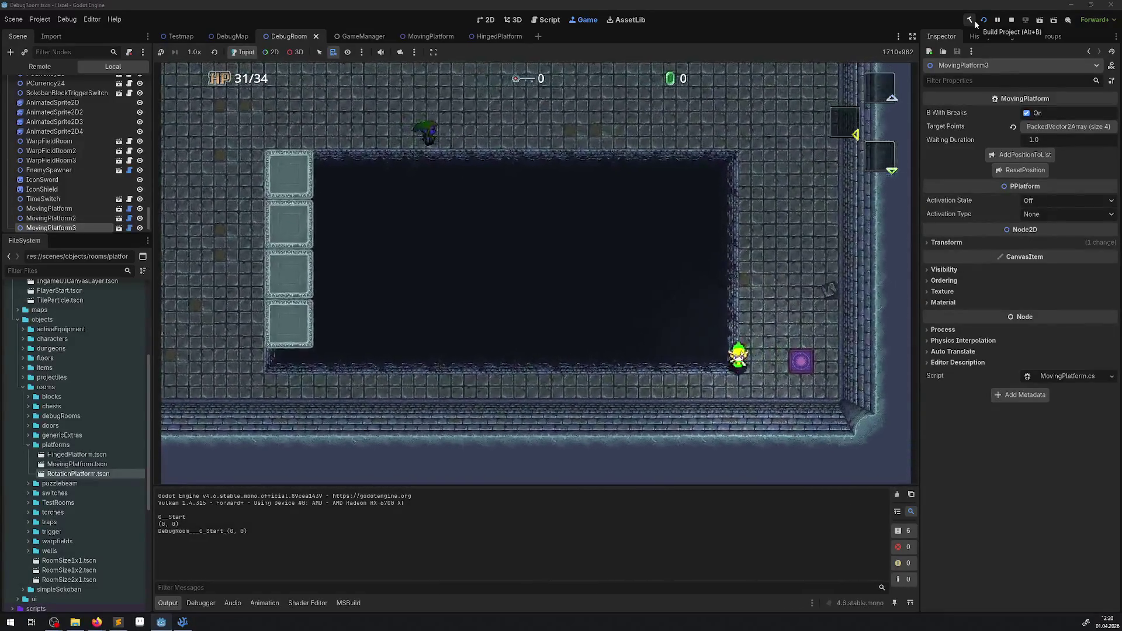
key("Down")
key("Right")
key("Left")
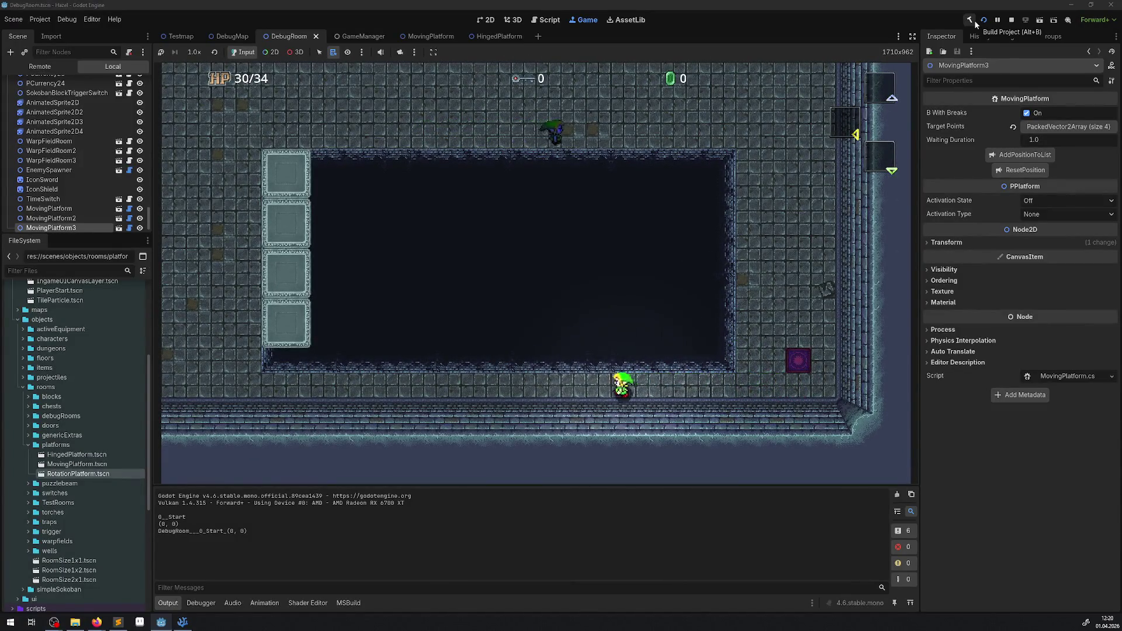
key("Left")
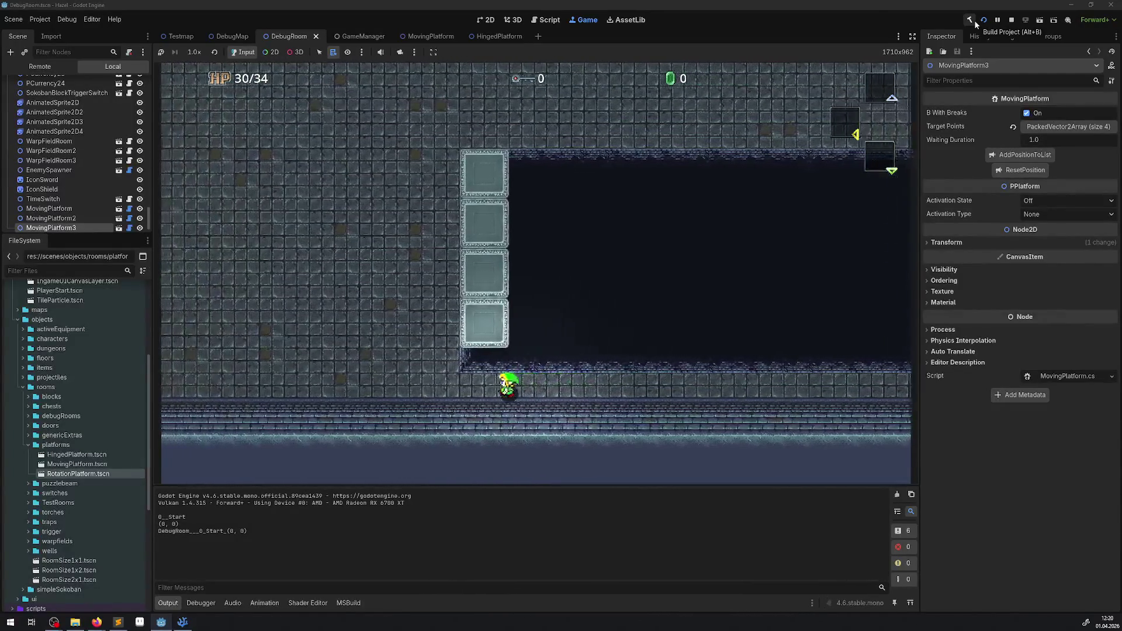
key("Up")
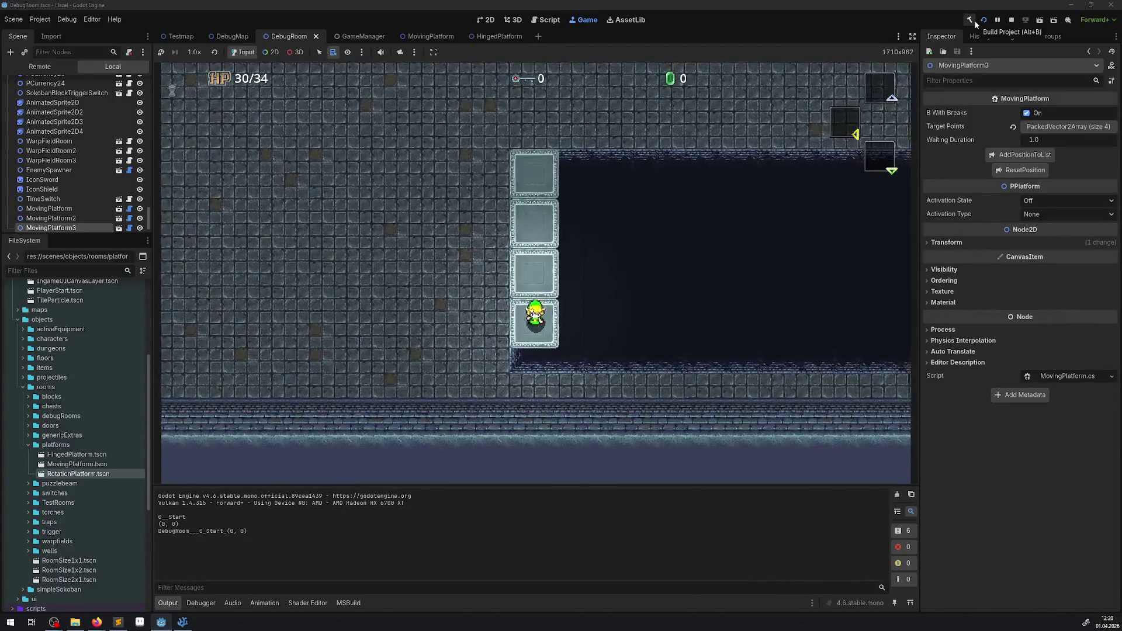
key("Right")
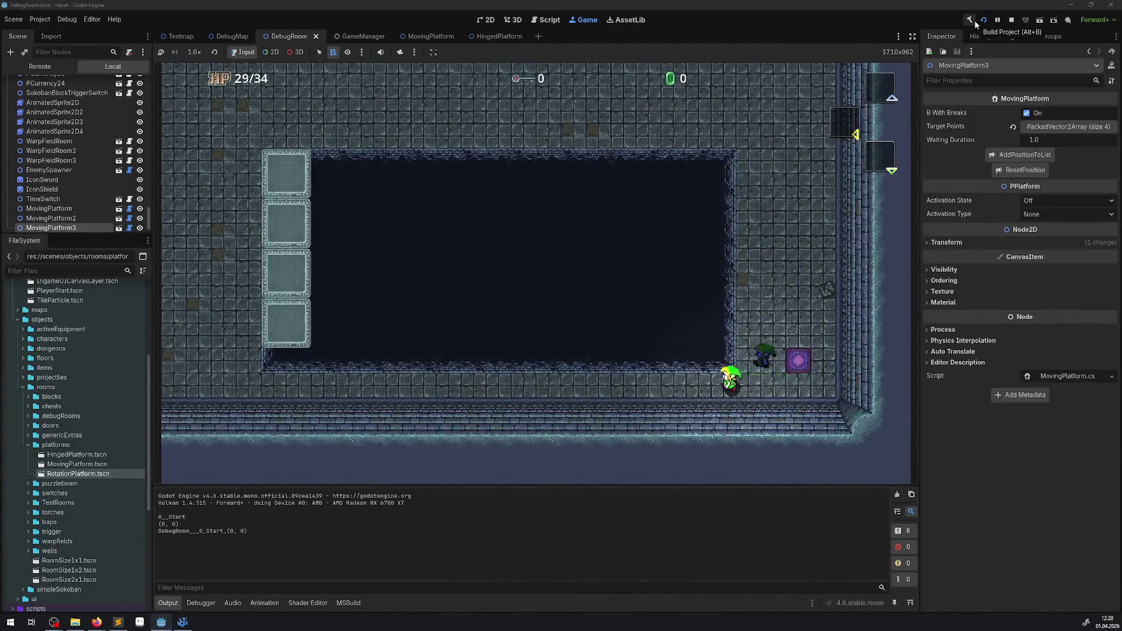
key("Left")
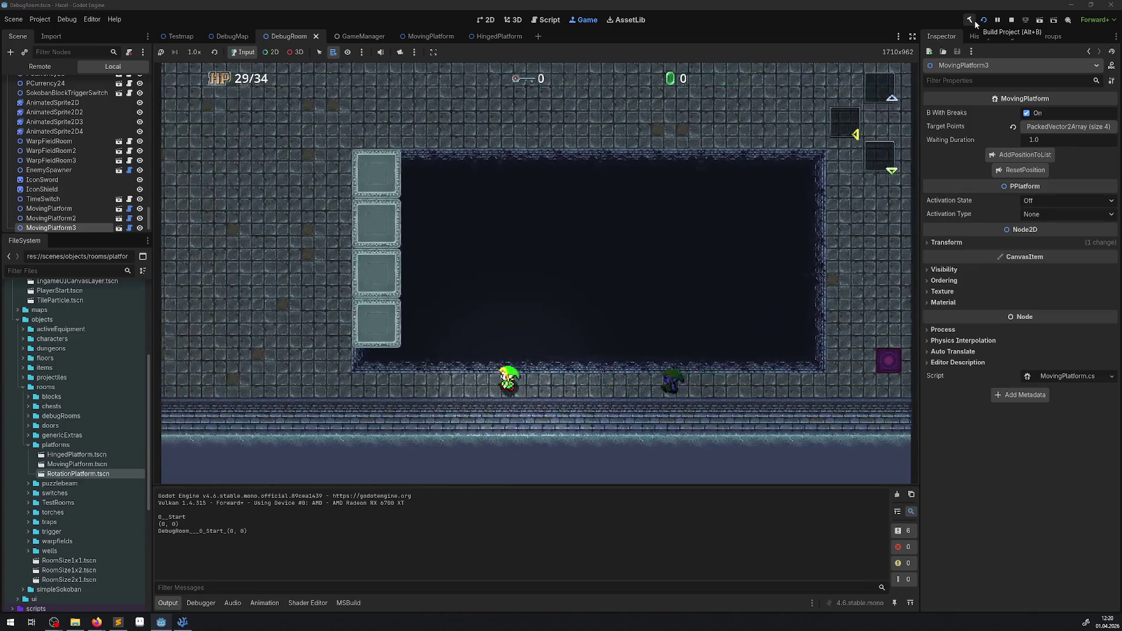
key("Left")
key("Up")
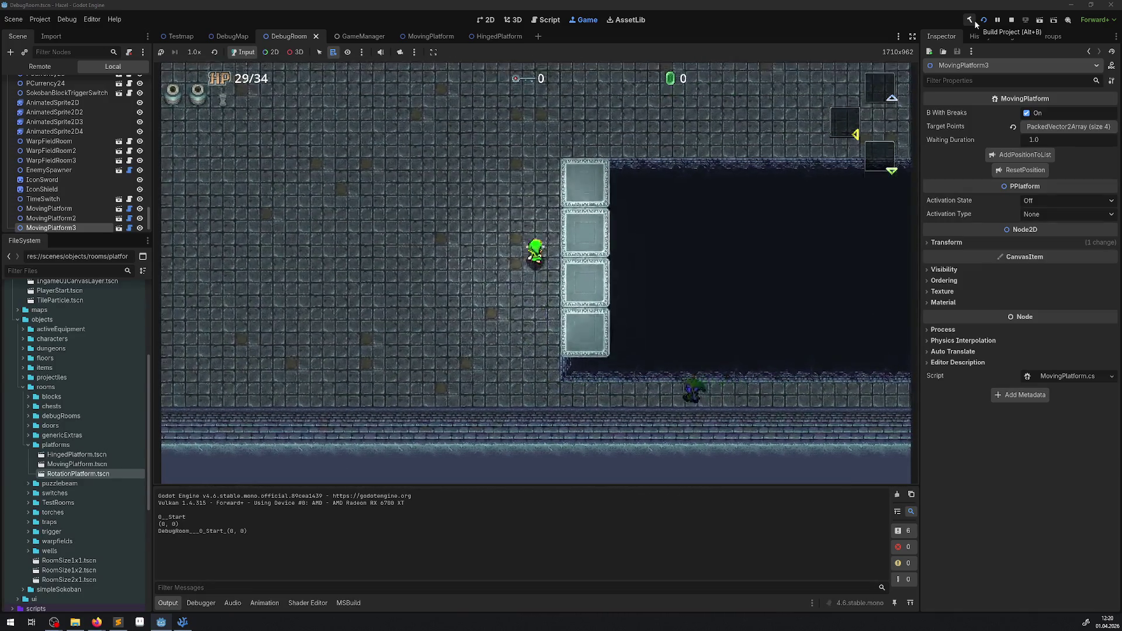
key("Up")
key("Right")
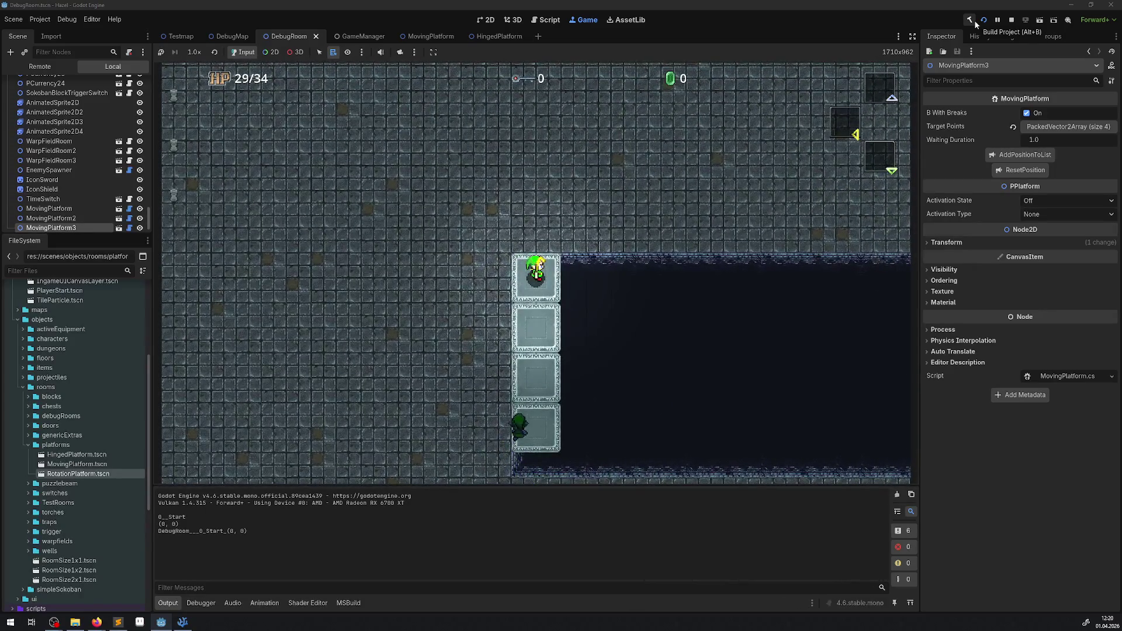
key("Up")
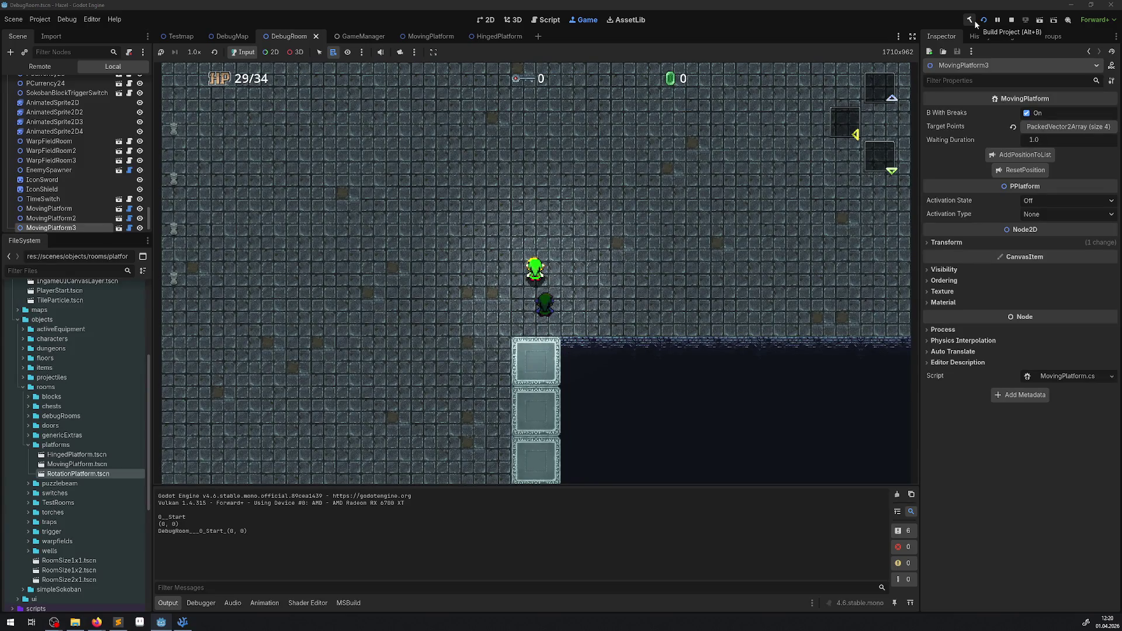
left_click(1011, 20)
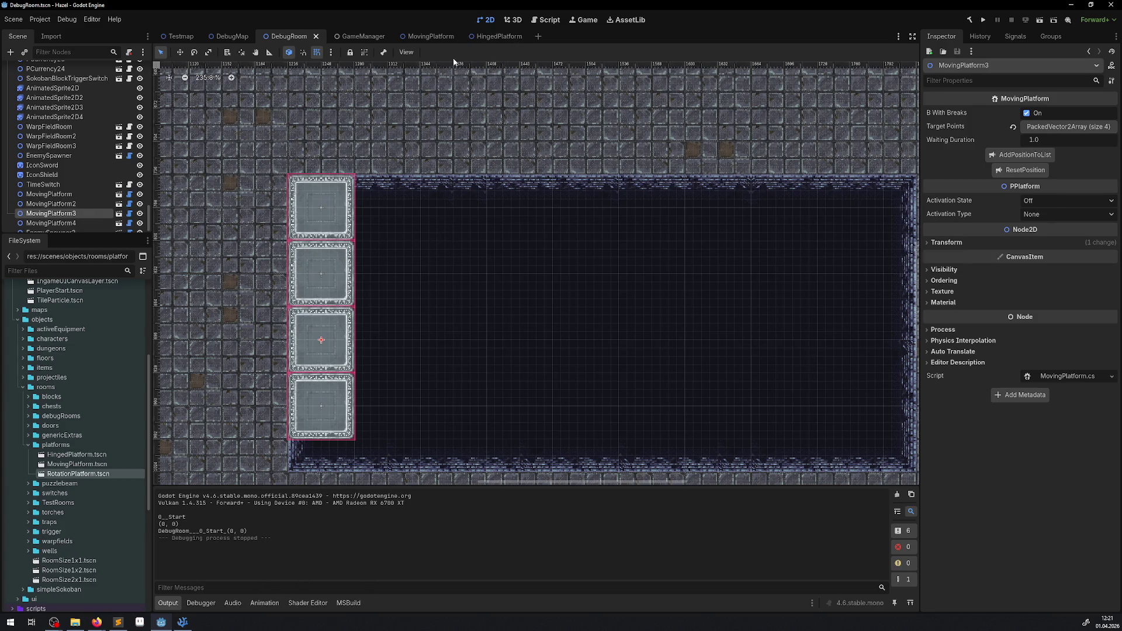
Show MovingPlatform's NavigationRegion2D in the view and save the MovingPlatform scene
left_click(425, 36)
left_click(495, 37)
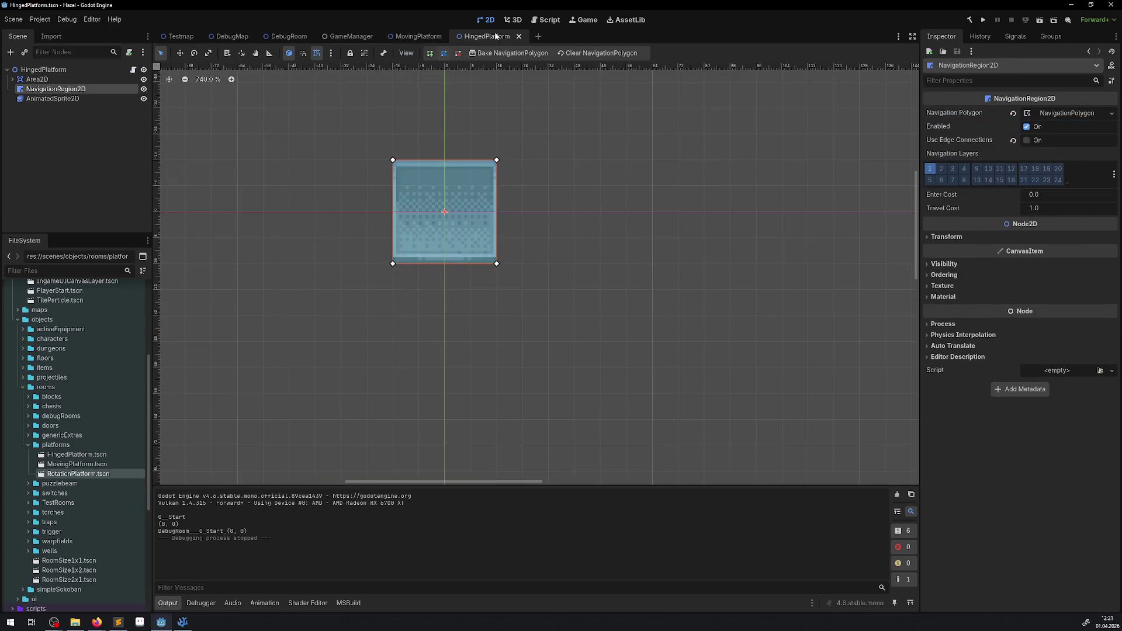
left_click(419, 36)
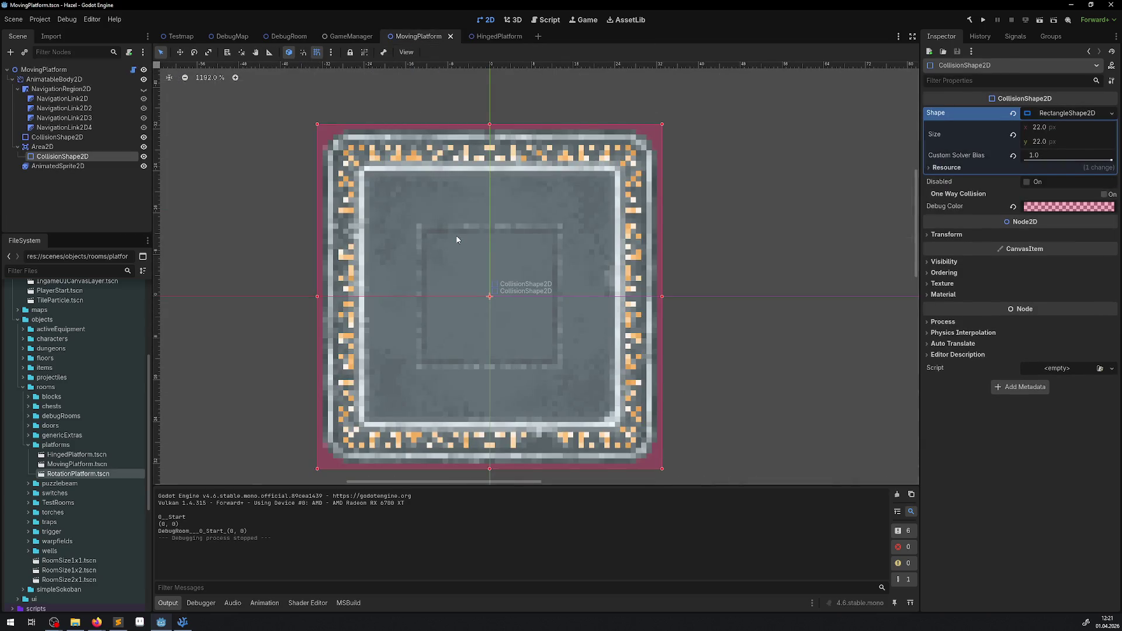
left_click(58, 92)
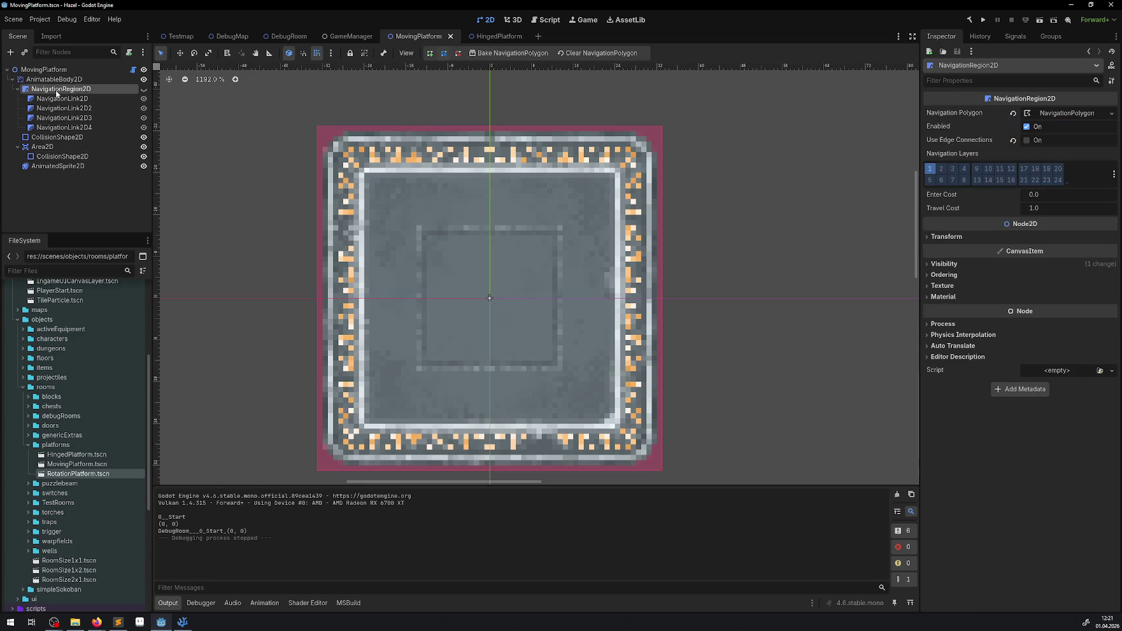
left_click(144, 89)
key("ctrl+s")
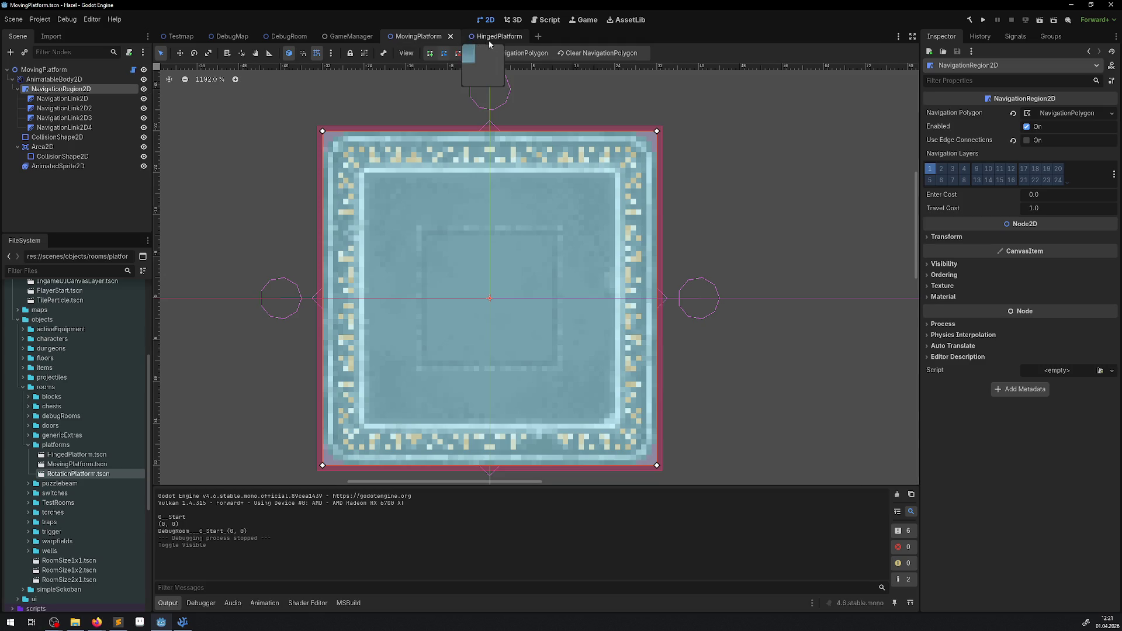
Paste MovingPlatform's first NavigationLink2D under HingedPlatform's NavigationRegion2D and shift it right, with grid snapping off
left_click(488, 38)
scroll(468, 170, "up", 4)
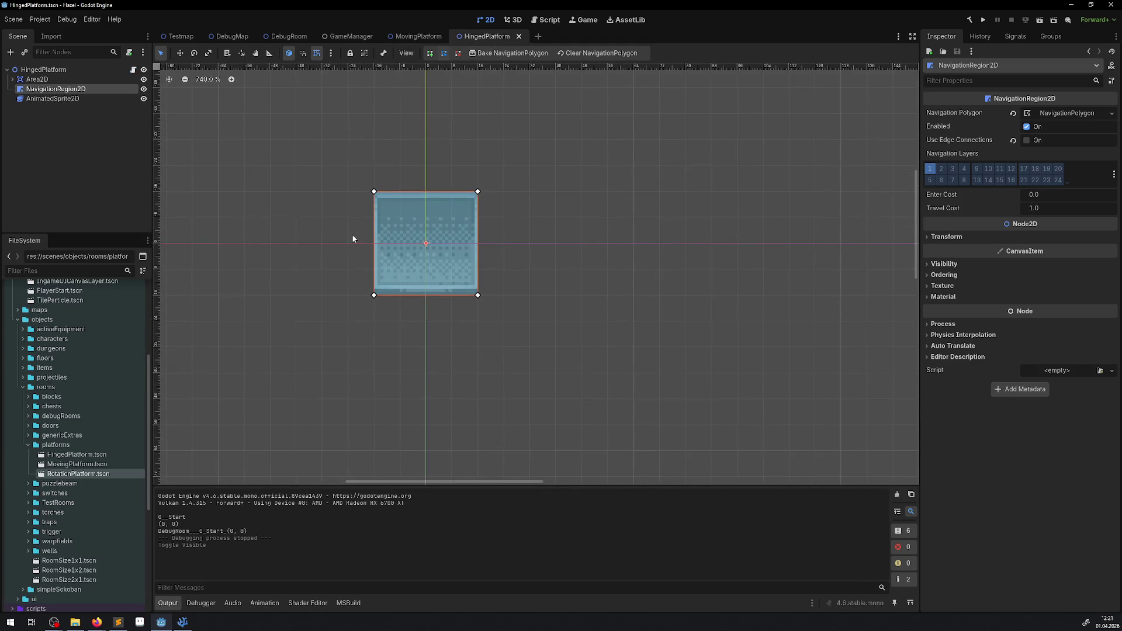
left_click(419, 38)
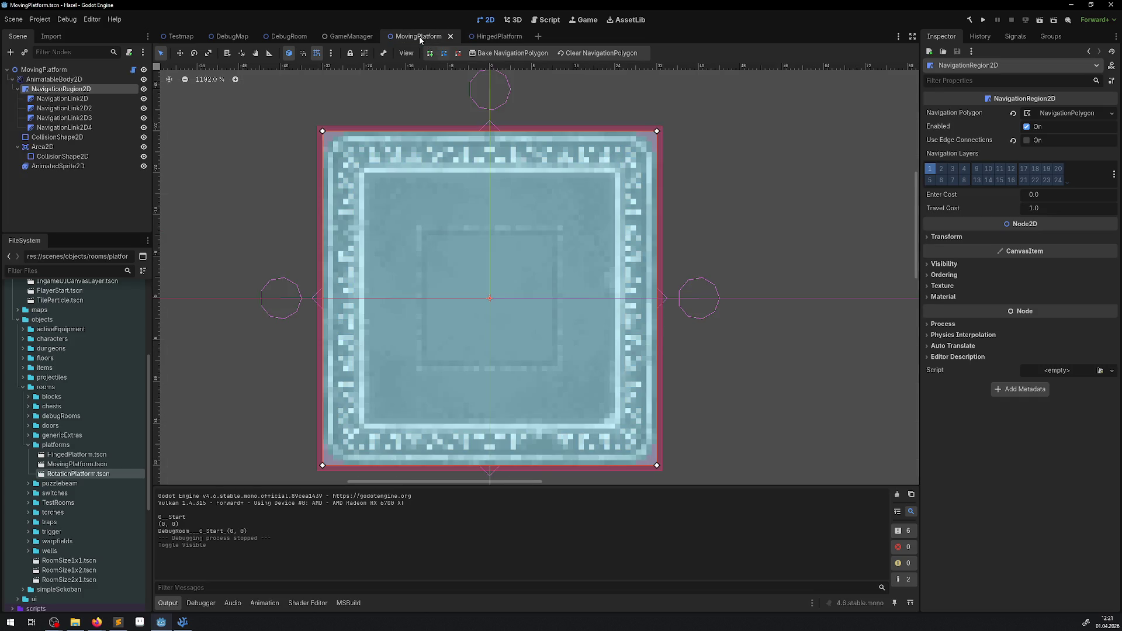
left_click(64, 99)
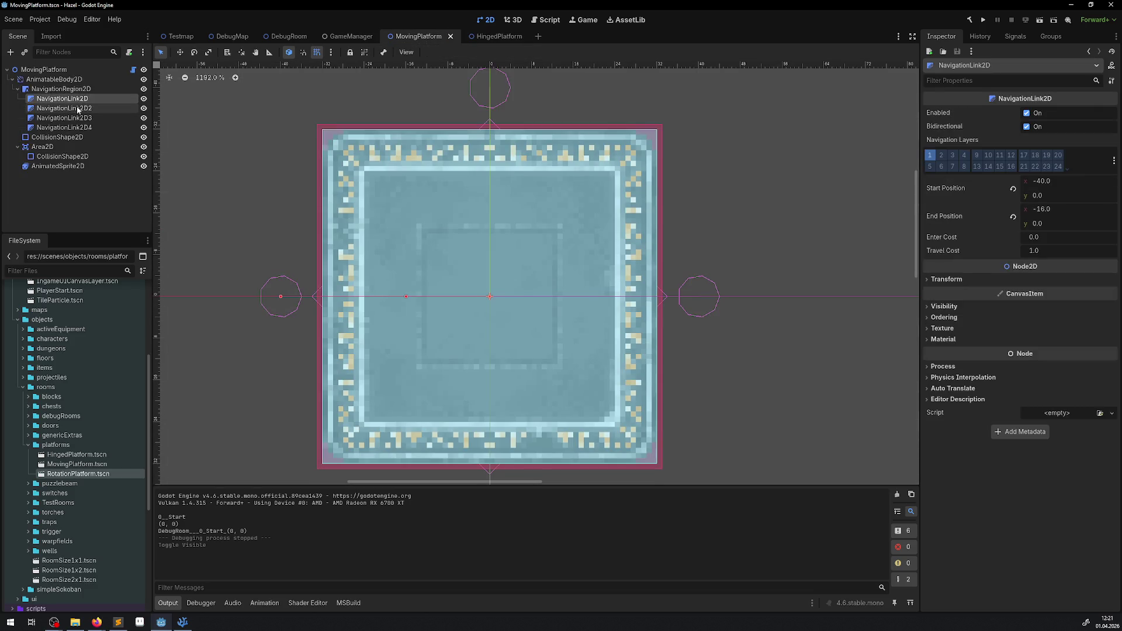
key("ctrl+v")
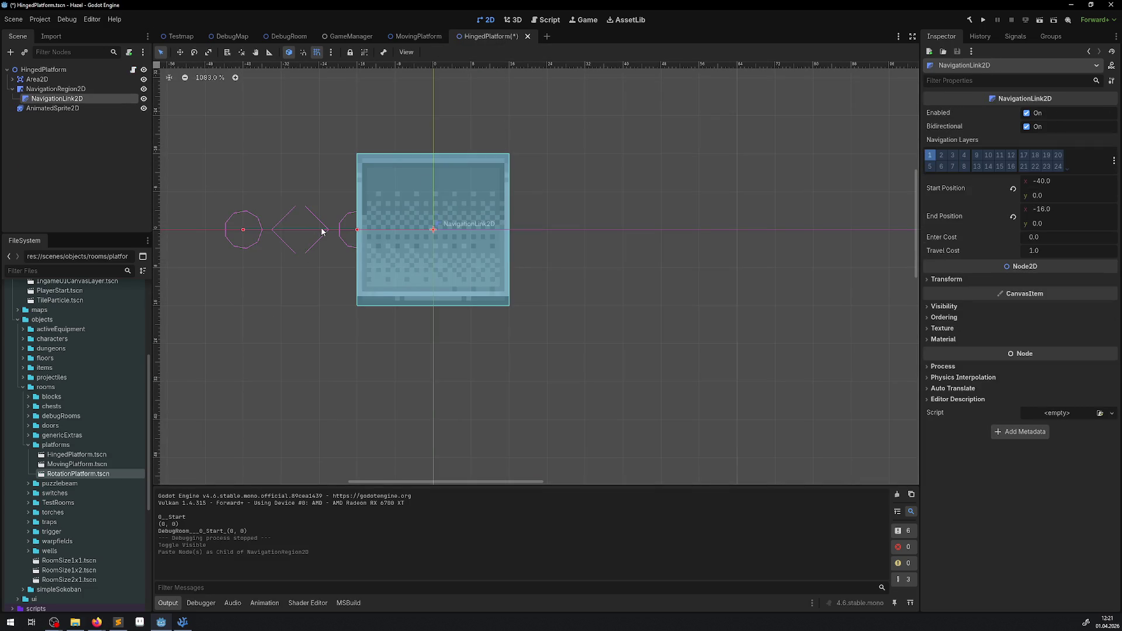
left_click(179, 53)
left_click_drag(299, 238, 357, 232)
left_click(317, 52)
Duplicate the pasted NavigationLink2D, move the copy further right, and save HingedPlatform
left_click(411, 36)
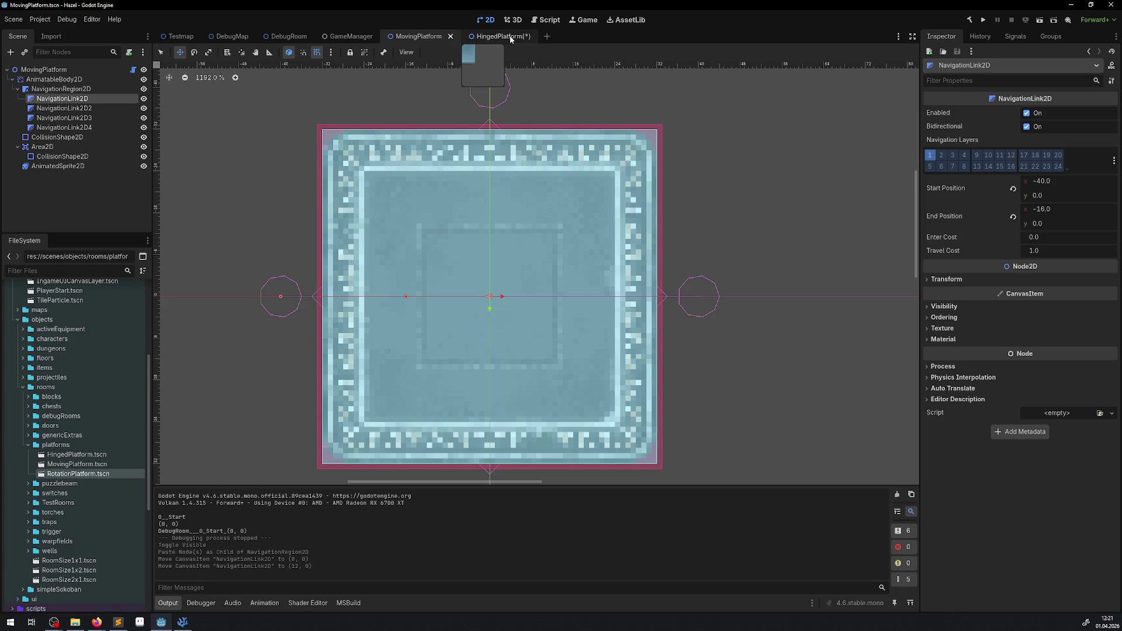
left_click(497, 37)
right_click(74, 101)
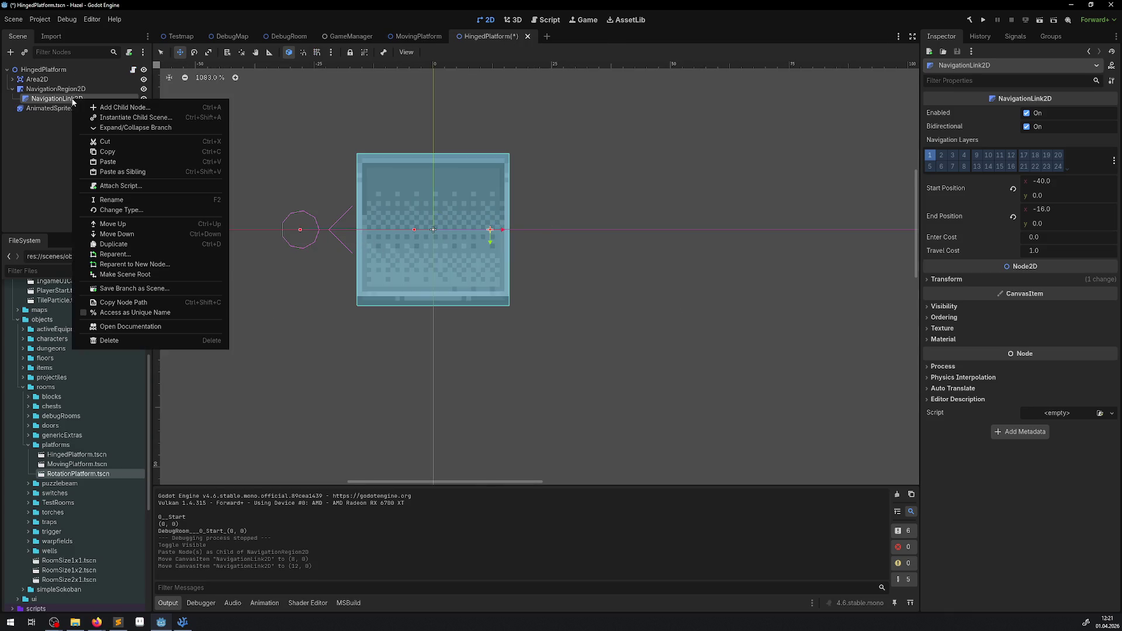
left_click(124, 247)
mouse_move(350, 233)
left_mouse_down()
mouse_move(512, 231)
mouse_move(501, 231)
left_mouse_up()
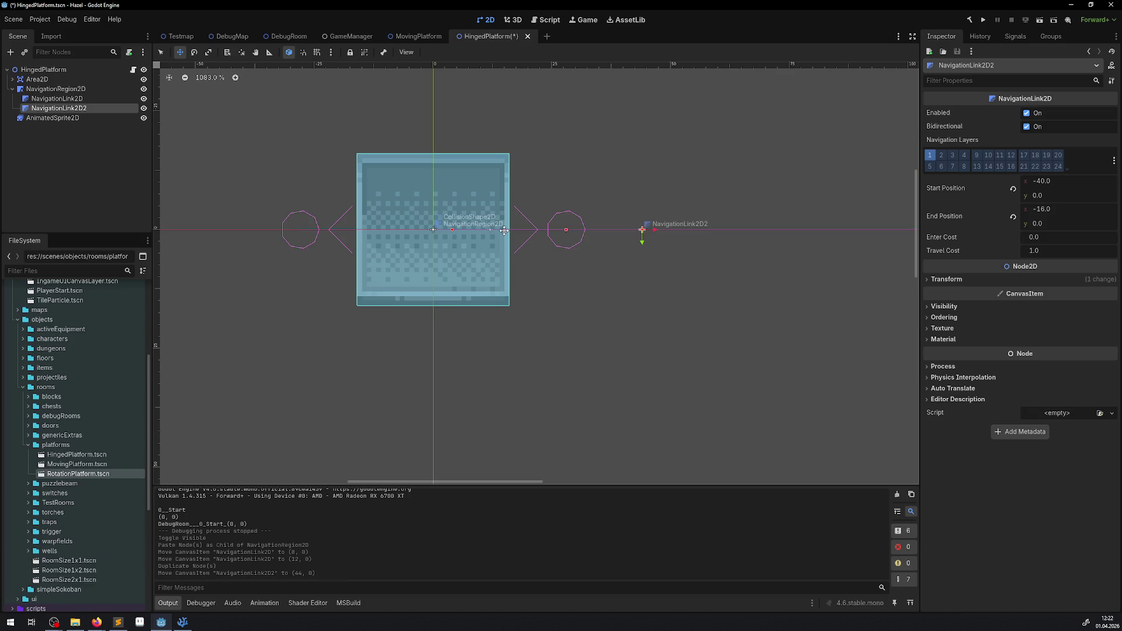
key("ctrl+s")
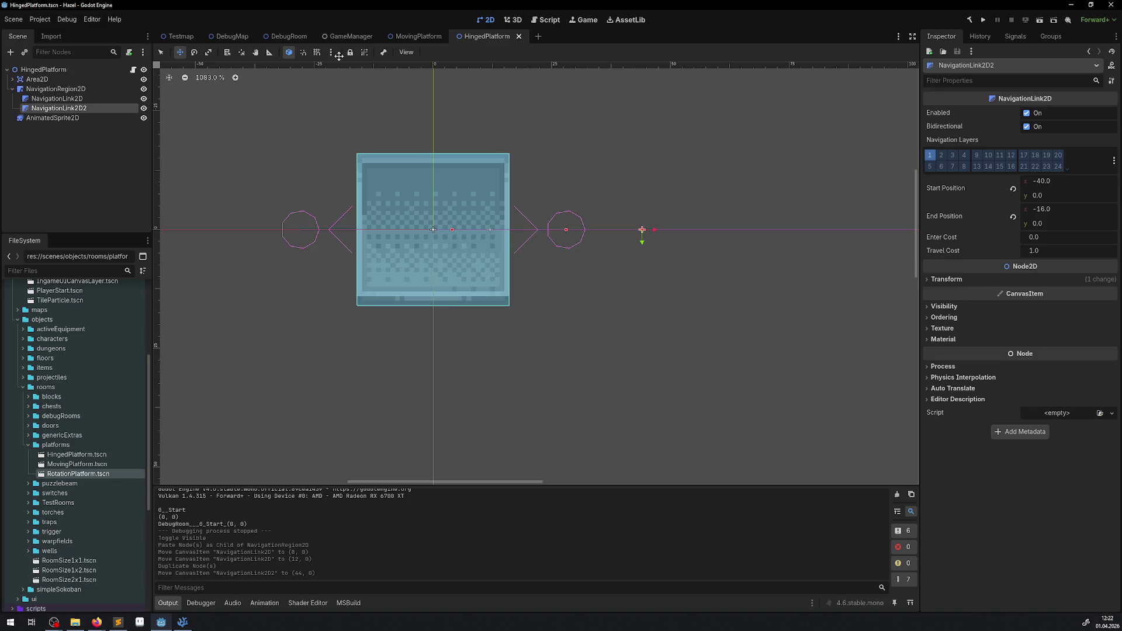
Place a HingedPlatform instance into the DebugRoom scene
left_click(265, 35)
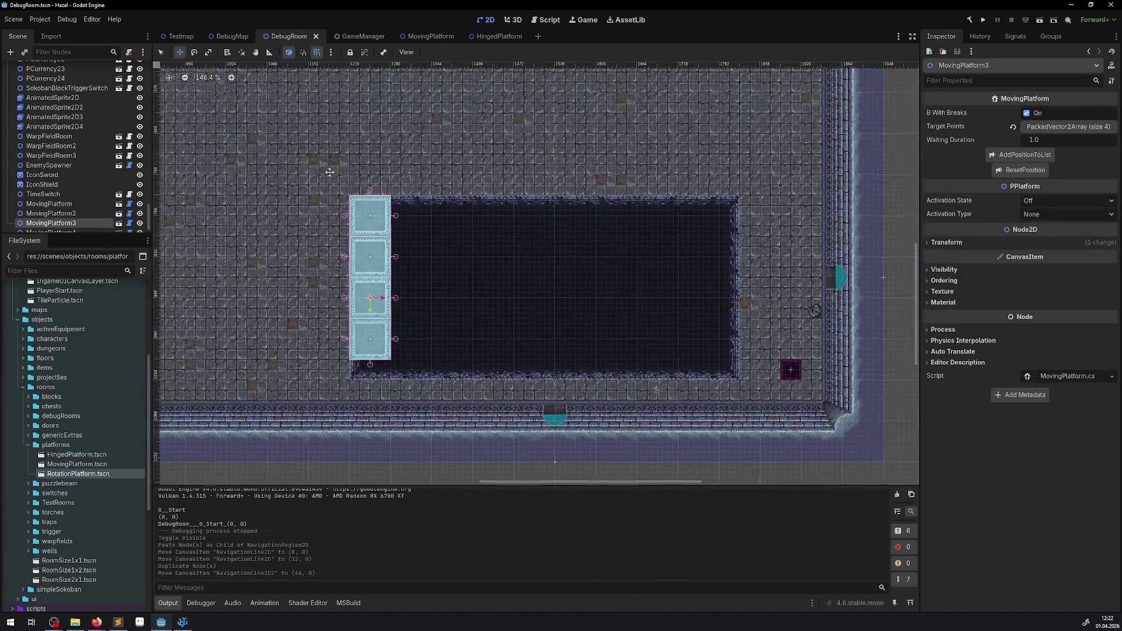
scroll(332, 186, "down", 3)
scroll(332, 186, "up", 3)
scroll(90, 199, "up", 10)
scroll(65, 133, "up", 5)
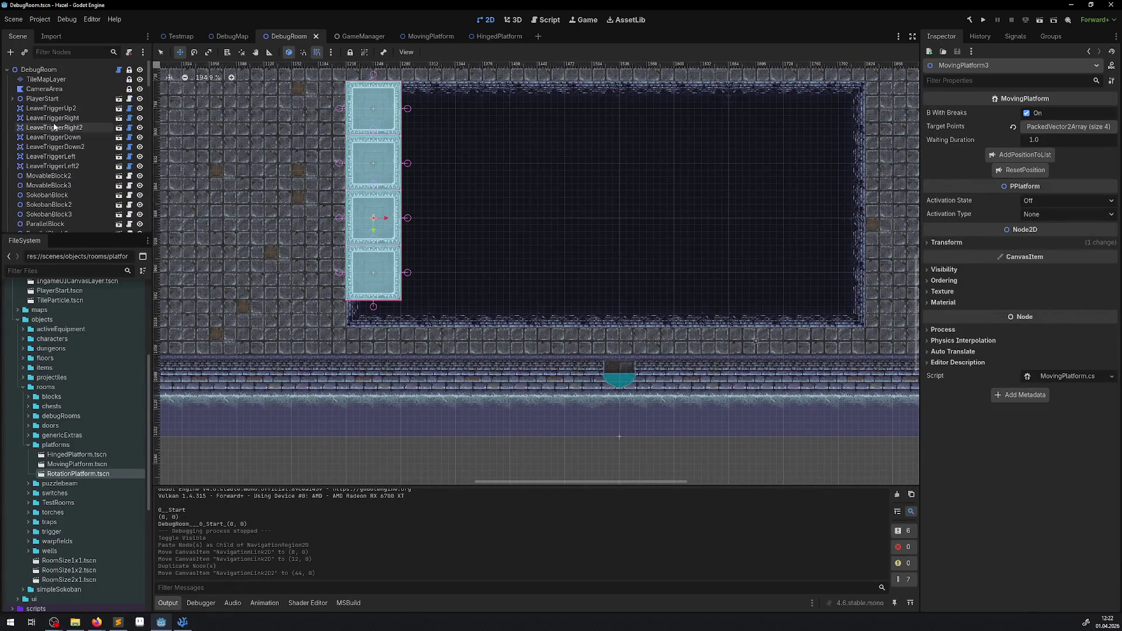
left_click(38, 69)
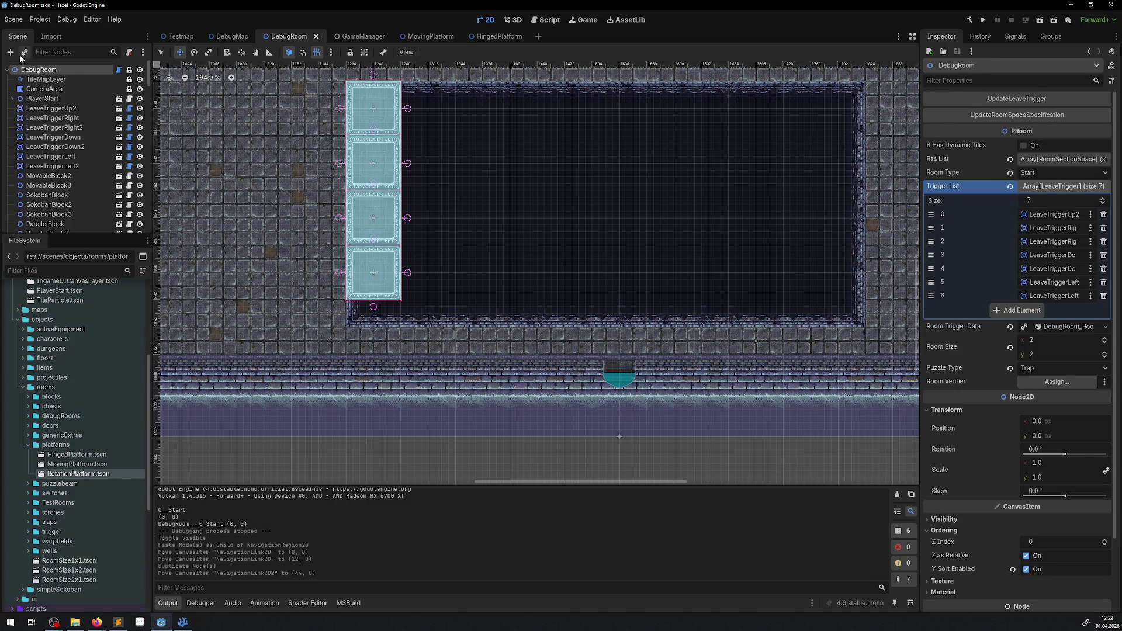
mouse_move(76, 454)
left_mouse_down()
mouse_move(482, 305)
mouse_move(404, 307)
left_mouse_up()
scroll(482, 305, "up", 3)
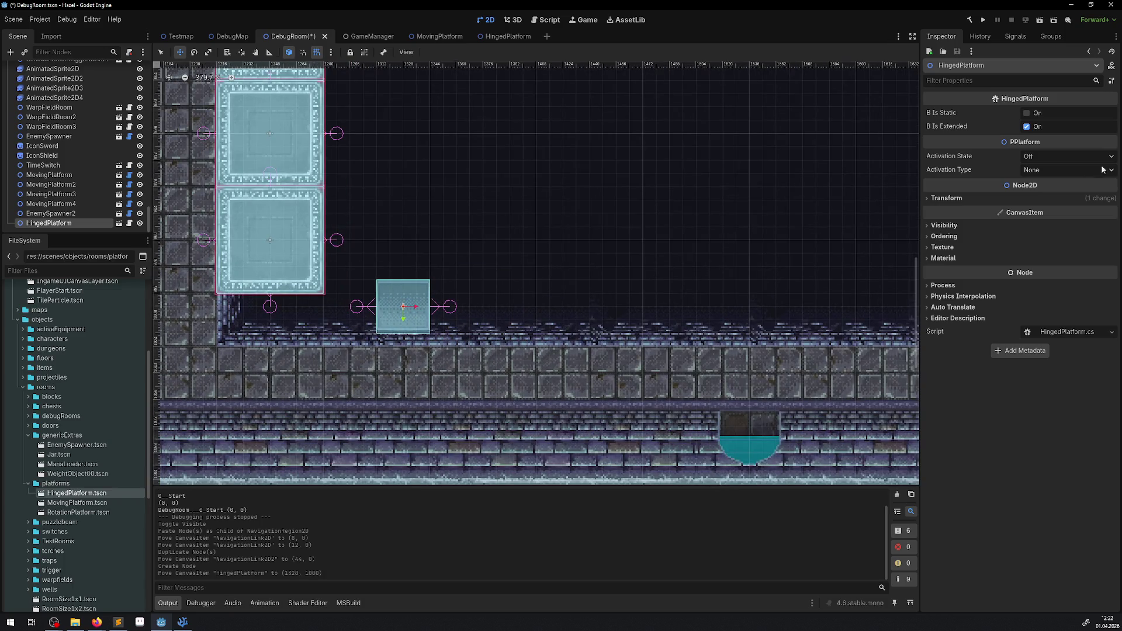
Rotate the hinged platform 180° and position it at the pit's edge
left_click(946, 198)
left_click(1041, 239)
type("1")
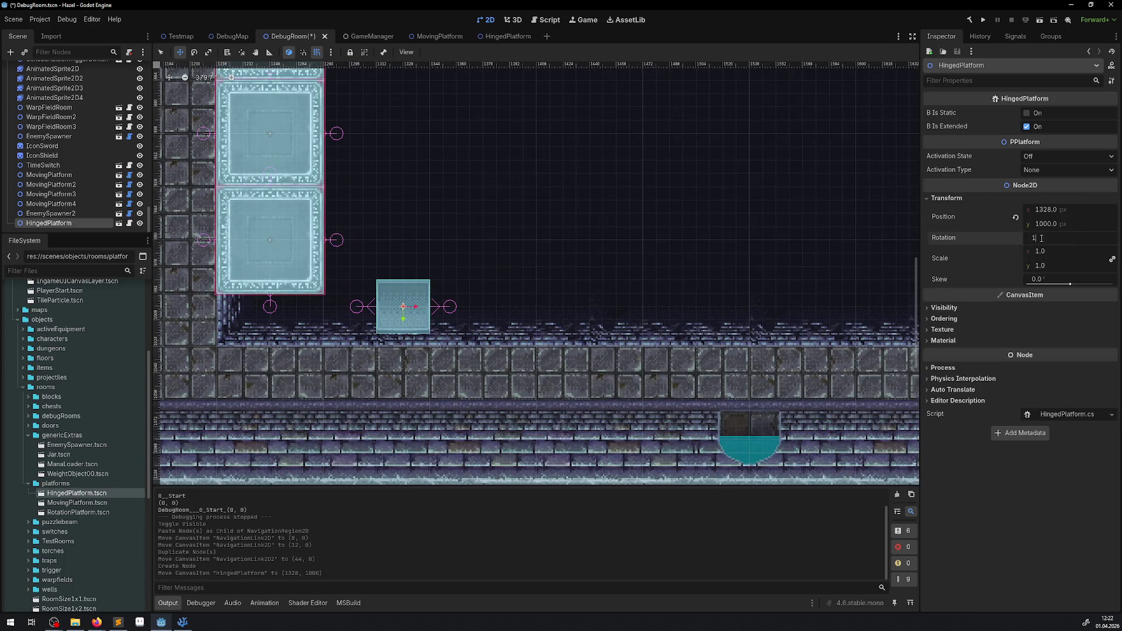
type("80")
key("Return")
left_click_drag(403, 301, 242, 314)
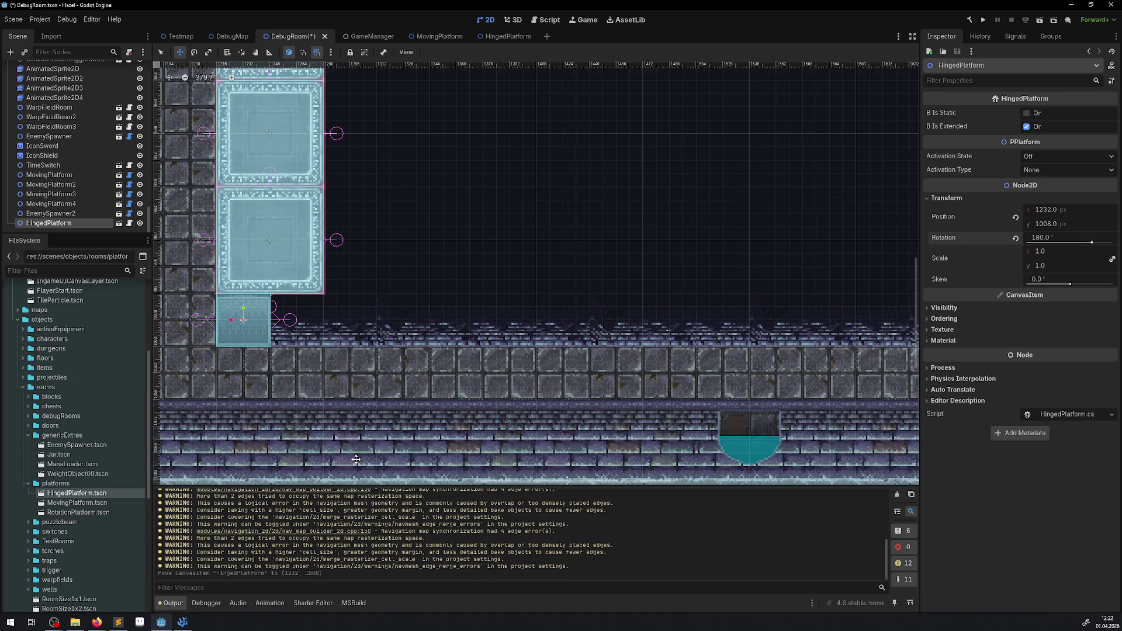
Turn on B Is Static with B Is Extended still on, and save DebugRoom
left_click(1038, 115)
left_click(1026, 127)
left_click(1027, 127)
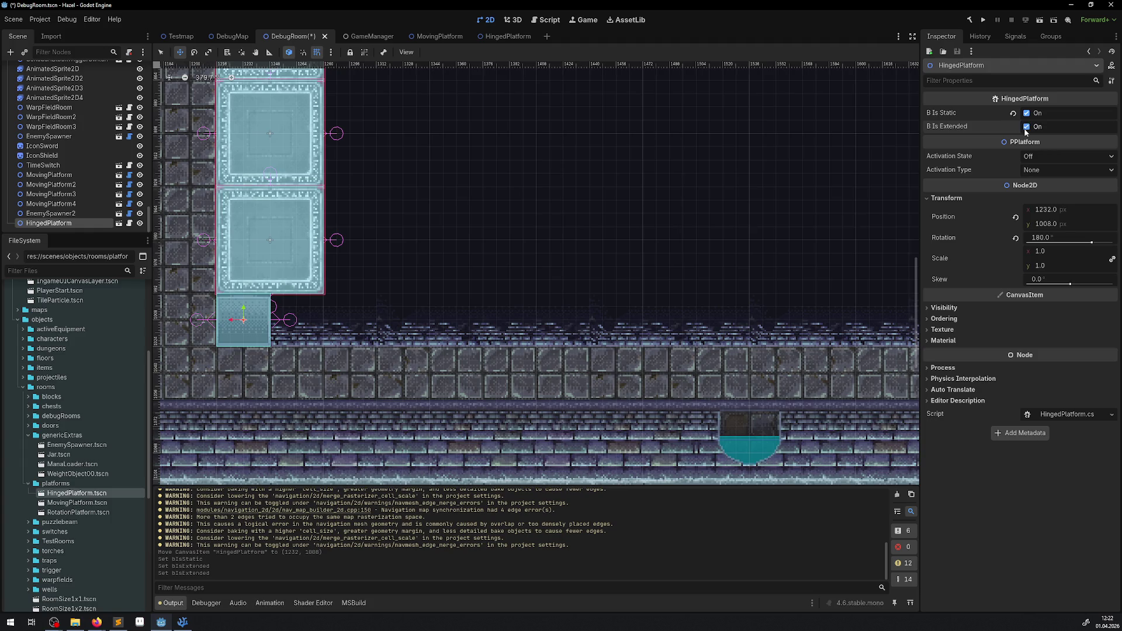
left_click_drag(153, 227, 254, 231)
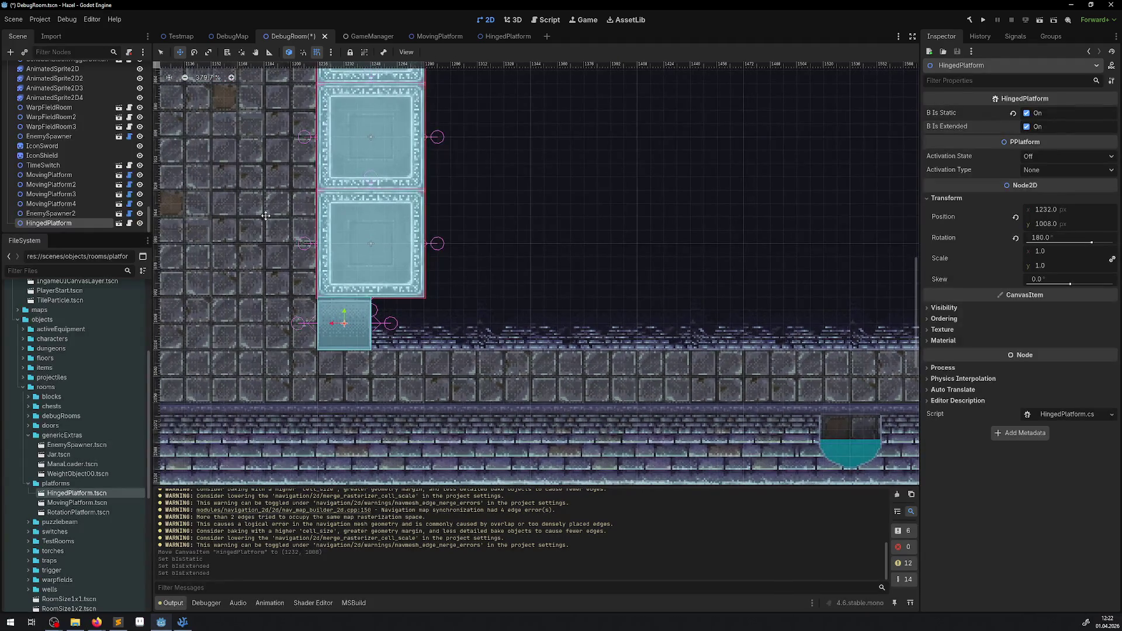
key("ctrl+s")
Duplicate the hinged platform into HingedPlatform2–4, each one tile further right
right_click(54, 225)
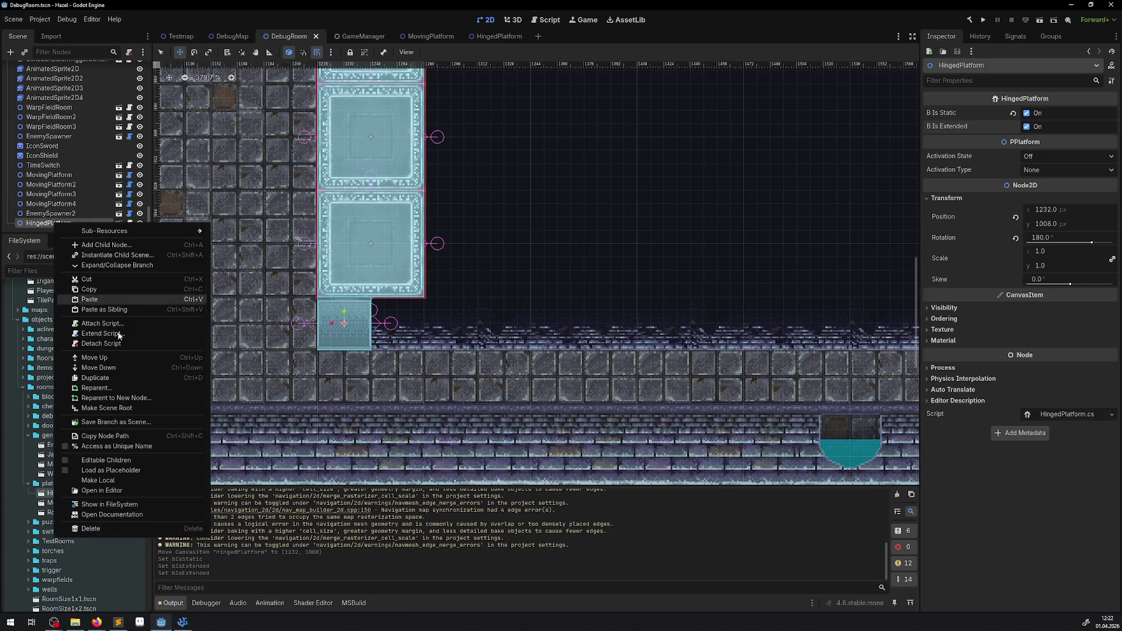
left_click(88, 380)
mouse_move(365, 329)
left_mouse_down()
mouse_move(473, 321)
mouse_move(407, 322)
left_mouse_up()
right_click(64, 226)
left_click(110, 380)
right_click(56, 231)
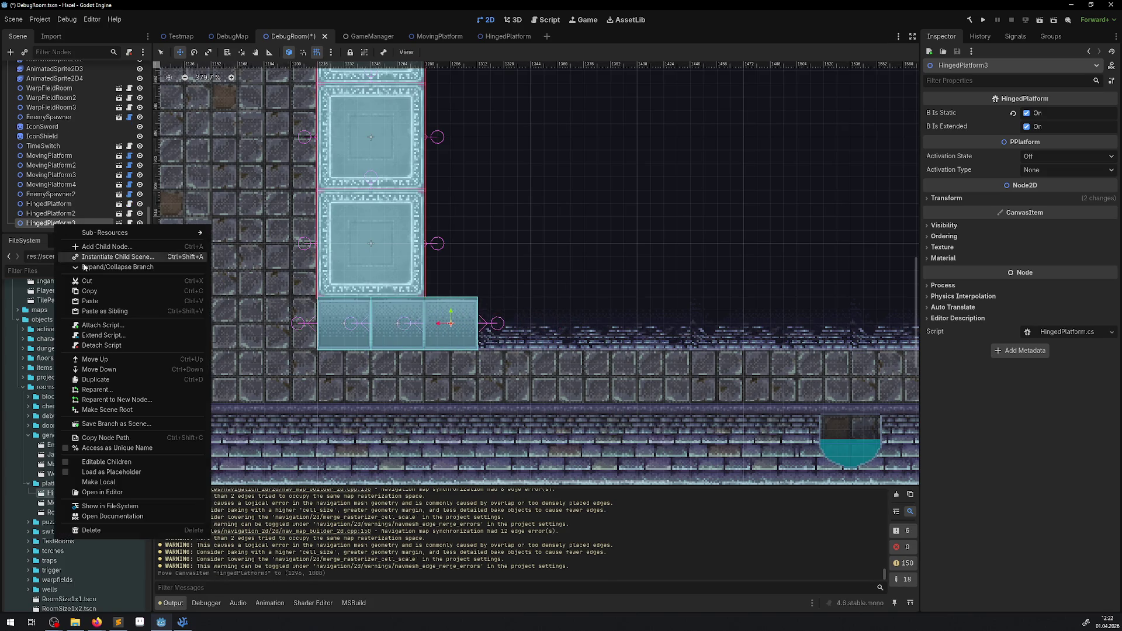
left_click(110, 380)
left_click_drag(418, 321, 503, 323)
Add HingedPlatform5 and HingedPlatform6 one tile further right each, save DebugRoom, and run the game
right_click(45, 225)
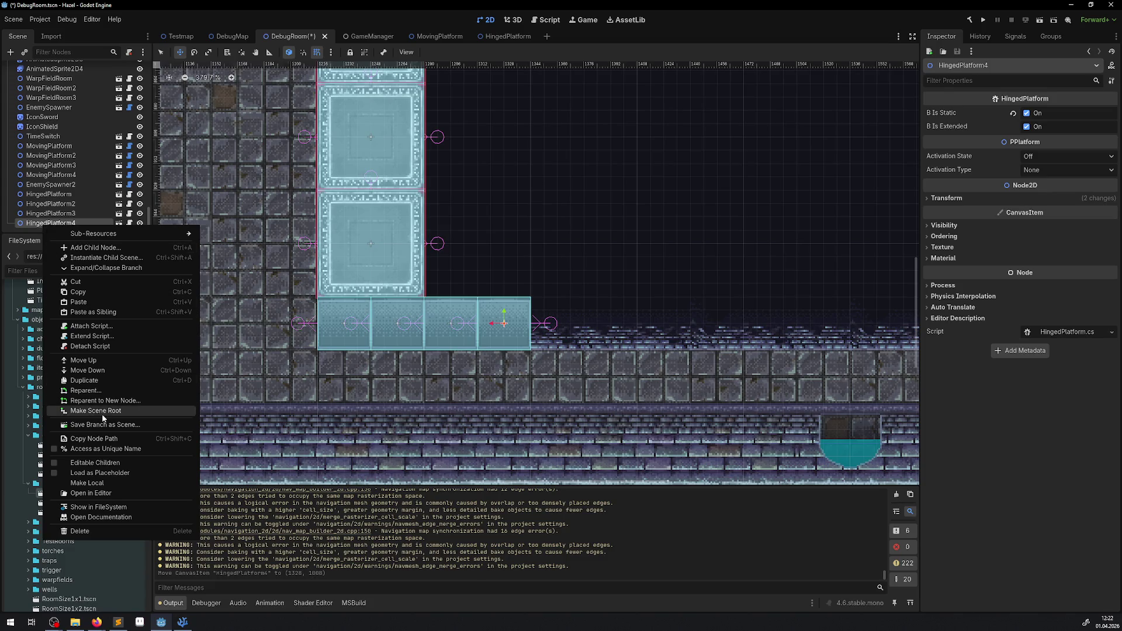
left_click(82, 381)
mouse_move(484, 324)
left_mouse_down()
mouse_move(550, 325)
mouse_move(538, 325)
left_mouse_up()
right_click(55, 223)
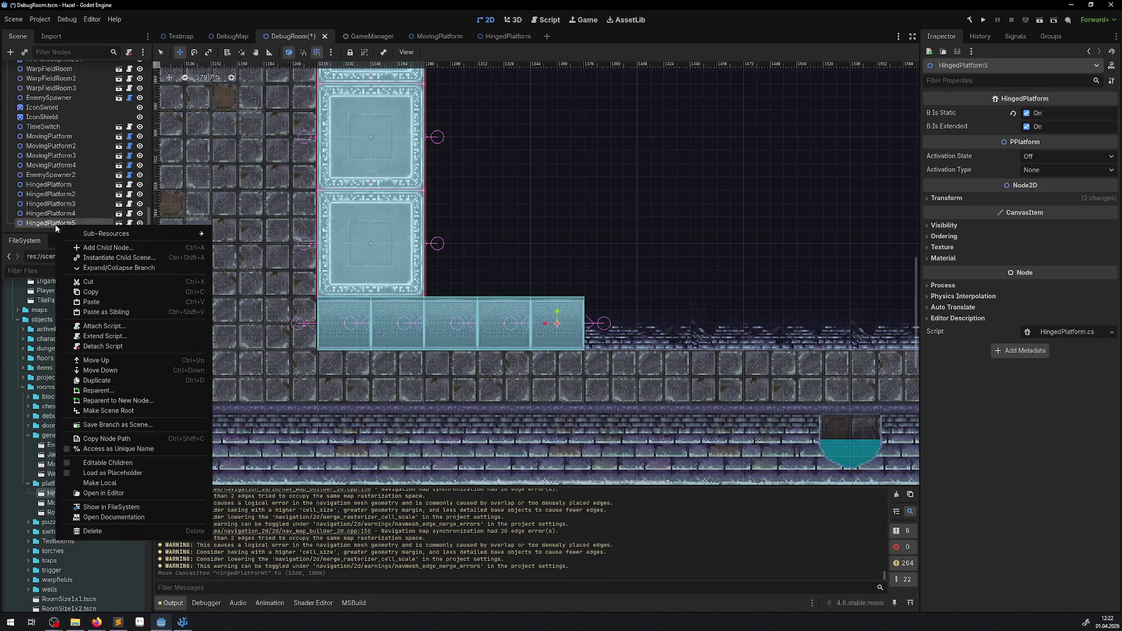
left_click(97, 382)
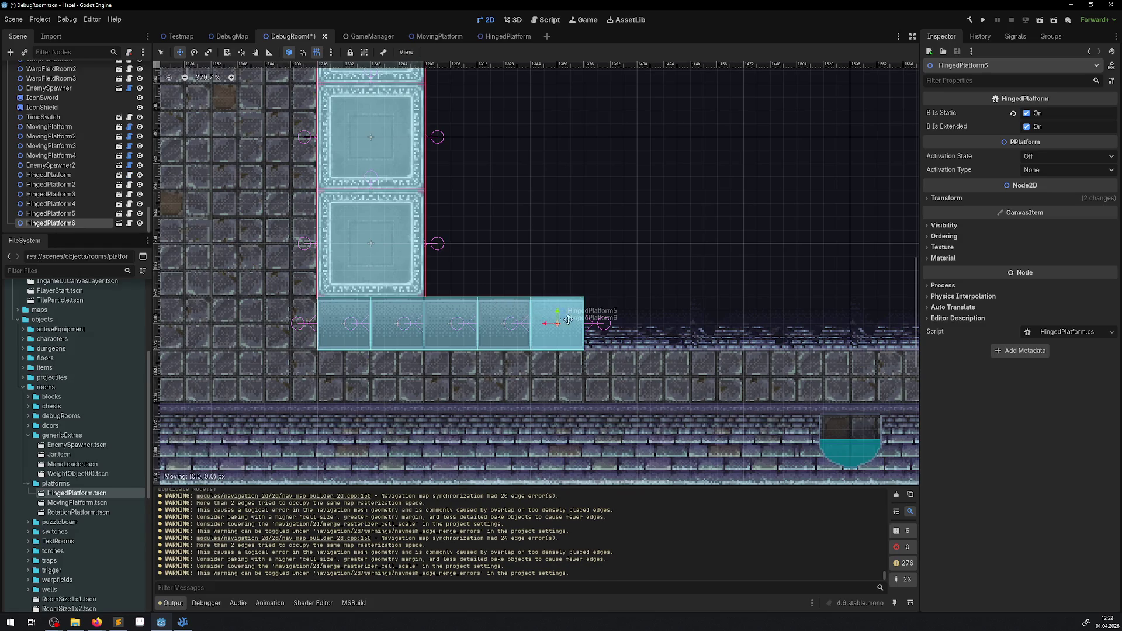
left_click_drag(492, 303, 546, 303)
left_click_drag(543, 265, 458, 255)
key("ctrl+s")
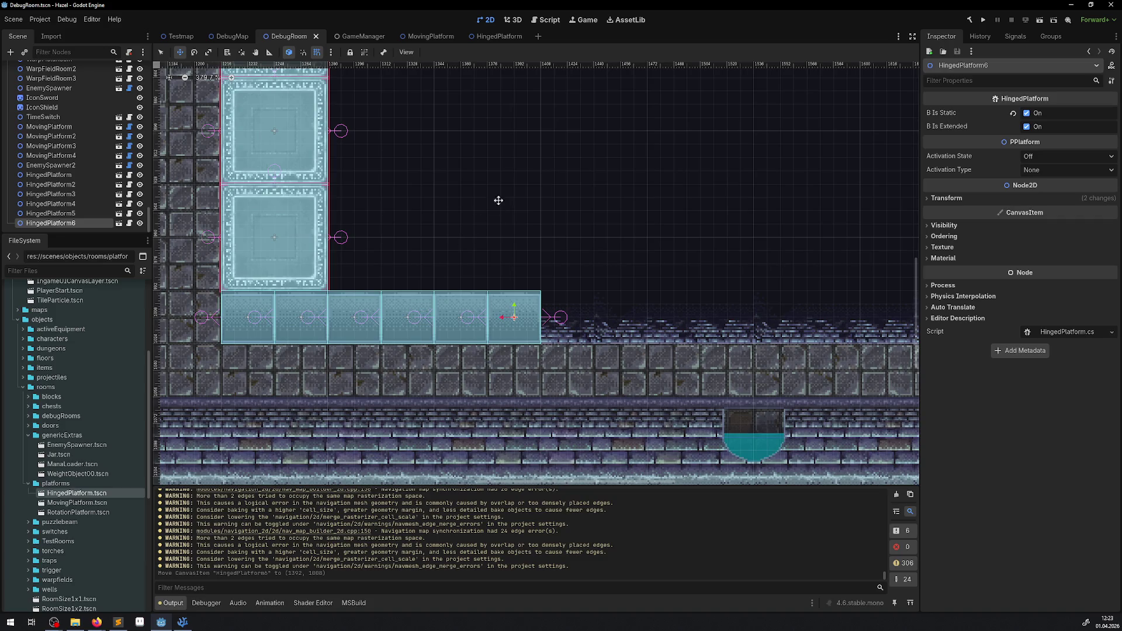
left_click(983, 19)
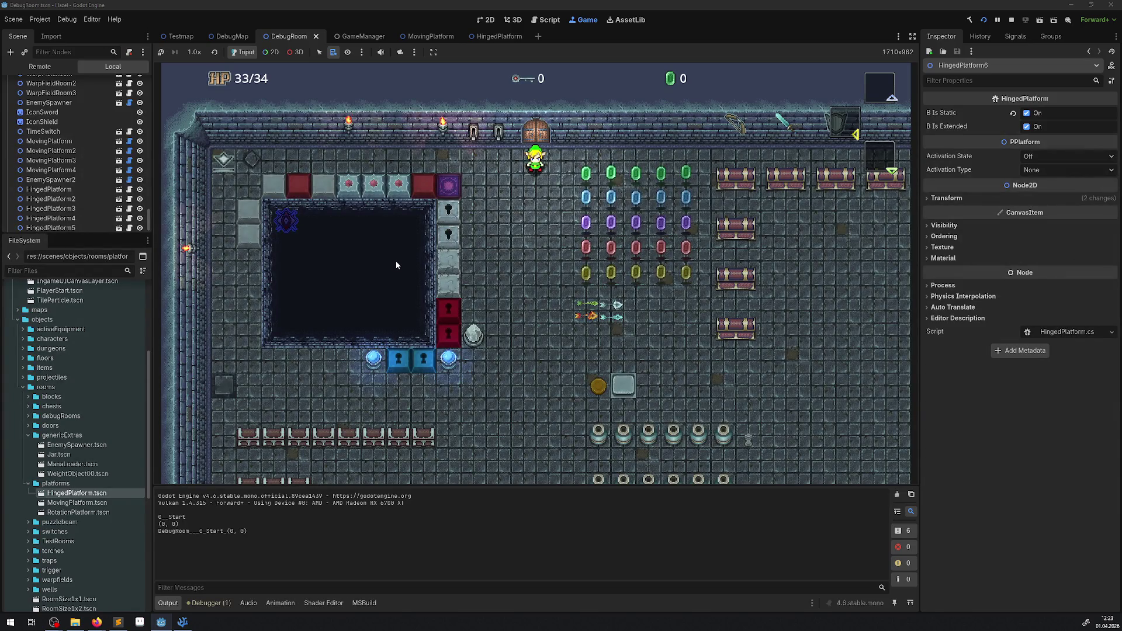
key("Left")
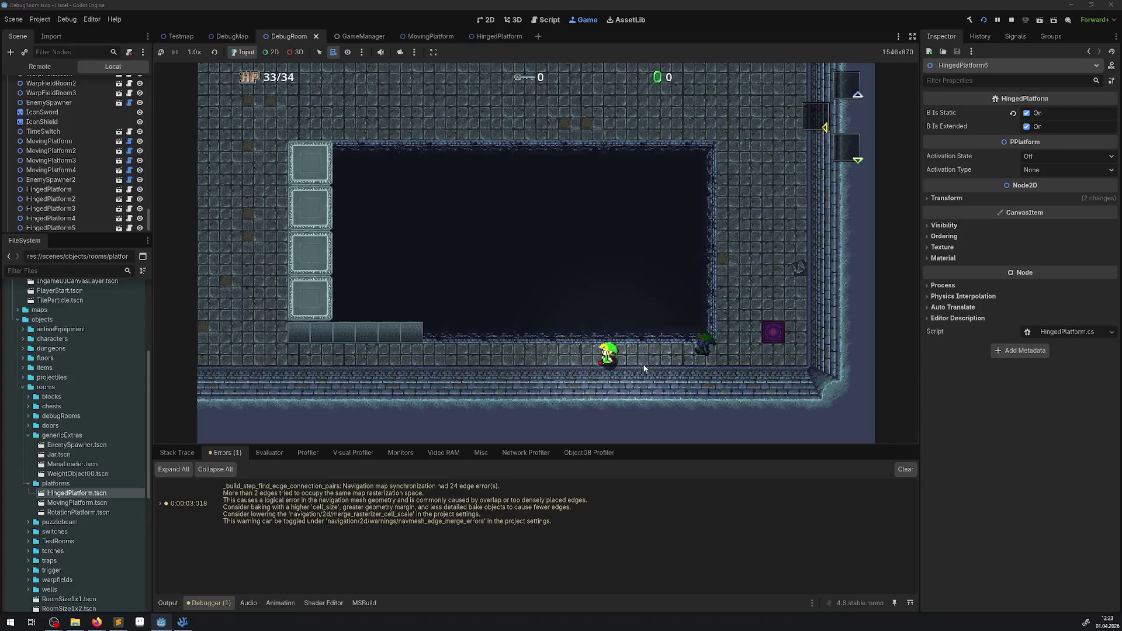
key("Up")
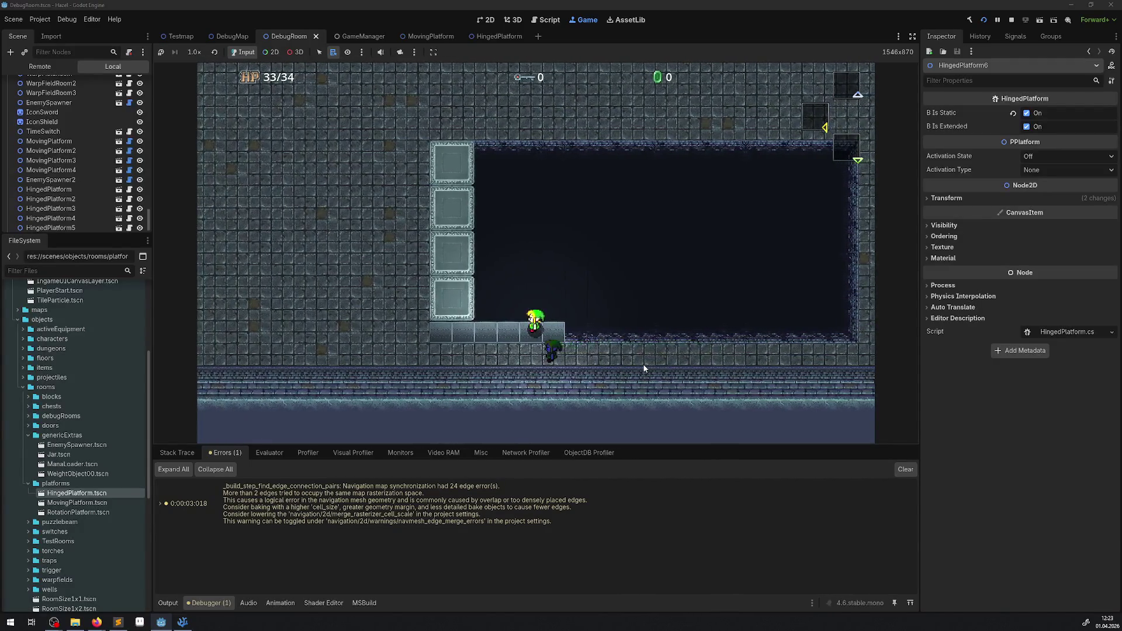
key("Left")
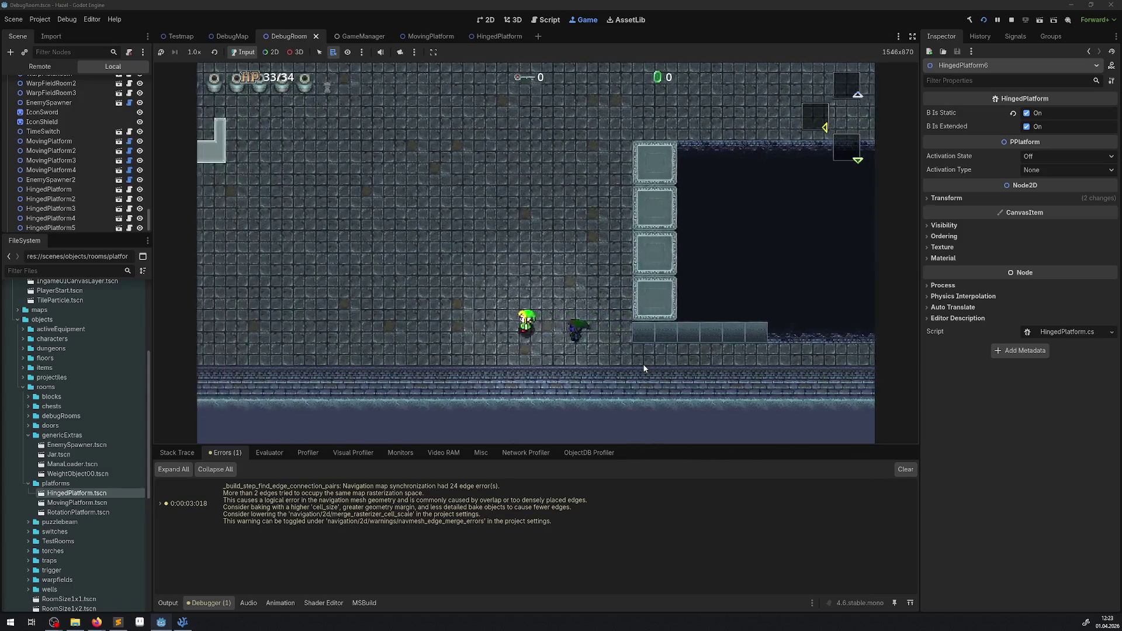
key("Right")
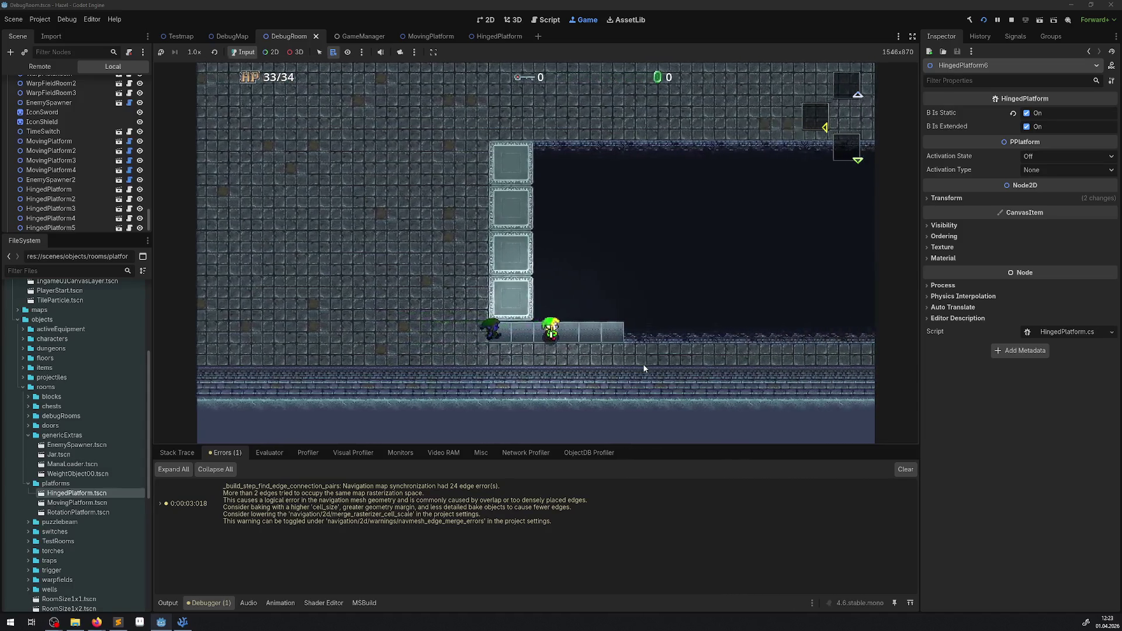
key("Right")
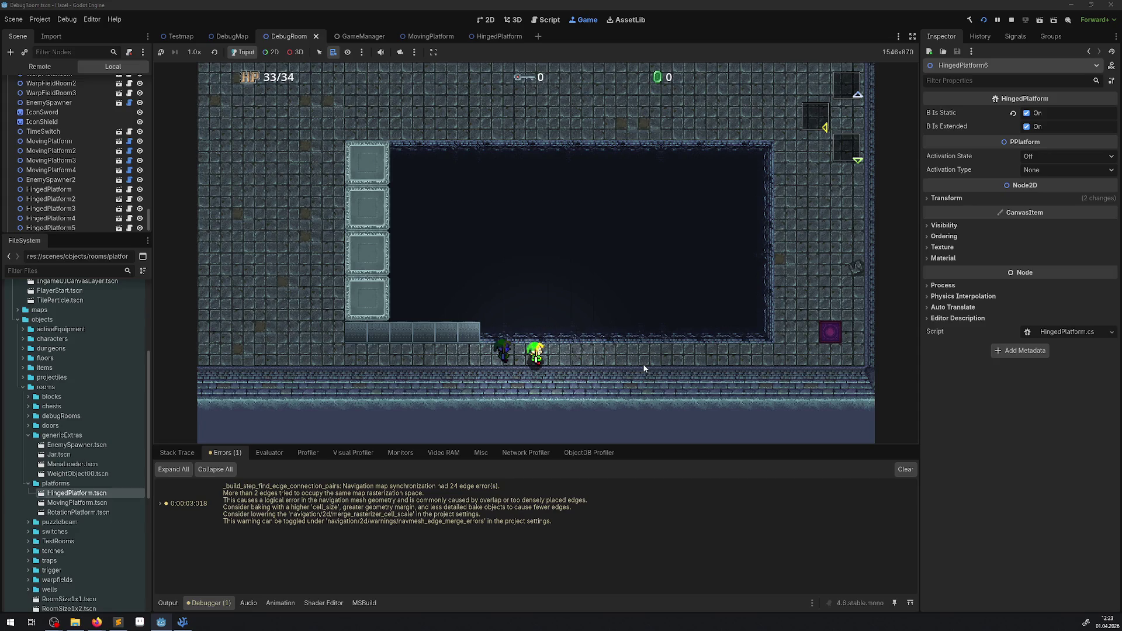
left_click(1010, 21)
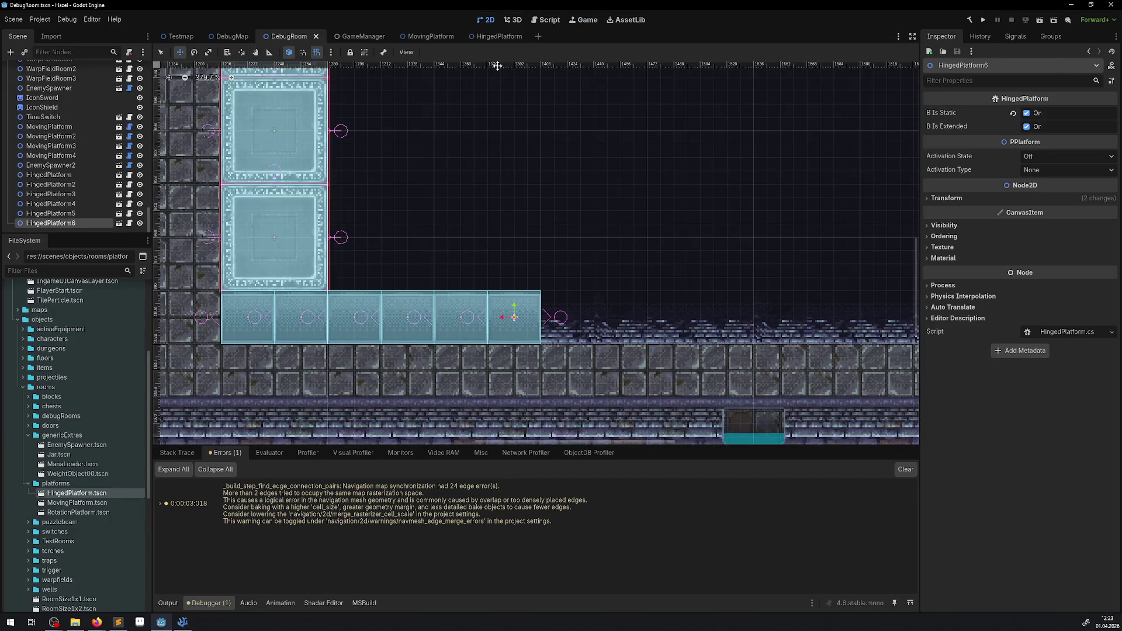
Delete NavigationLink2D and NavigationLink2D2 from the HingedPlatform scene and save it
left_click(427, 37)
left_click(496, 38)
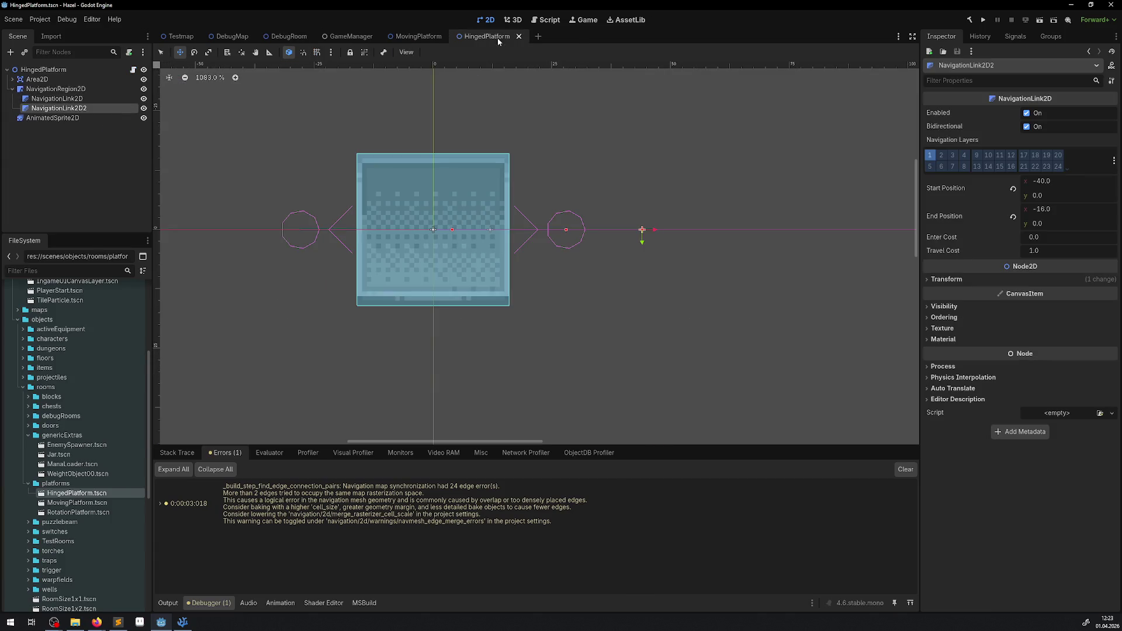
left_click(70, 98)
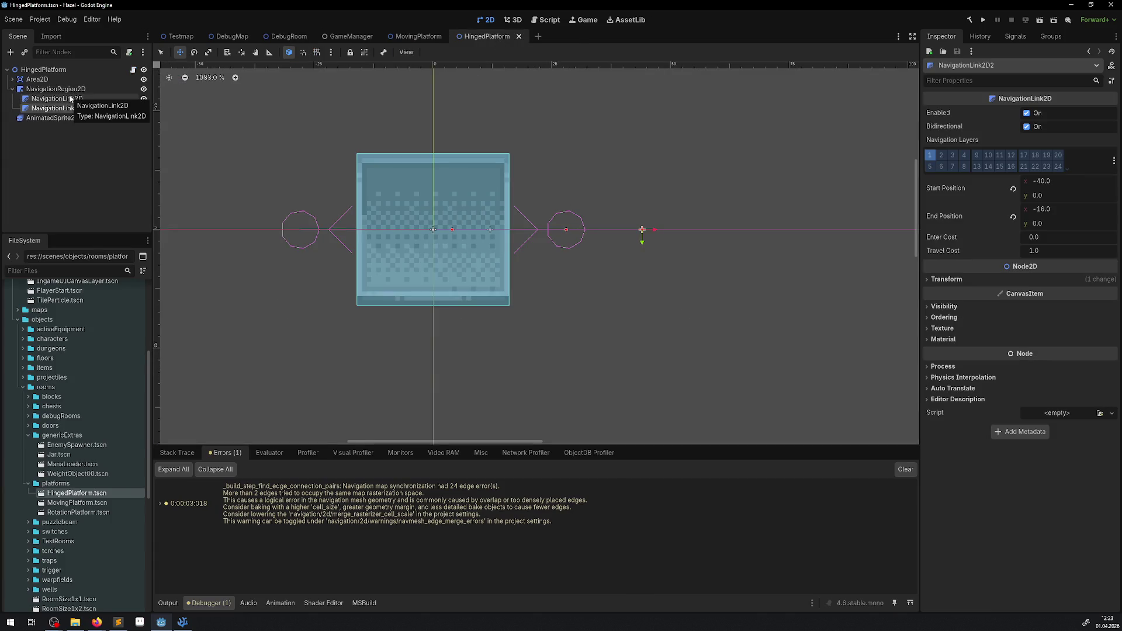
left_click(69, 99)
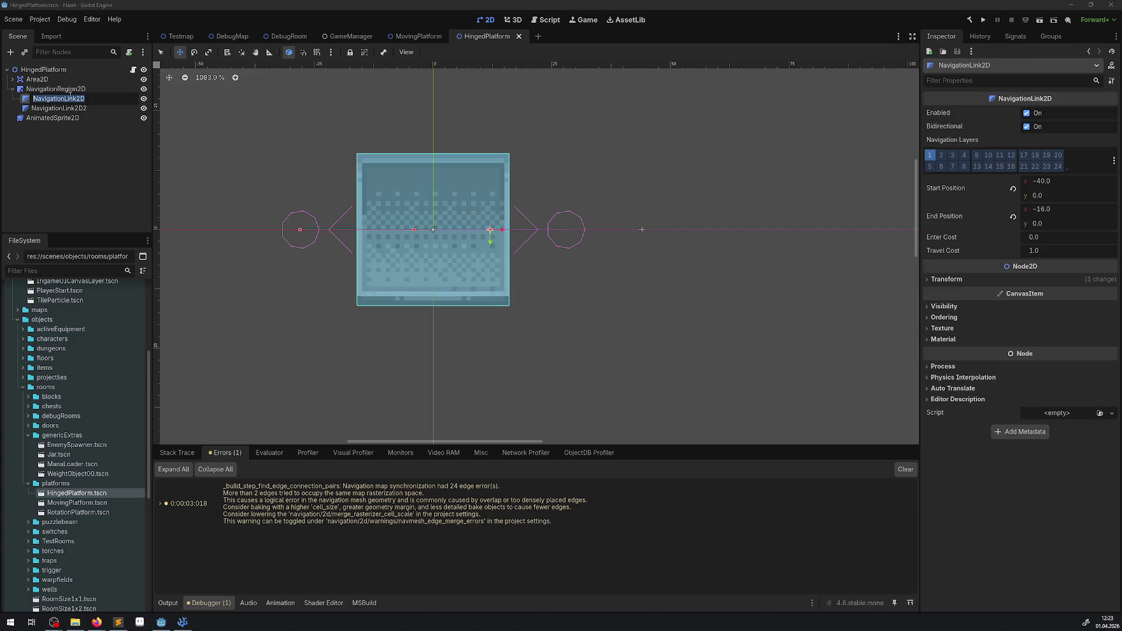
key("Escape")
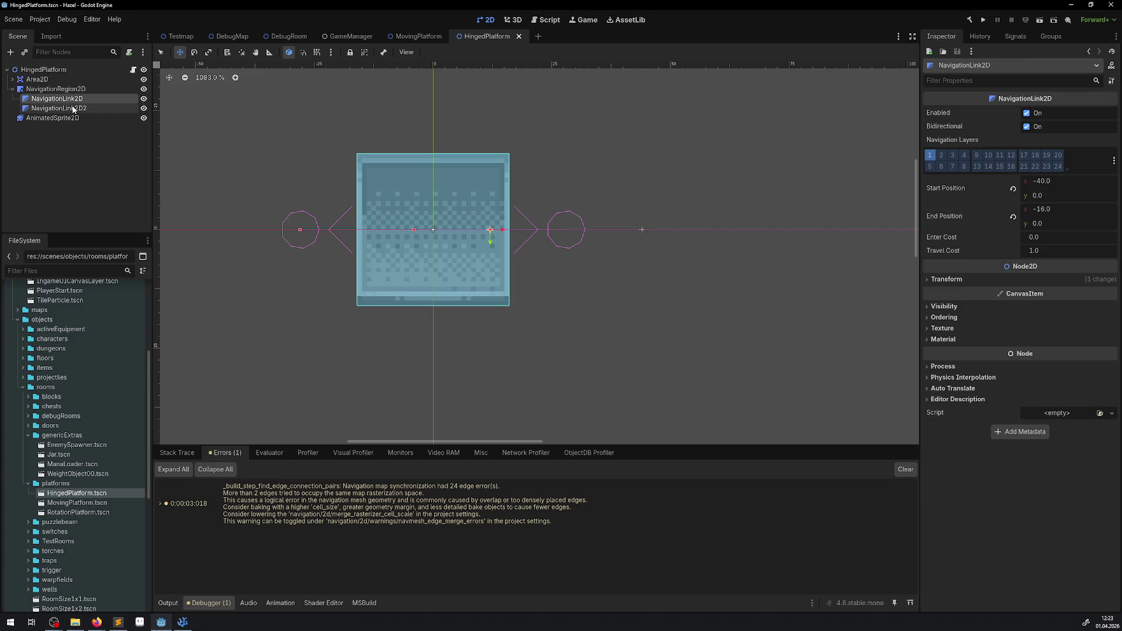
key("Delete")
left_click(538, 321)
key("ctrl+s")
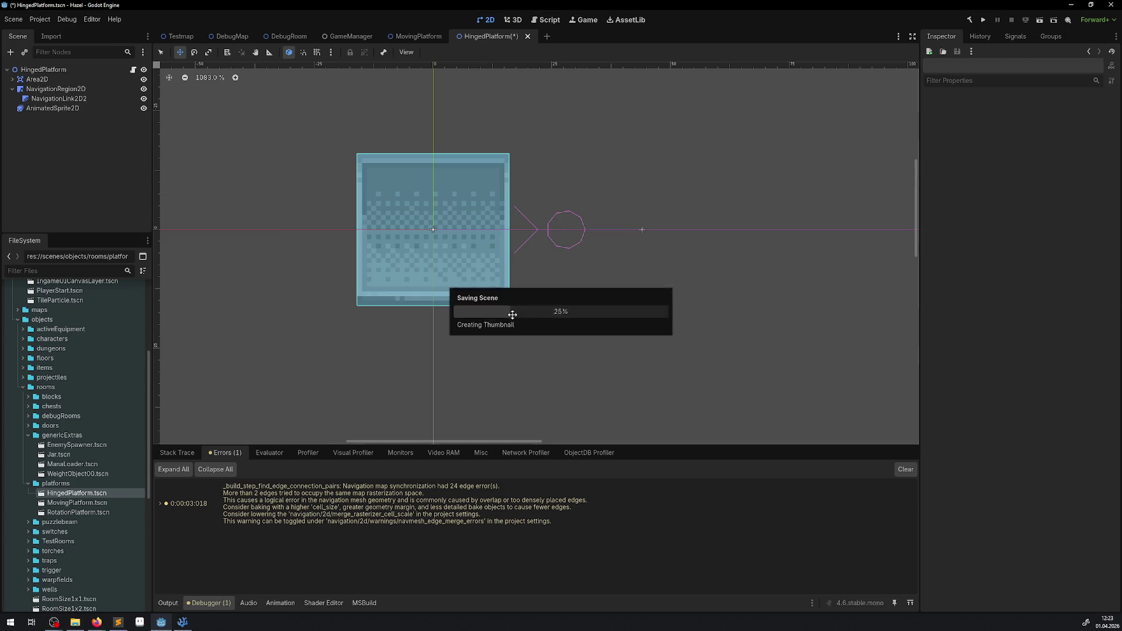
left_click(97, 98)
key("Delete")
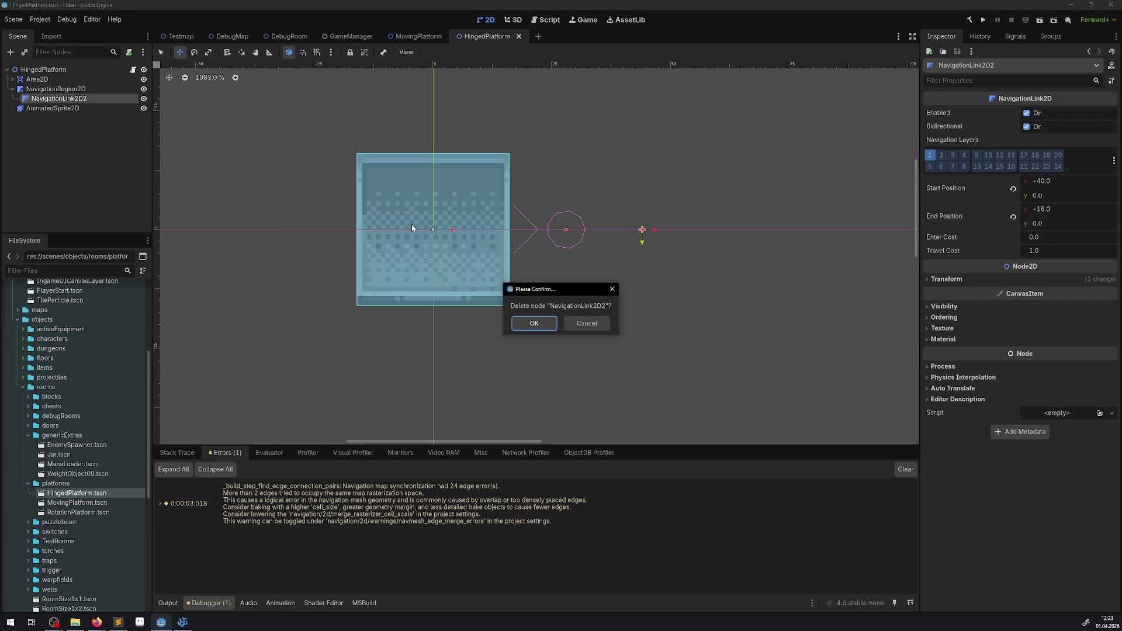
key("Return")
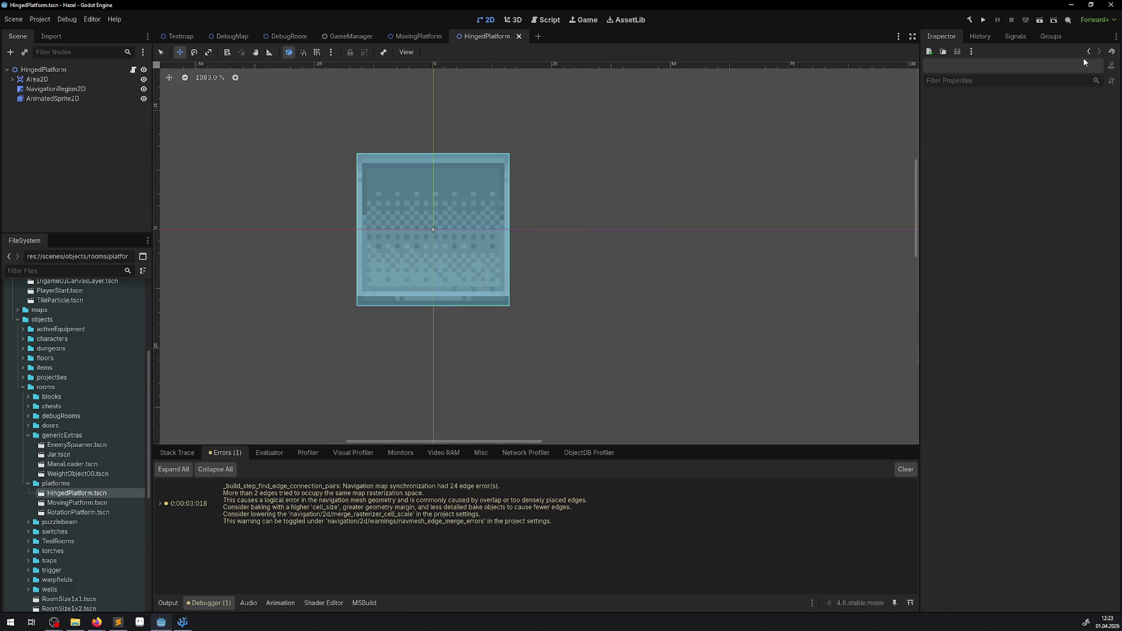
Run the game and walk the player from the warp tile down the right side toward the ledge
left_click(983, 21)
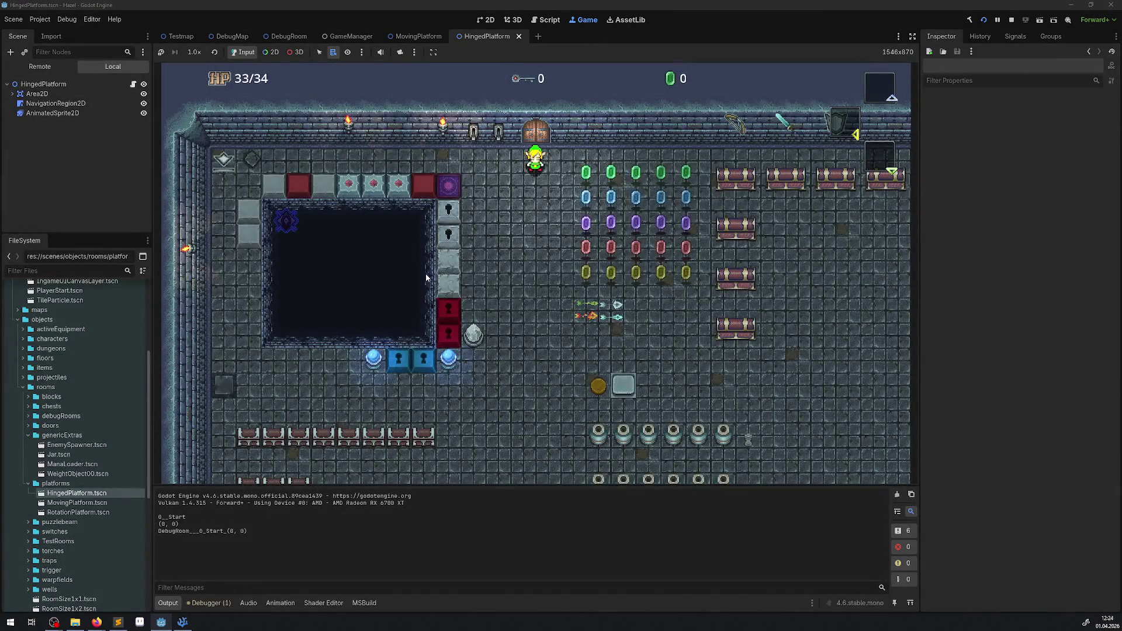
key("Left")
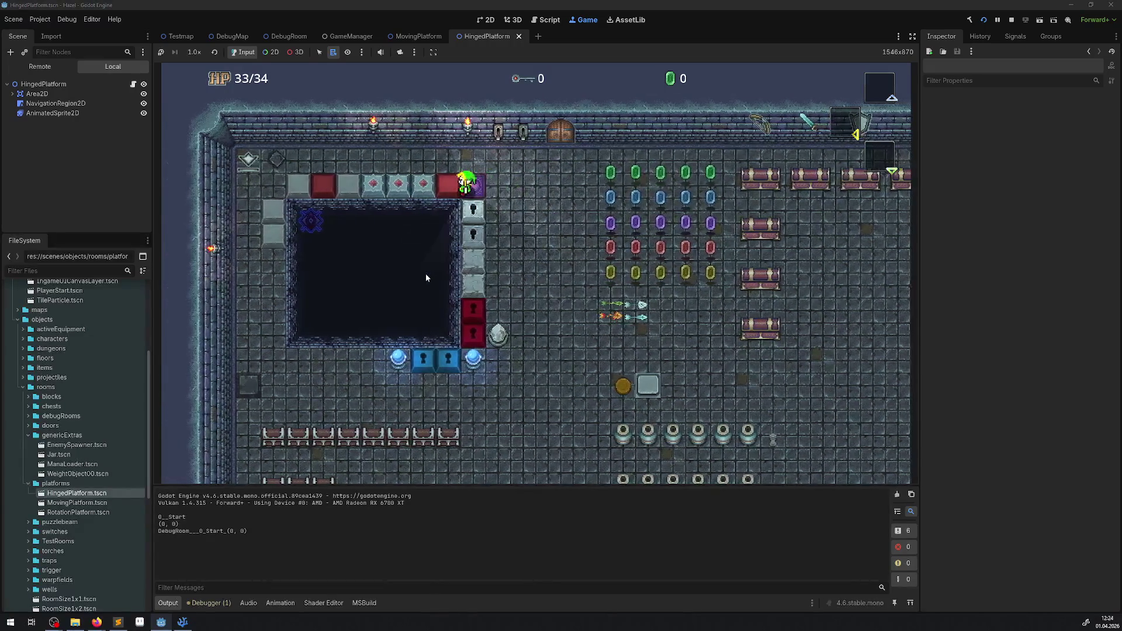
key("Right")
key("Left")
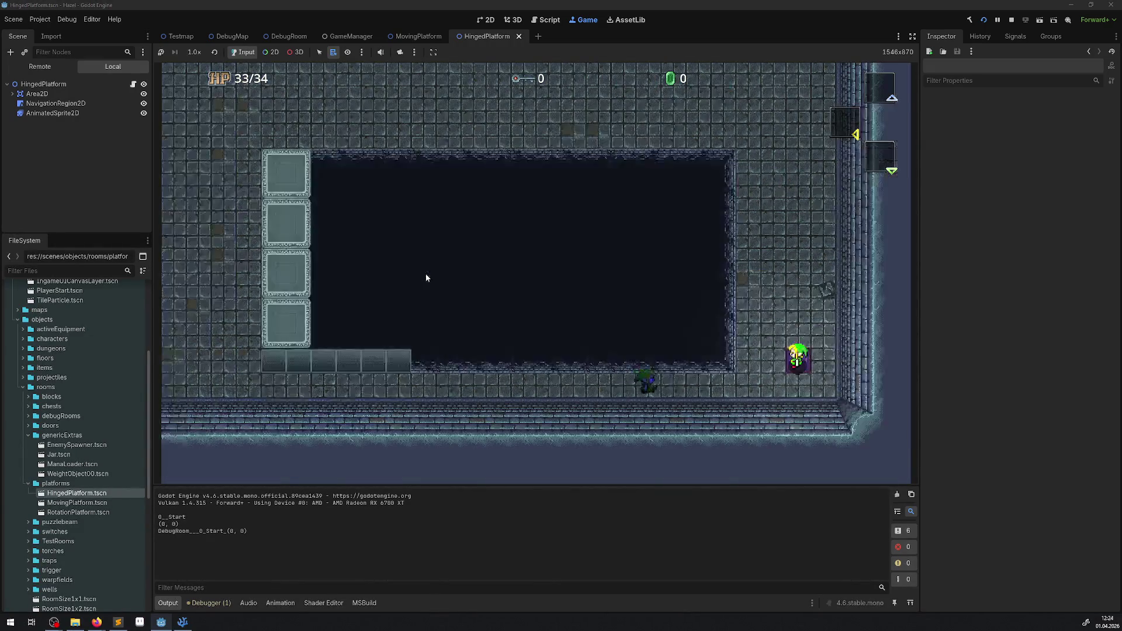
key("Up")
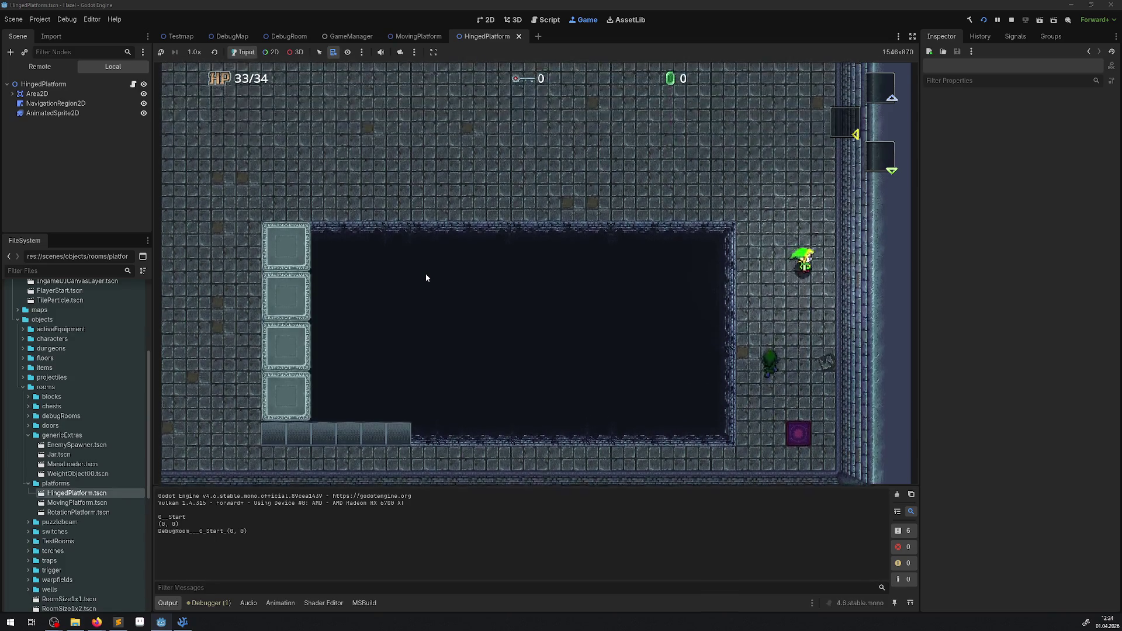
key("Down")
key("Left")
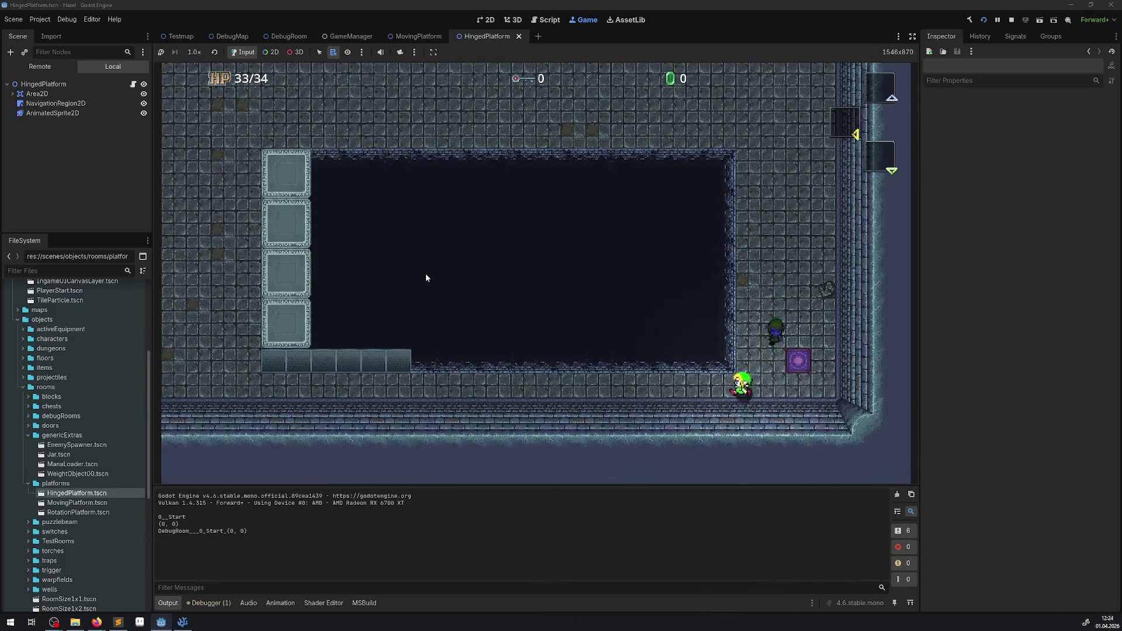
key("Left")
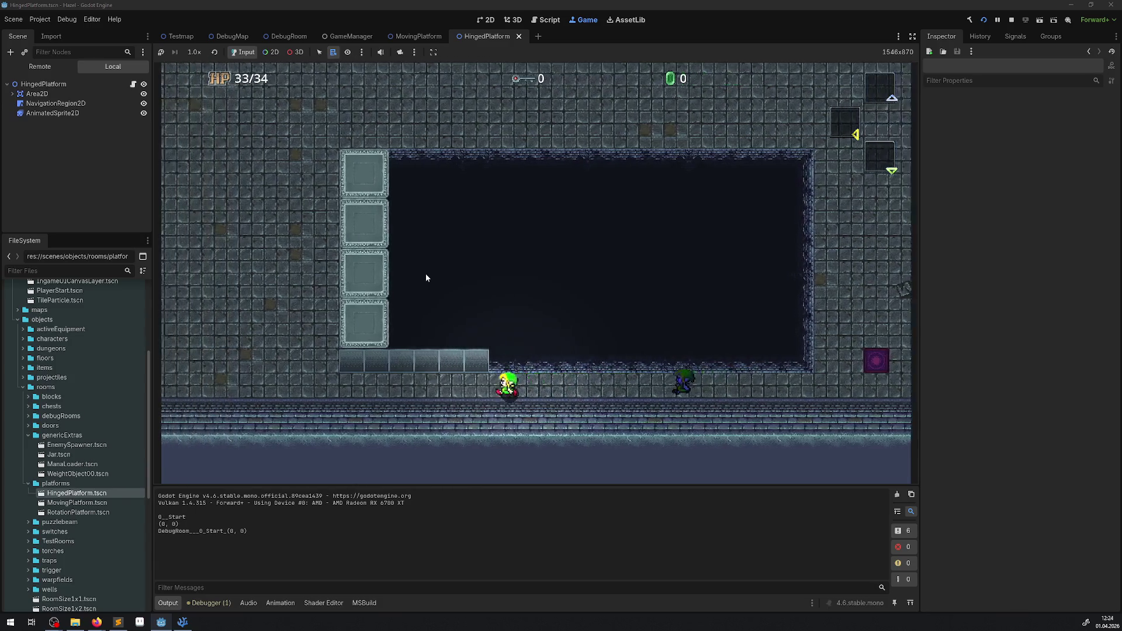
Climb onto the stone ledge, walk off its left edge, climb back and drop below it
key("Up")
key("Left")
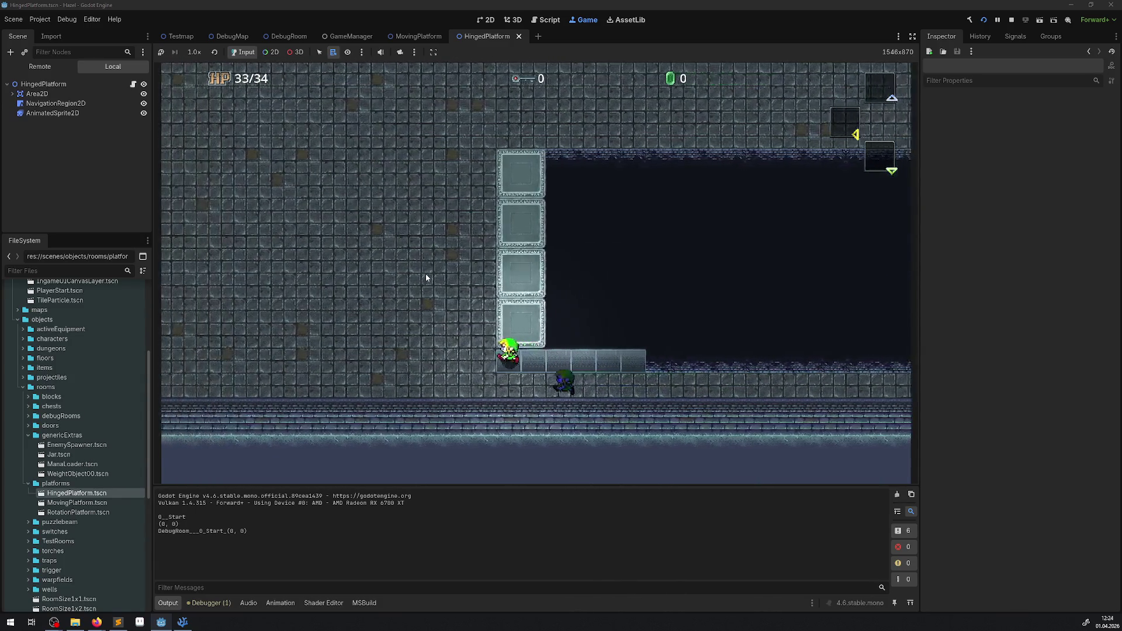
key("Left")
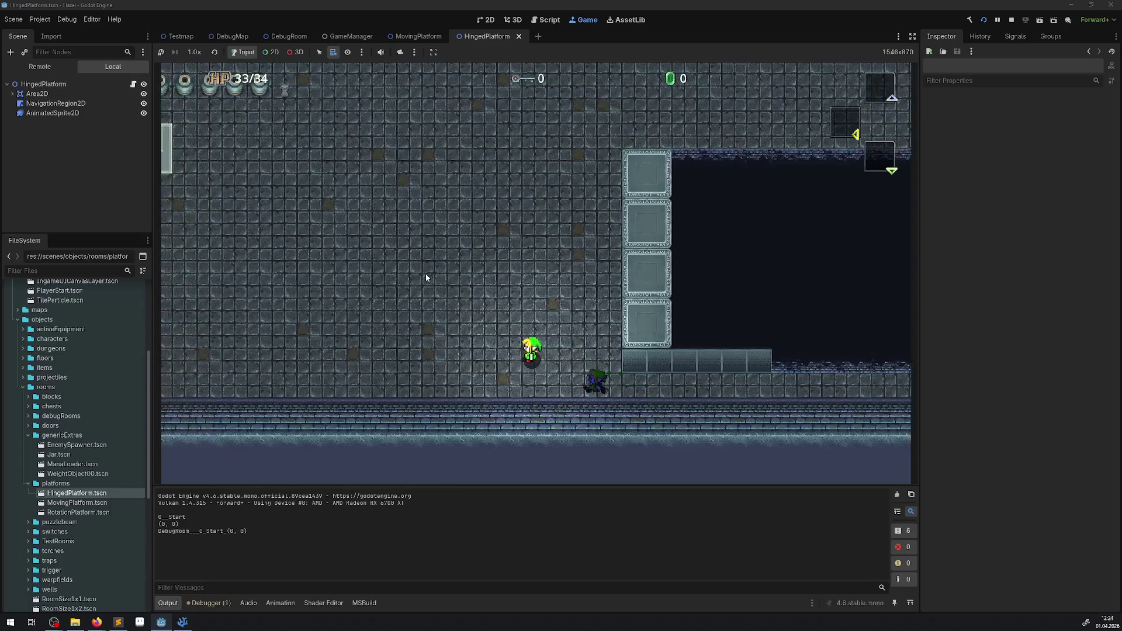
key("Down")
key("Right")
key("Up")
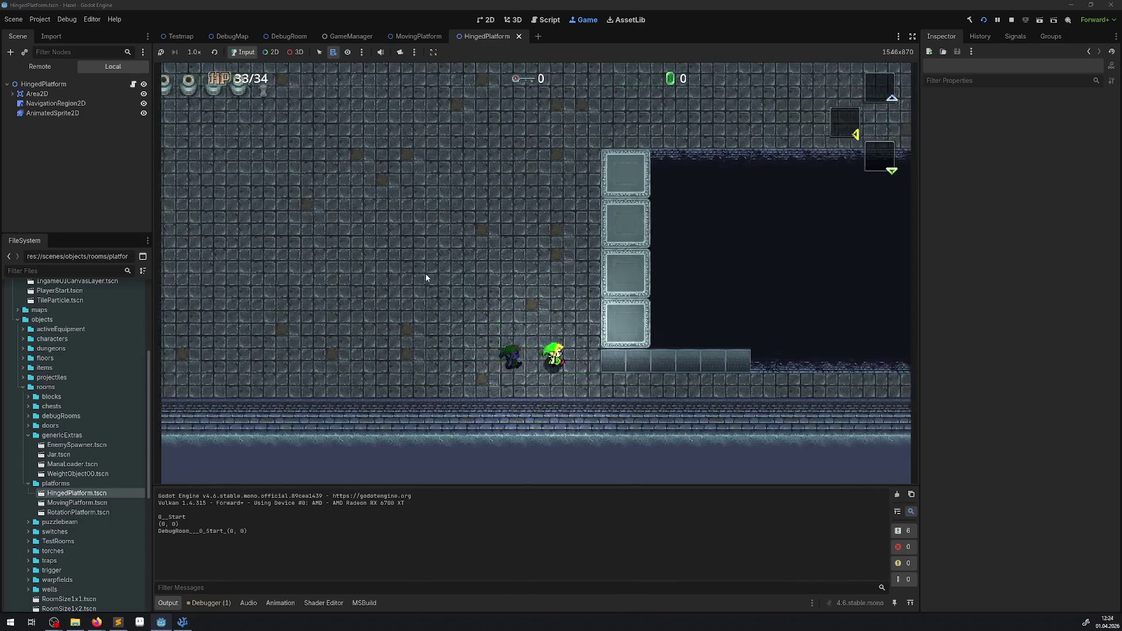
key("Right")
key("Down")
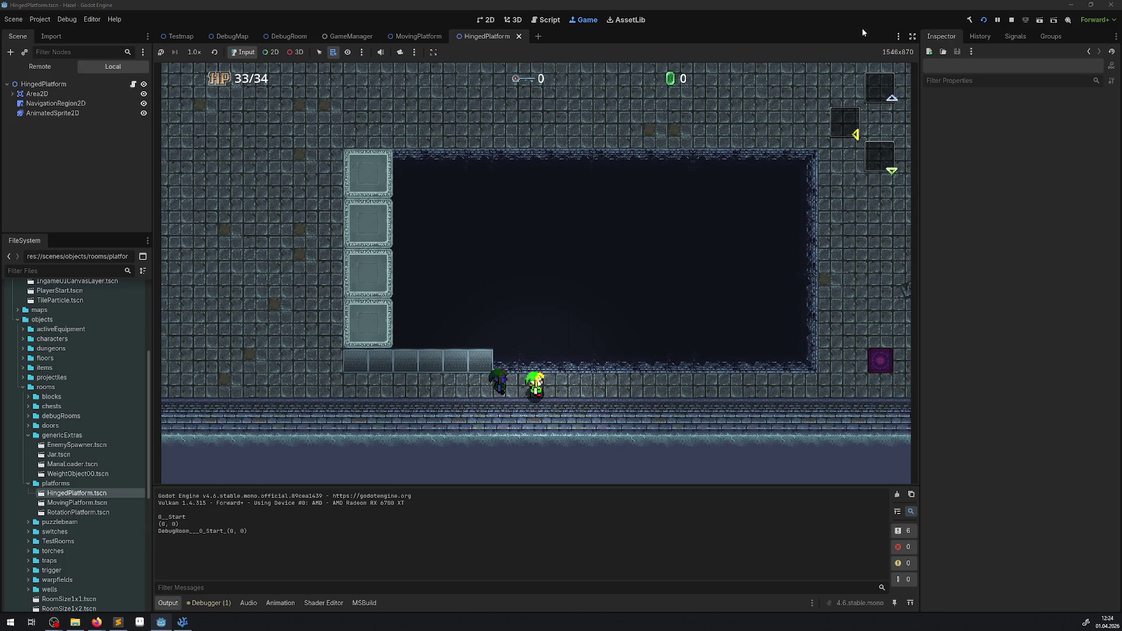
Stop the game and change navigation layers on MovingPlatform's four links, turning off layer 1 on the fourth
left_click(1011, 19)
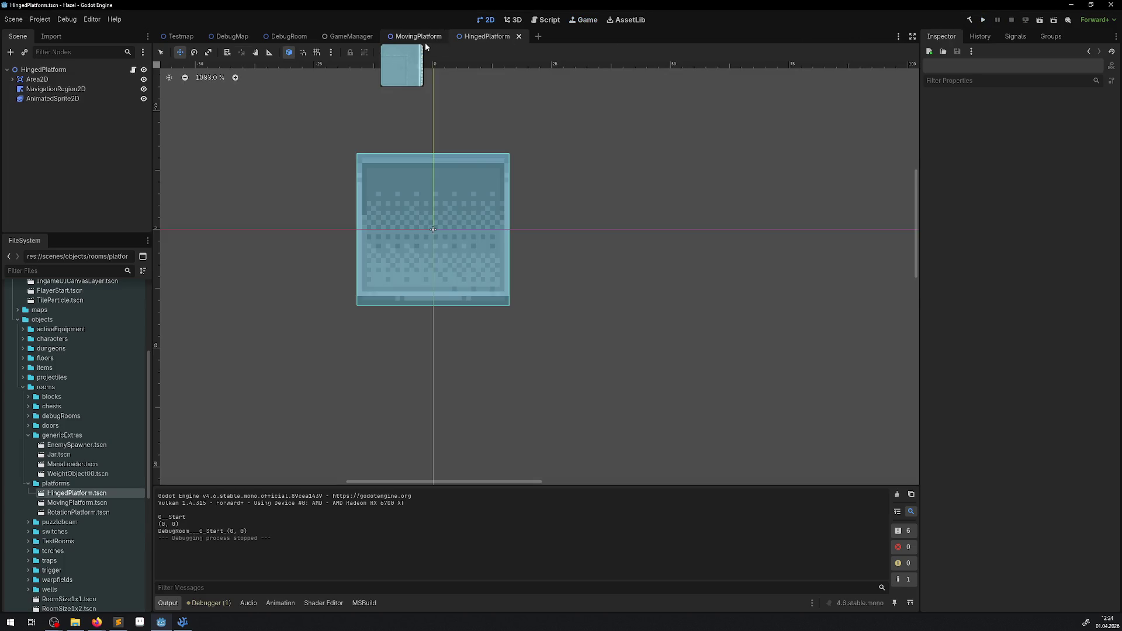
left_click(423, 39)
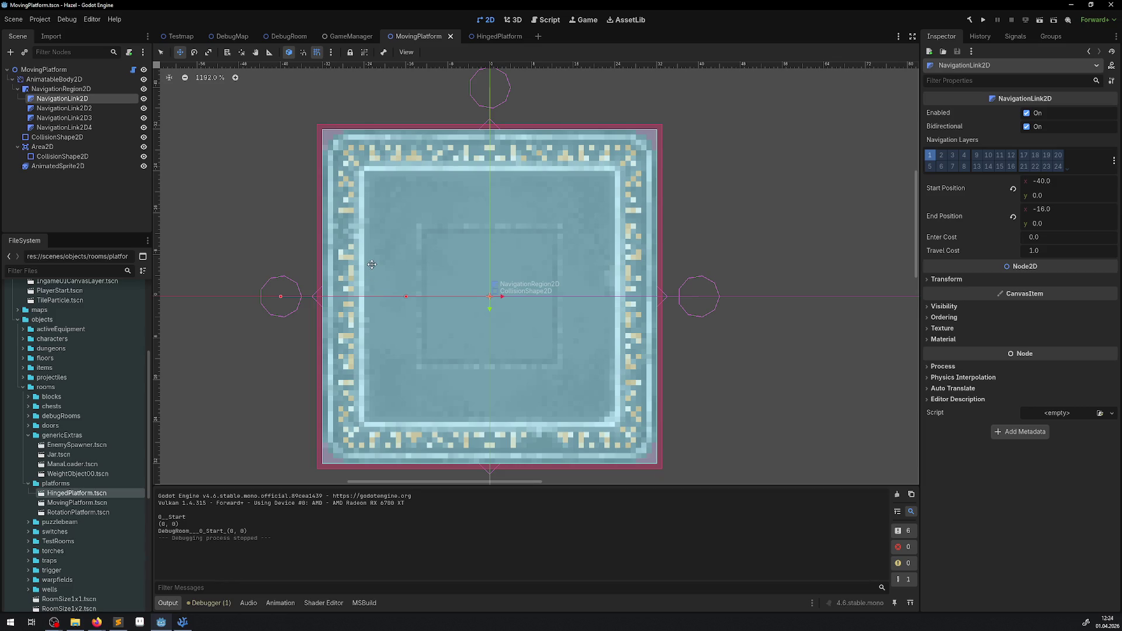
left_click(926, 162)
left_click(64, 108)
left_click(929, 155)
left_click(64, 117)
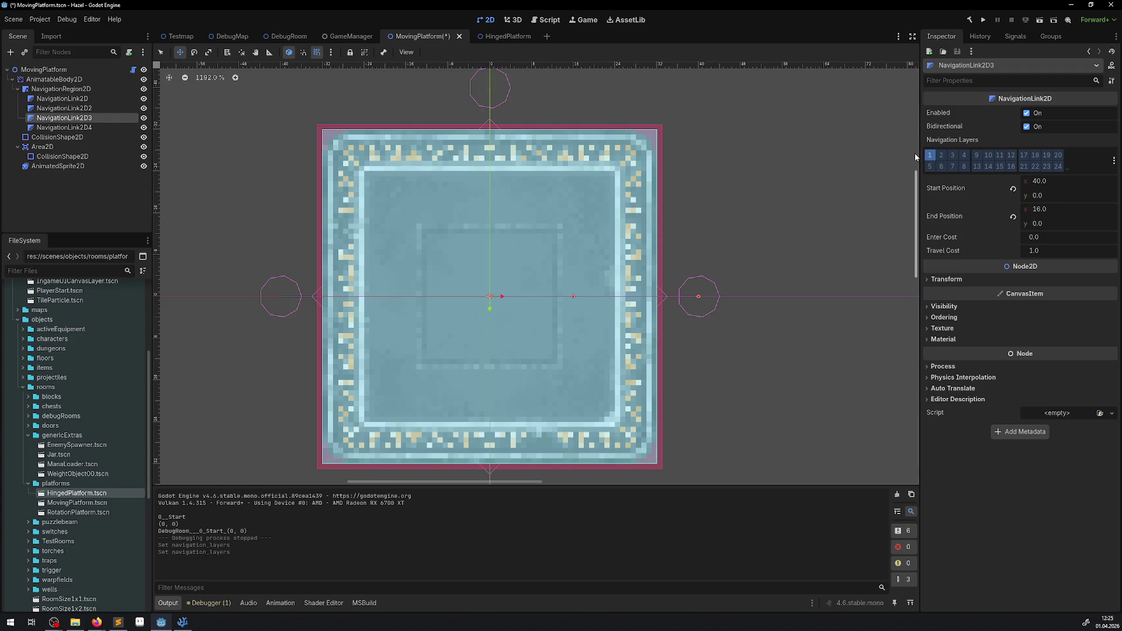
left_click(930, 155)
left_click(65, 128)
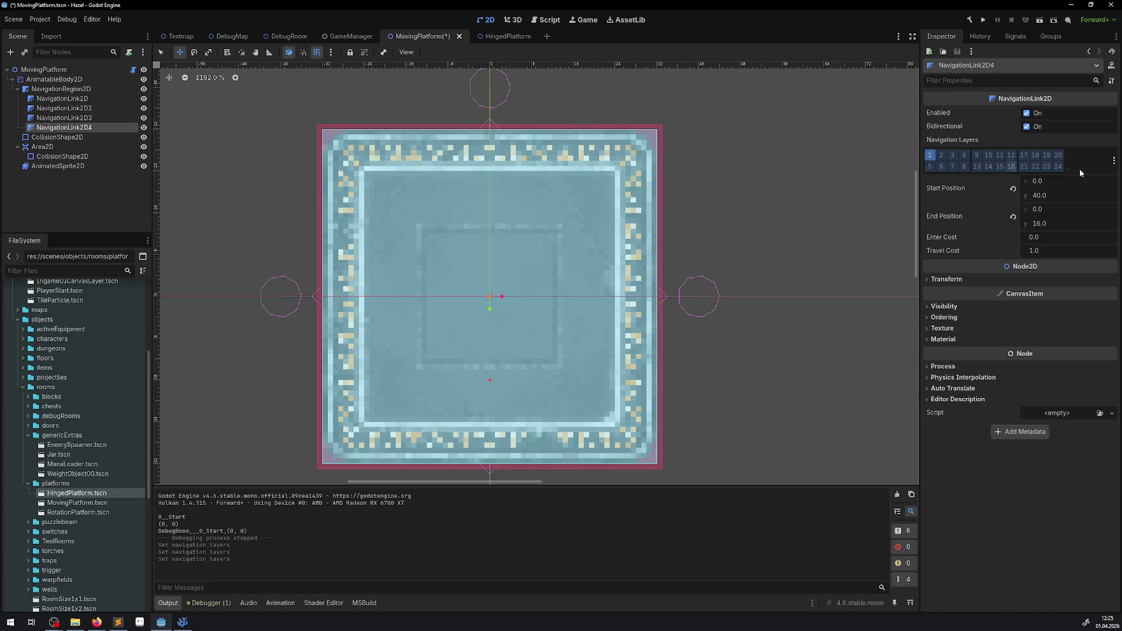
left_click(929, 156)
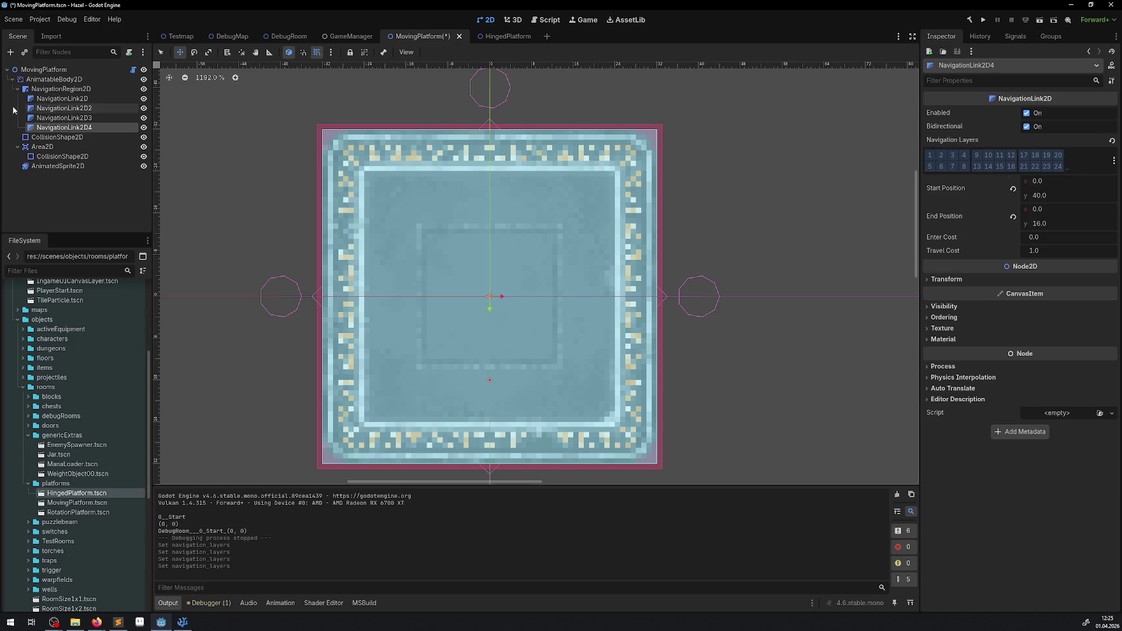
Select all four links and paste them under HingedPlatform's NavigationRegion2D
left_click(65, 100, "shift")
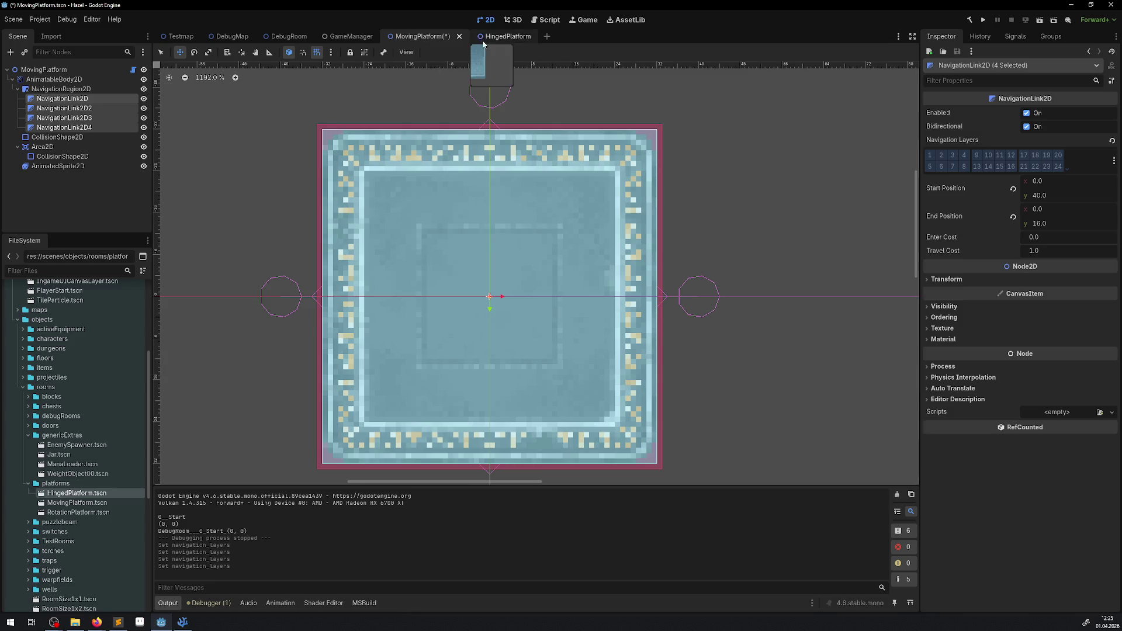
left_click(501, 36)
key("ctrl+v")
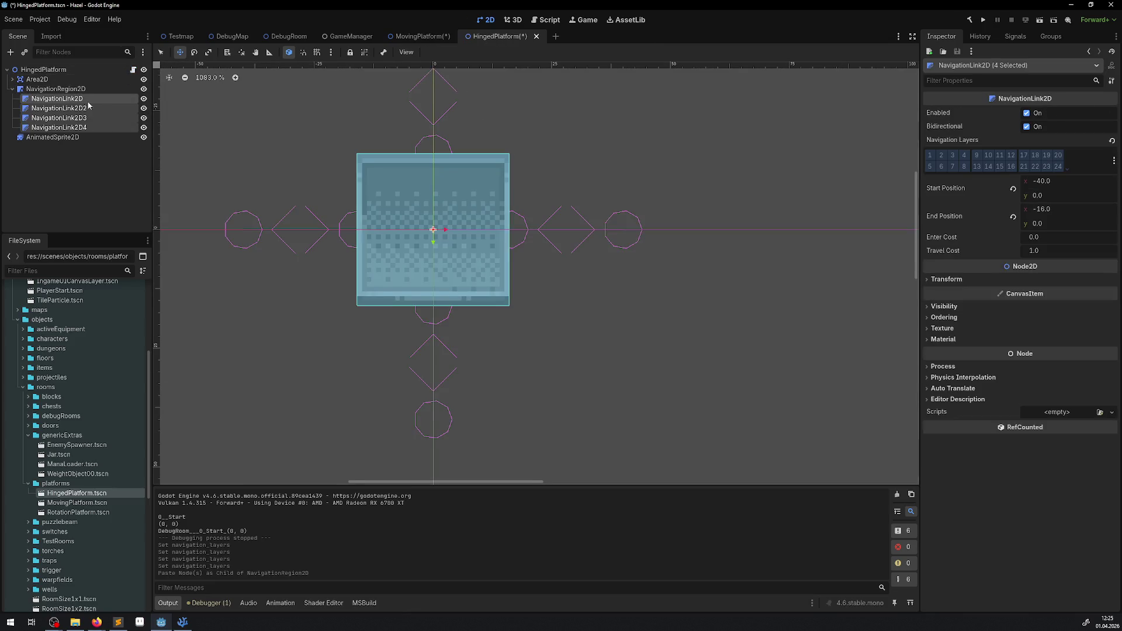
Save the MovingPlatform scene and go back to the HingedPlatform scene
left_click(421, 37)
key("ctrl+s")
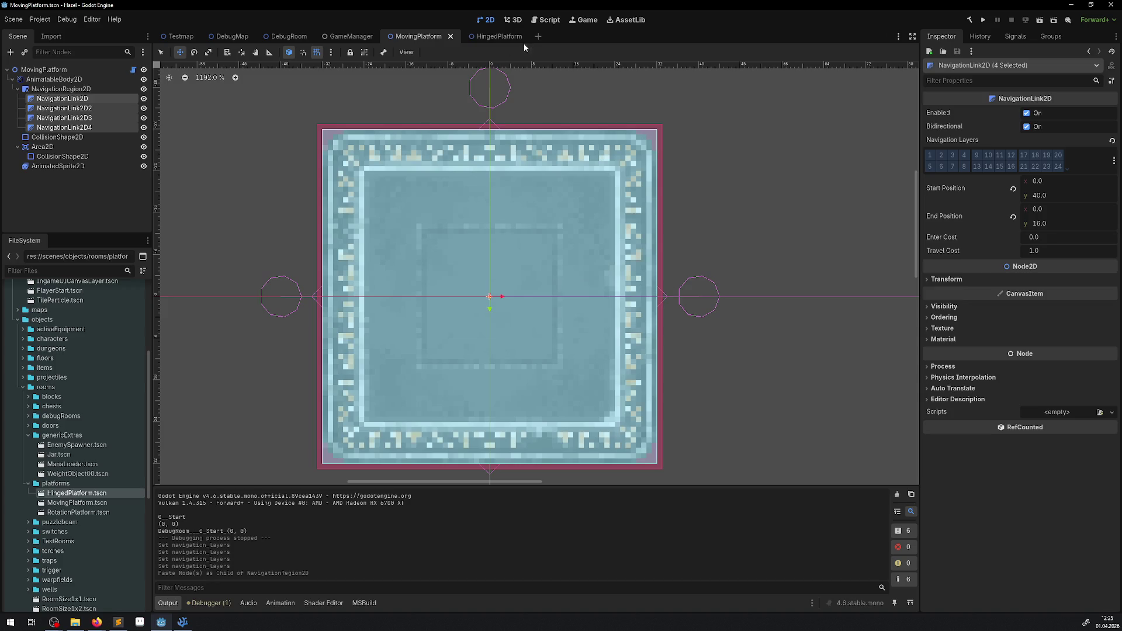
left_click(496, 37)
Drag the four navigation links to the platform edges at (11, 0), (0, 12), (-12, 0), (0, -11) and save
left_click(64, 101)
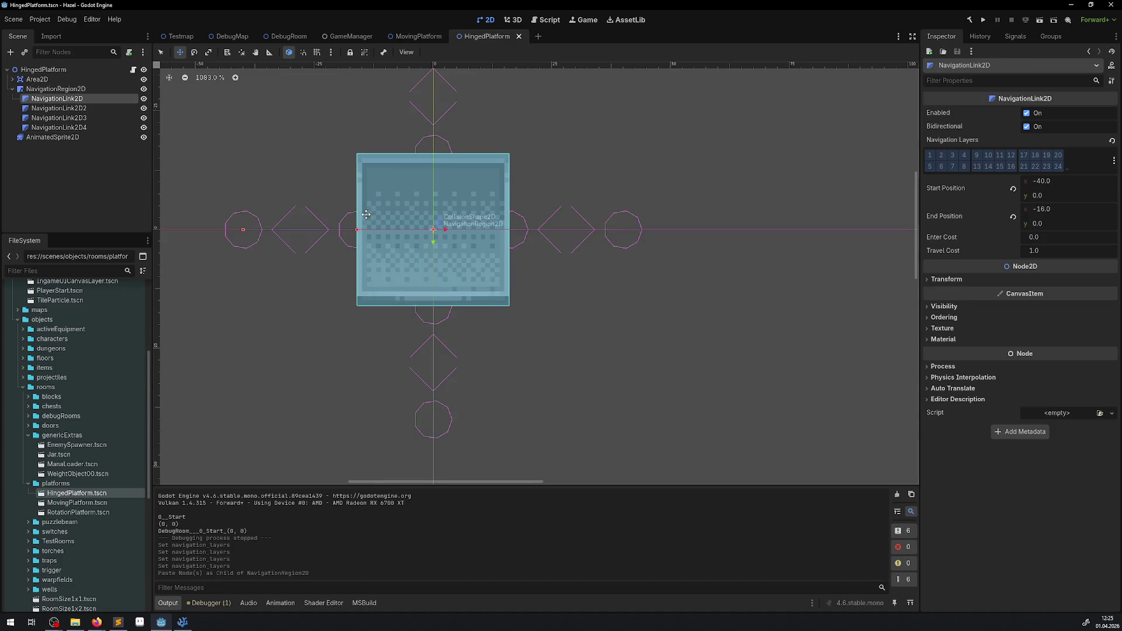
left_click_drag(298, 229, 350, 229)
left_click(58, 108)
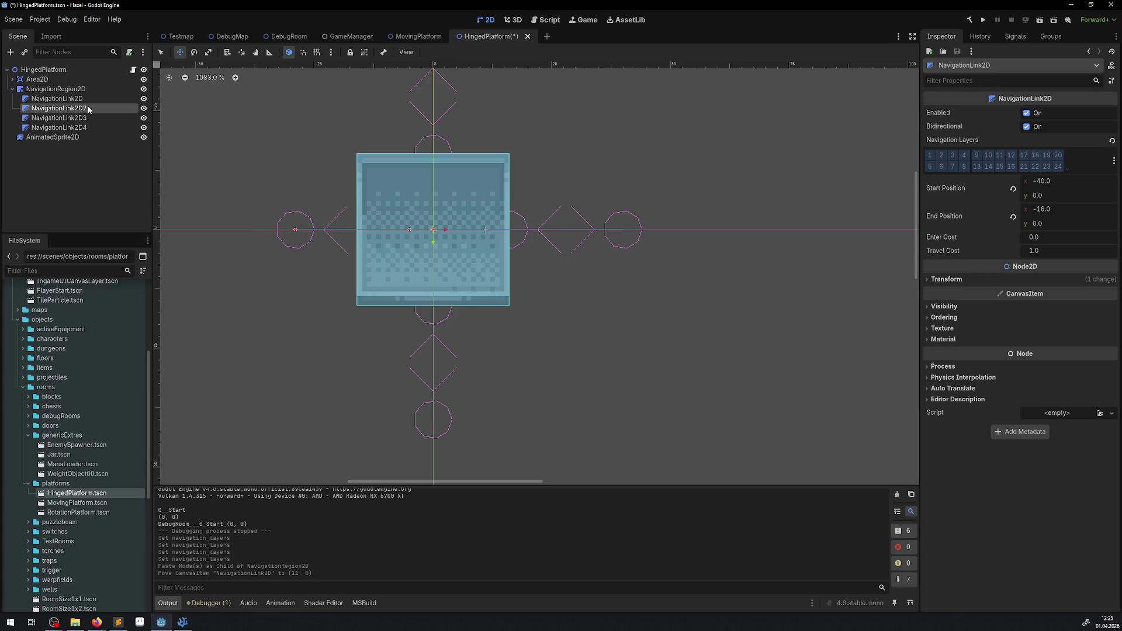
left_click_drag(441, 142, 440, 204)
left_click(58, 117)
left_click_drag(558, 221, 502, 221)
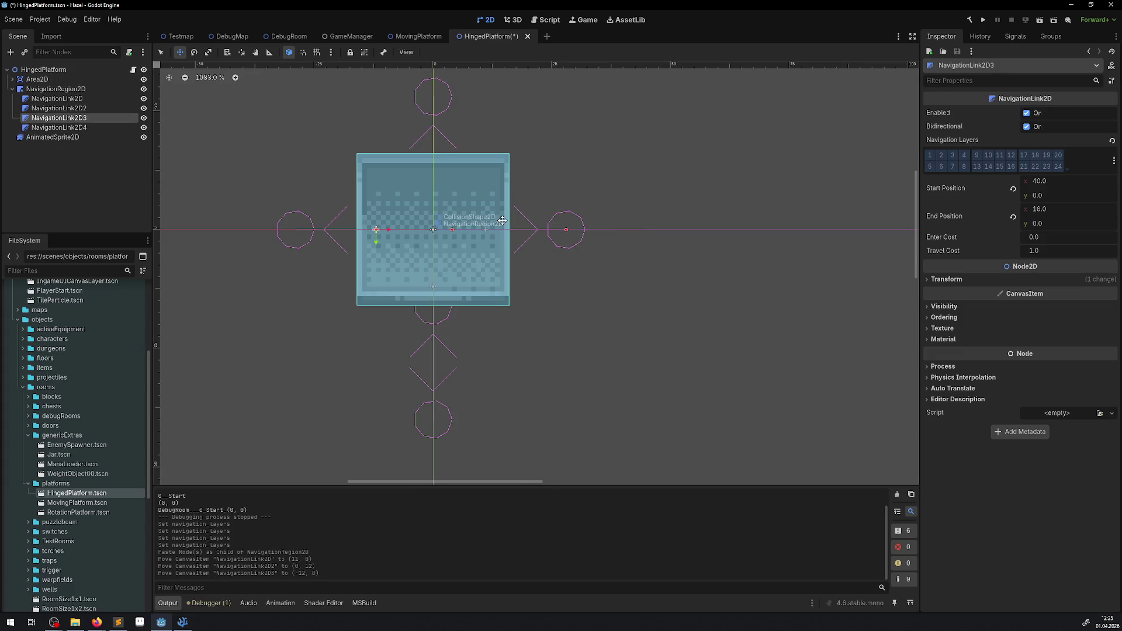
left_click(58, 127)
left_click_drag(445, 354, 445, 308)
key("ctrl+s")
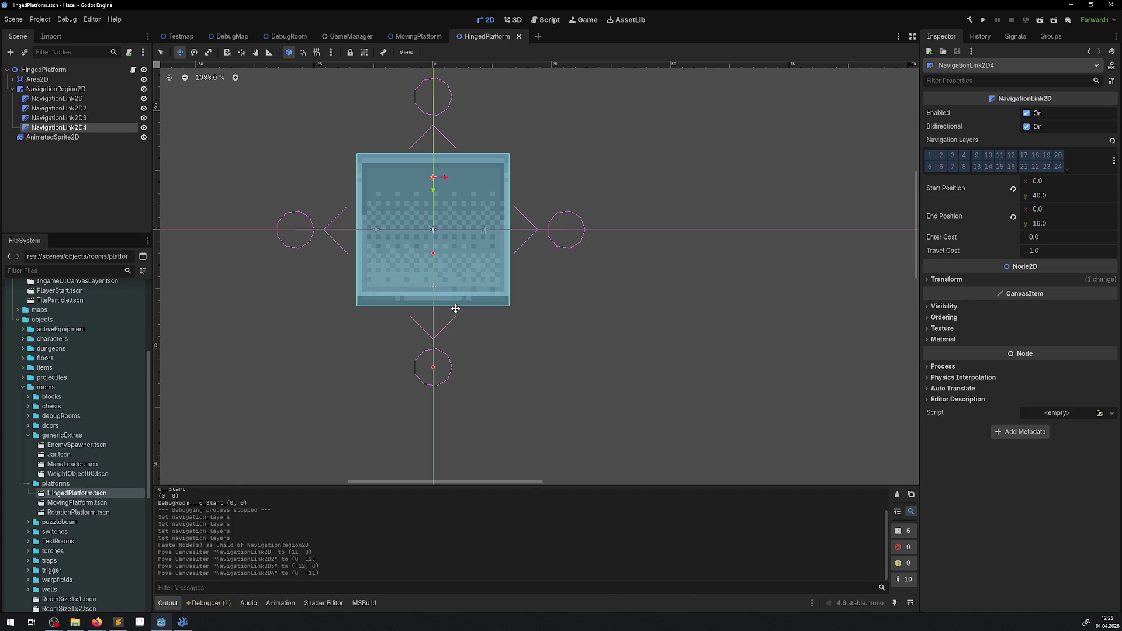
Run the project and walk the player through the warp into the next room
left_click(983, 20)
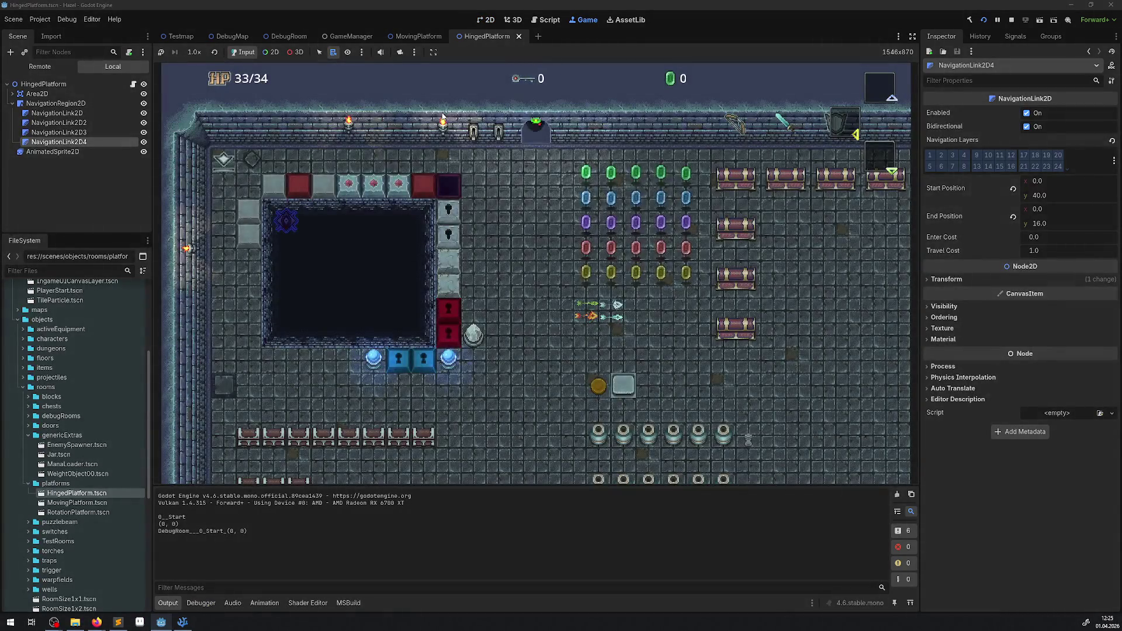
key("Left")
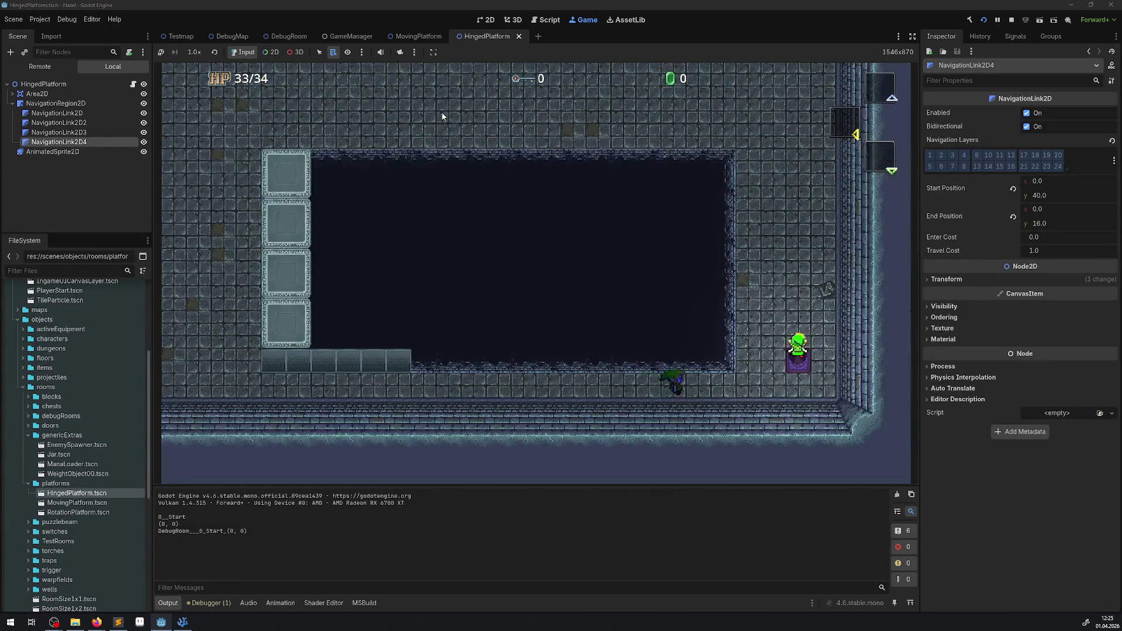
key("Up")
Walk the player left, down onto the hinged platform blocks, then right across the pit
key("Left")
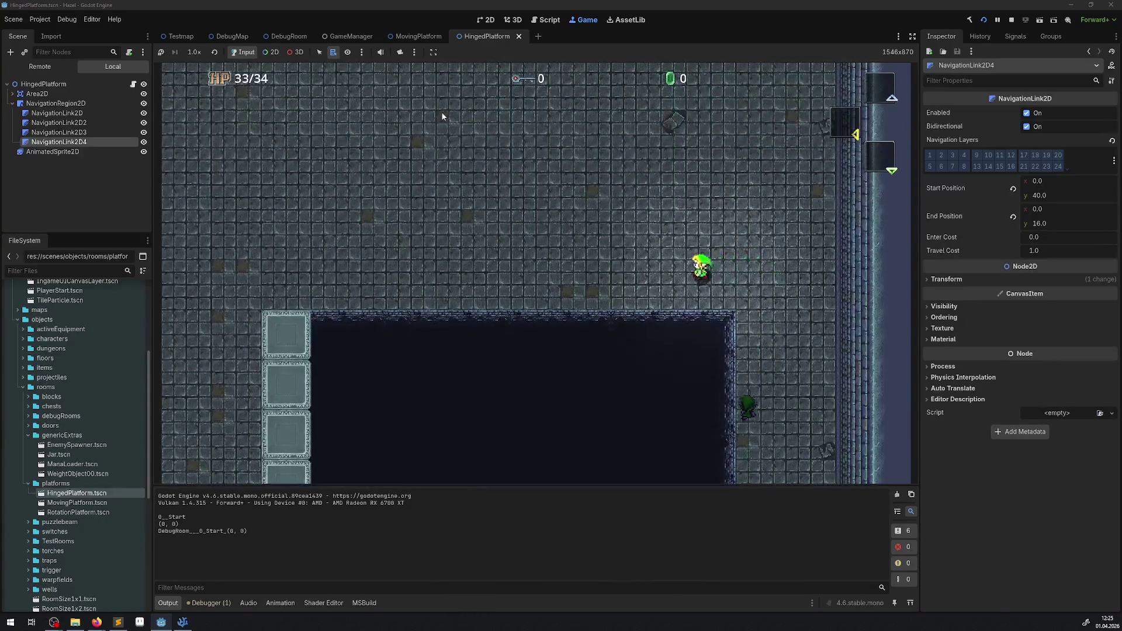
key("Left")
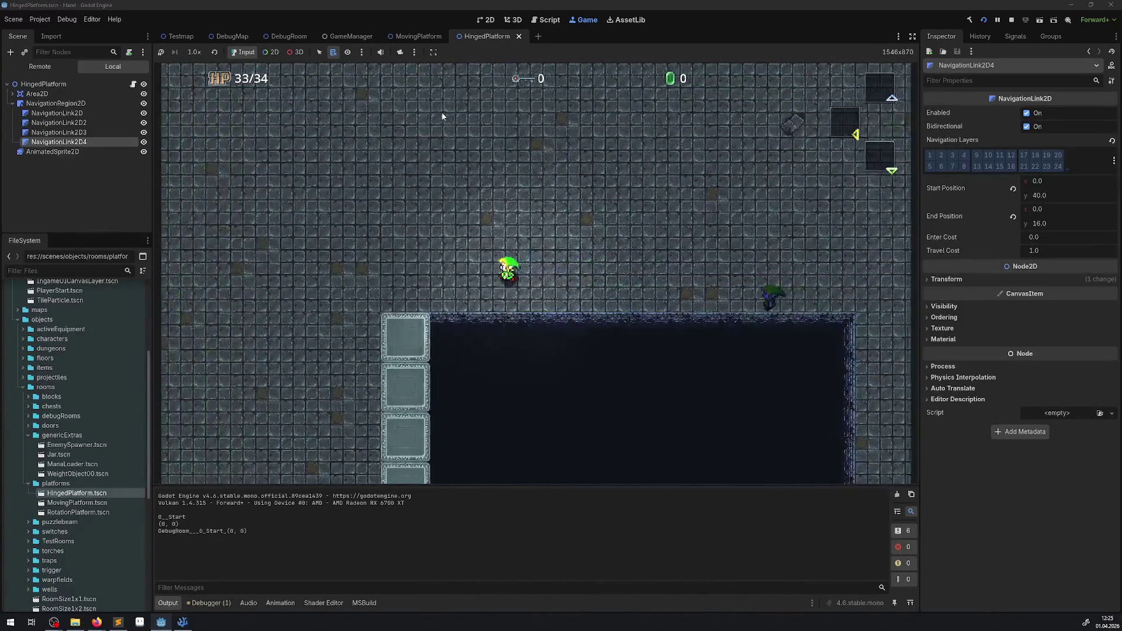
key("Down")
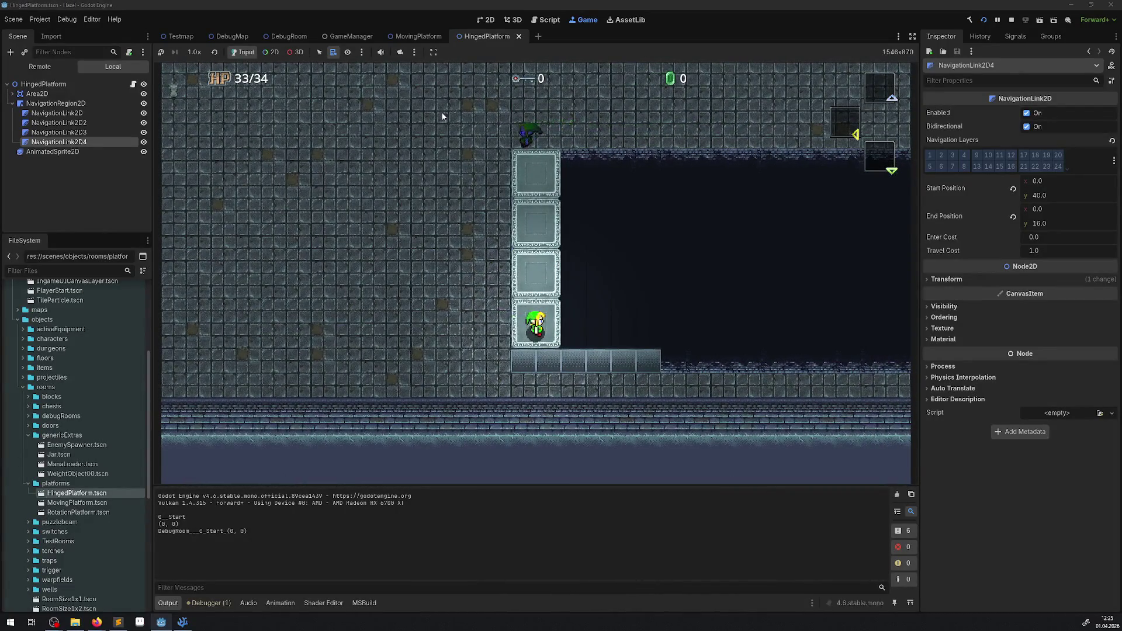
key("Left")
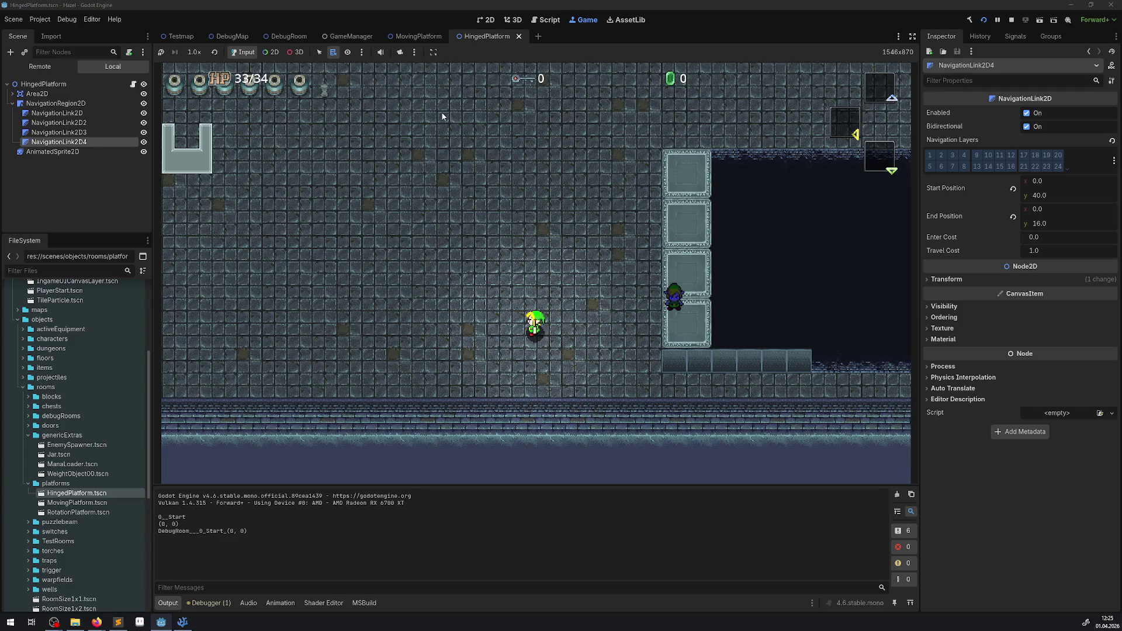
key("Right")
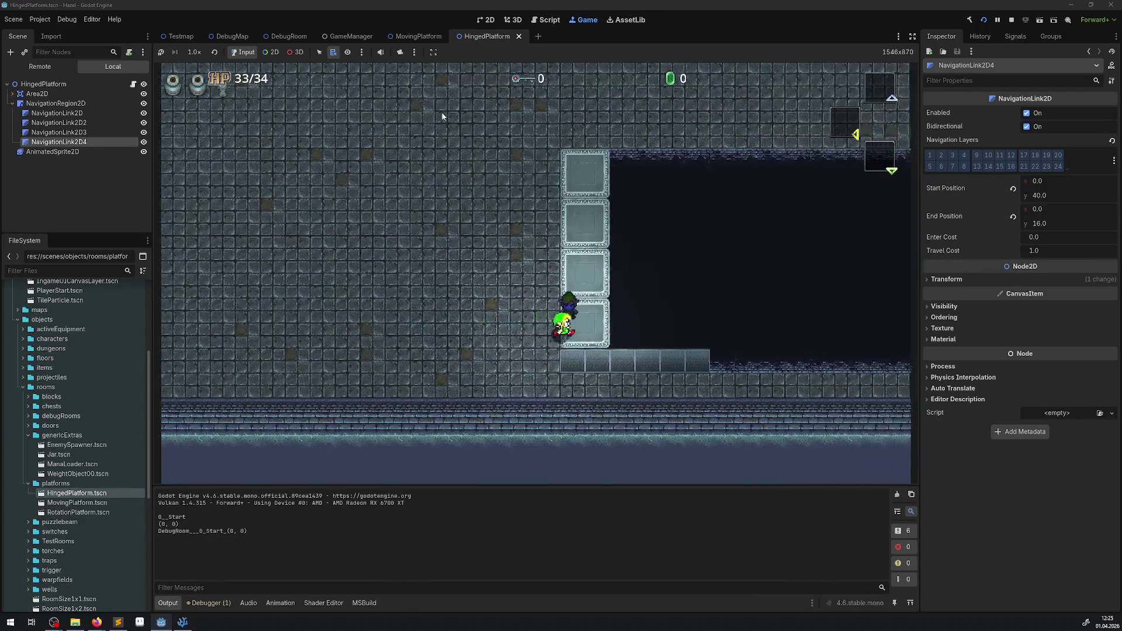
key("Right")
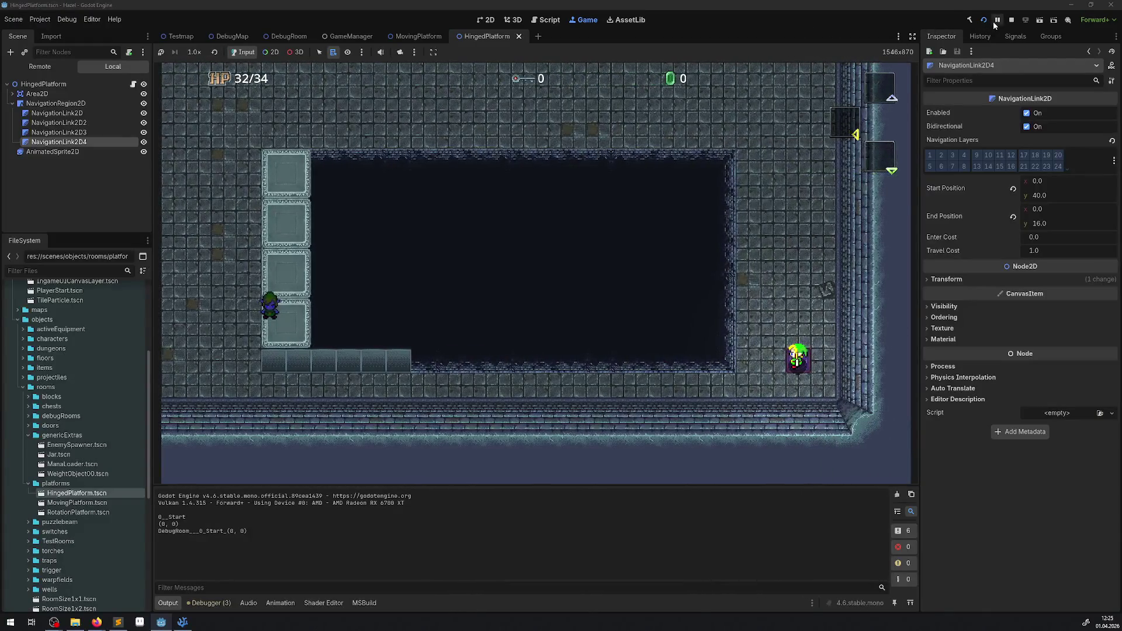
Stop the game and turn on navigation layer 1 for HingedPlatform's four links
left_click(1011, 20)
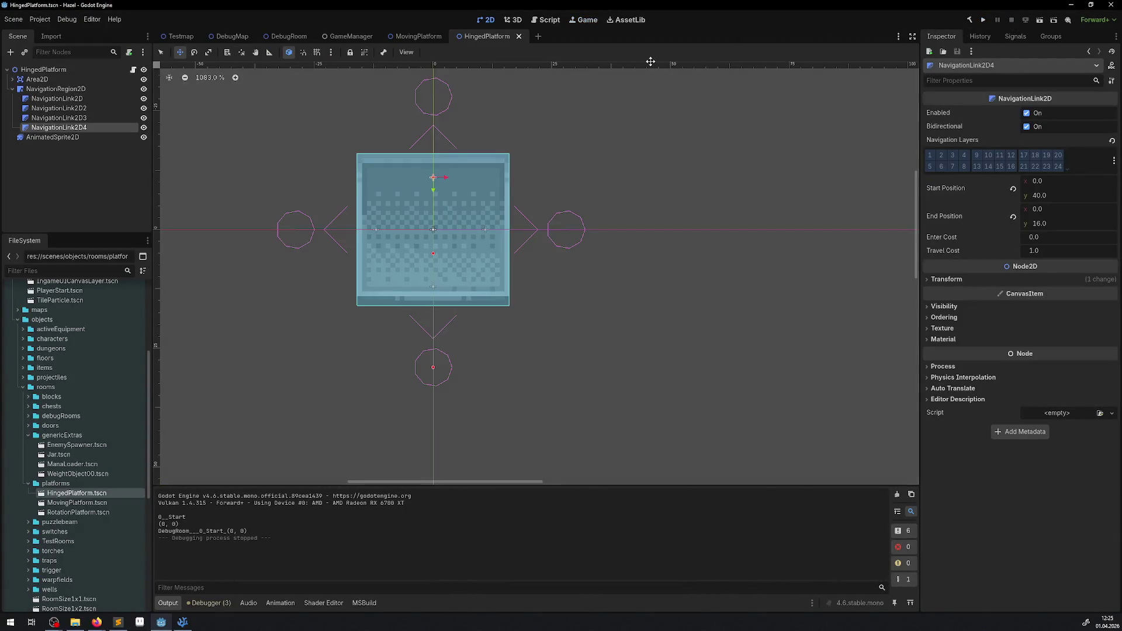
left_click(57, 98, "shift")
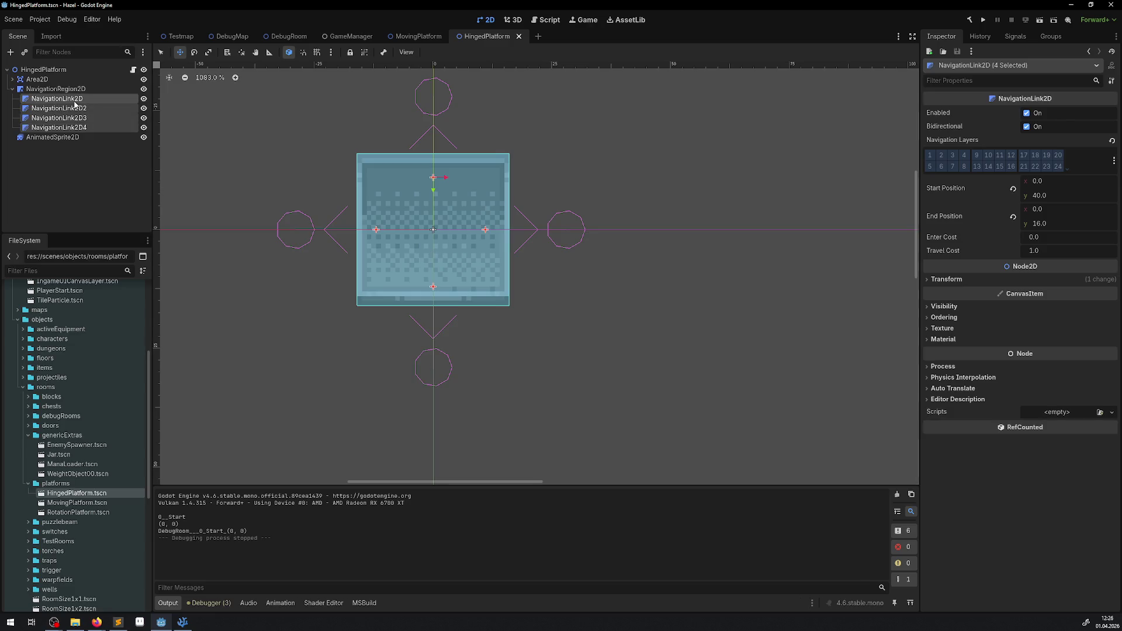
left_click(940, 153)
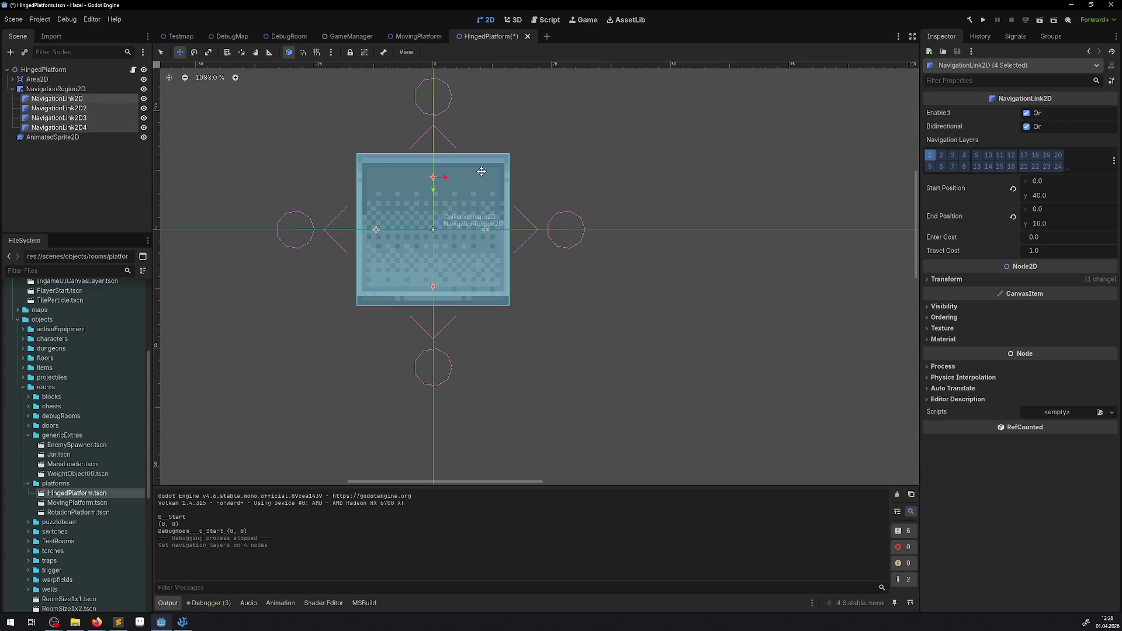
Turn on navigation layer 1 for MovingPlatform's four links and relaunch the game
left_click(424, 40)
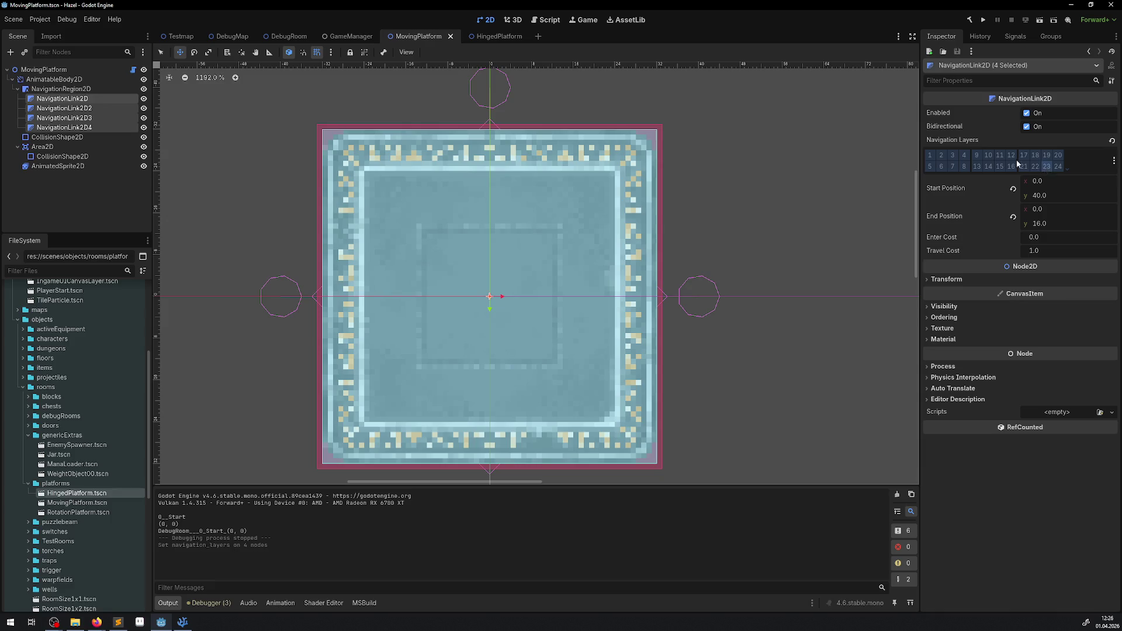
left_click(933, 154)
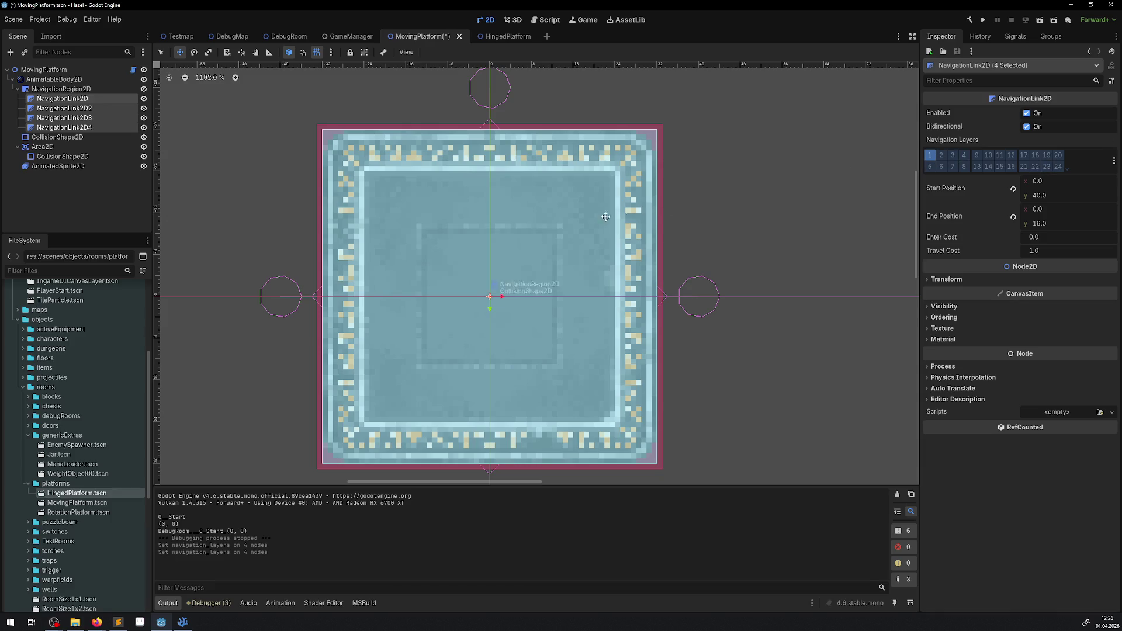
left_click(983, 20)
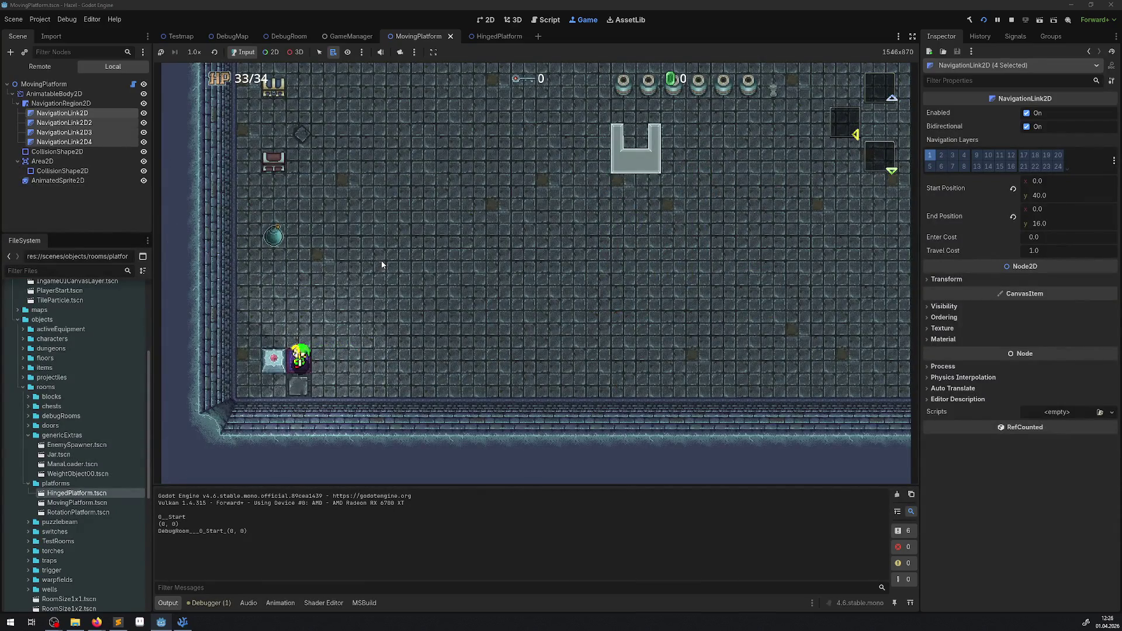
Lead the enemy around the pit, over the block column and right along the pit's lower edge
key("Up")
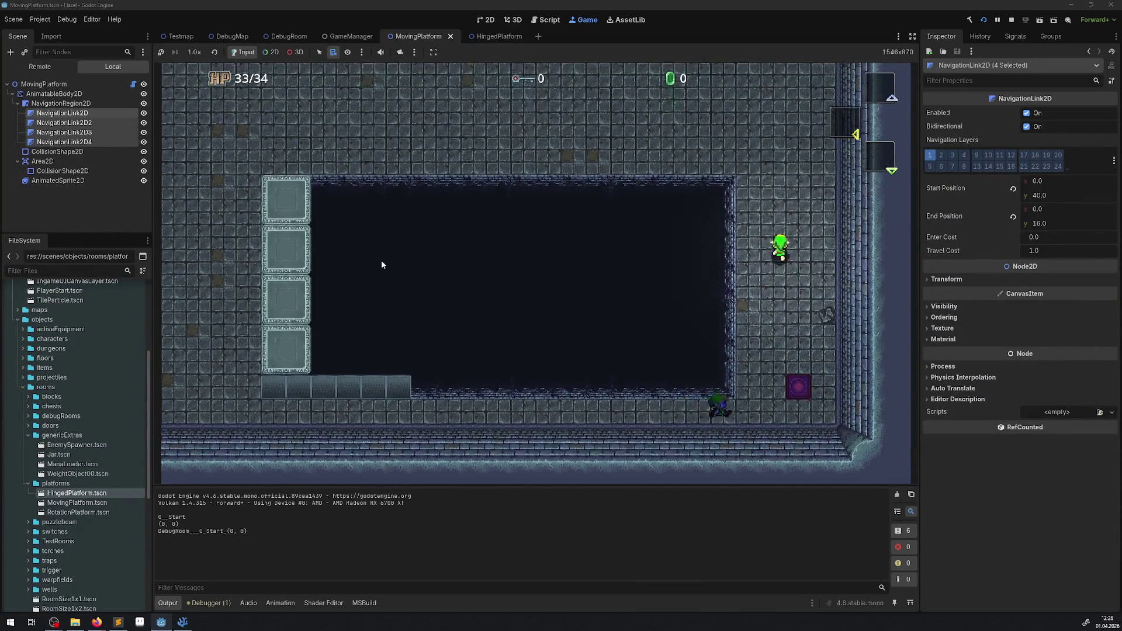
key("Left")
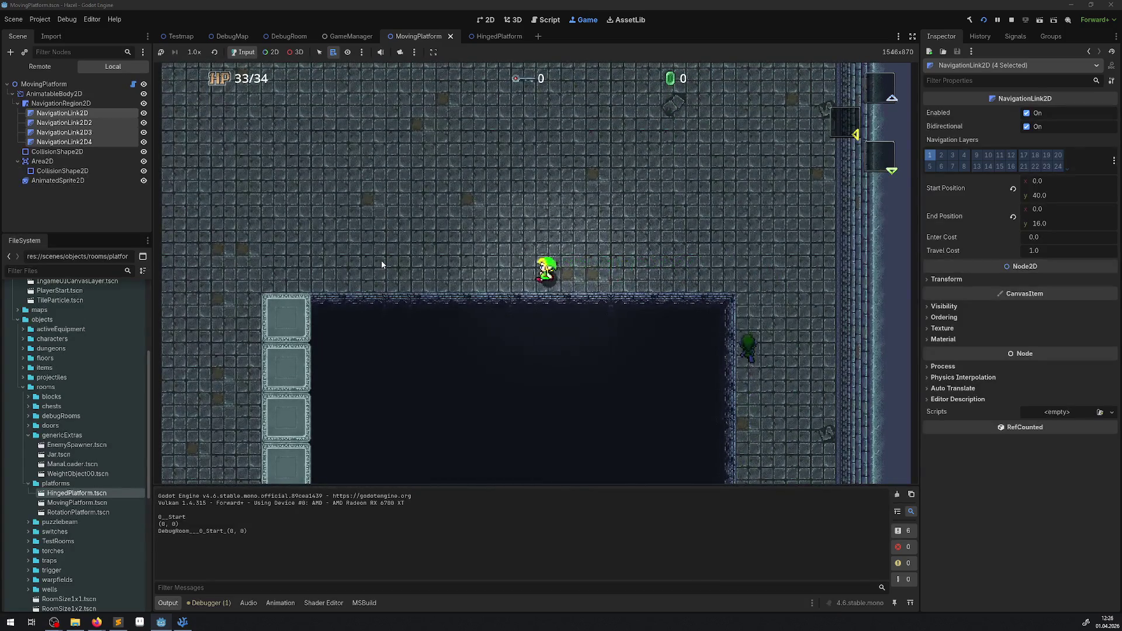
key("Left")
key("Down")
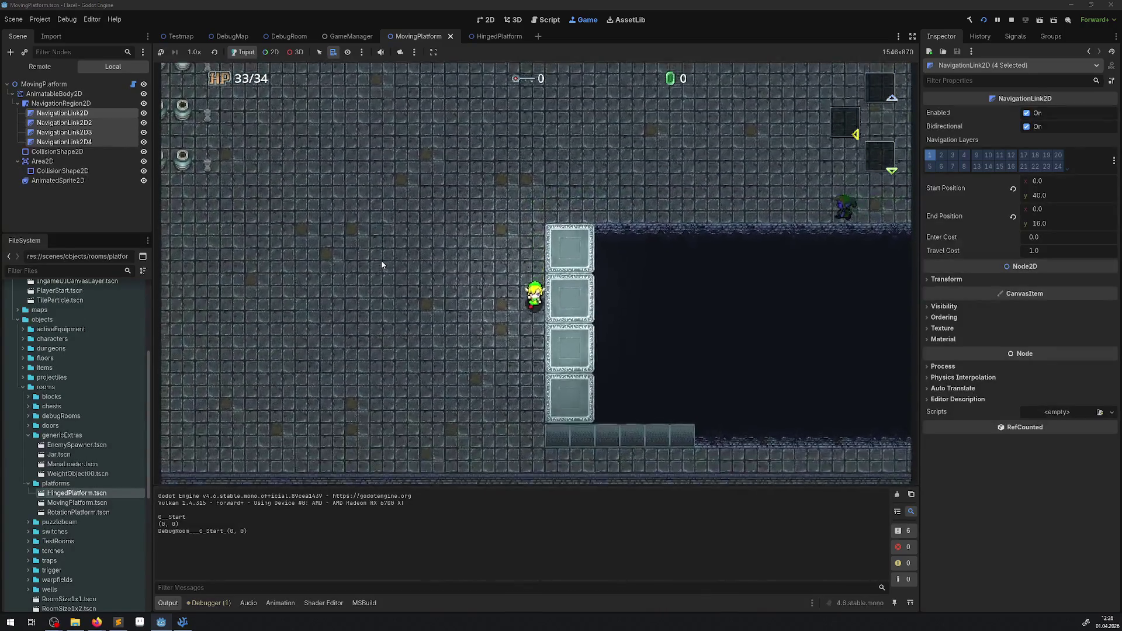
key("Down")
key("Right")
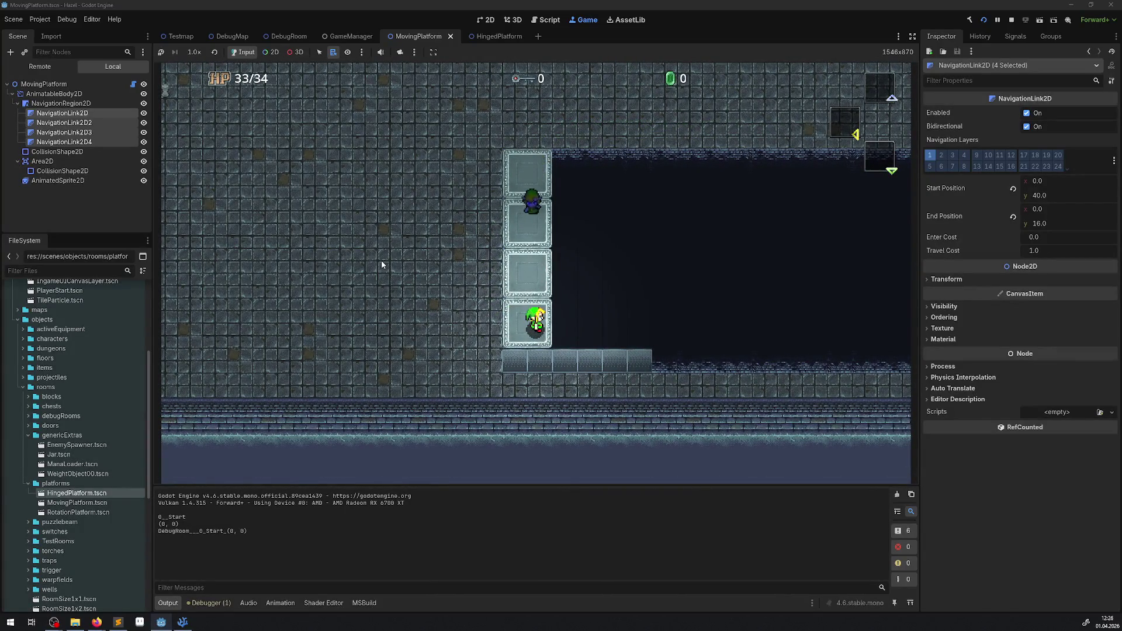
key("Left")
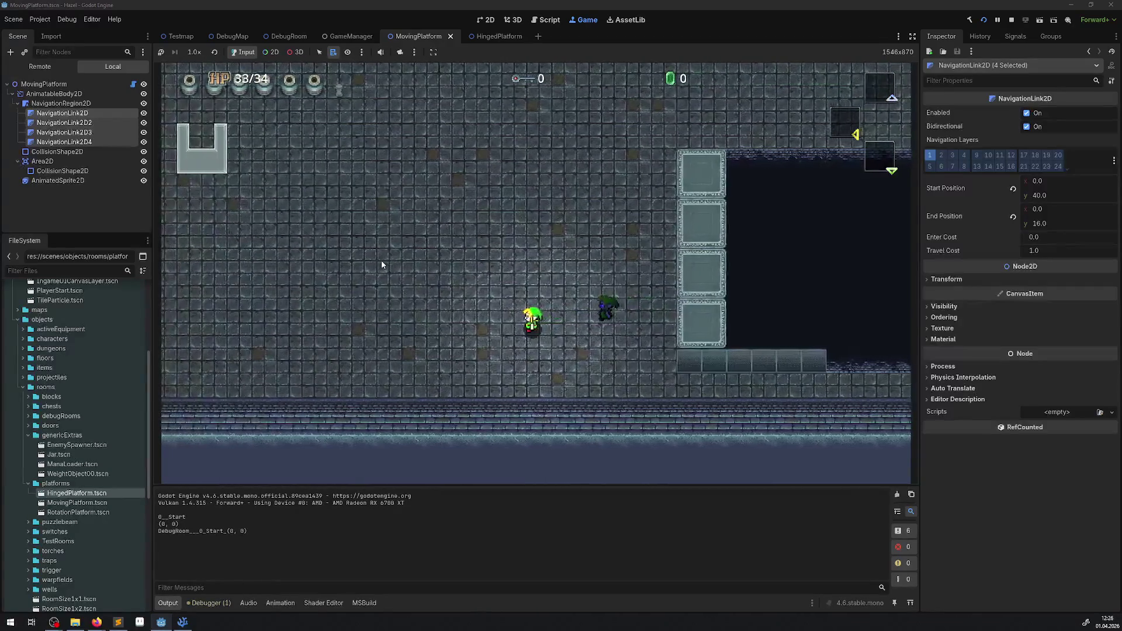
key("Down")
key("Right")
key("Right")
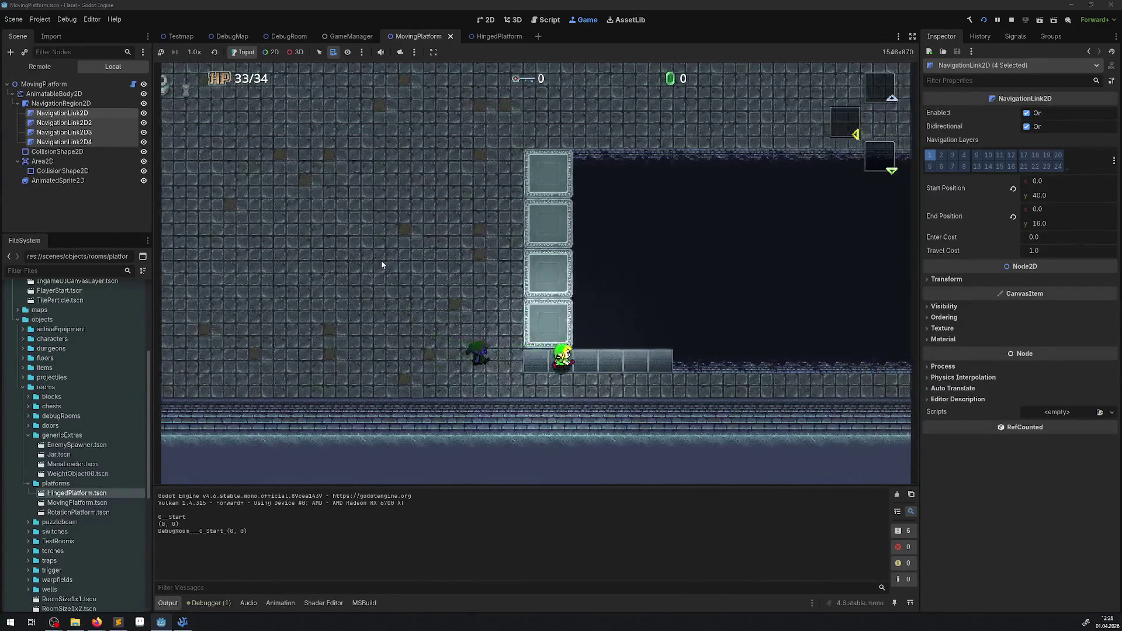
key("Down")
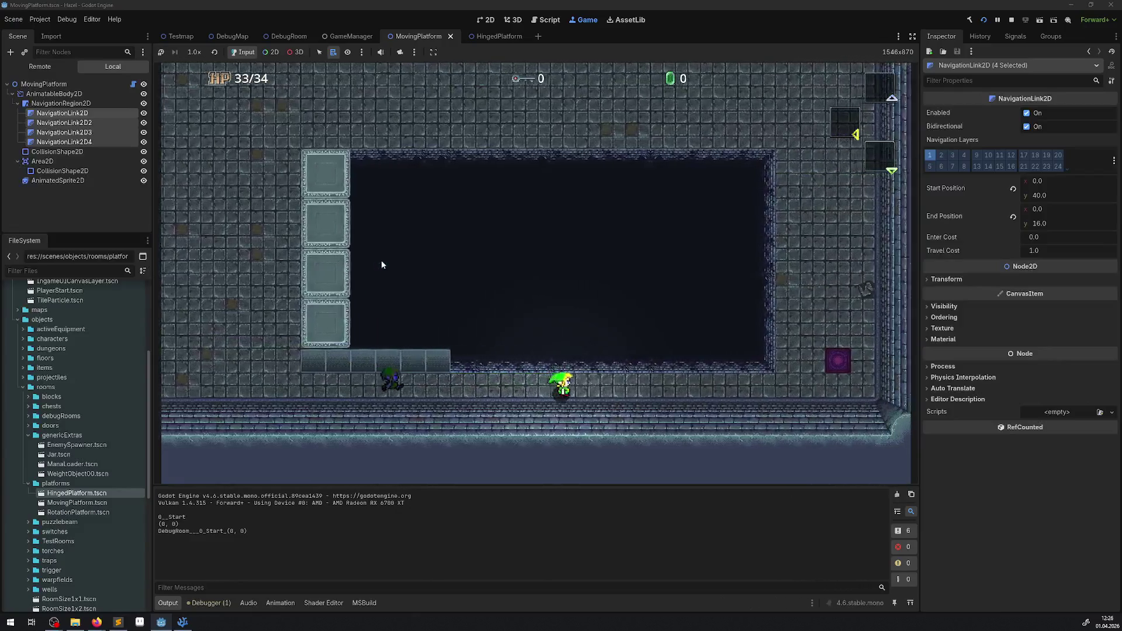
key("Right")
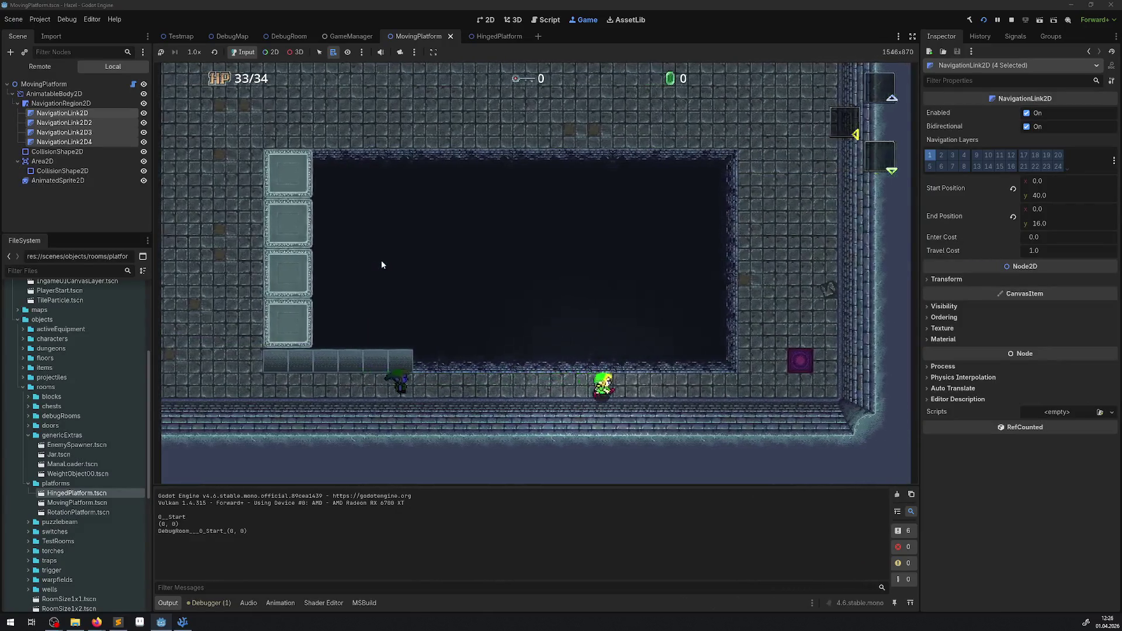
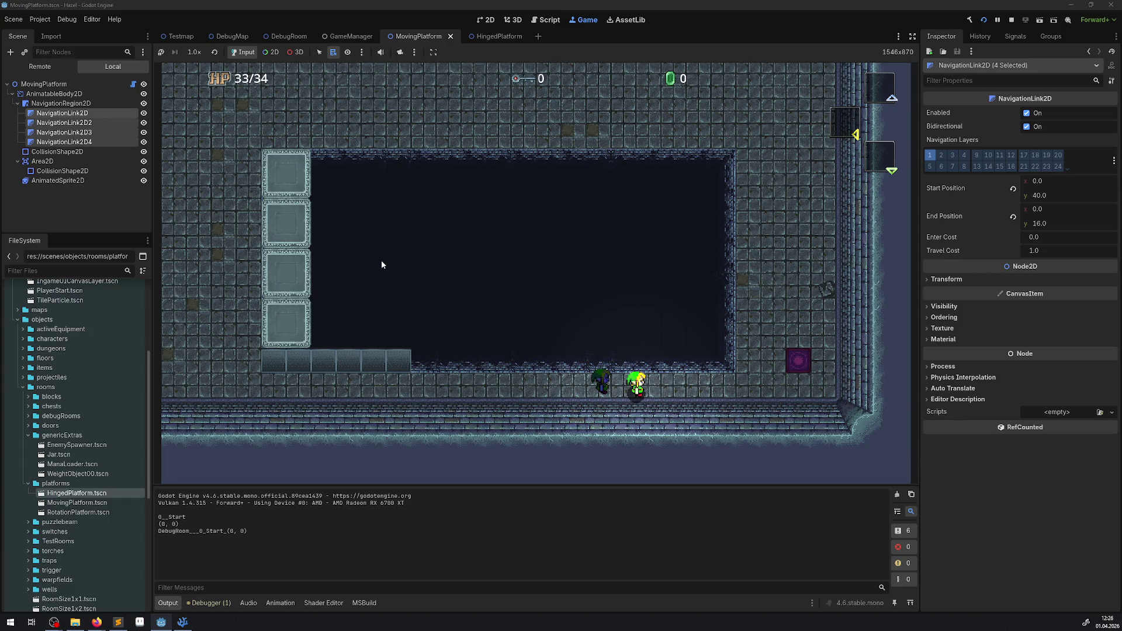
Walk the player around the level toward the moving platform
key("Right")
key("Up")
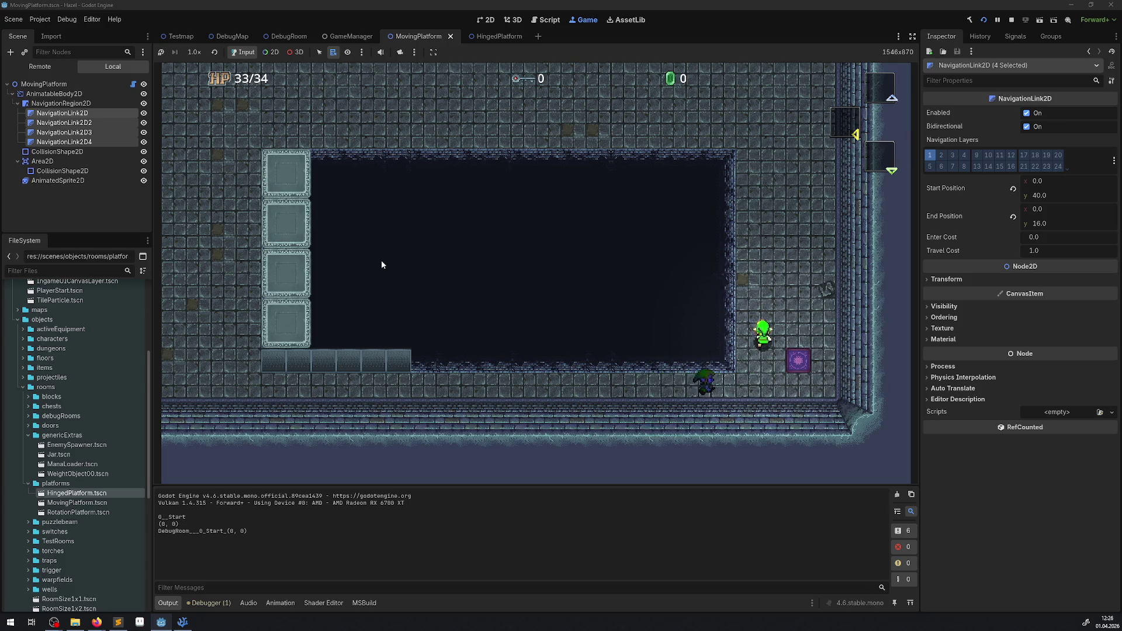
key("Up")
key("Left")
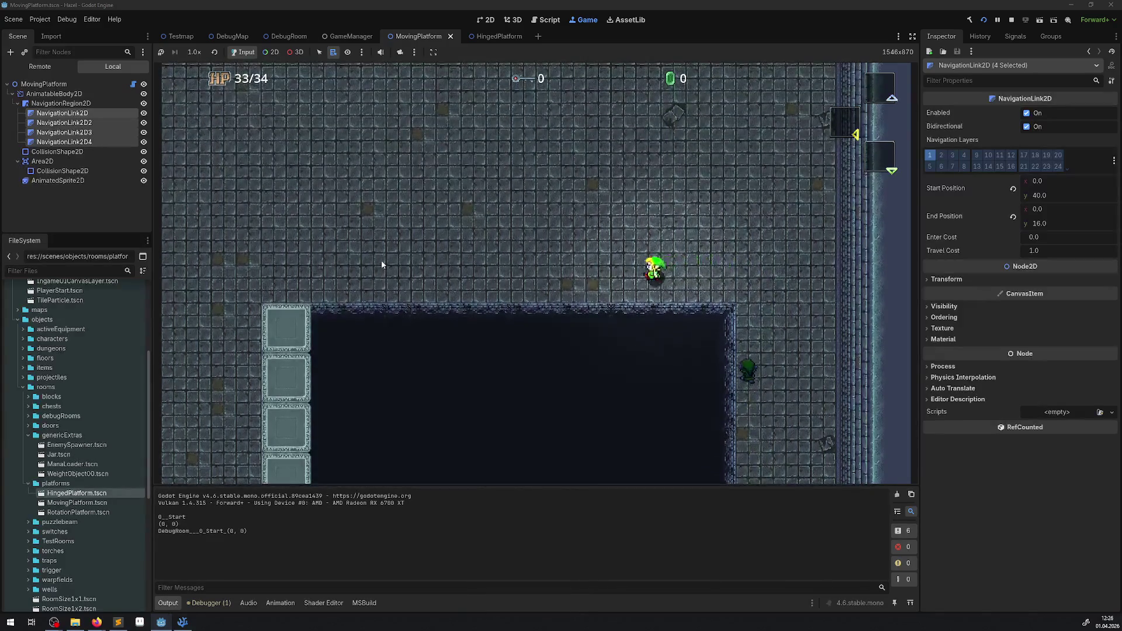
key("Left")
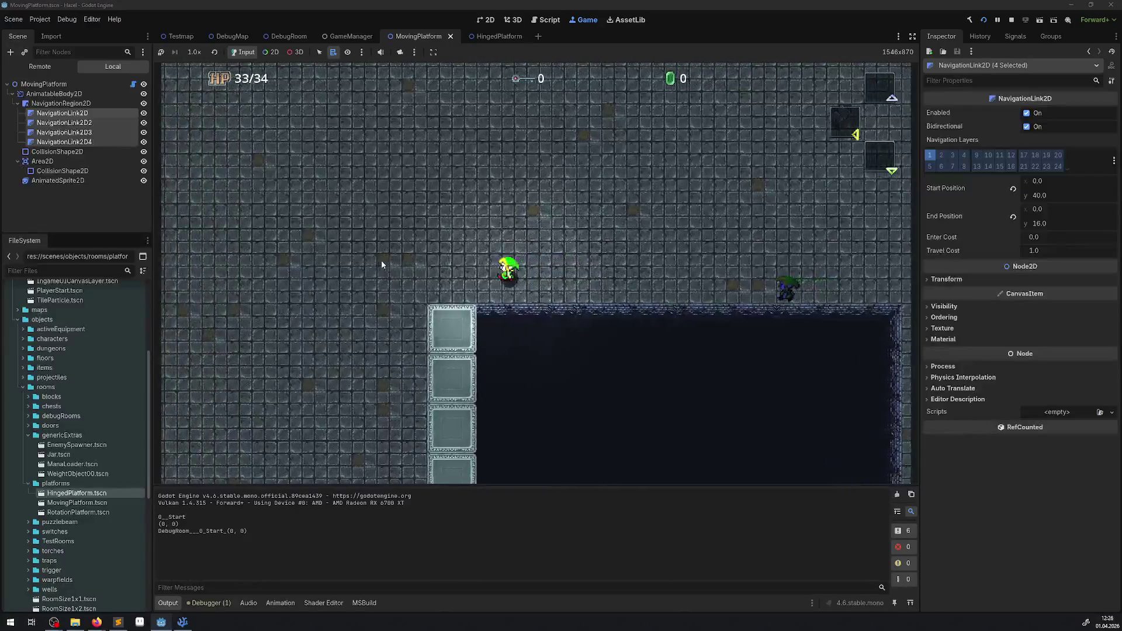
key("Down")
Cross the moving platform, review the 24 navigation edge errors, and stop the game
key("Right")
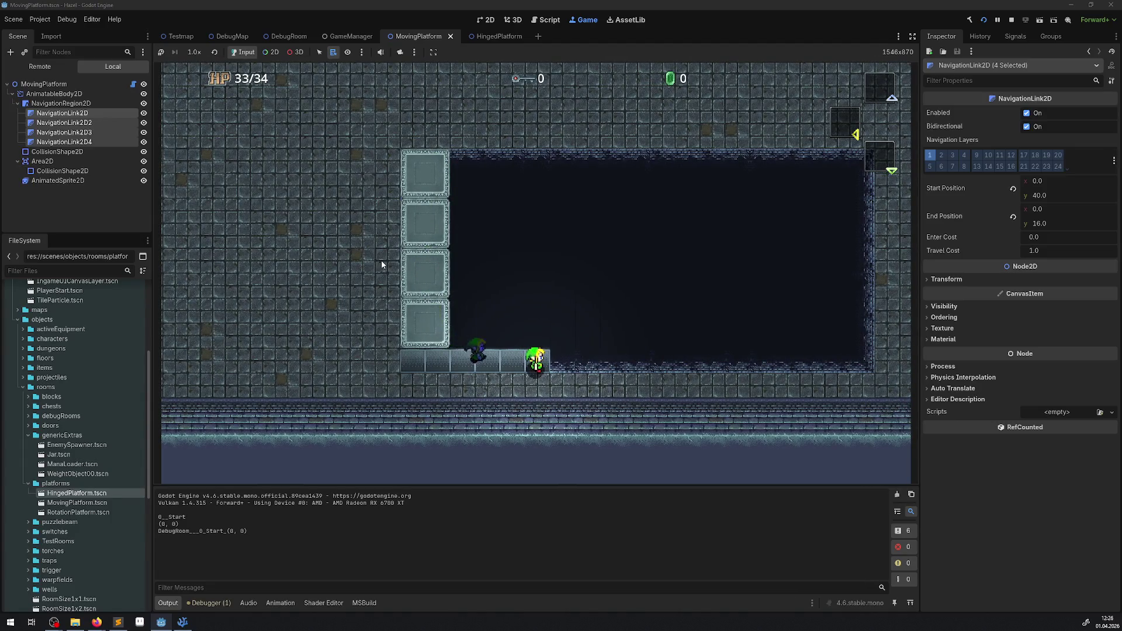
key("Right")
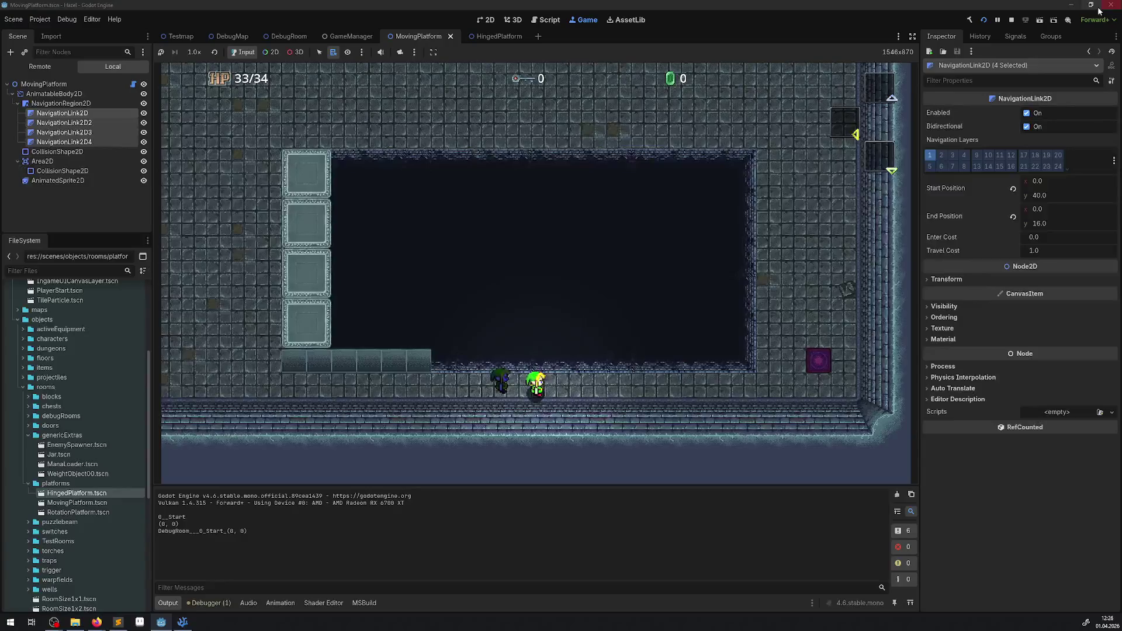
left_click(205, 608)
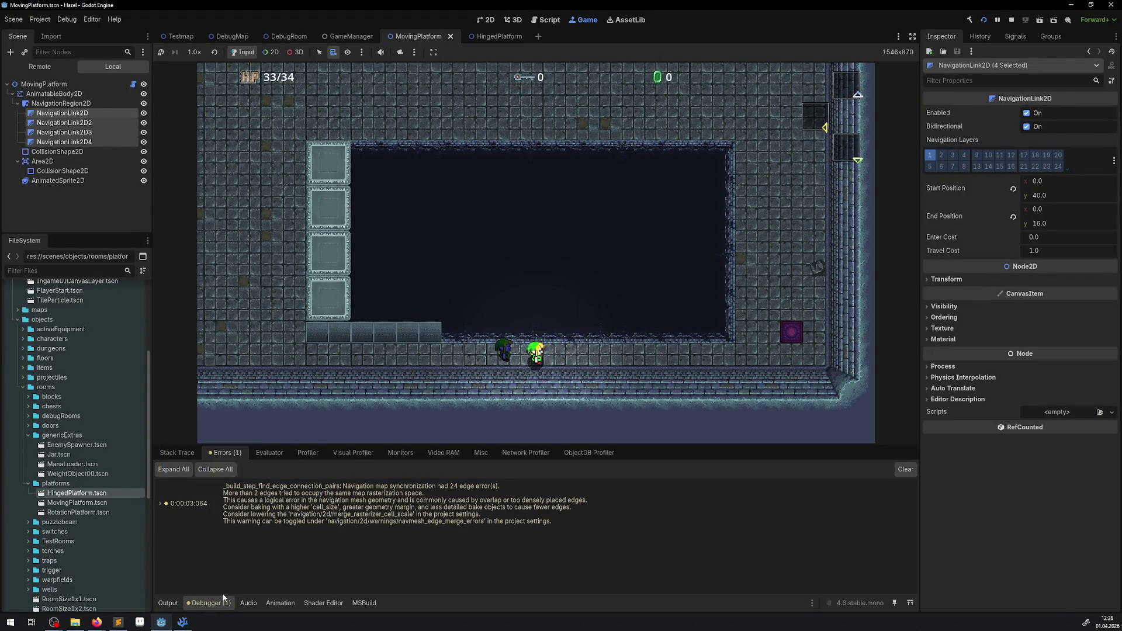
key("F8")
left_click(183, 622)
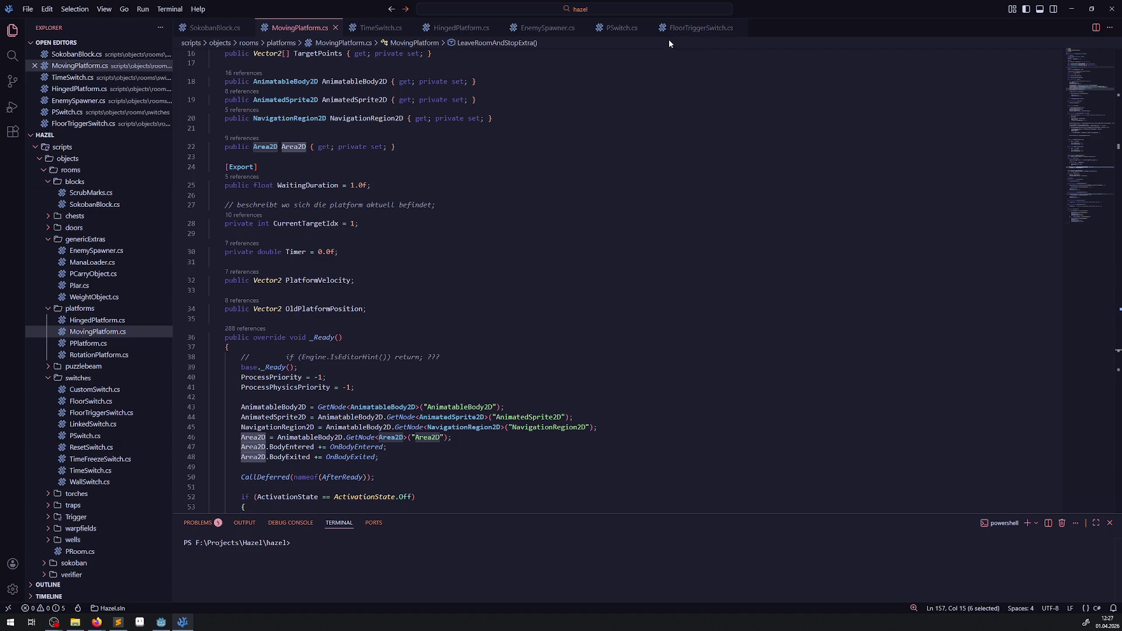
left_click(161, 623)
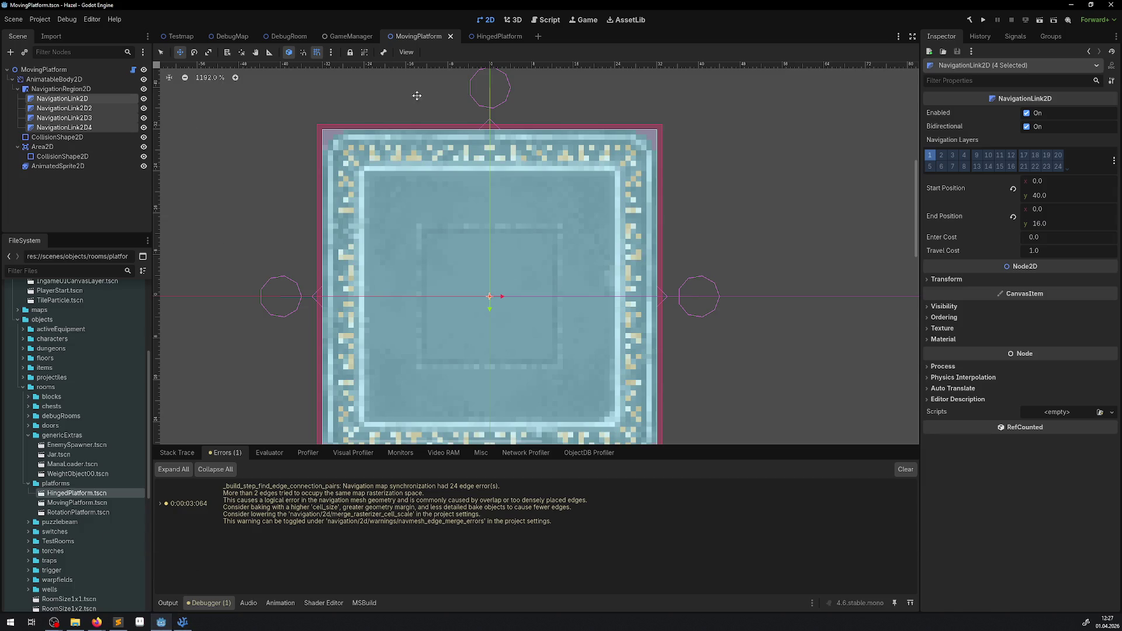
Nudge the first NavigationLink2D to the left, then cancel so it snaps back
mouse_move(494, 37)
scroll(396, 213, "down", 3)
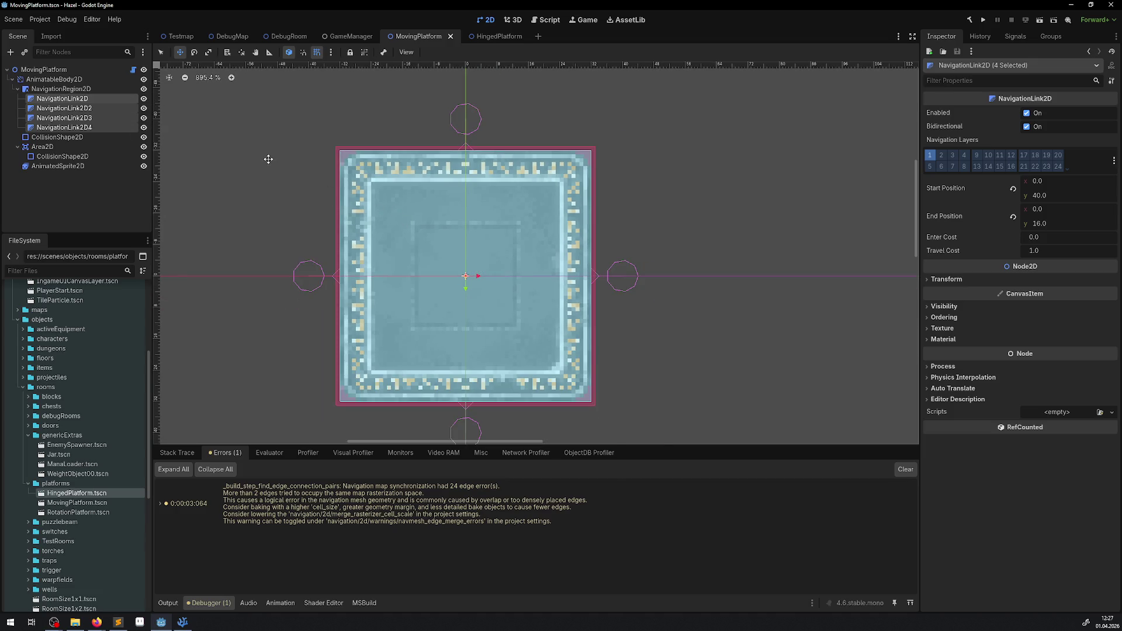
left_click(82, 99)
left_click_drag(309, 276, 298, 274)
right_click(301, 274)
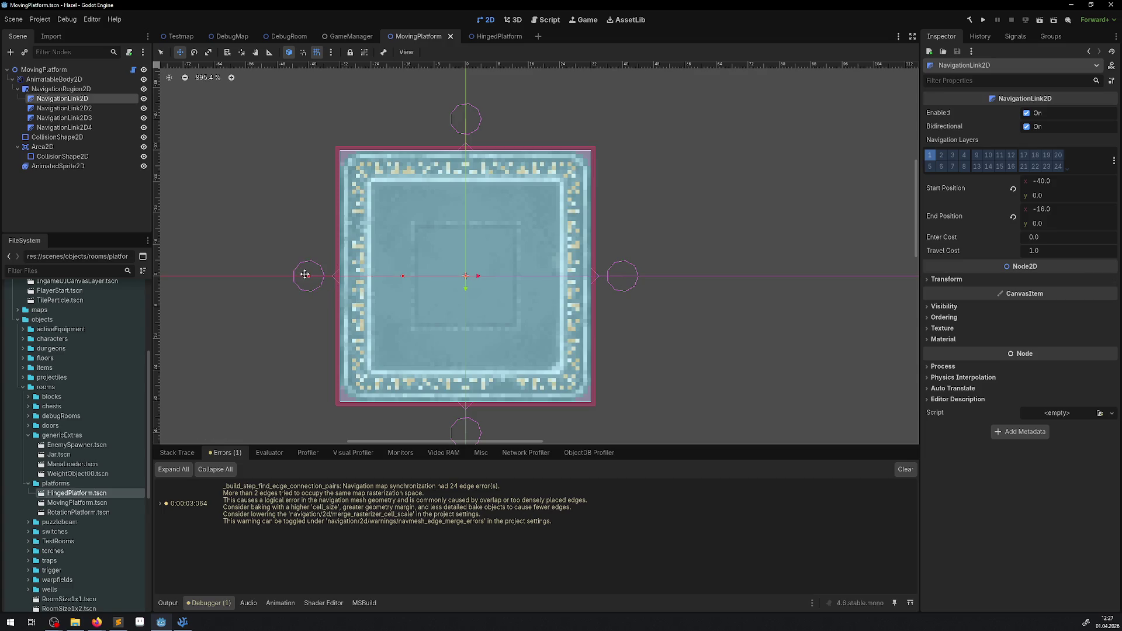
Inspect the NavigationRegion2D polygon's Resource, Filters and Agents settings
left_click(61, 89)
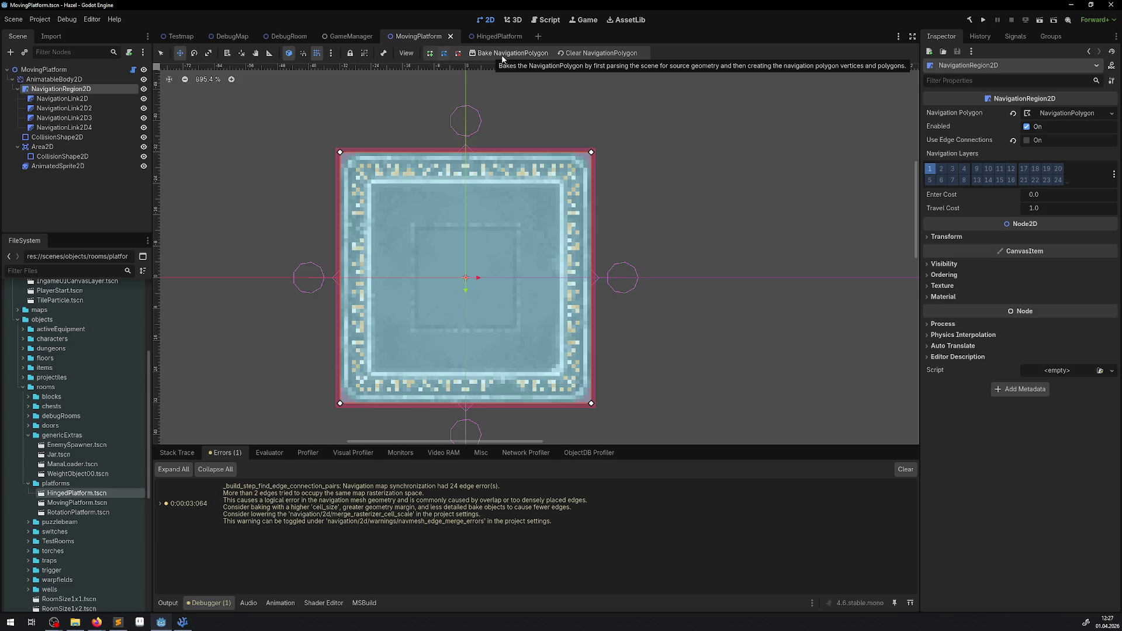
left_click(1068, 113)
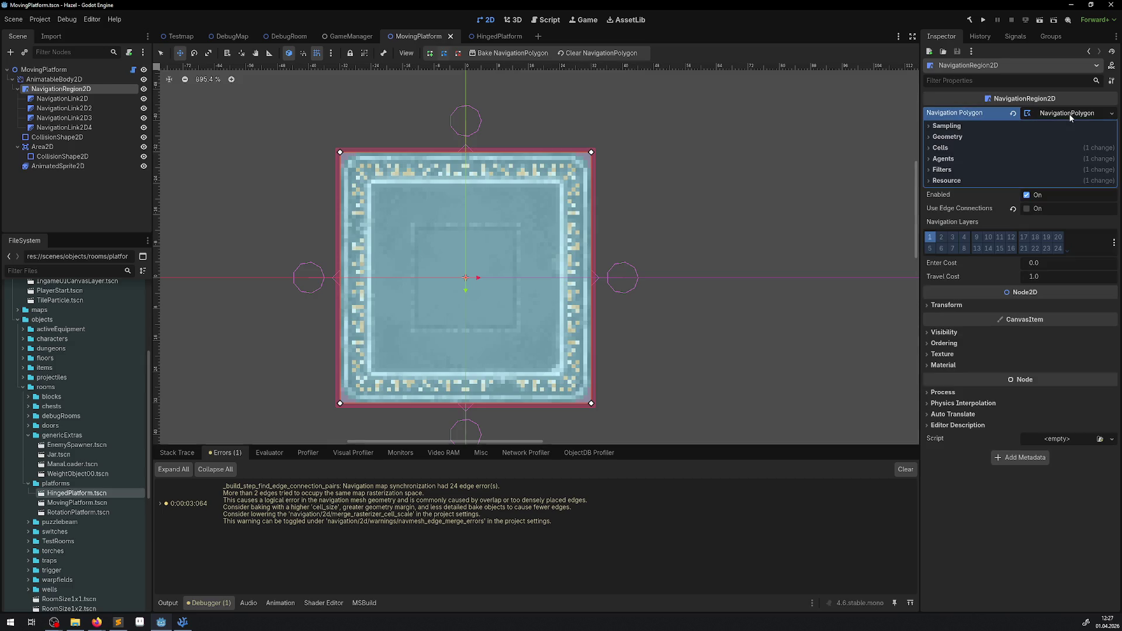
left_click(948, 181)
left_click(950, 182)
left_click(944, 170)
left_click(944, 171)
left_click(942, 160)
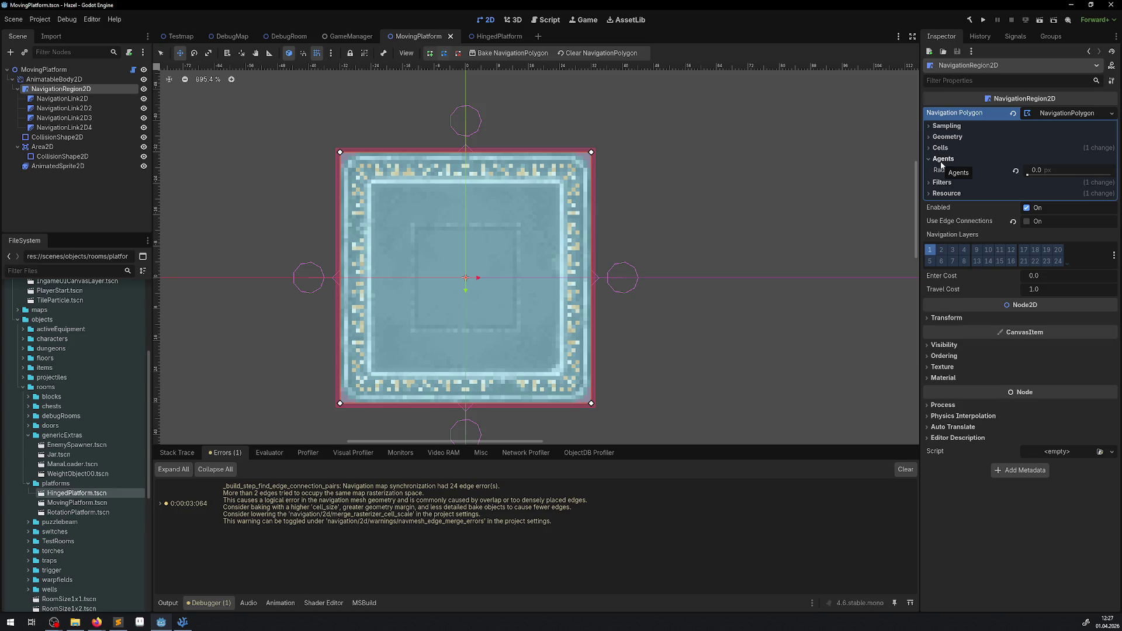
left_click(945, 158)
Revert the polygon's Cell Size from 32 to the default 1 px and save MovingPlatform
left_click(941, 149)
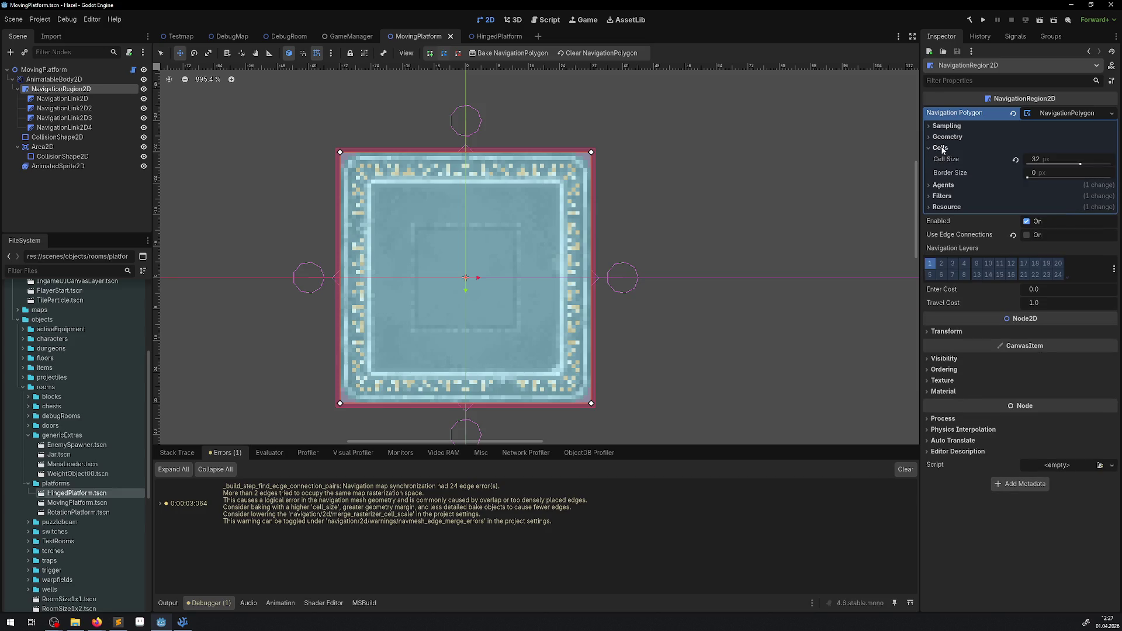
mouse_move(942, 163)
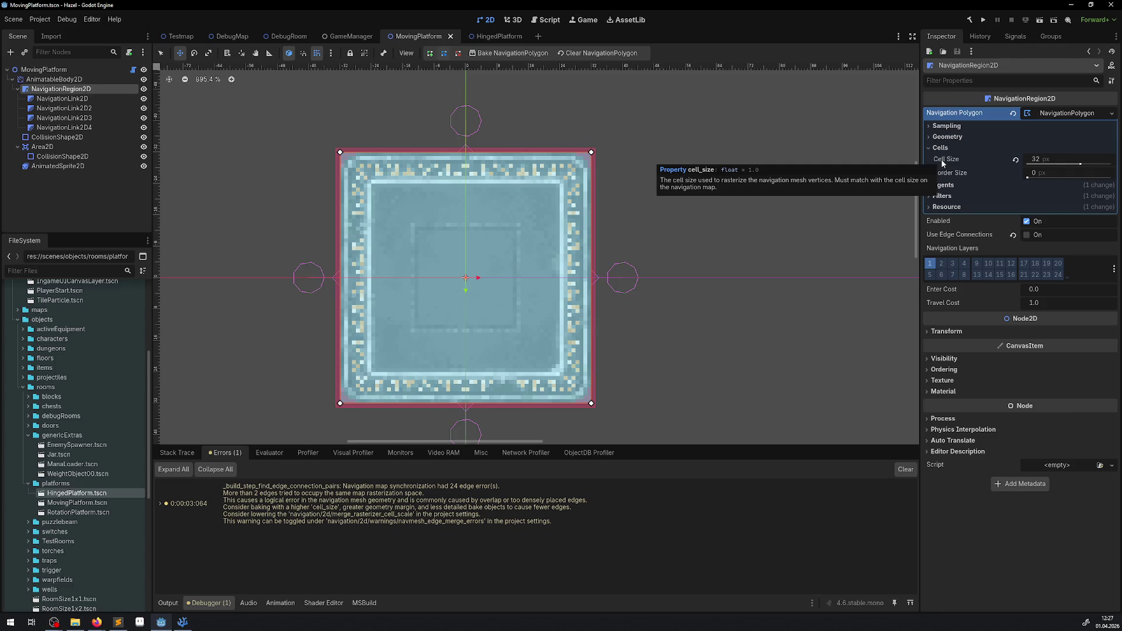
left_click(1015, 159)
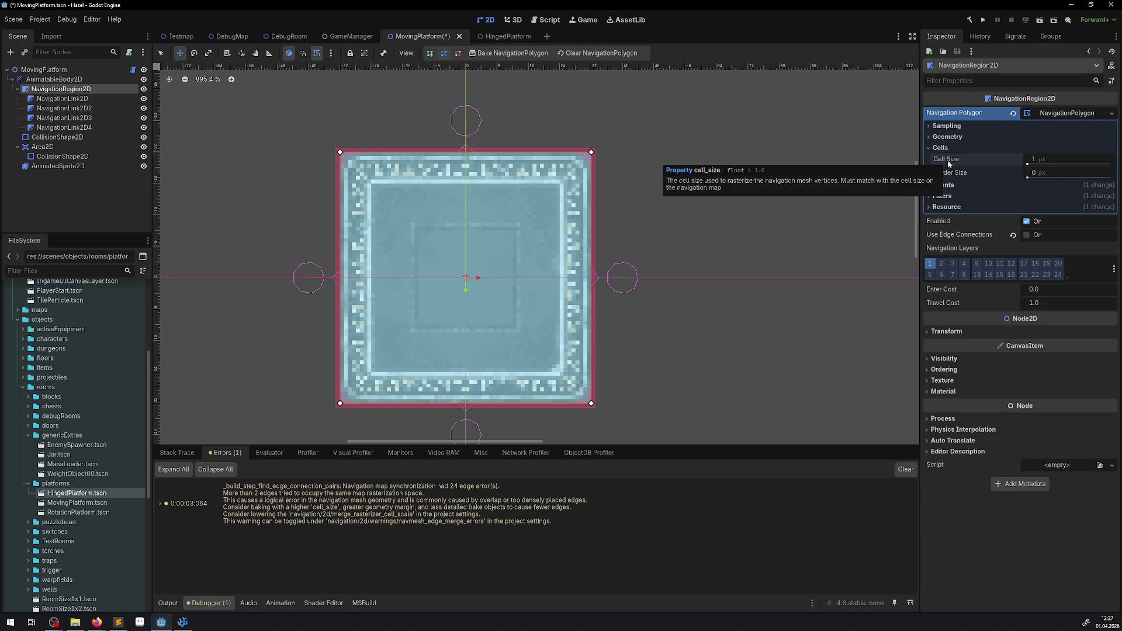
key("ctrl+s")
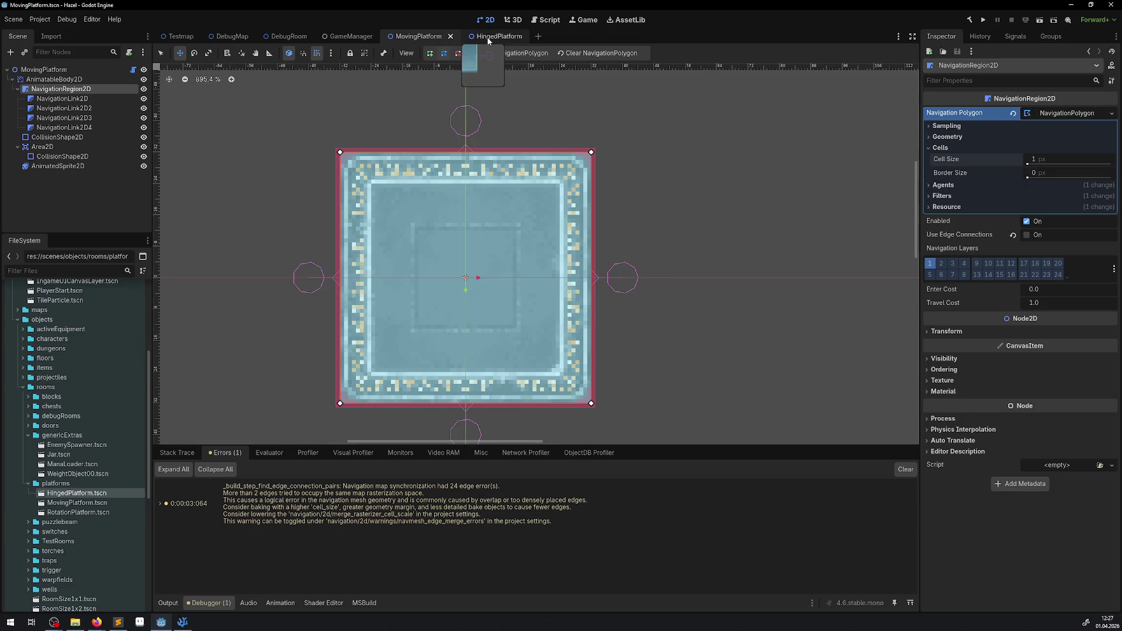
In HingedPlatform, revert the NavigationRegion2D polygon's Cell Size to 1 px and save
left_click(497, 36)
left_click(59, 89)
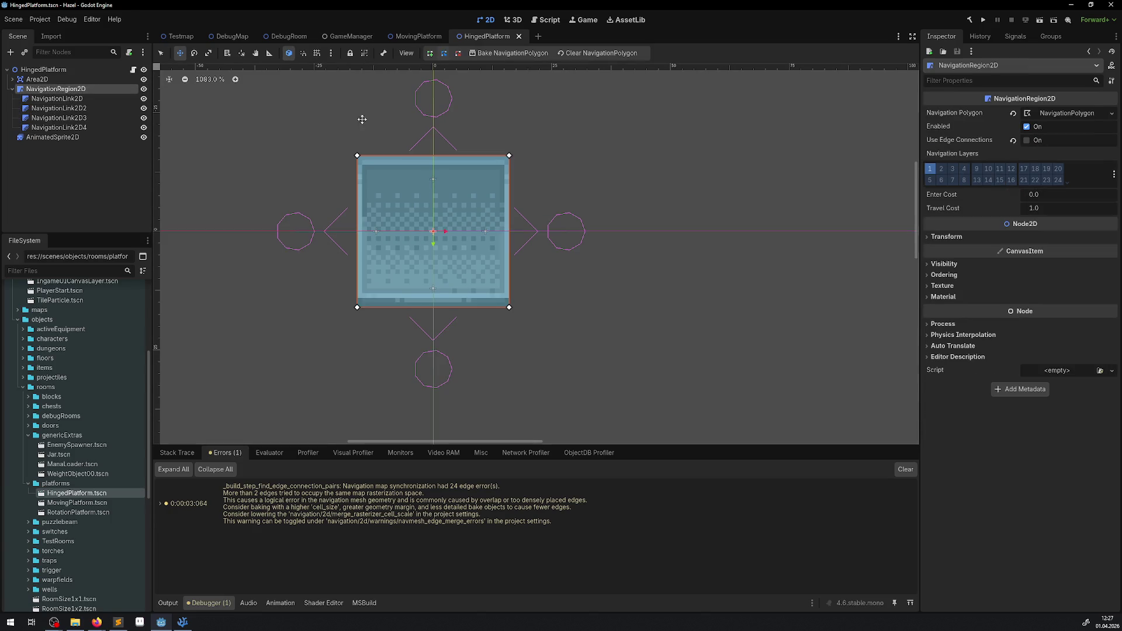
left_click(1054, 114)
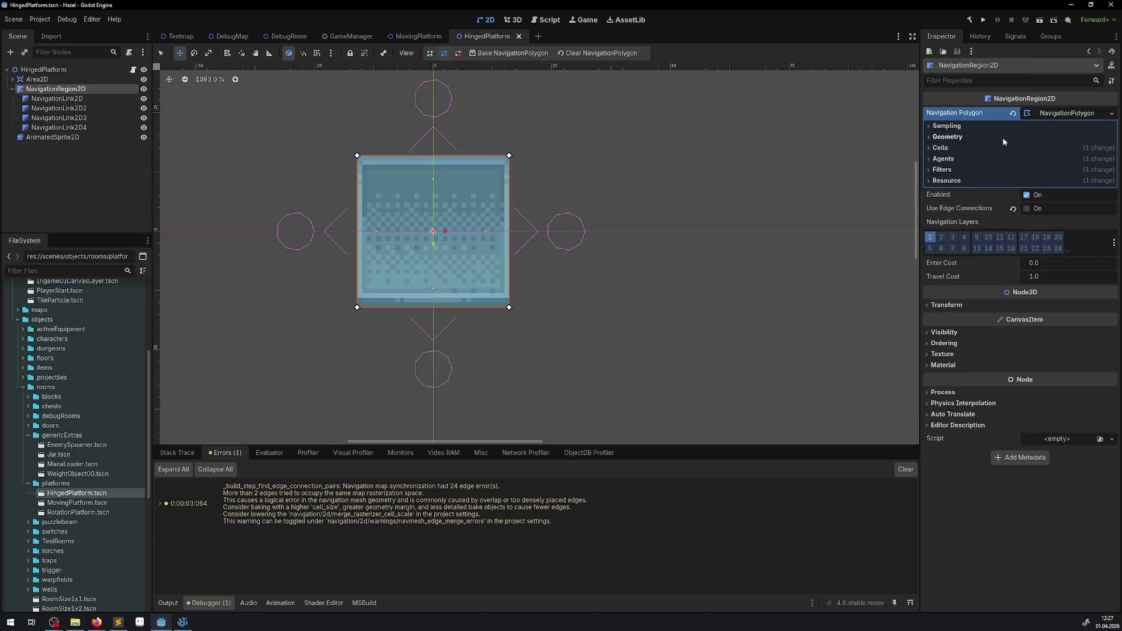
left_click(941, 148)
left_click_drag(1015, 161, 1087, 162)
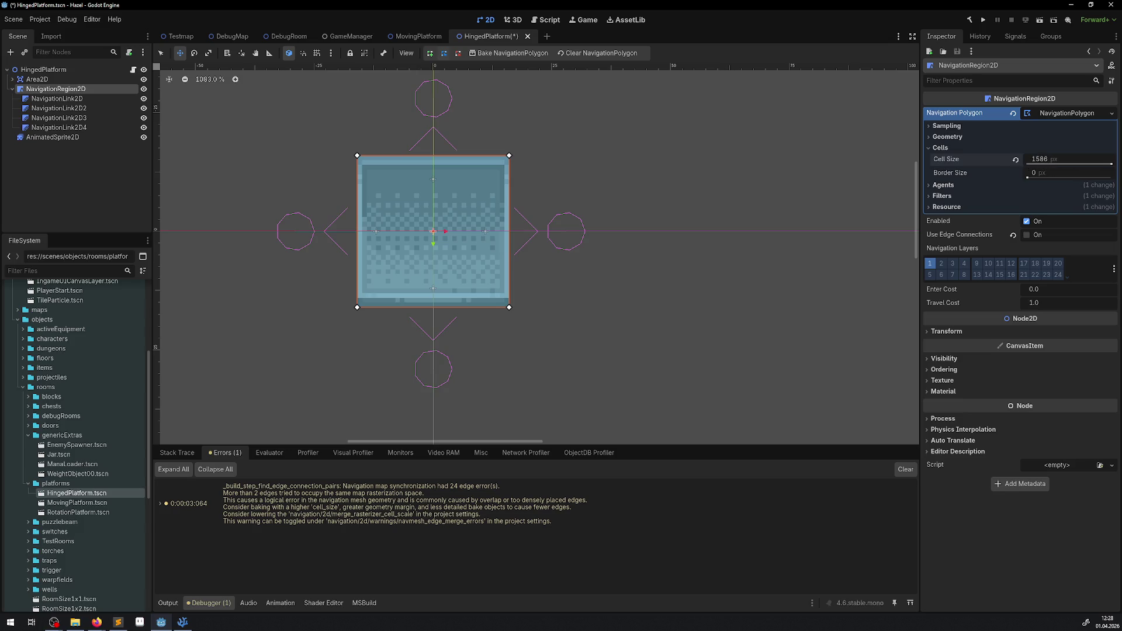
left_click(1015, 160)
key("ctrl+s")
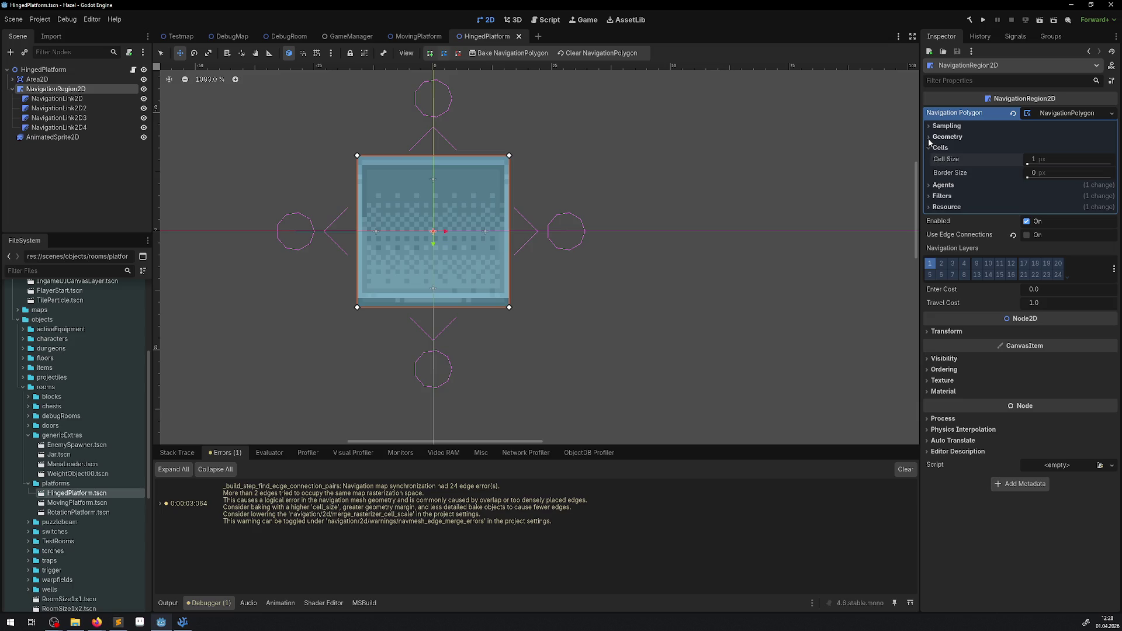
Check the Geometry type stays Meshes and Static Colliders and review the Sampling partition type
left_click(929, 137)
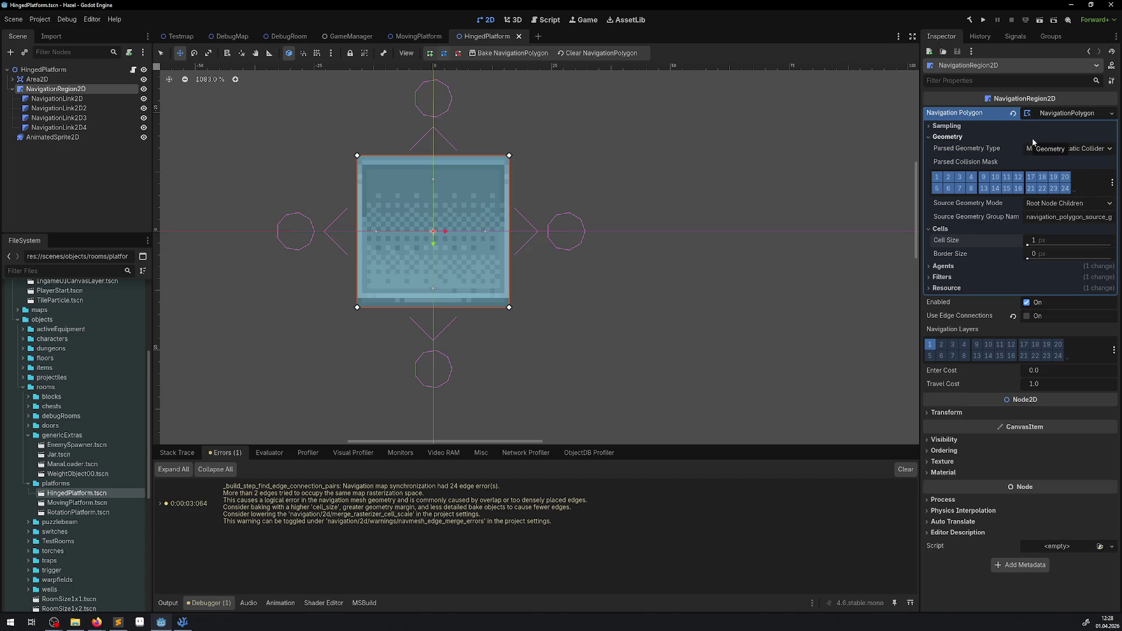
left_click(1070, 149)
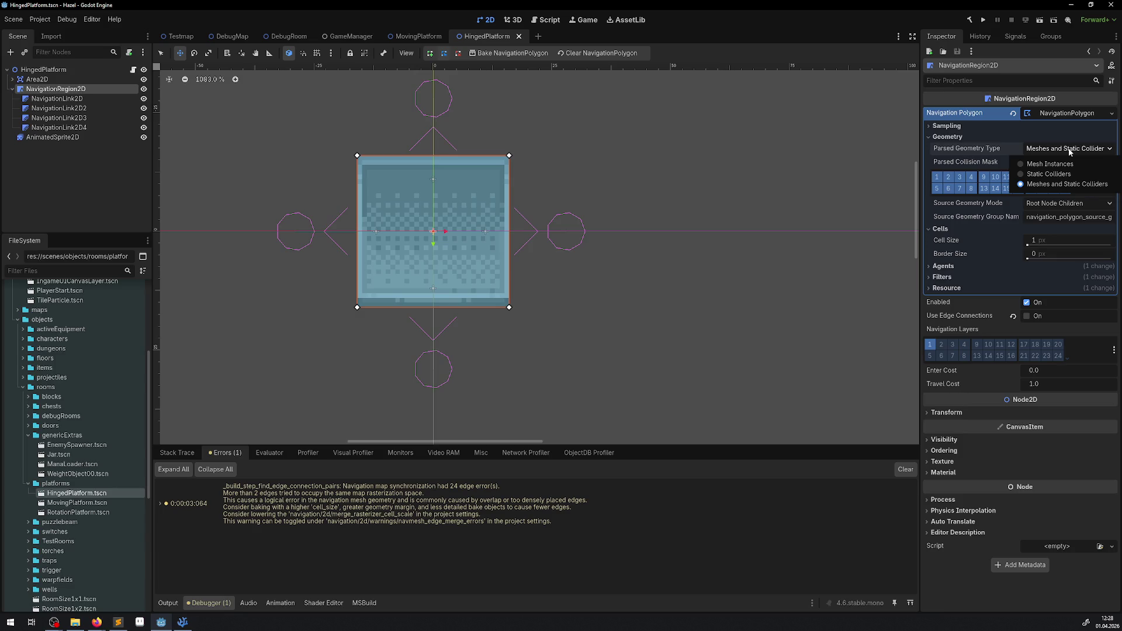
left_click(1070, 150)
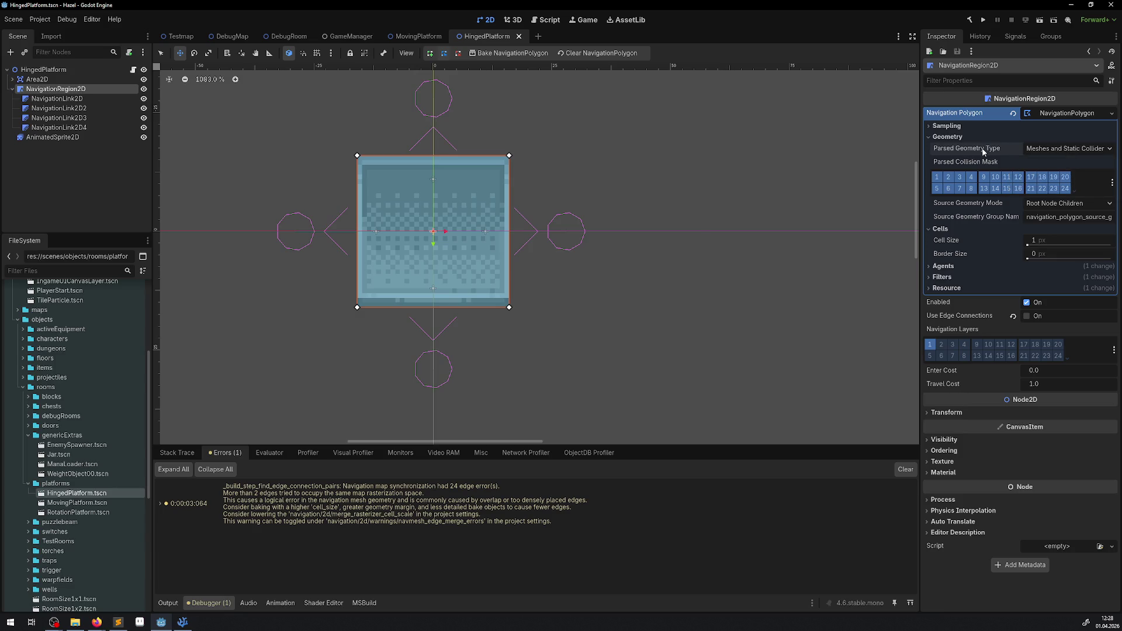
mouse_move(984, 152)
left_click(942, 138)
left_click(952, 127)
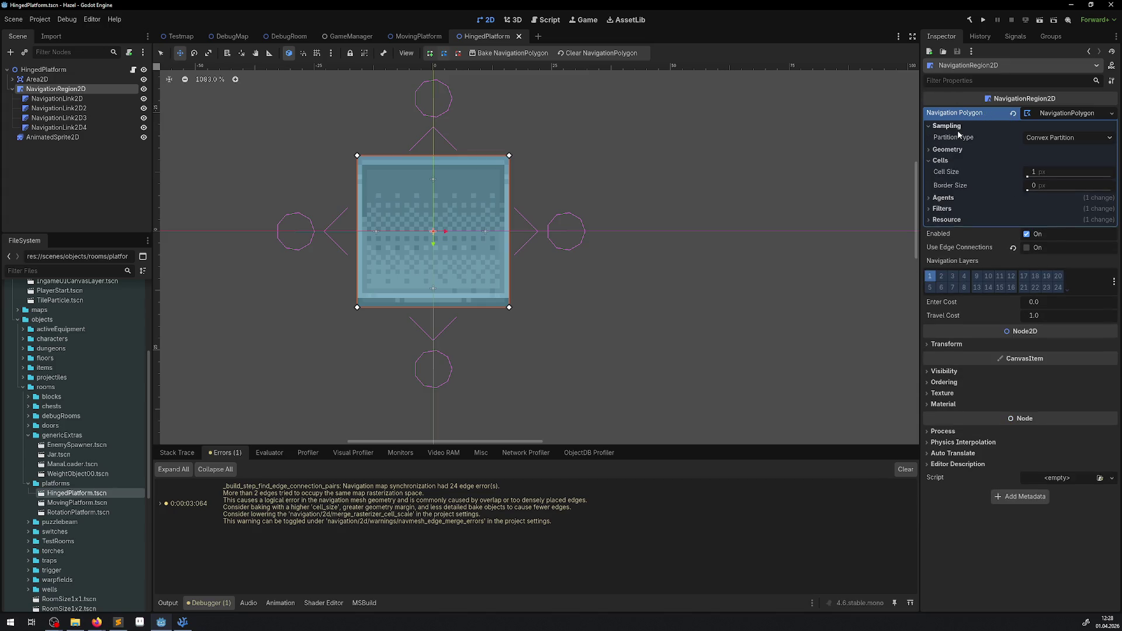
left_click(952, 126)
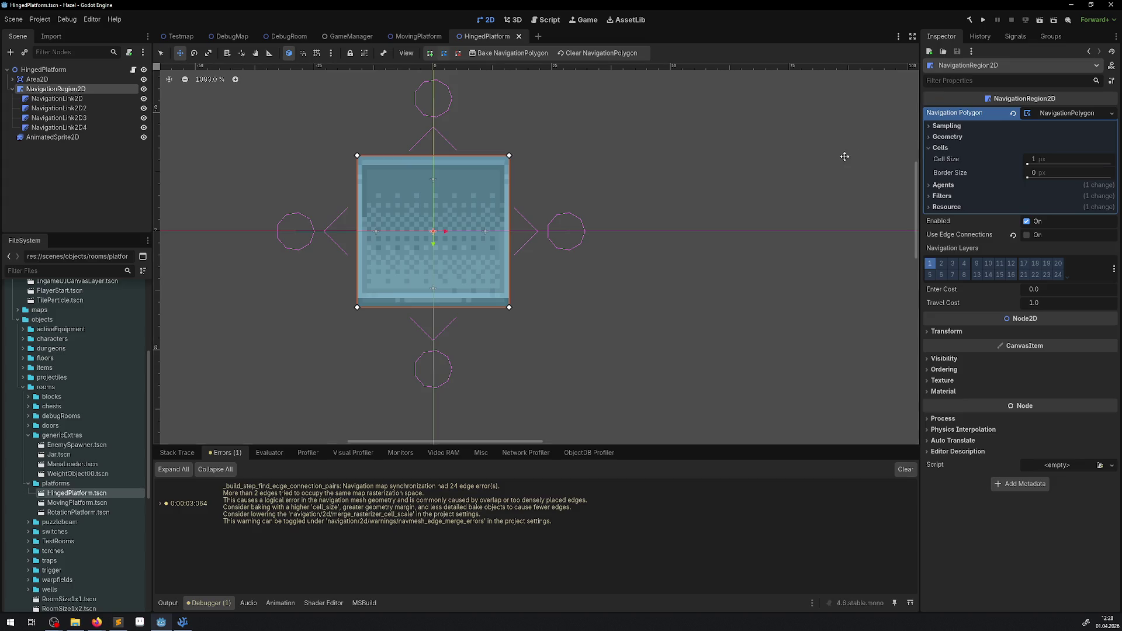
left_click(952, 126)
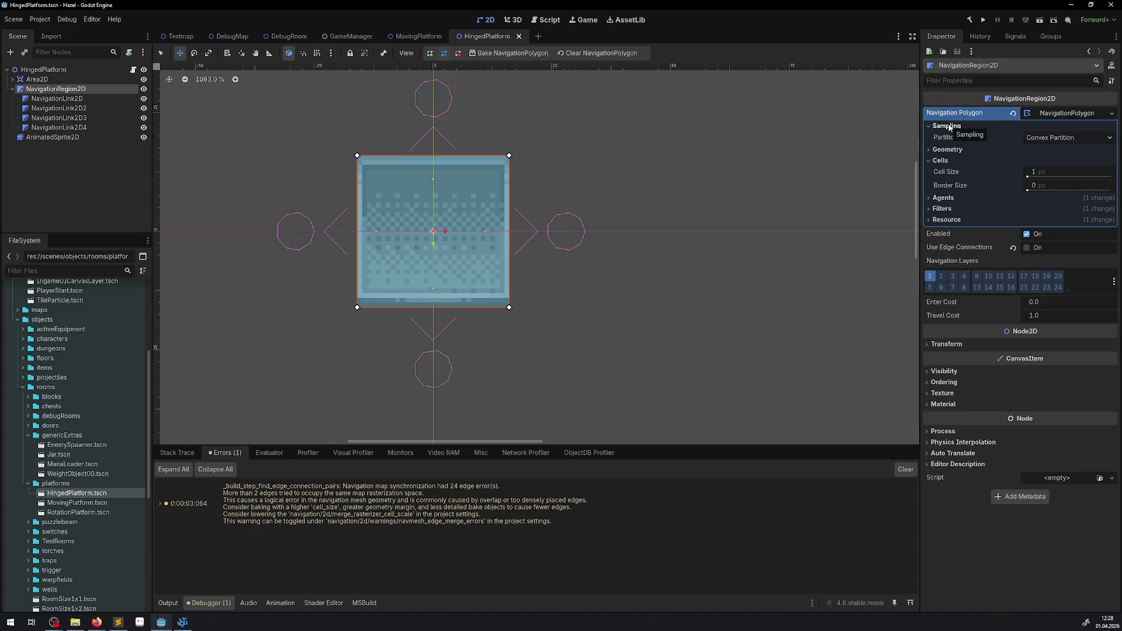
left_click(949, 126)
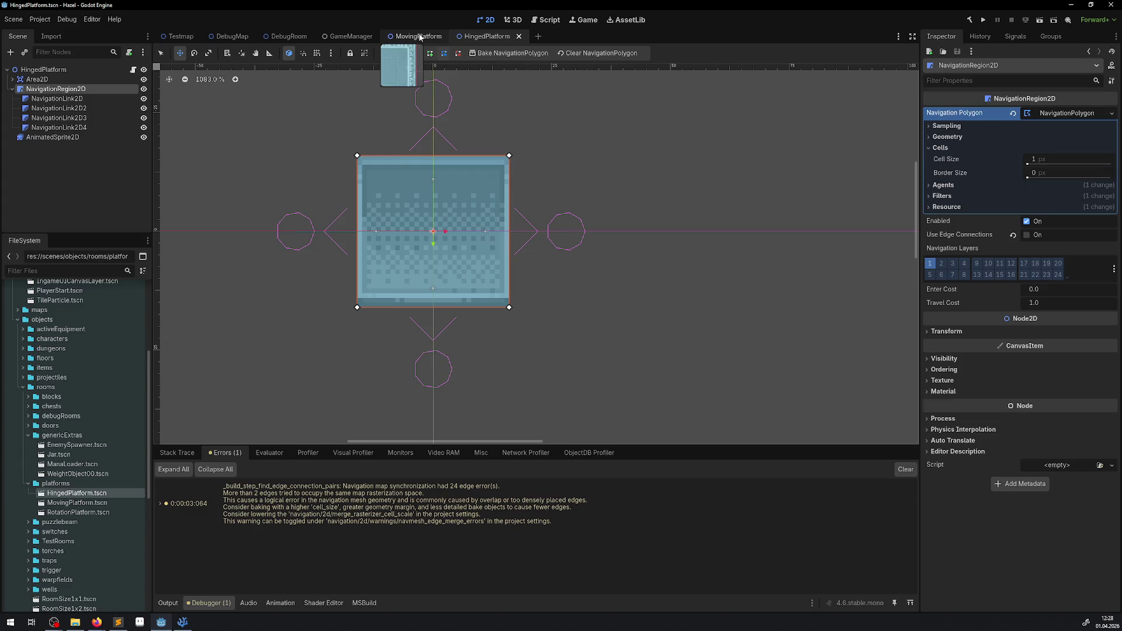
Return to the MovingPlatform scene and collapse its Geometry and Cells settings
left_click(419, 37)
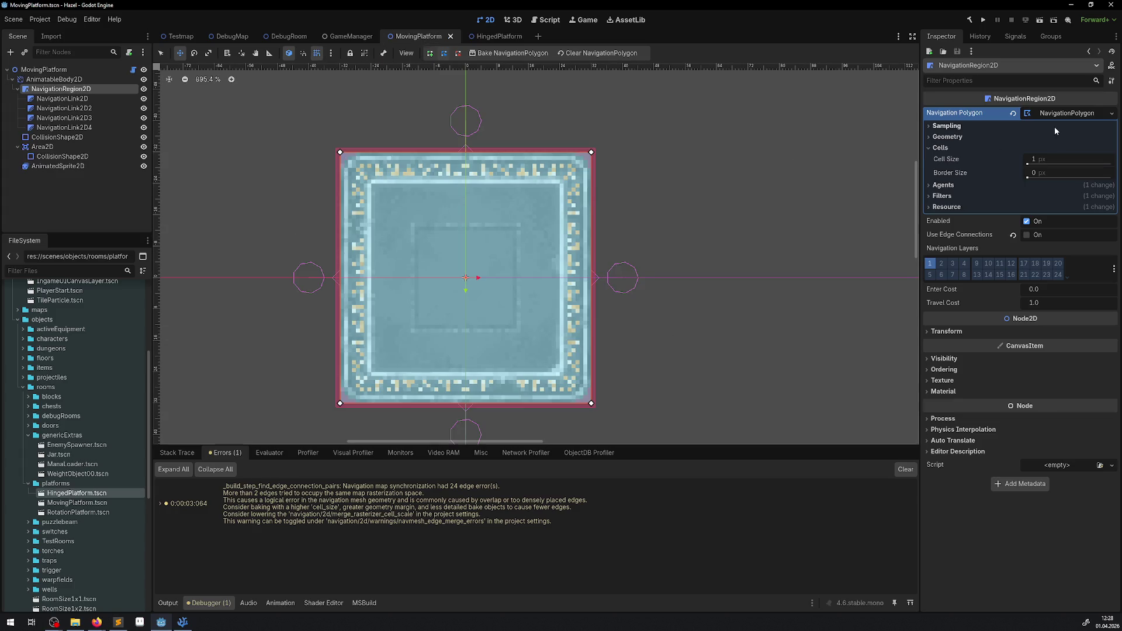
left_click(946, 137)
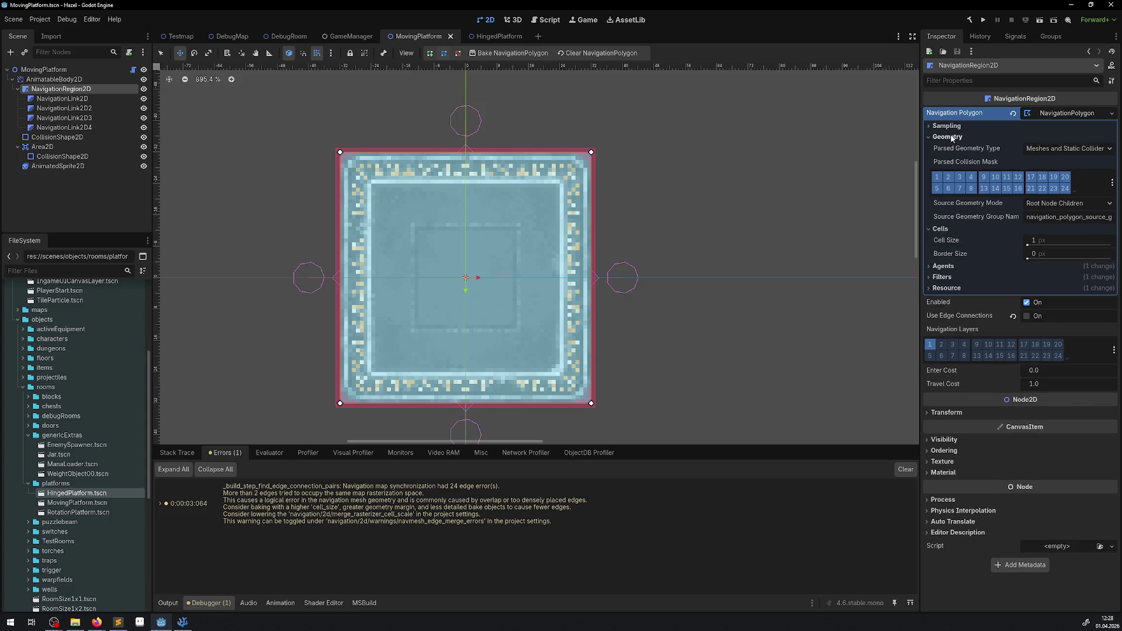
left_click(947, 136)
left_click(940, 148)
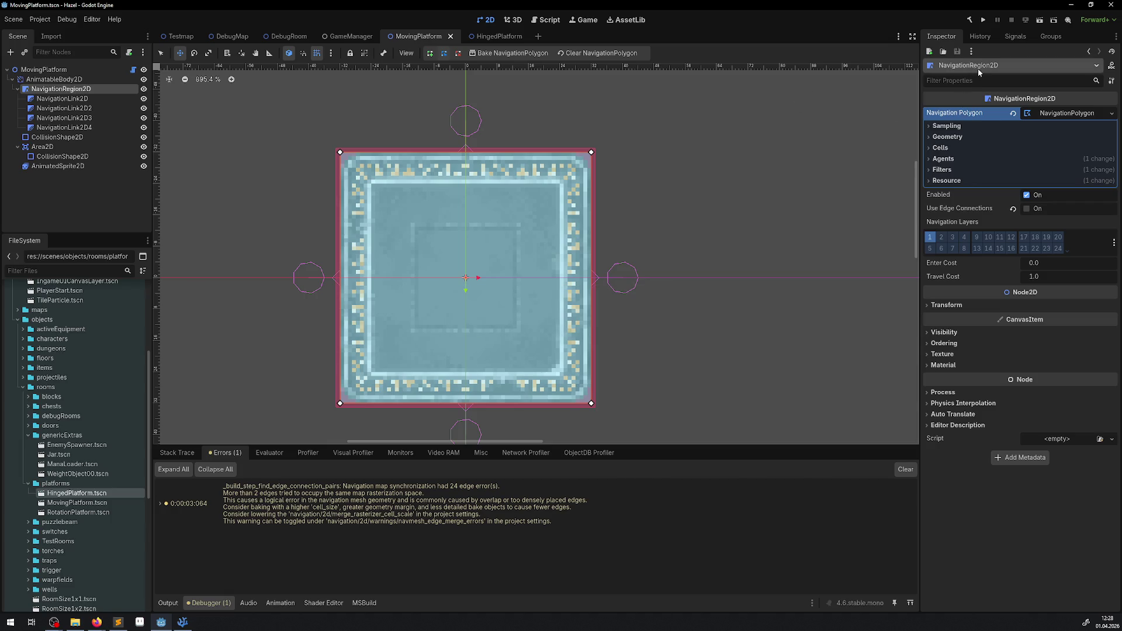
Run the game, check the 24 navigation edge errors, stop it, and return to the code
left_click(977, 20)
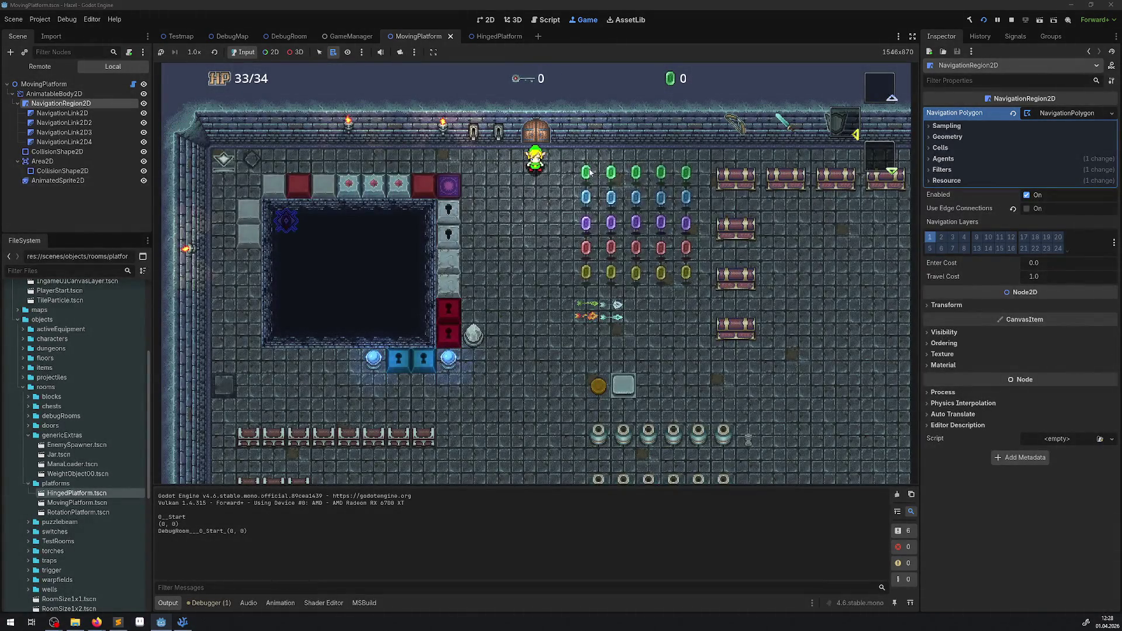
left_click(225, 603)
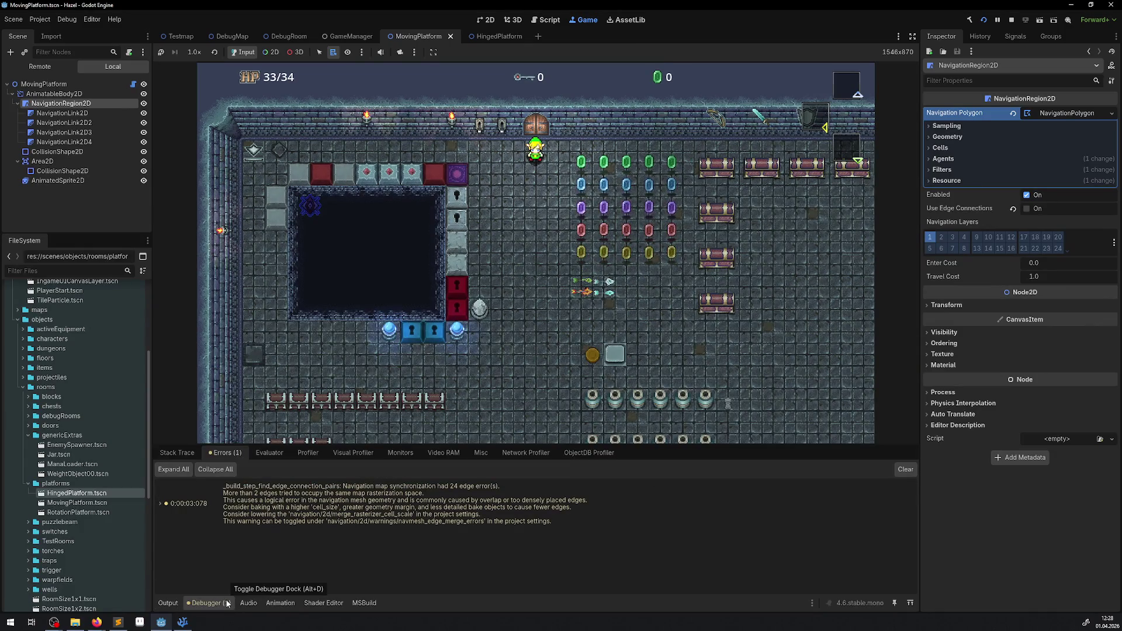
left_click(226, 603)
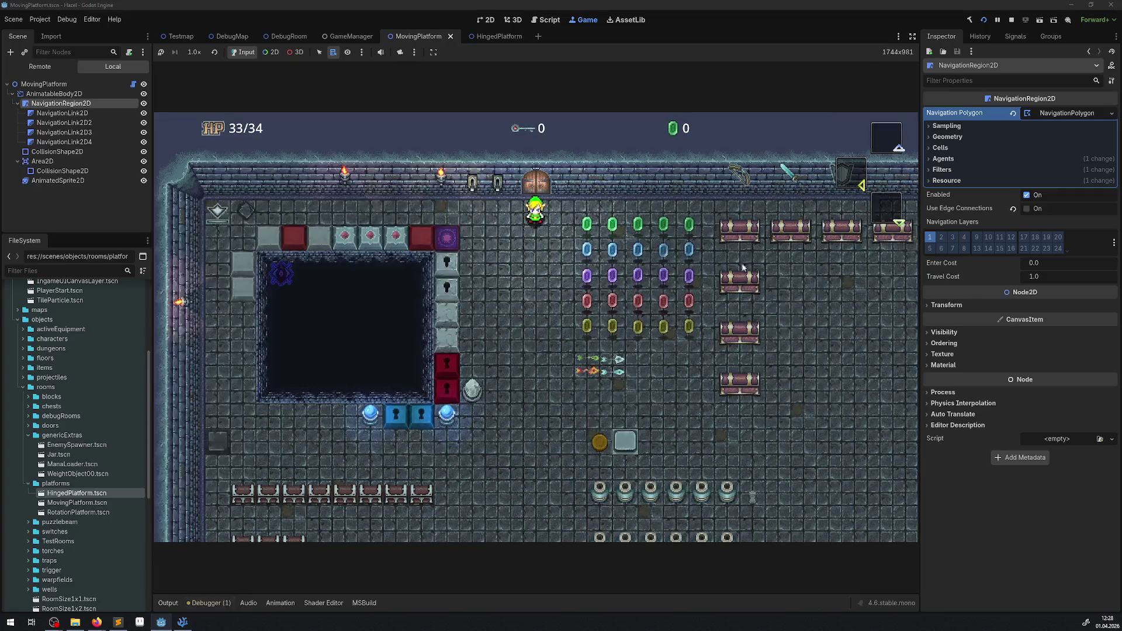
left_click(1010, 20)
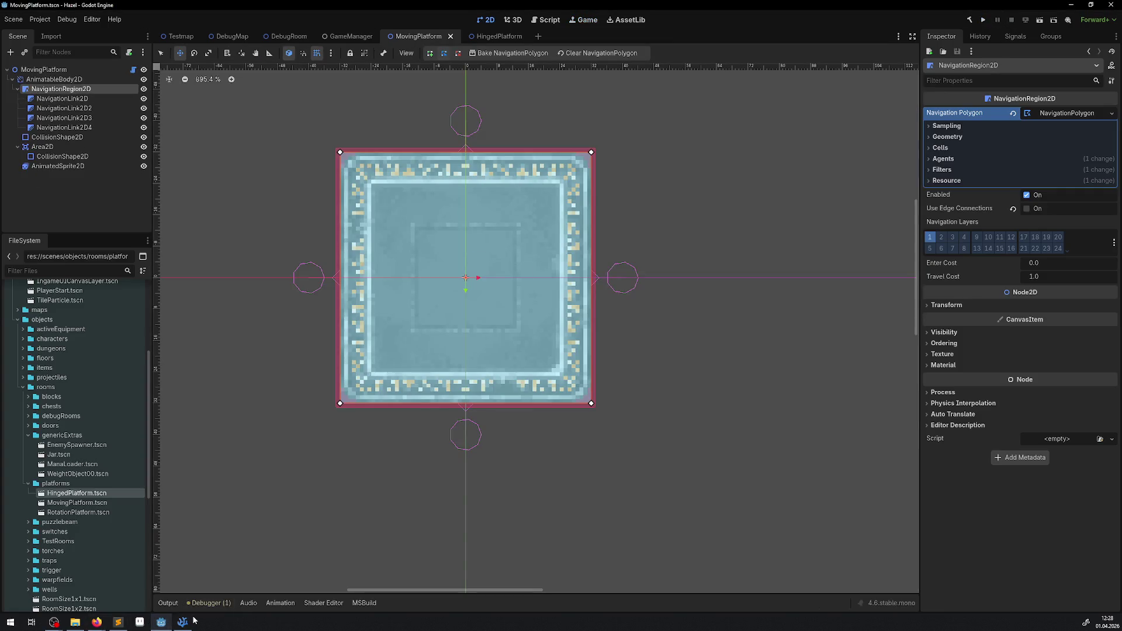
mouse_move(187, 627)
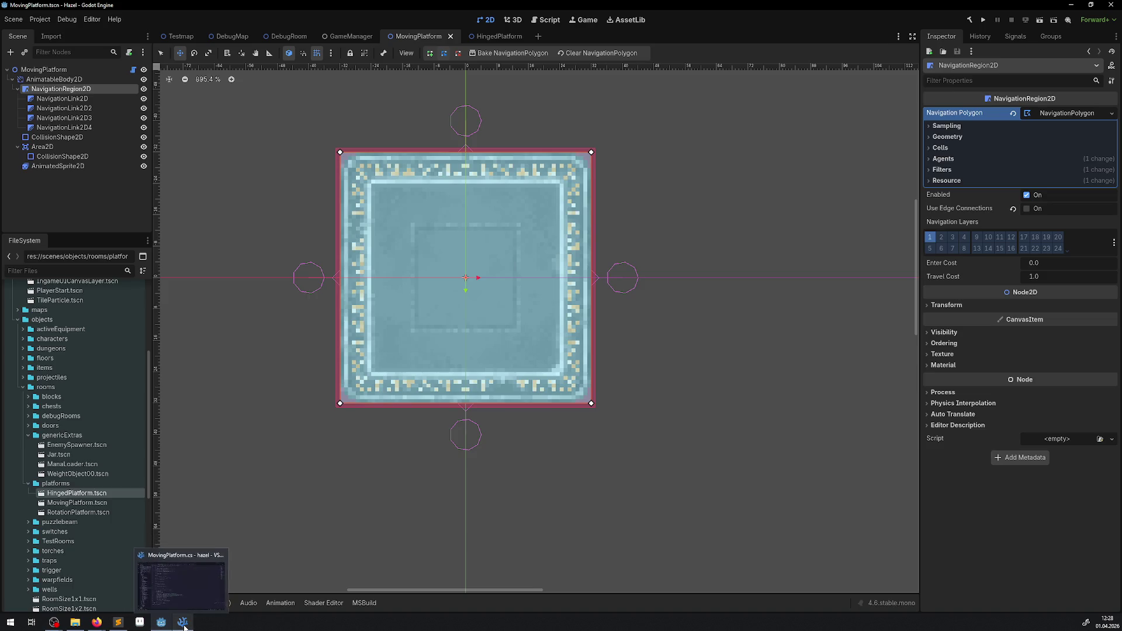
left_click(168, 628)
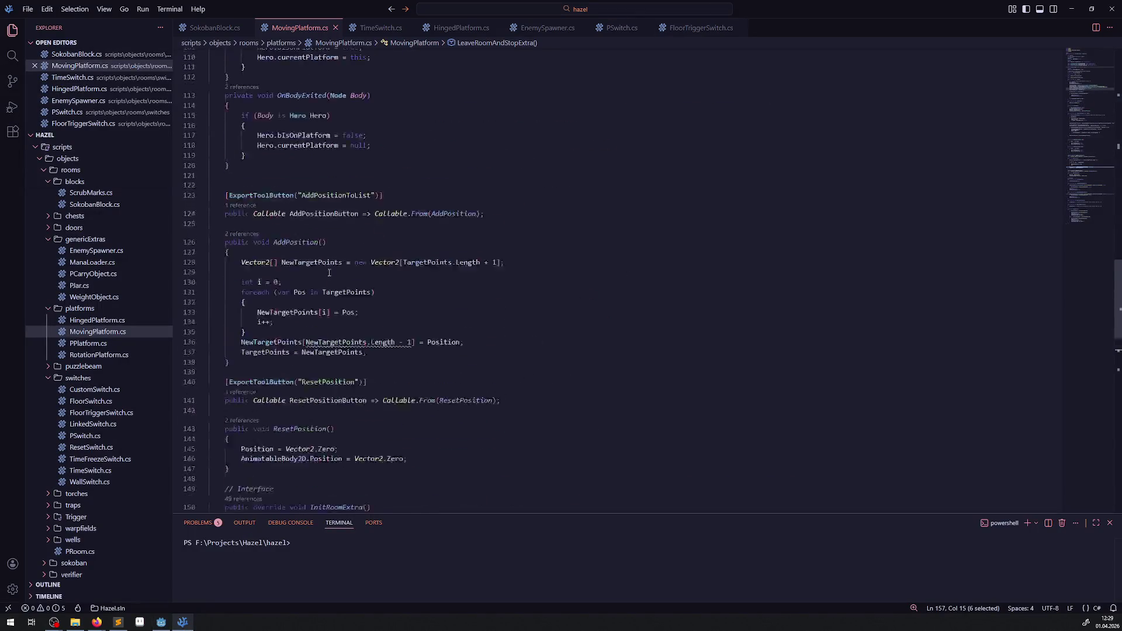
Locate the RegionSetMap call on line 253 in HingedPlatform.cs's SetRegion
left_click(456, 27)
scroll(380, 271, "down", 10)
scroll(380, 270, "up", 8)
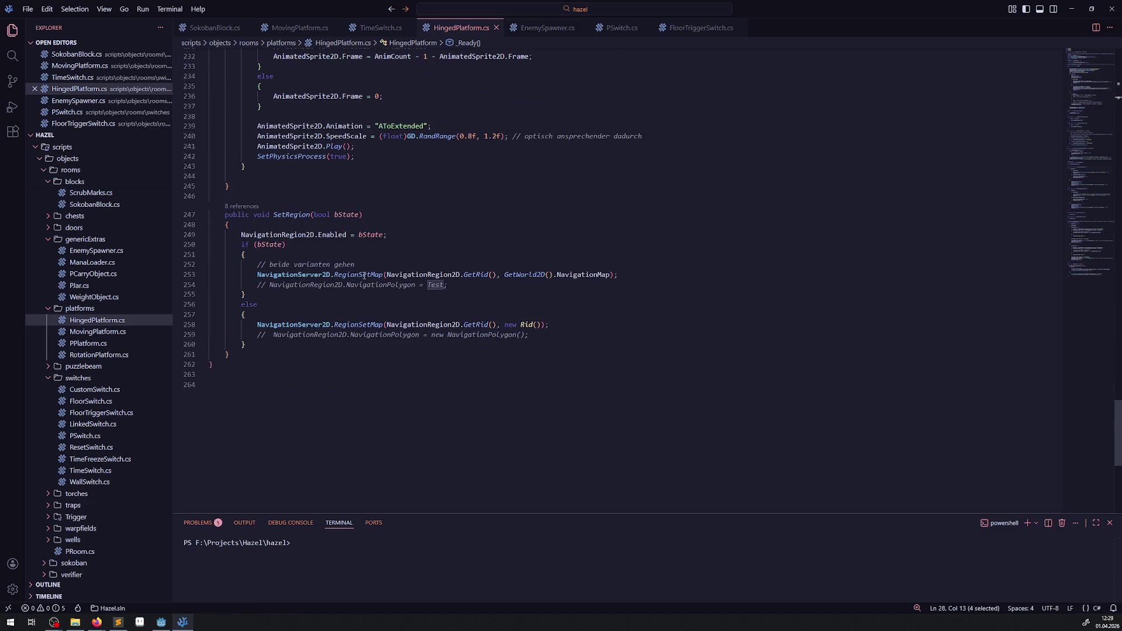
double_click(359, 275)
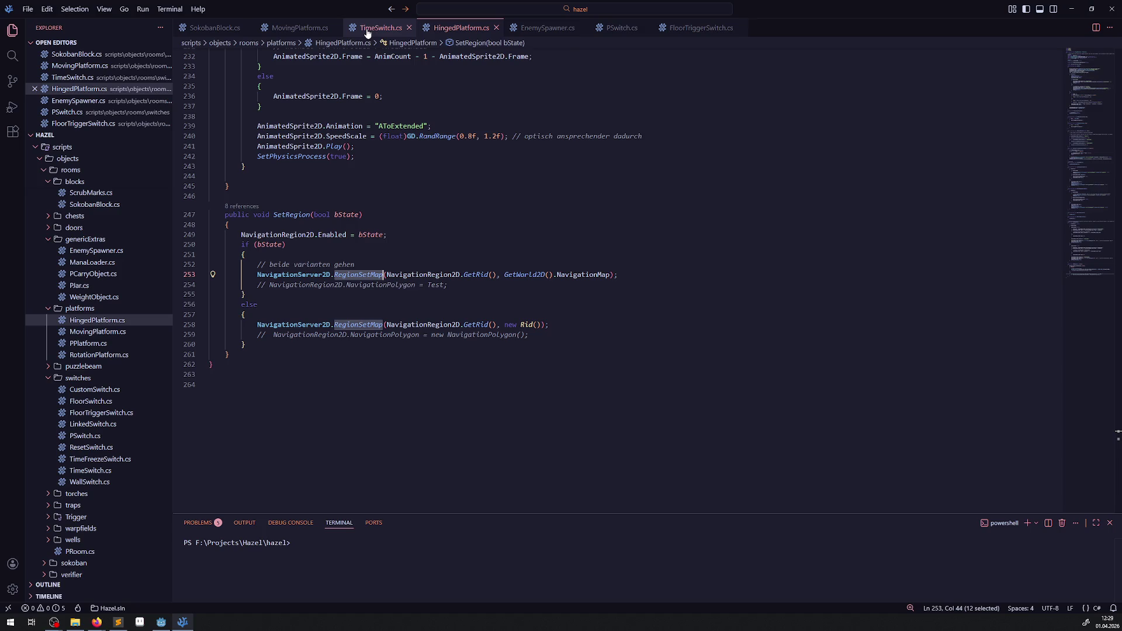
left_click(392, 236)
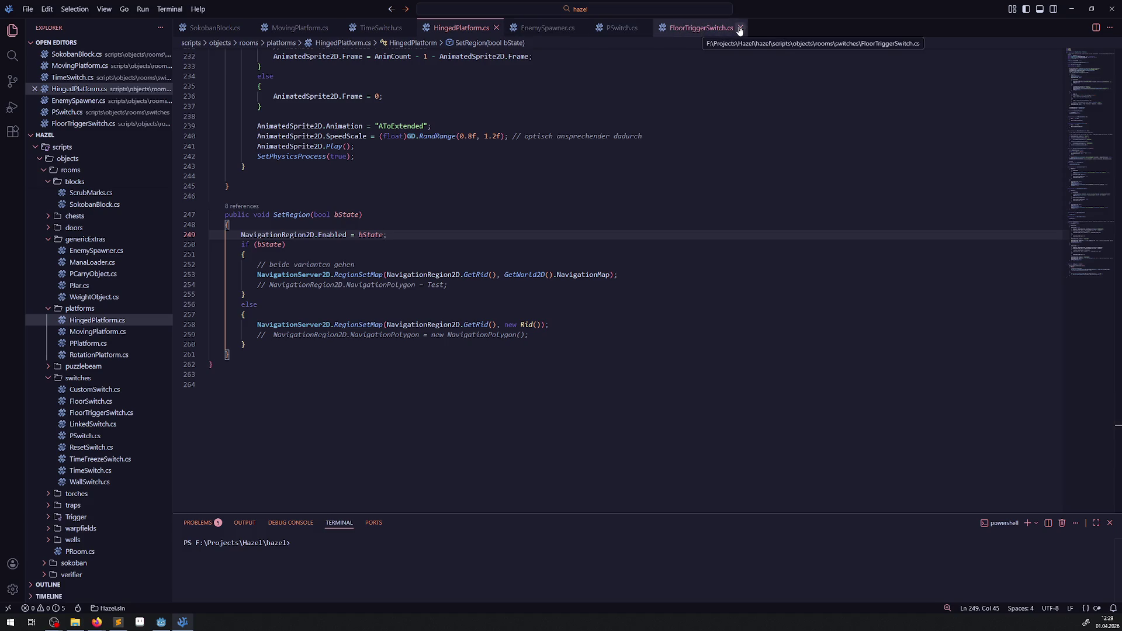
Close FloorTriggerSwitch.cs and compare RegionSetMap usage between MovingPlatform.cs and HingedPlatform.cs
left_click(740, 28)
left_click(294, 29)
left_click_drag(294, 29, 433, 28)
left_click(503, 283)
scroll(503, 253, "down", 3)
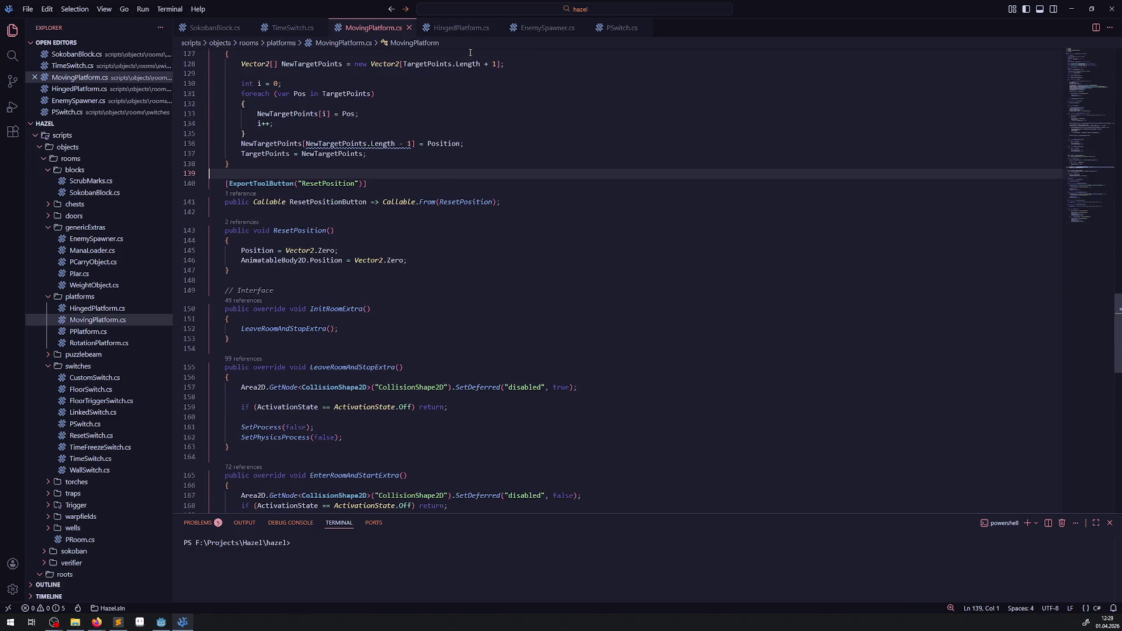
left_click(461, 27)
left_click(351, 275)
double_click(352, 275)
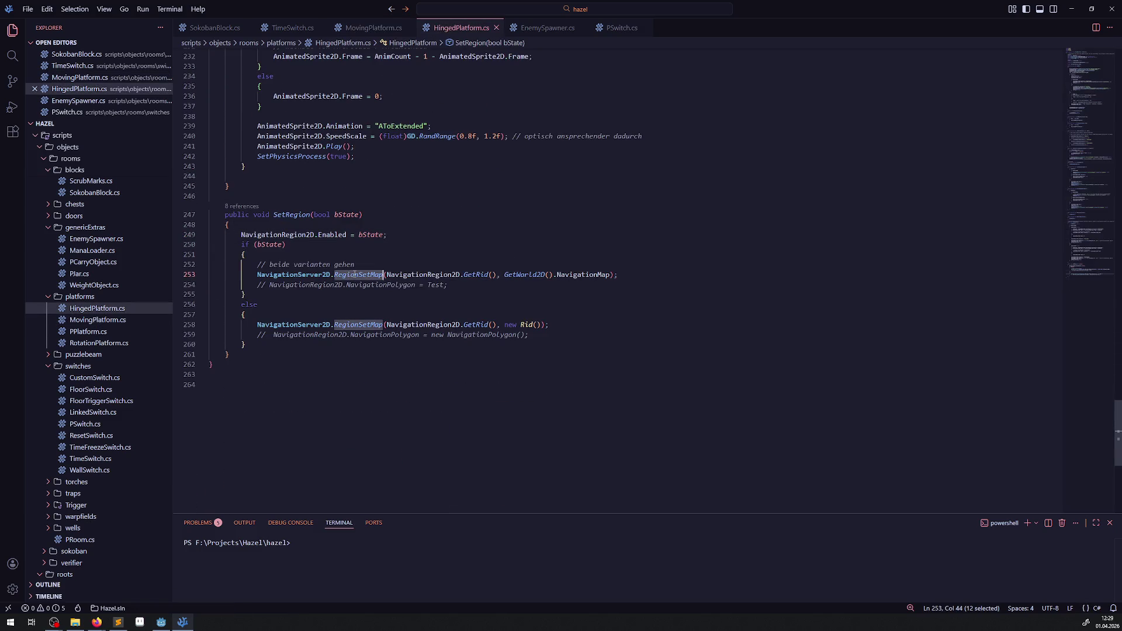
left_click(373, 28)
left_click(523, 253)
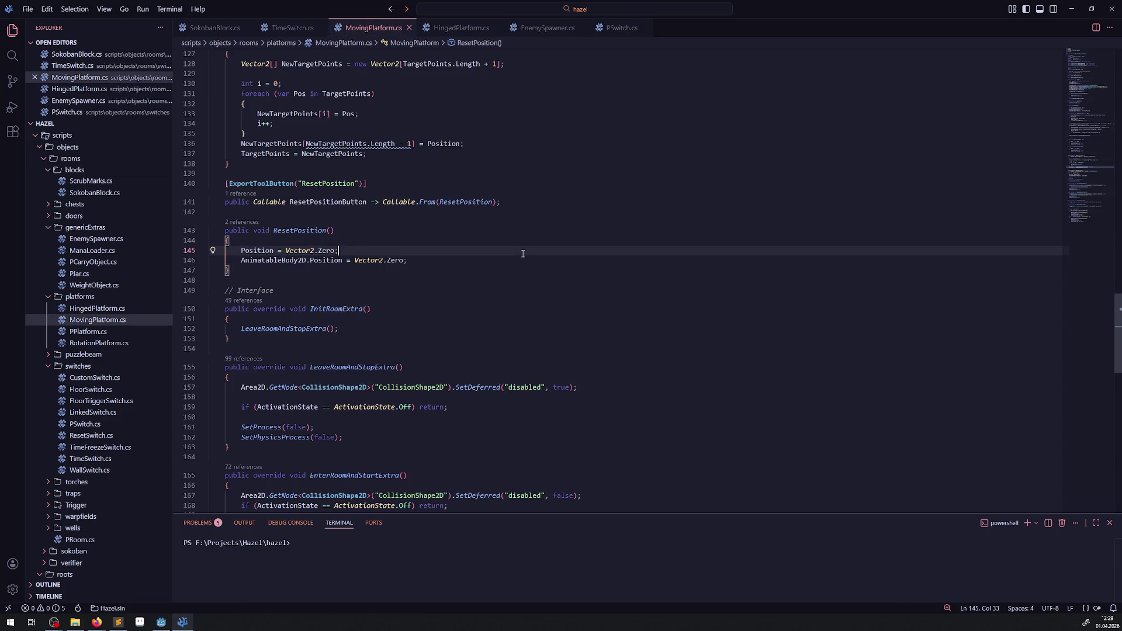
Search MovingPlatform.cs for NavigationRegion2D and step through its matches around line 45
key("ctrl+f")
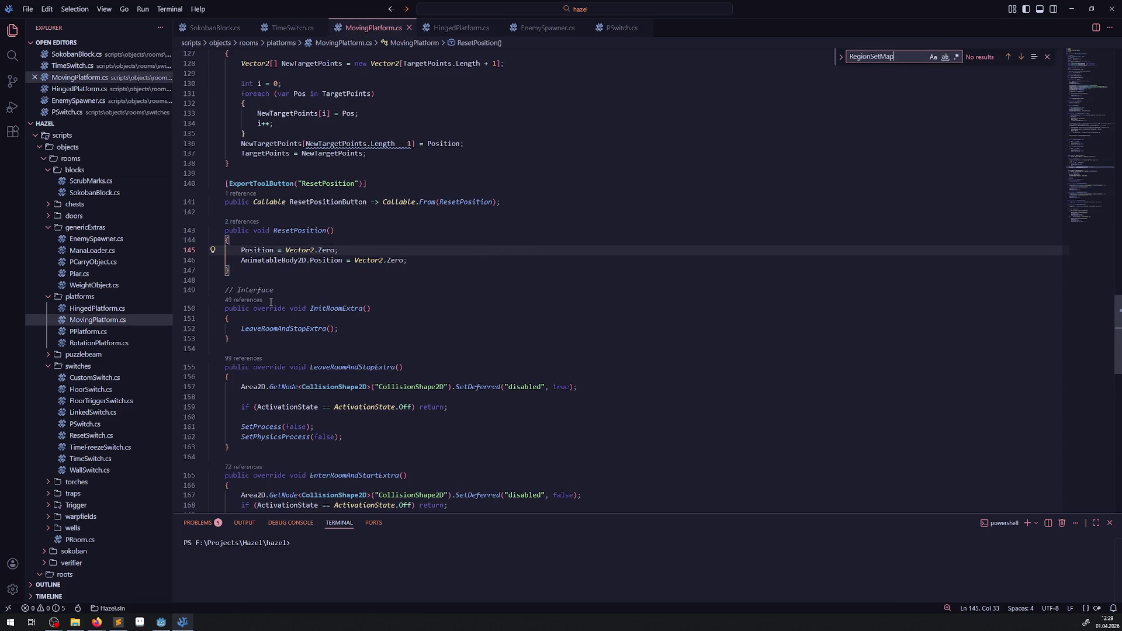
scroll(315, 229, "up", 20)
double_click(314, 230)
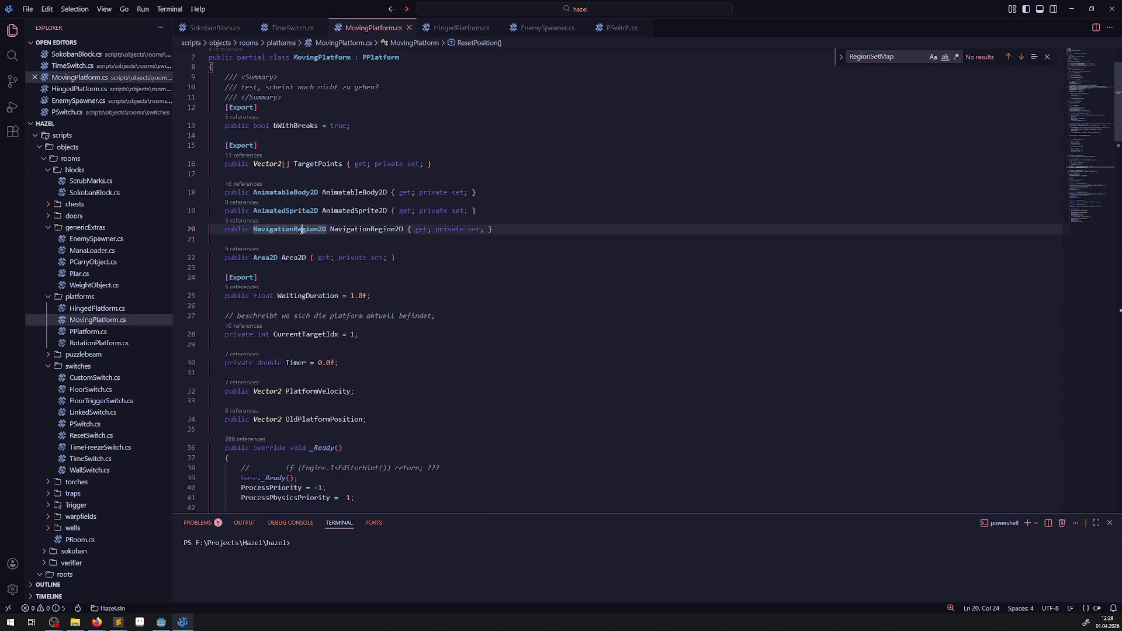
double_click(372, 229)
key("ctrl+f")
key("Return")
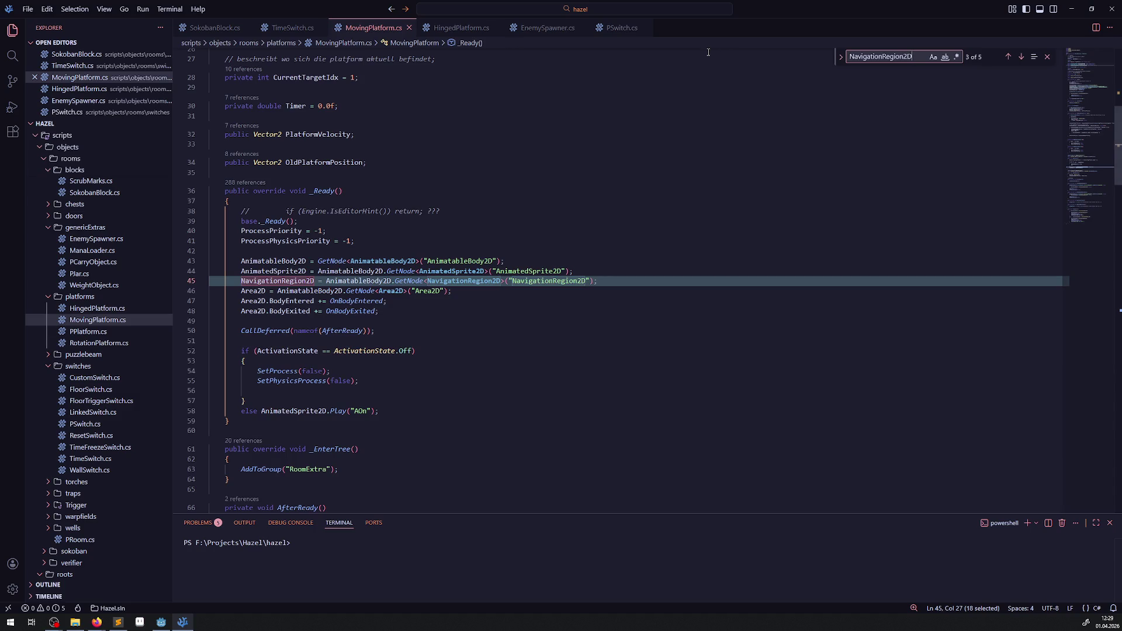
key("shift+Return")
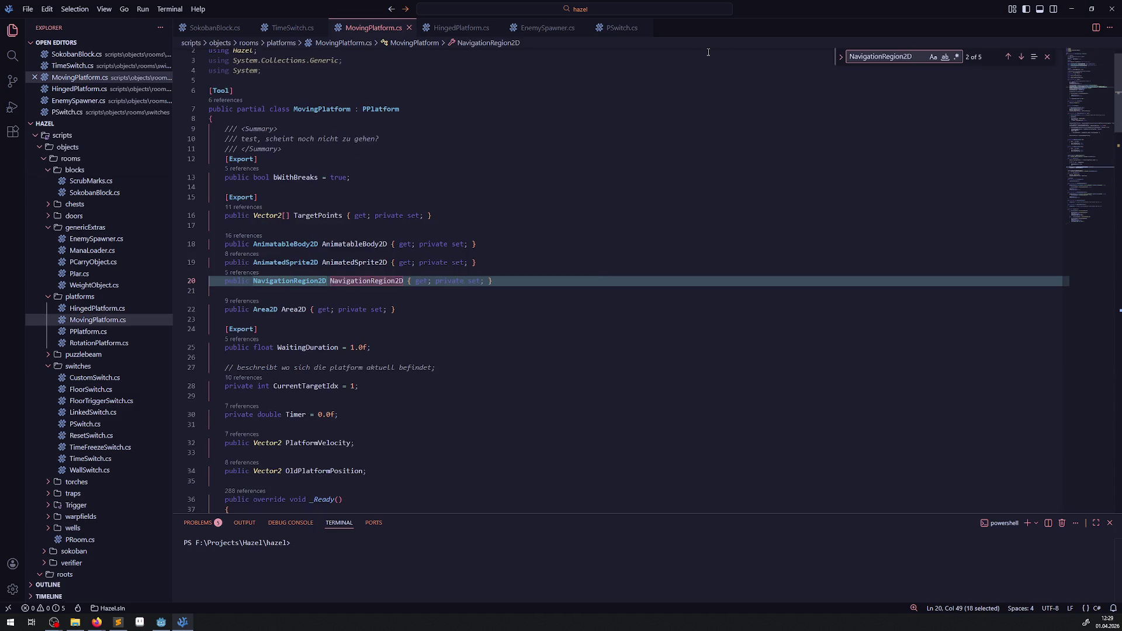
key("Return")
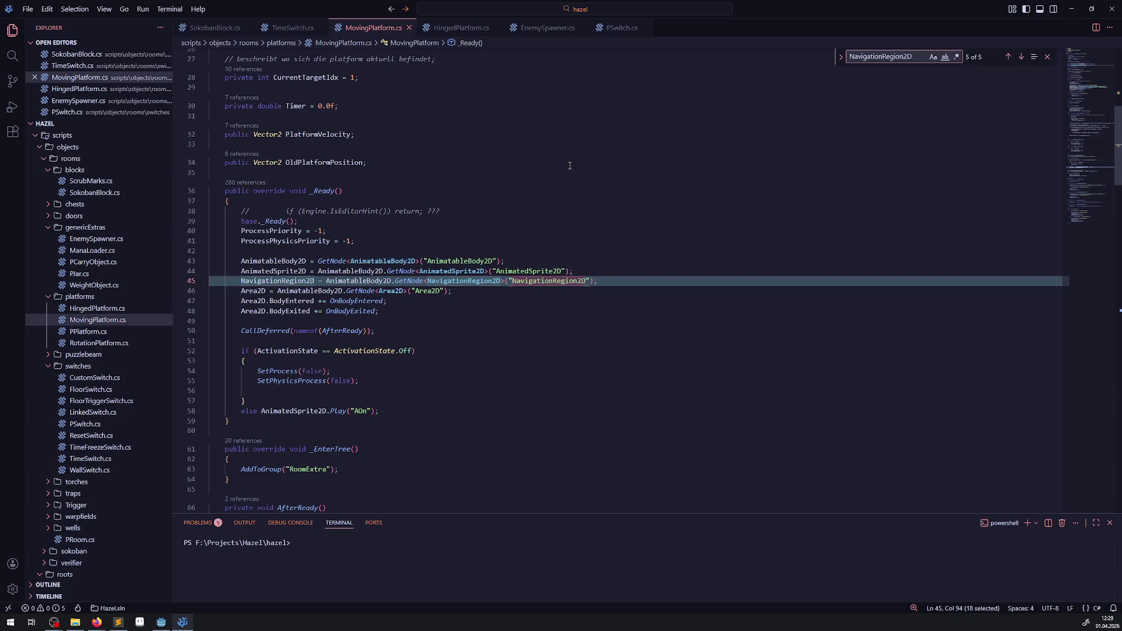
key("shift+Return")
key("Return")
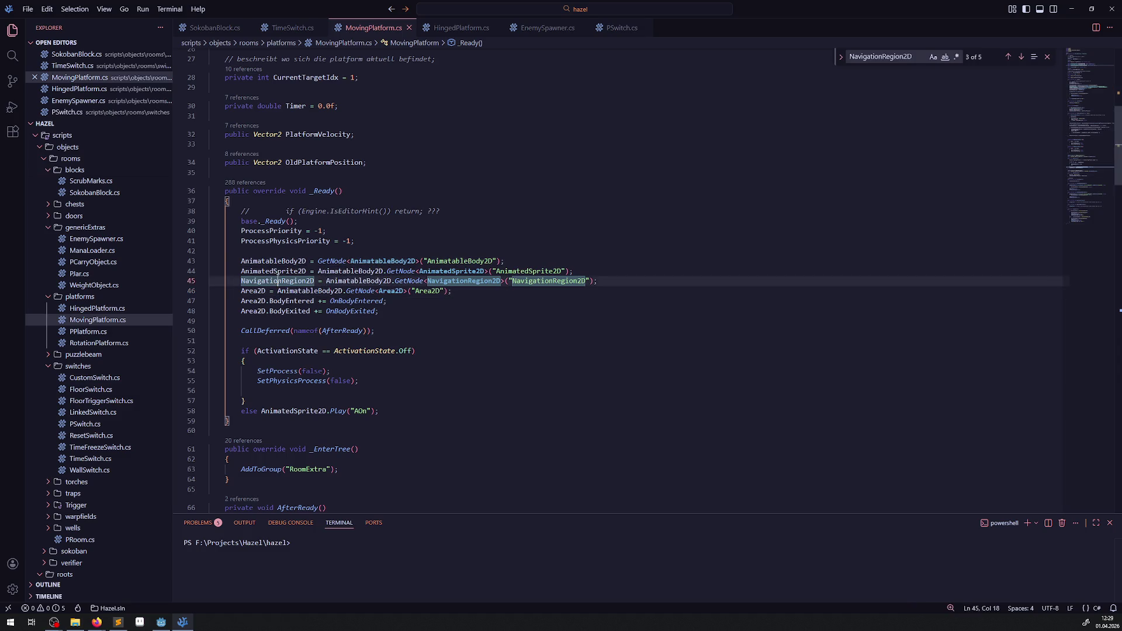
Comment out the RegionSetMap if/else block on lines 250–260 of HingedPlatform.cs
key("ctrl+Tab")
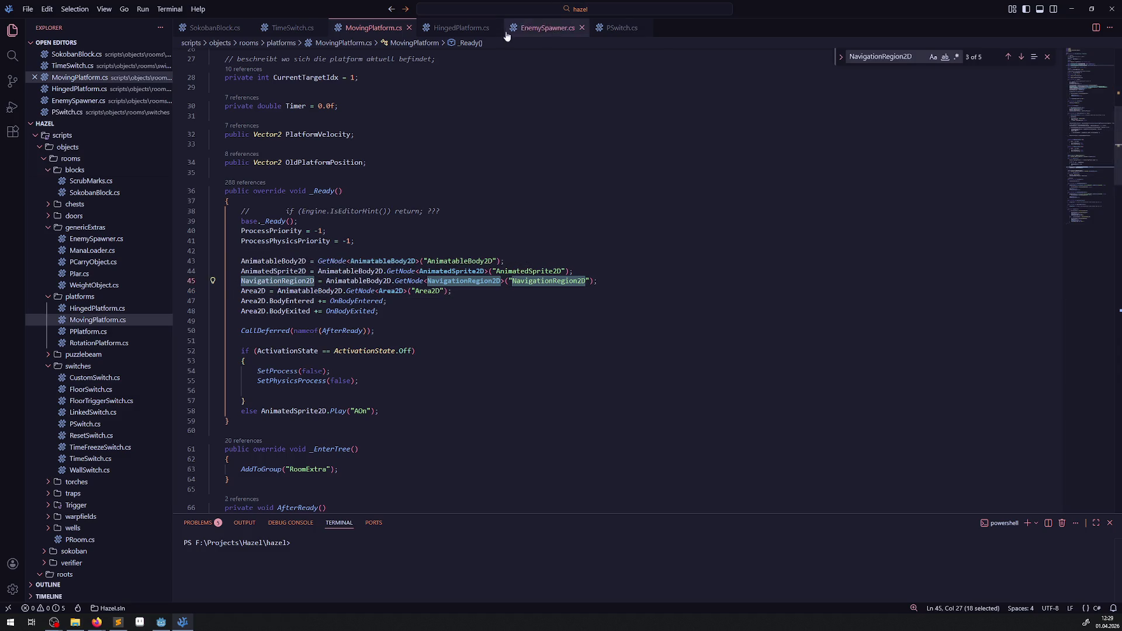
left_click_drag(273, 343, 233, 245)
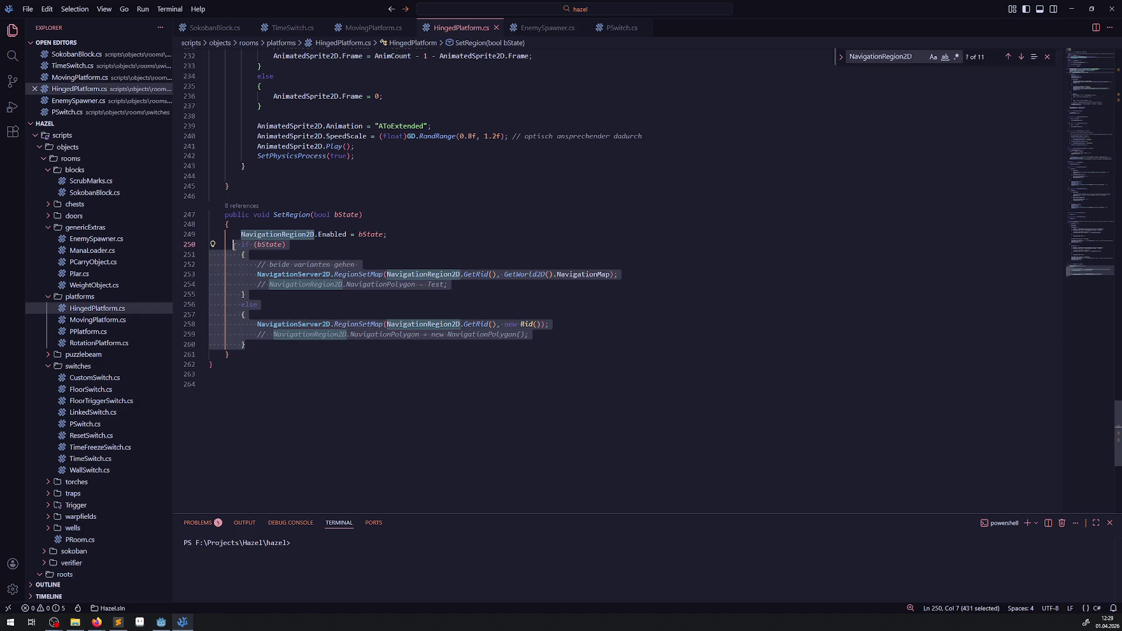
key("ctrl+slash")
left_click(452, 233)
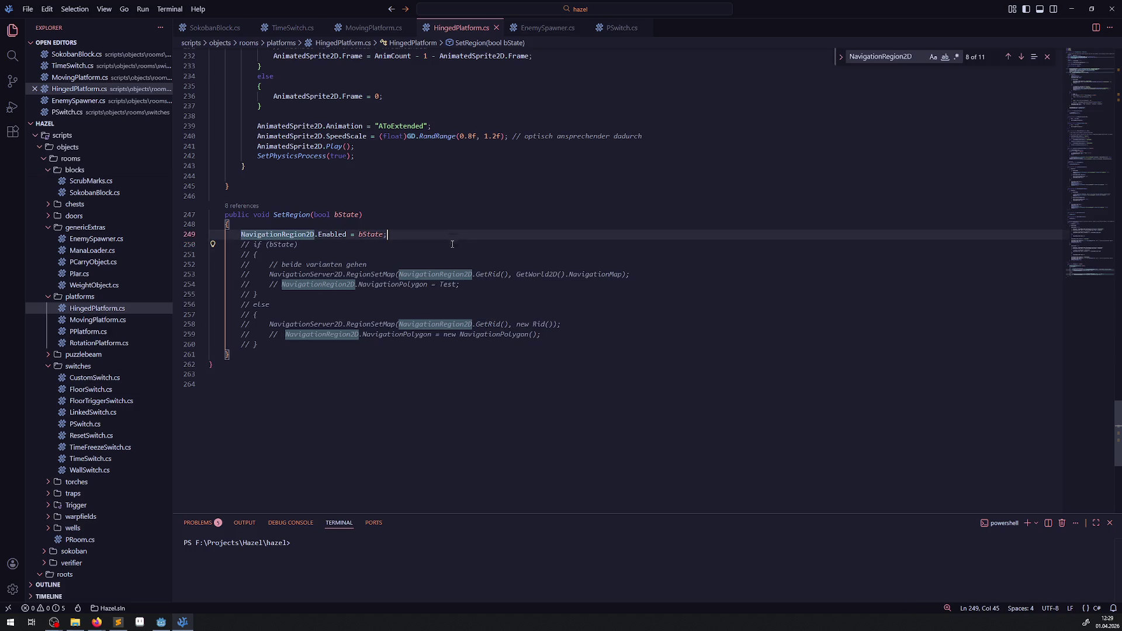
left_click(165, 624)
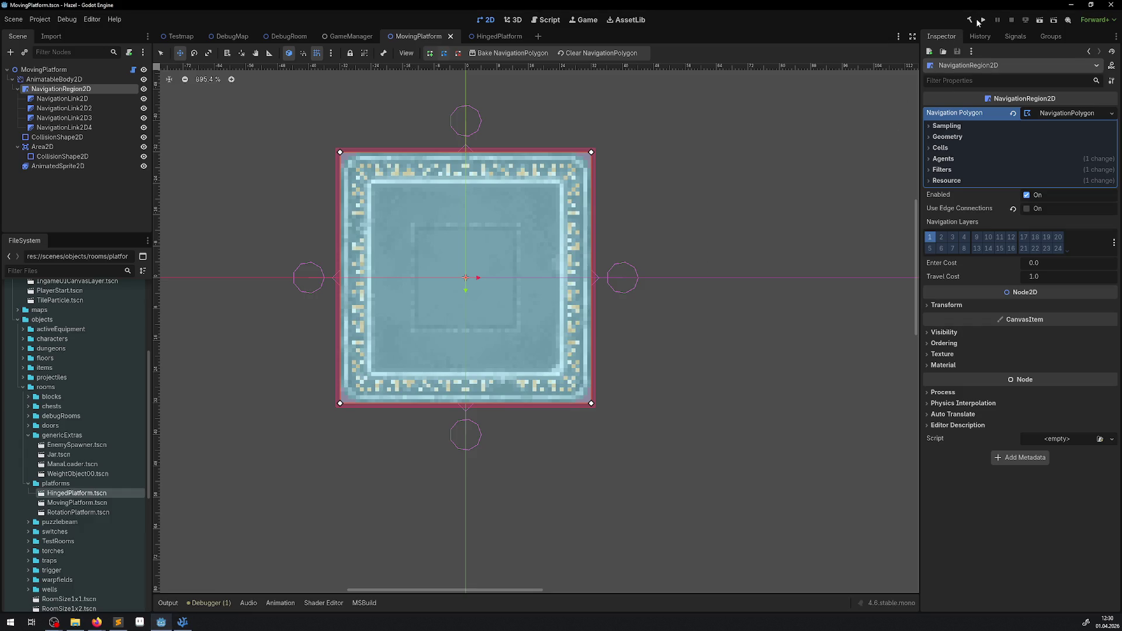
Rebuild and run the game, see the 24 navigation edge errors again, and stop it
left_click(969, 20)
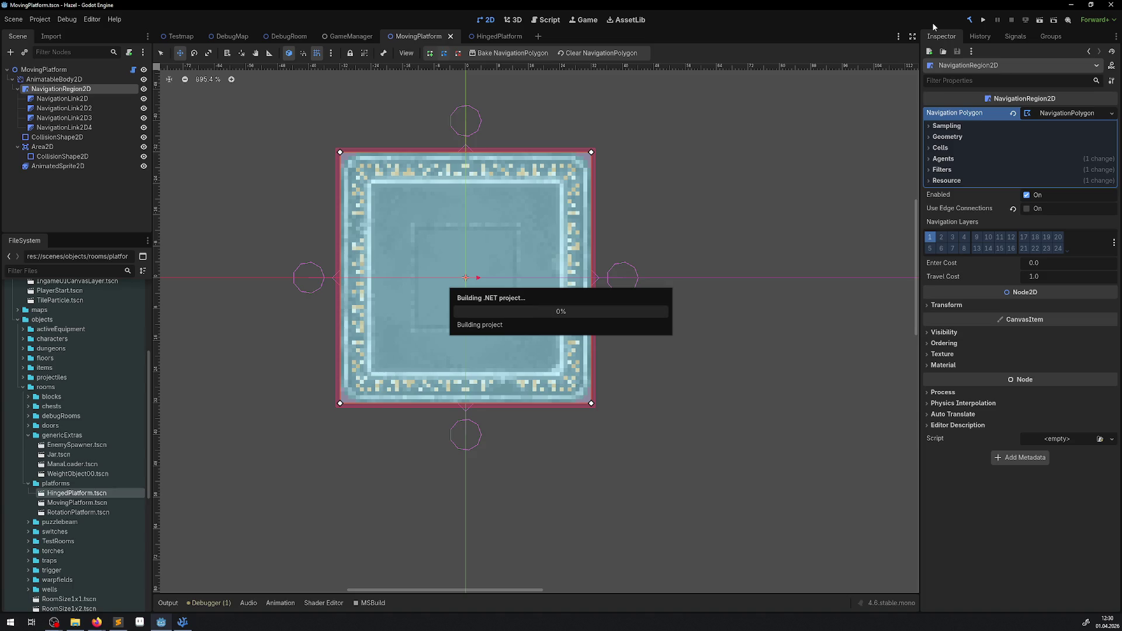
left_click(985, 21)
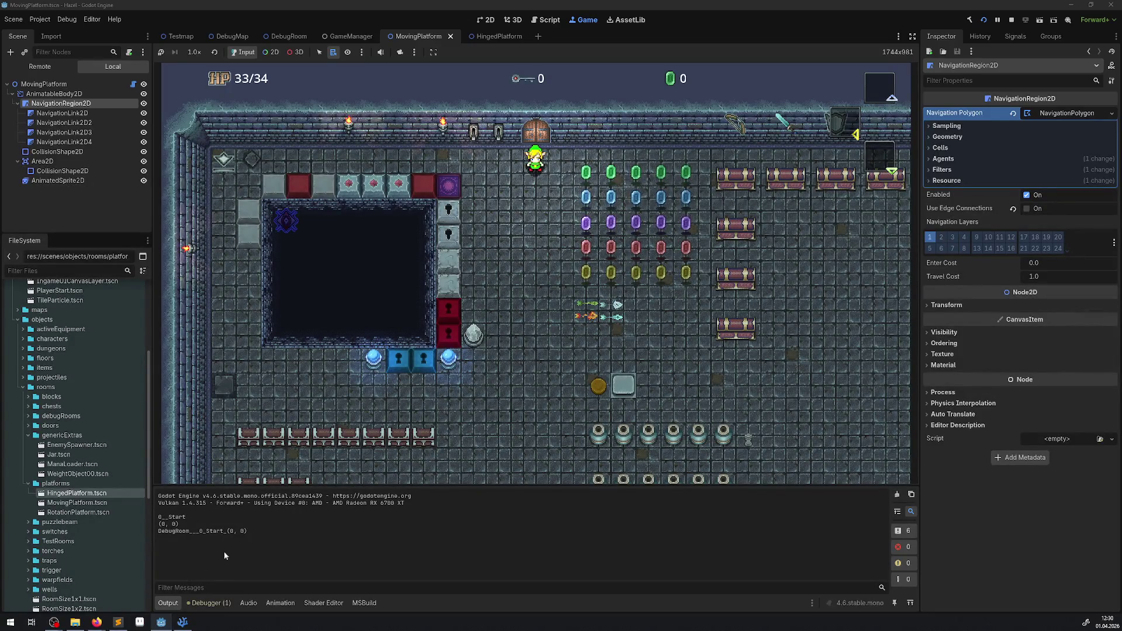
left_click(212, 602)
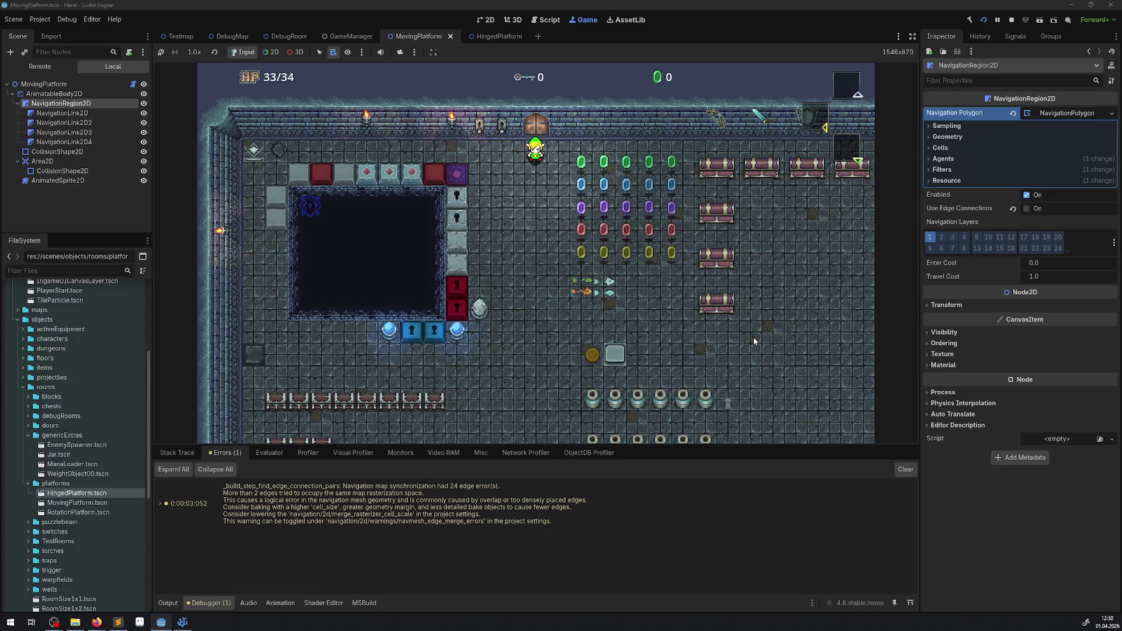
left_click(1012, 20)
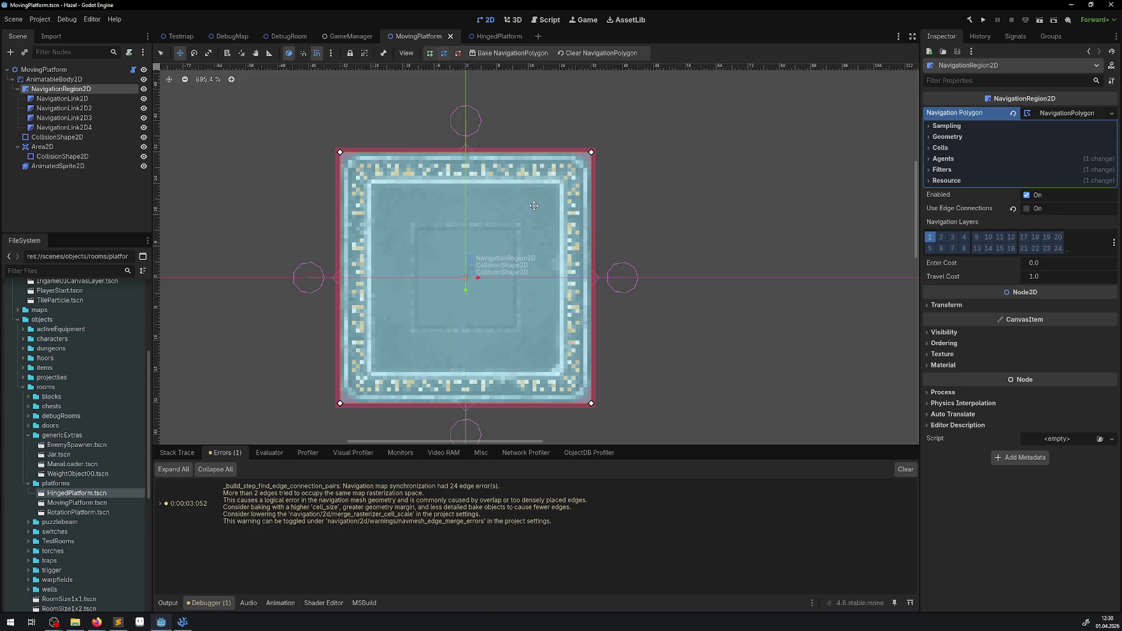
Compare the HingedPlatform, DebugRoom and MovingPlatform scenes side by side
left_click(497, 36)
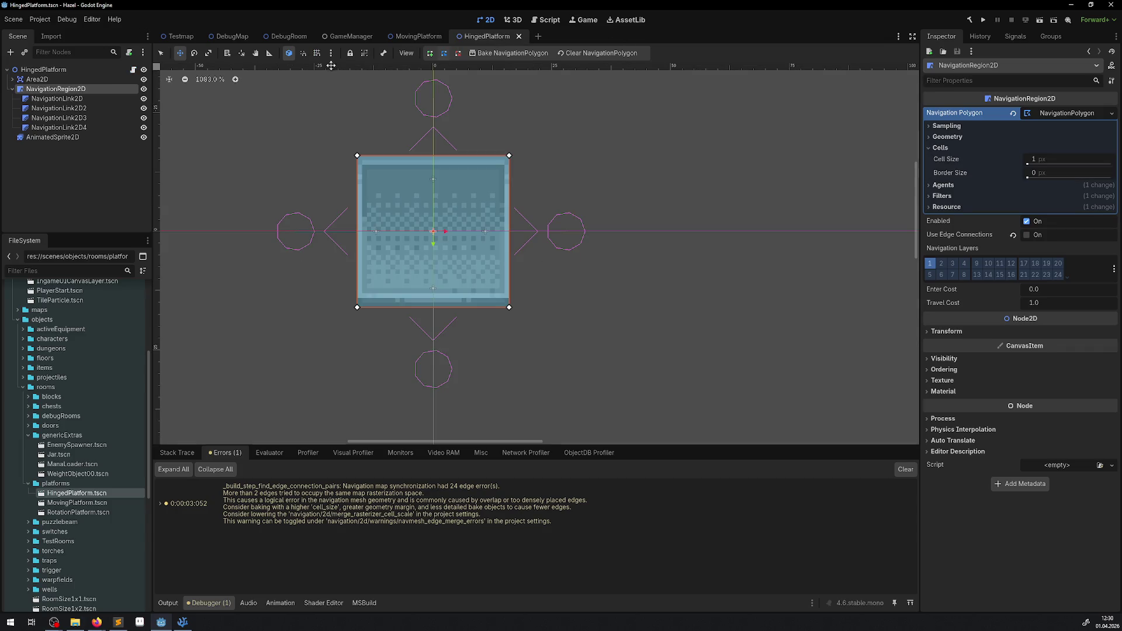
left_click(224, 39)
left_click(283, 40)
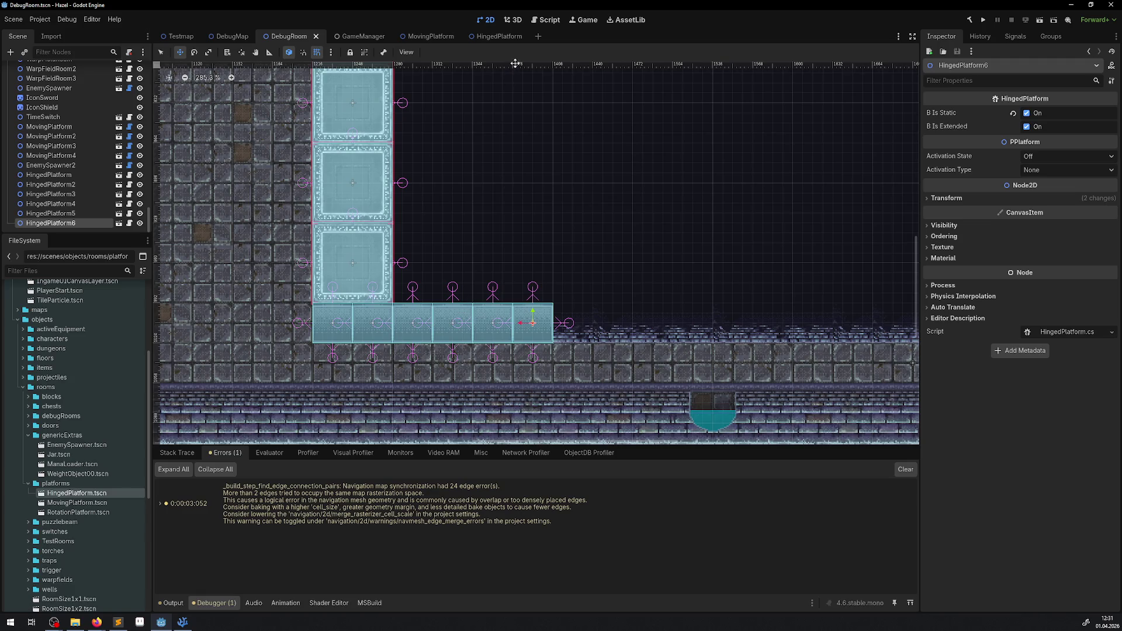
left_click(489, 38)
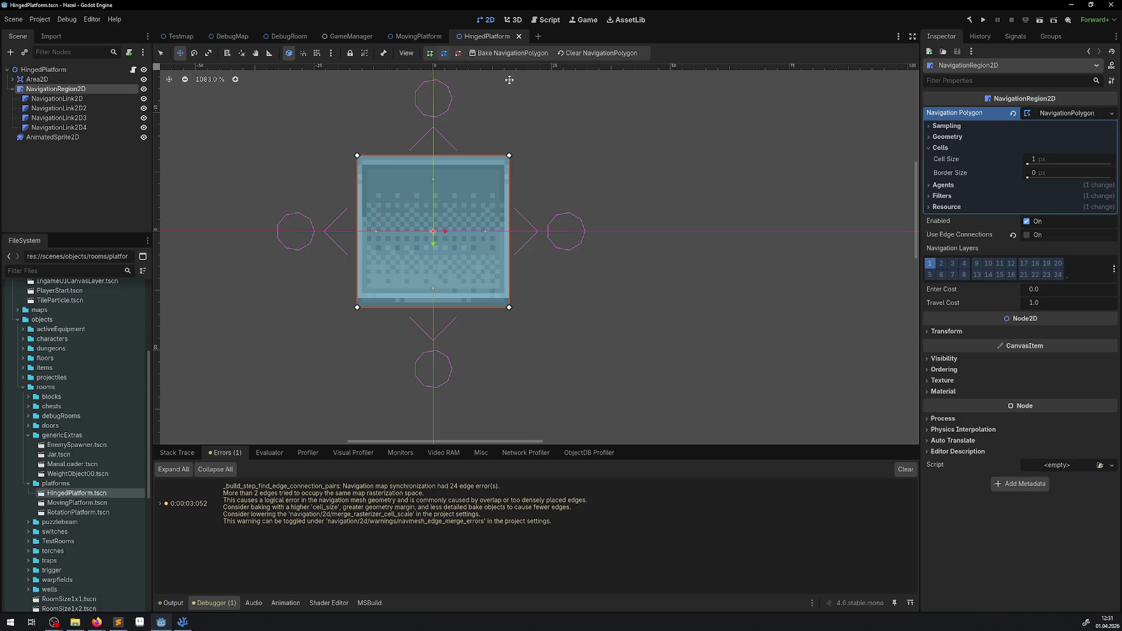
left_click(400, 38)
left_click(495, 37)
left_click(409, 37)
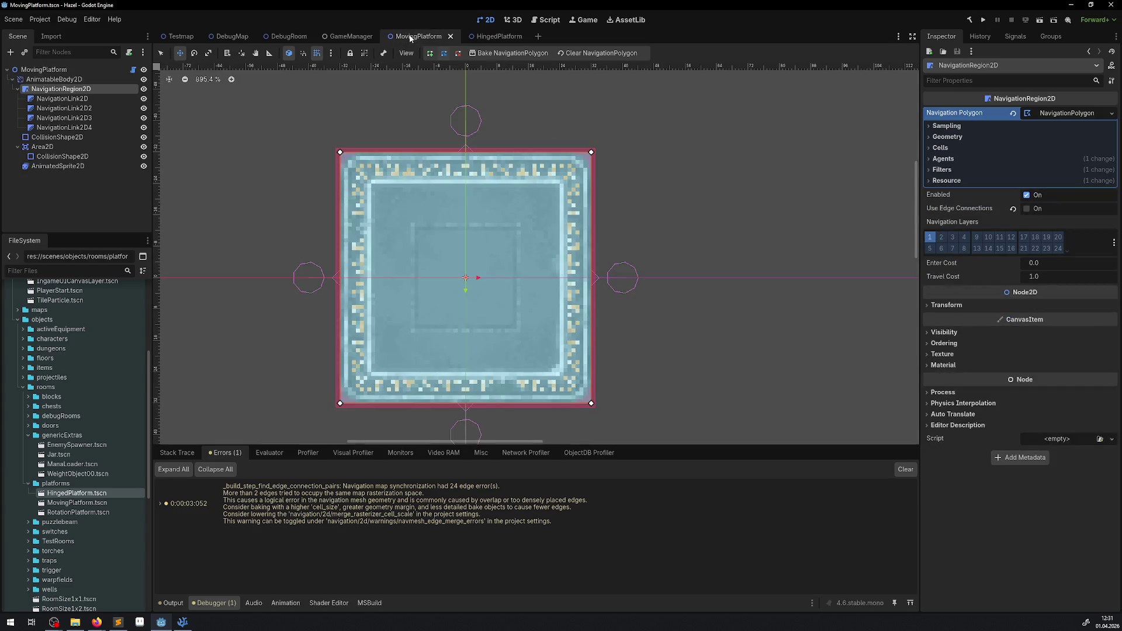
left_click(487, 36)
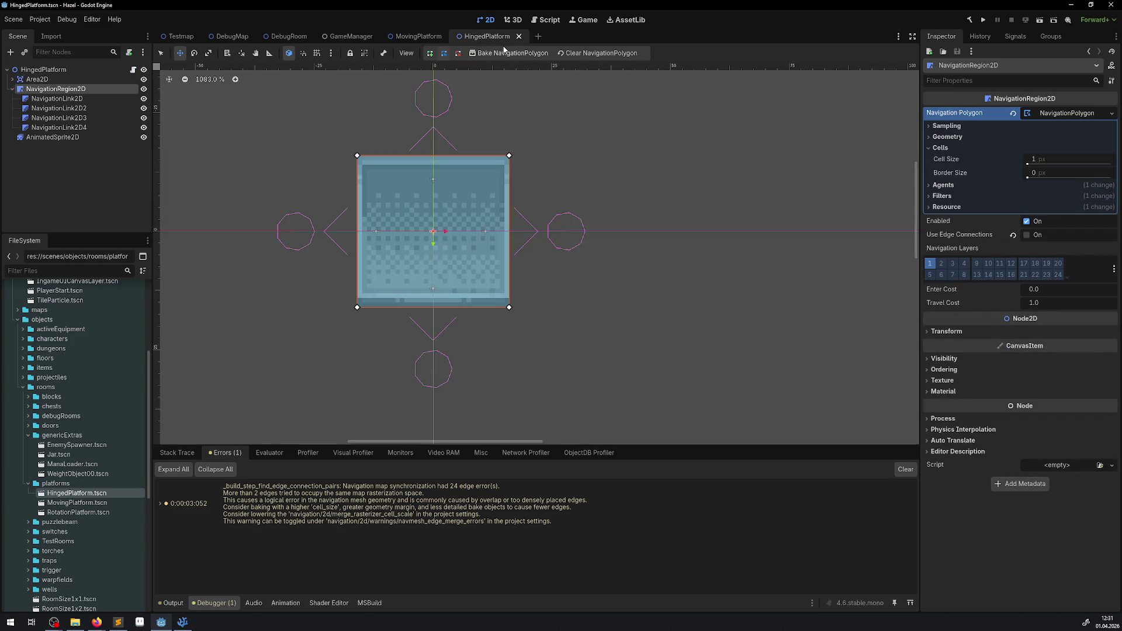
left_click(410, 36)
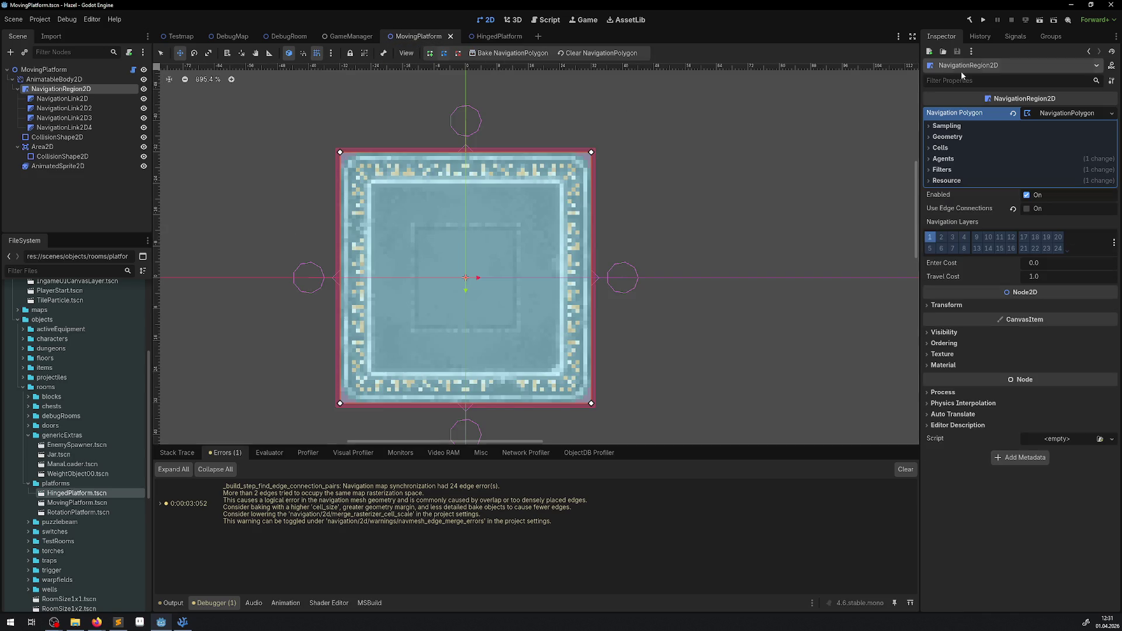
Run the game briefly, stop it with F8, and return to the code editor
left_click(982, 21)
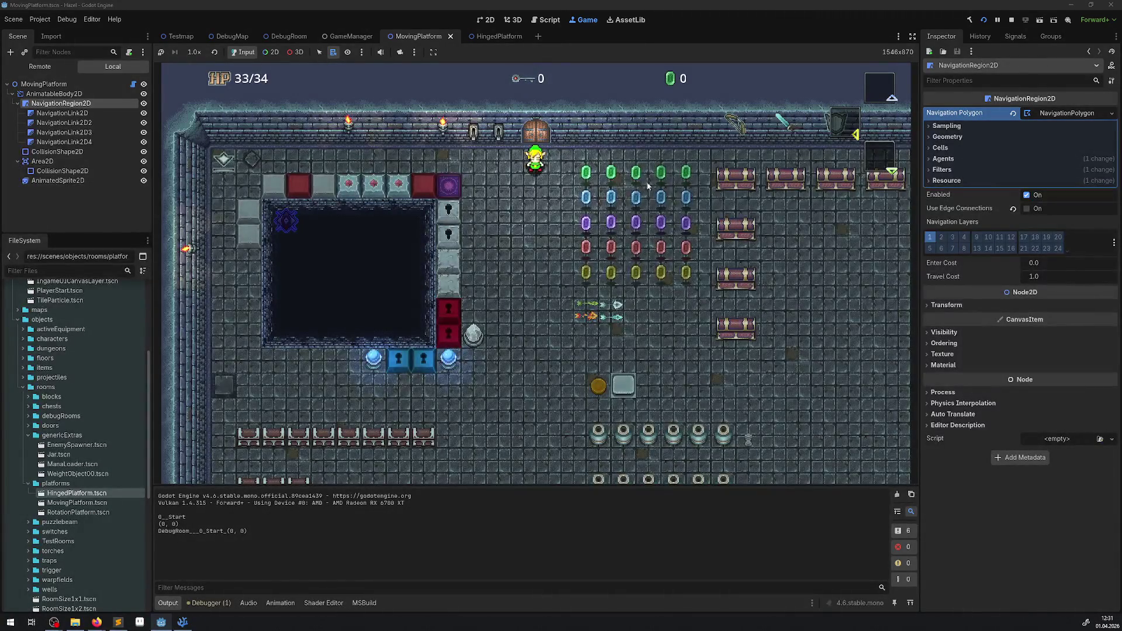
key("F8")
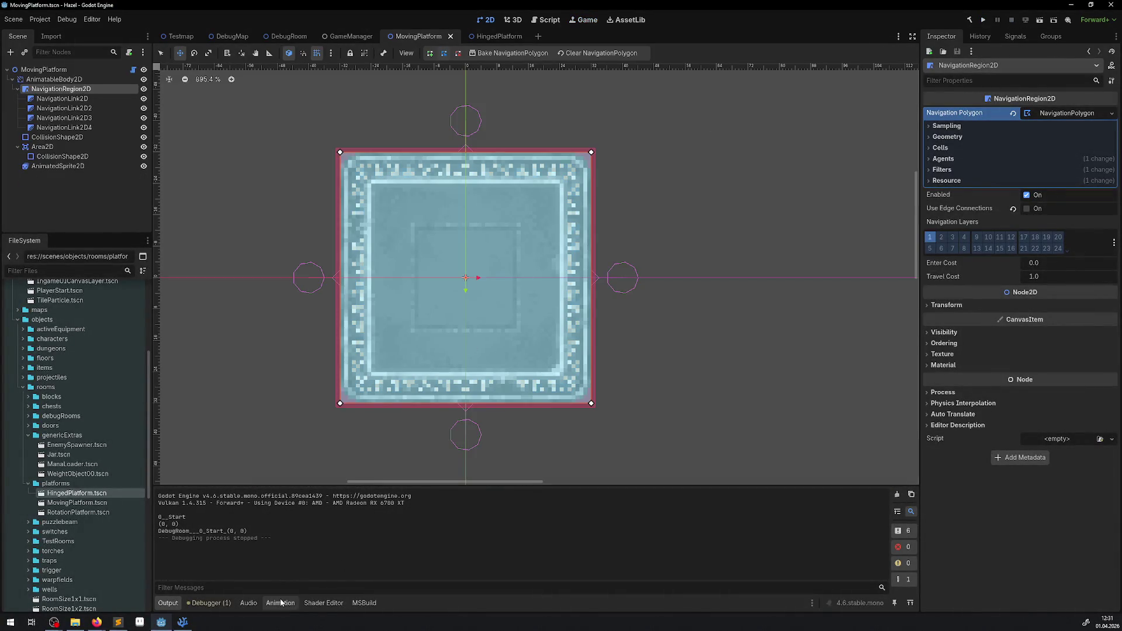
left_click(182, 622)
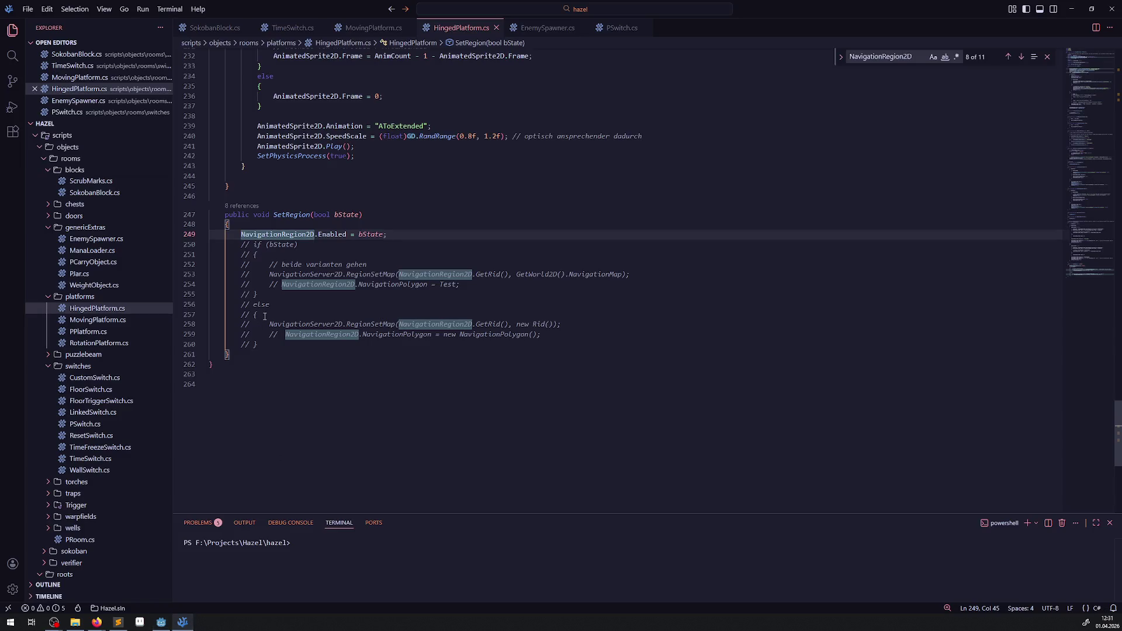
Comment out the NavigationRegion2D.Enabled line 249 in SetRegion with //
left_click(293, 234)
double_click(290, 234)
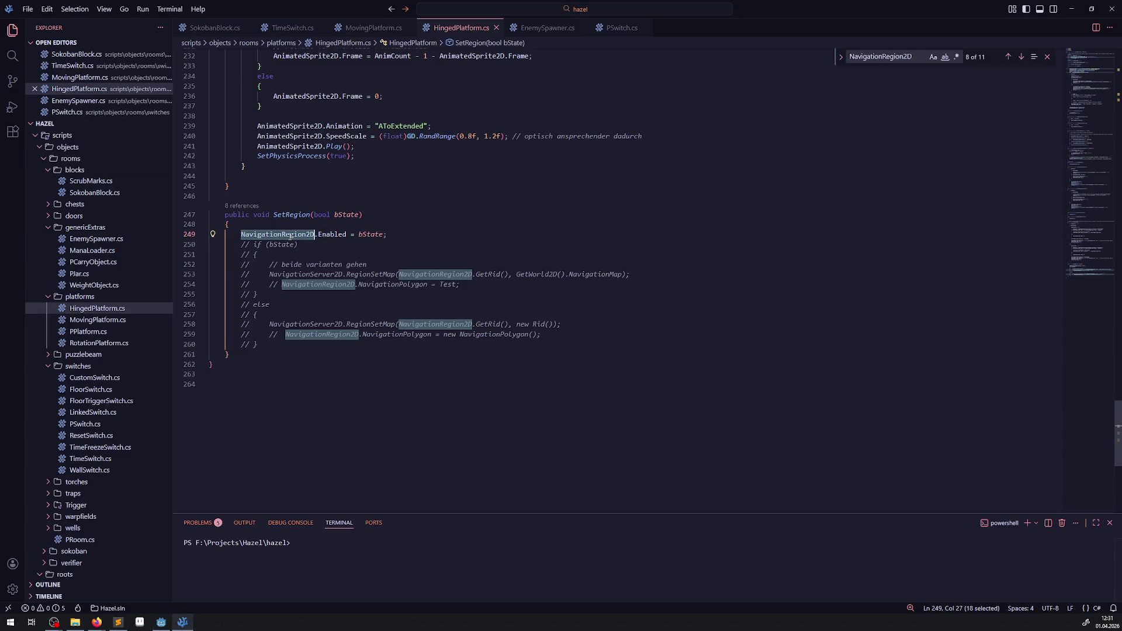
left_click(240, 234)
type("//")
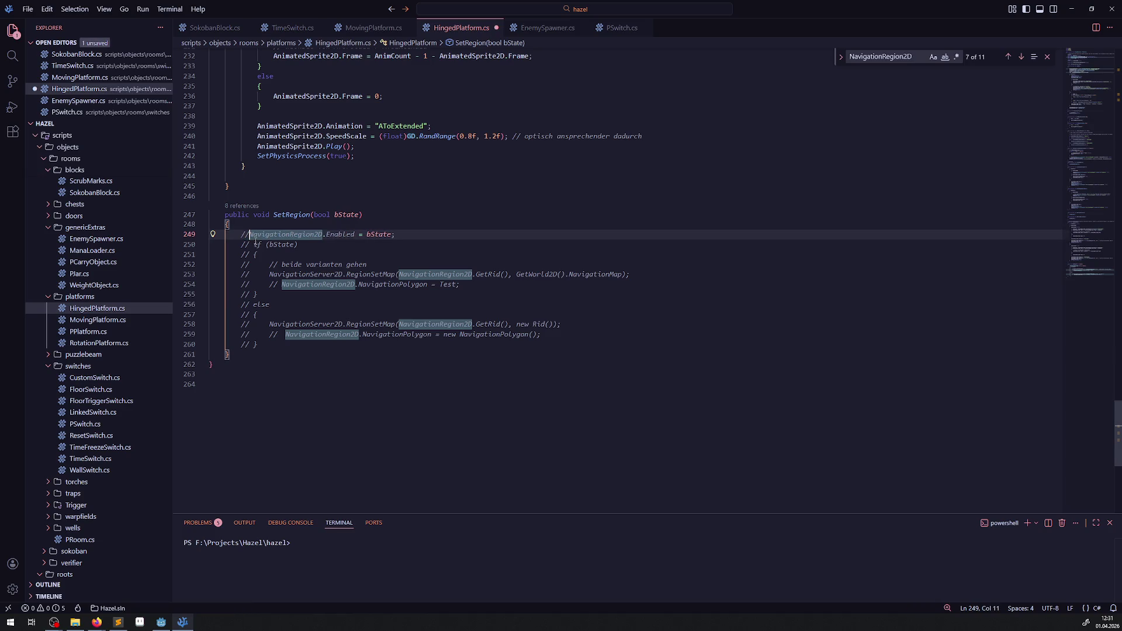
Step through the NavigationRegion2D matches in HingedPlatform.cs with Find
key("ctrl+f")
key("Return")
key("Return")
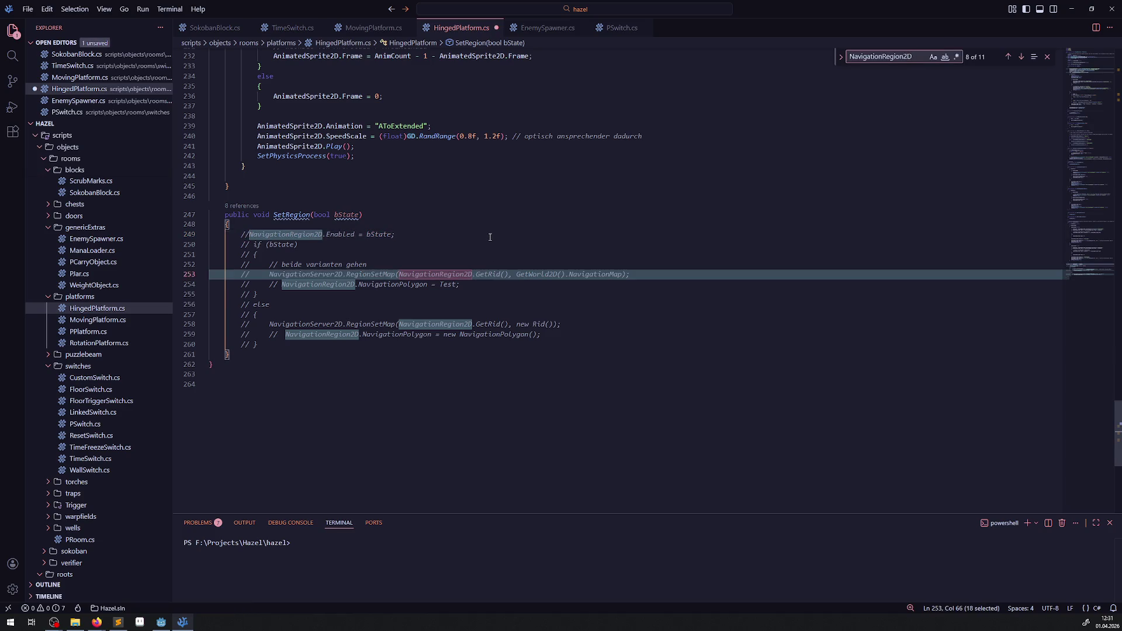
key("Return")
key("Return")
key("Return")
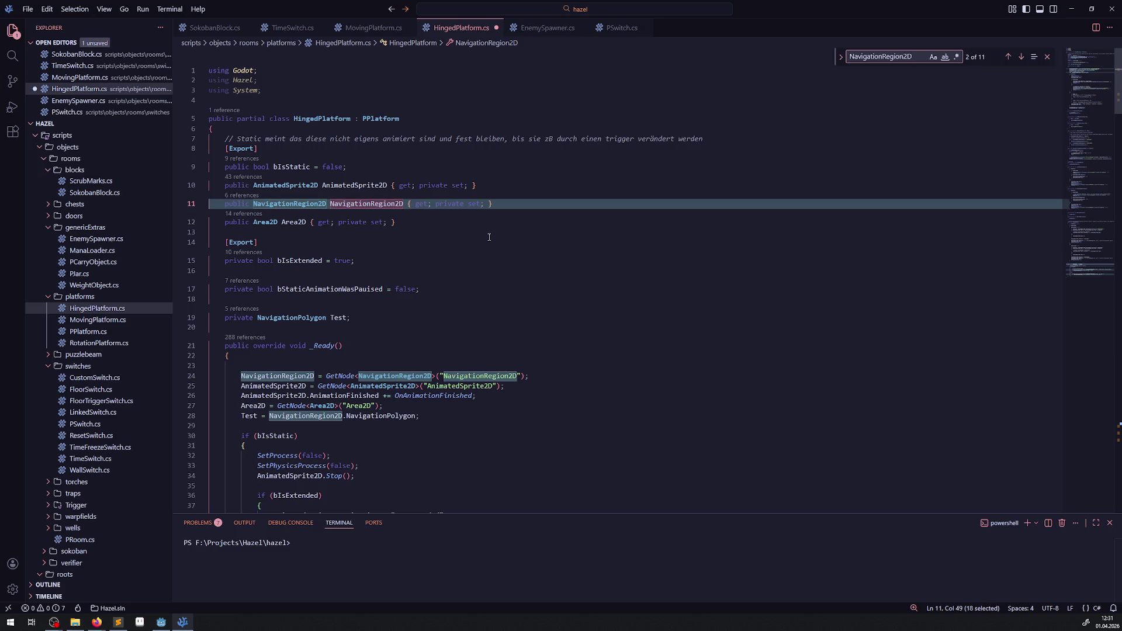
key("Return")
key("Return")
key("Return")
key("Return")
key("Return")
key("Return")
Search HingedPlatform.cs for uses of the Test field, then return to Godot
double_click(338, 318)
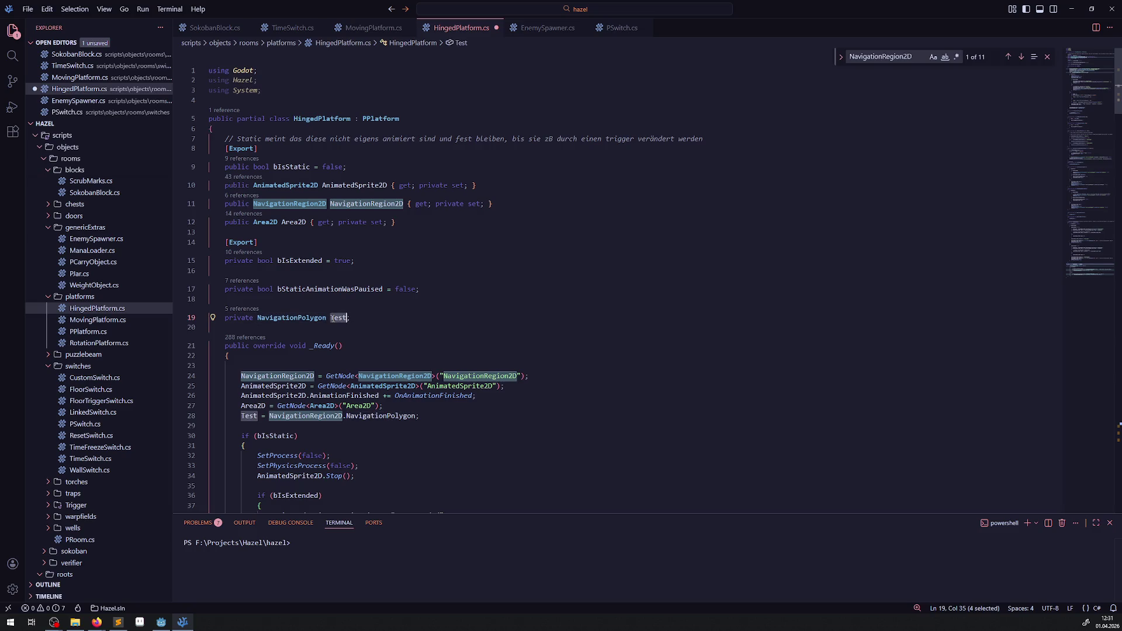
scroll(381, 333, "down", 5)
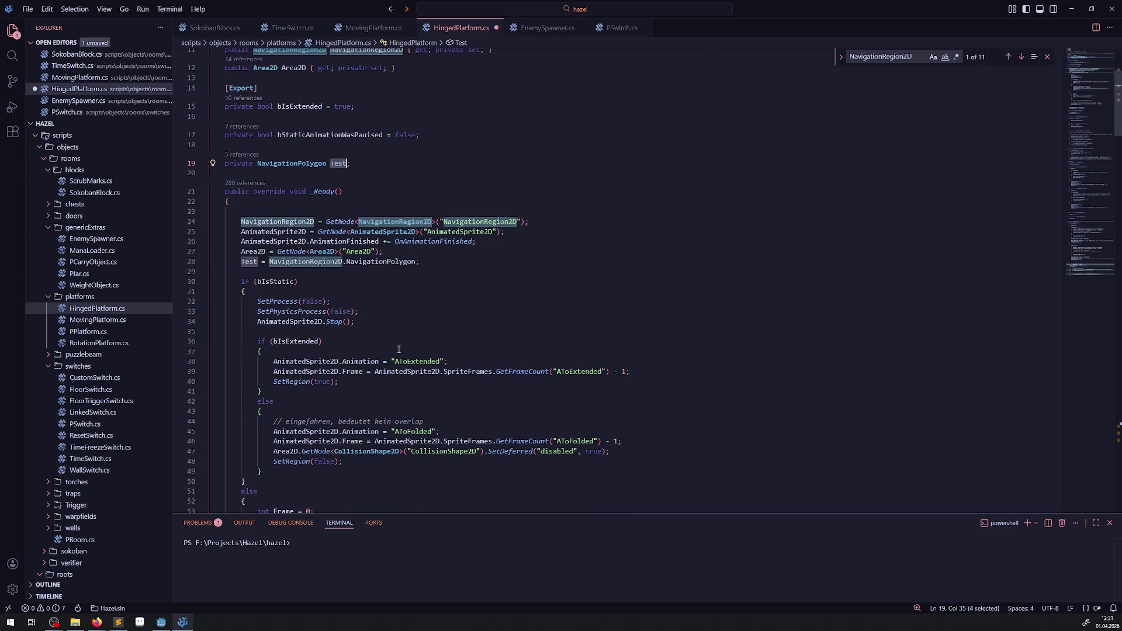
scroll(459, 283, "down", 3)
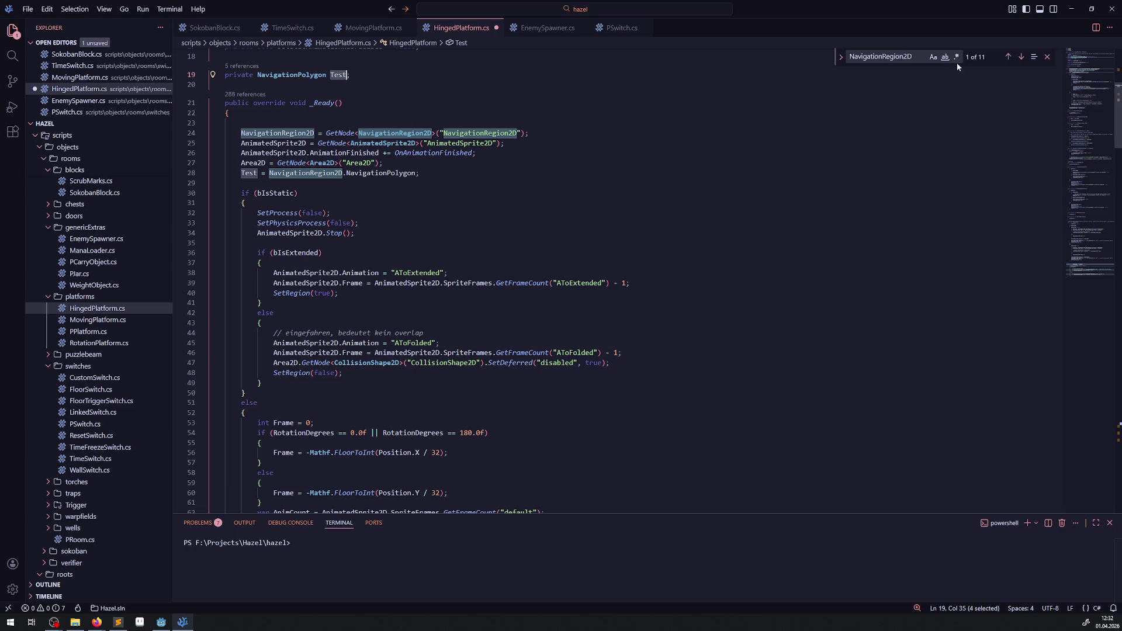
key("ctrl+f")
key("Return")
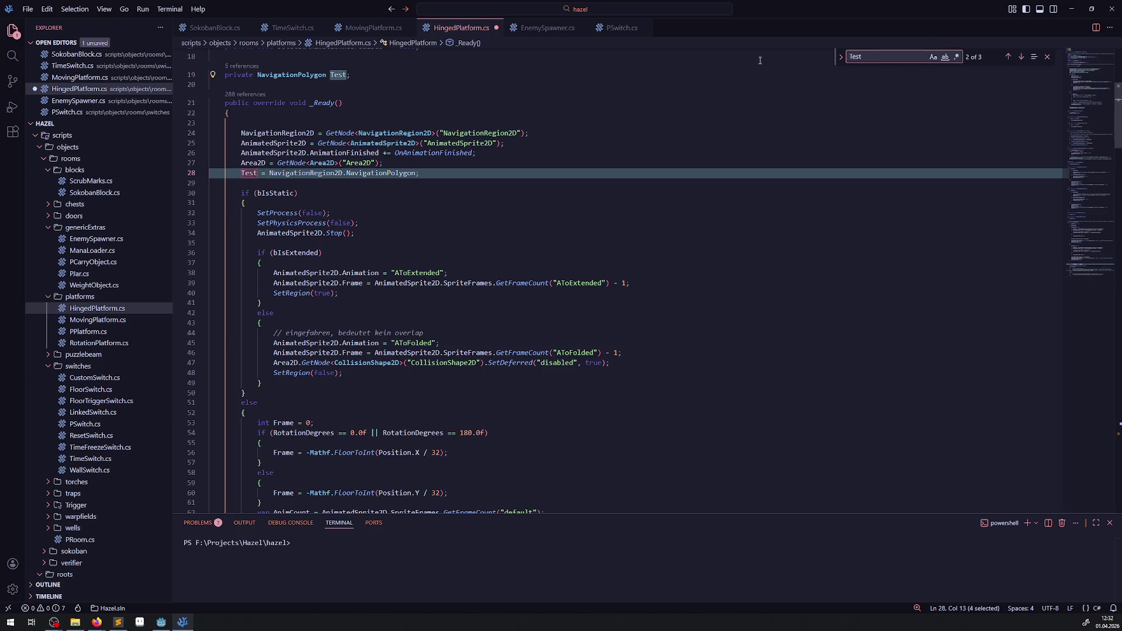
key("Return")
key("Return")
left_click(759, 200)
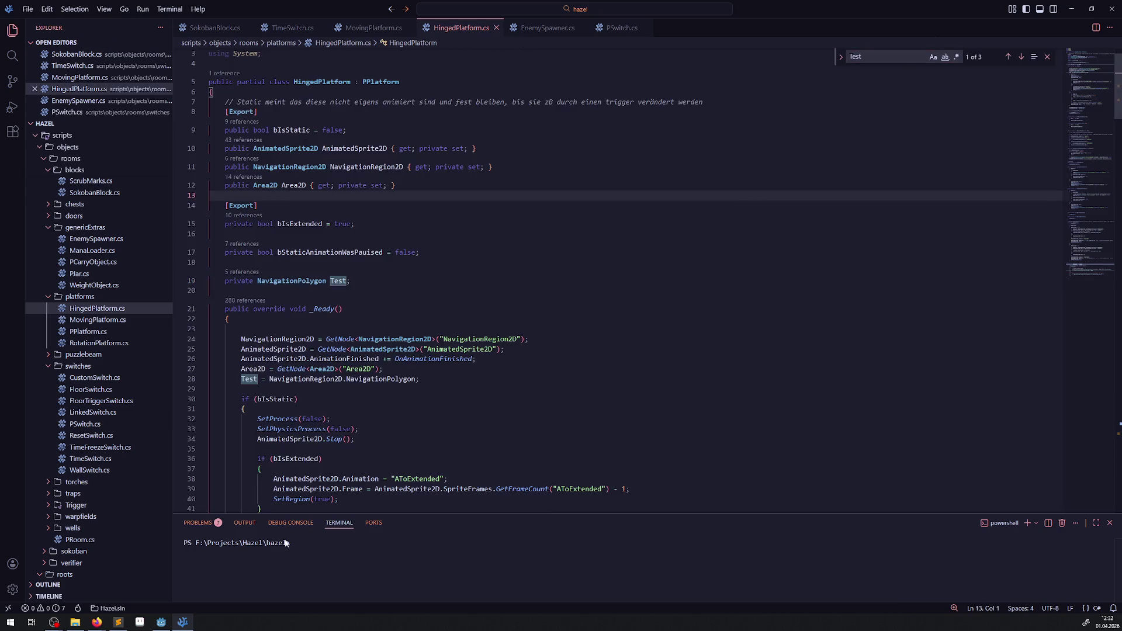
left_click(163, 621)
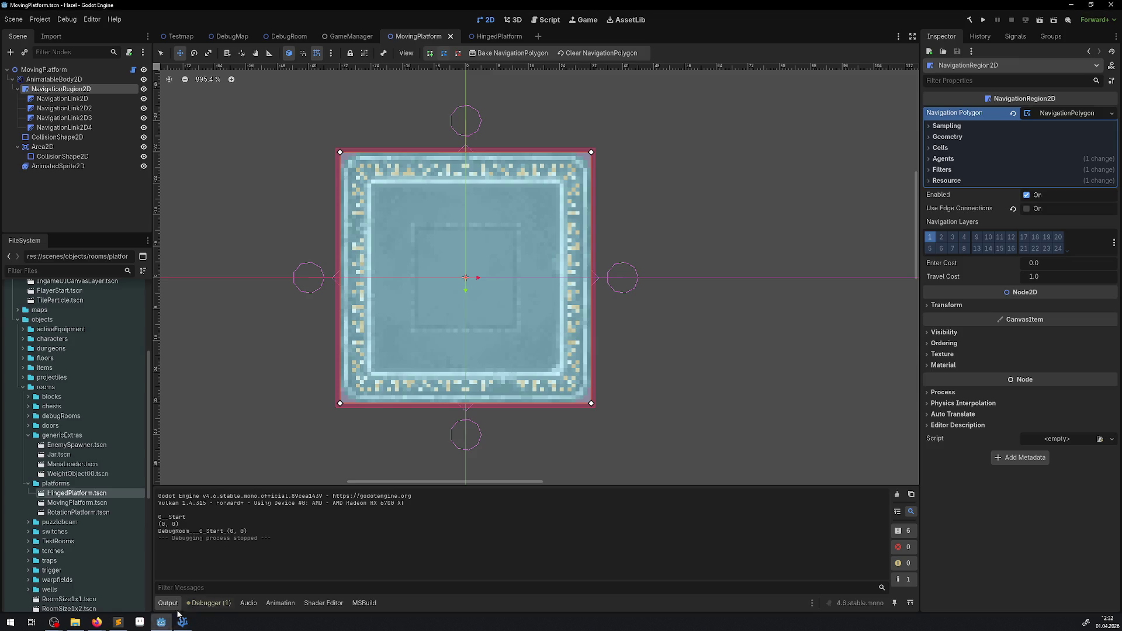
Rebuild and rerun the game, see the 24-edge navigation error again, then return to HingedPlatform.cs
left_click(970, 20)
left_click(986, 20)
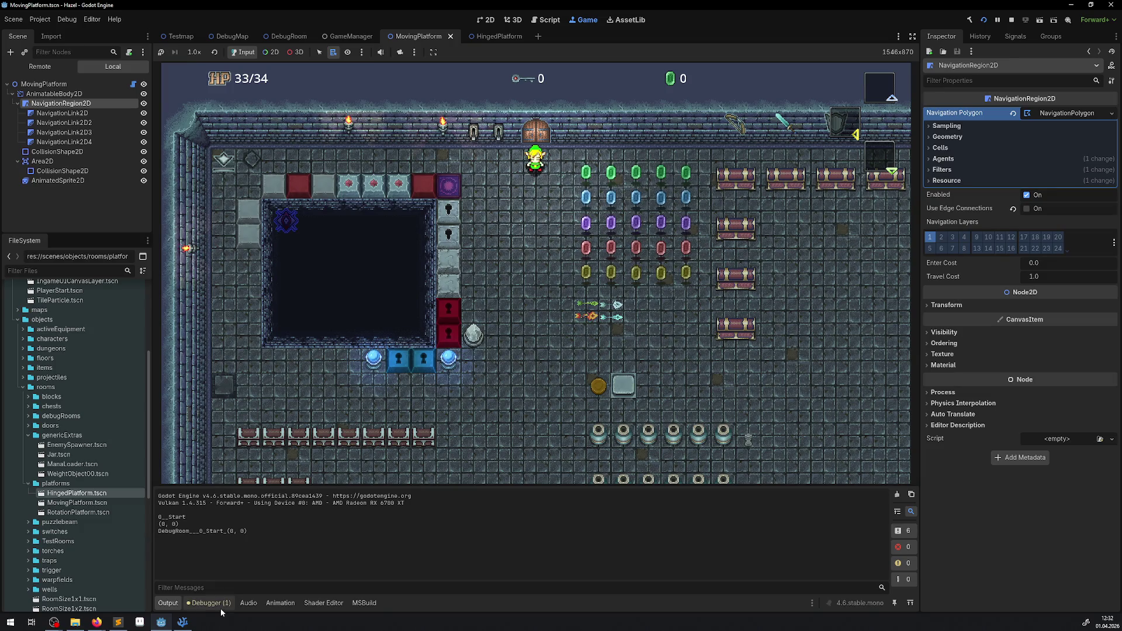
left_click(219, 605)
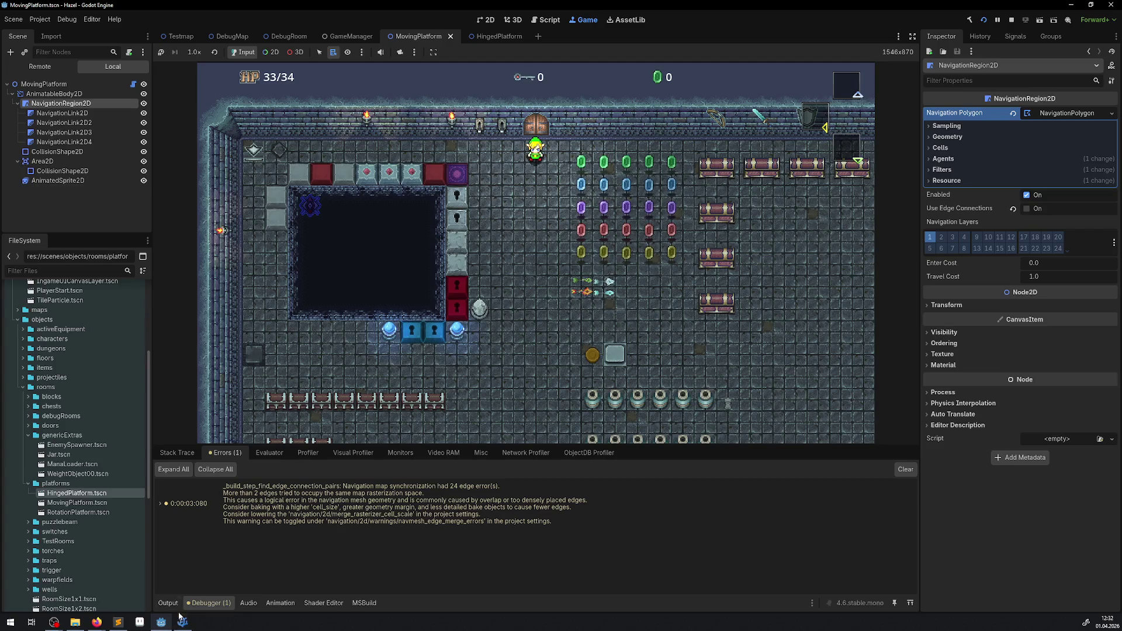
left_click(183, 621)
scroll(374, 380, "down", 20)
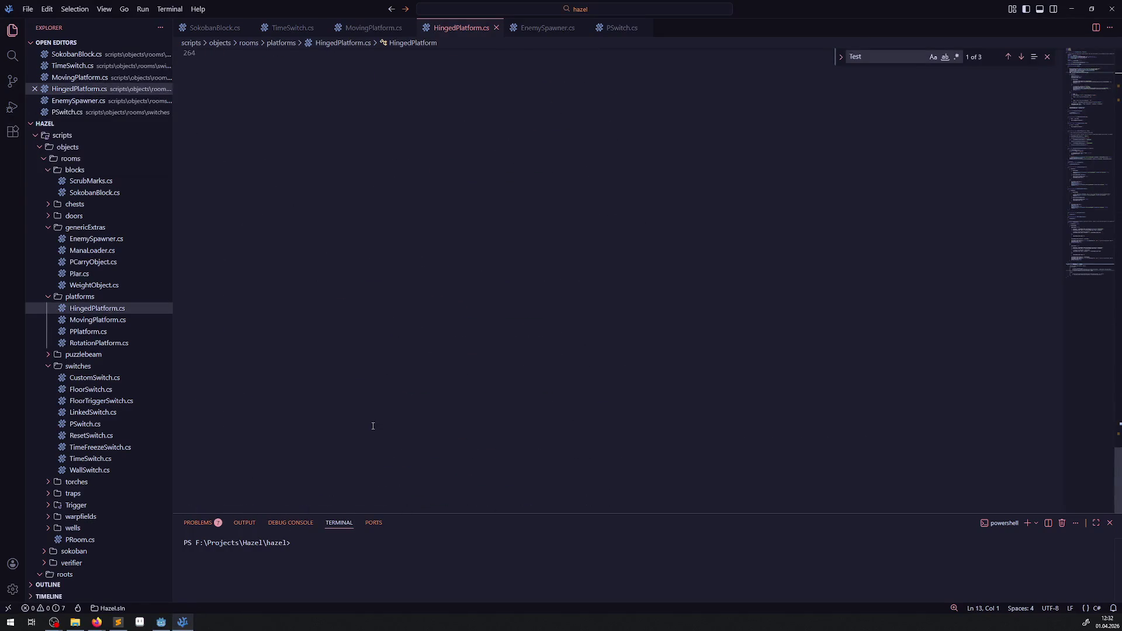
Add '// todo es macht vermutlich mehr sinn einfach den Layer zu entfernen' in SetRegion and save
scroll(374, 380, "up", 7)
left_click(303, 138)
key("Return")
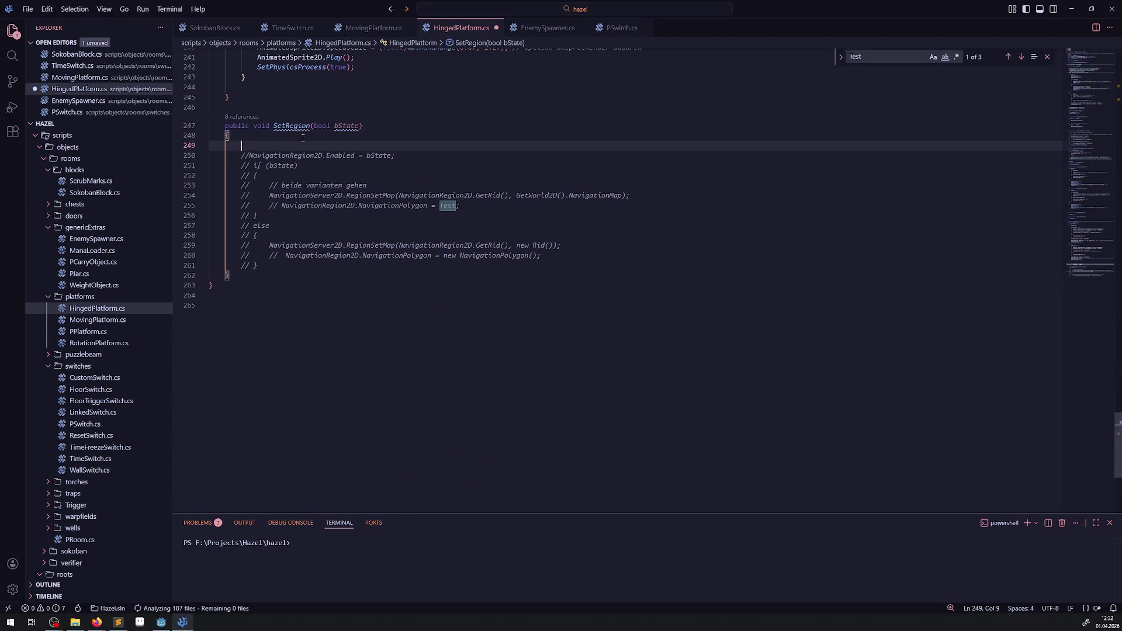
type("// todo es macht v")
type("ermutl")
type("ich mehr sinn einfach den La")
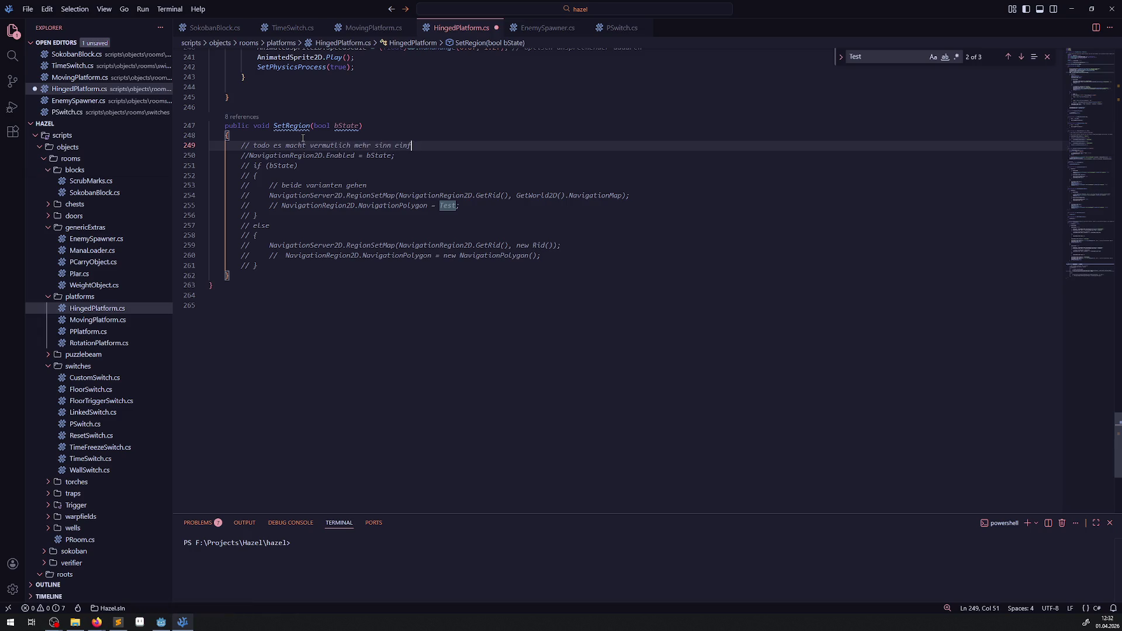
type("yer zu entfnernen")
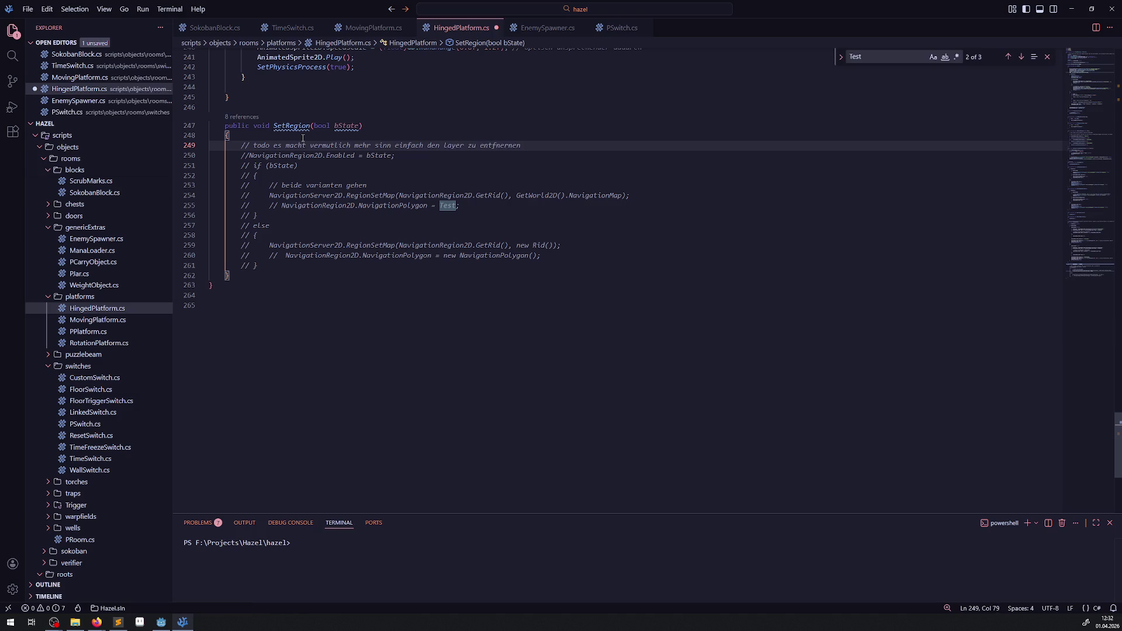
key("ctrl+BackSpace")
type("ntfernen")
key("ctrl+s")
scroll(361, 242, "up", 14)
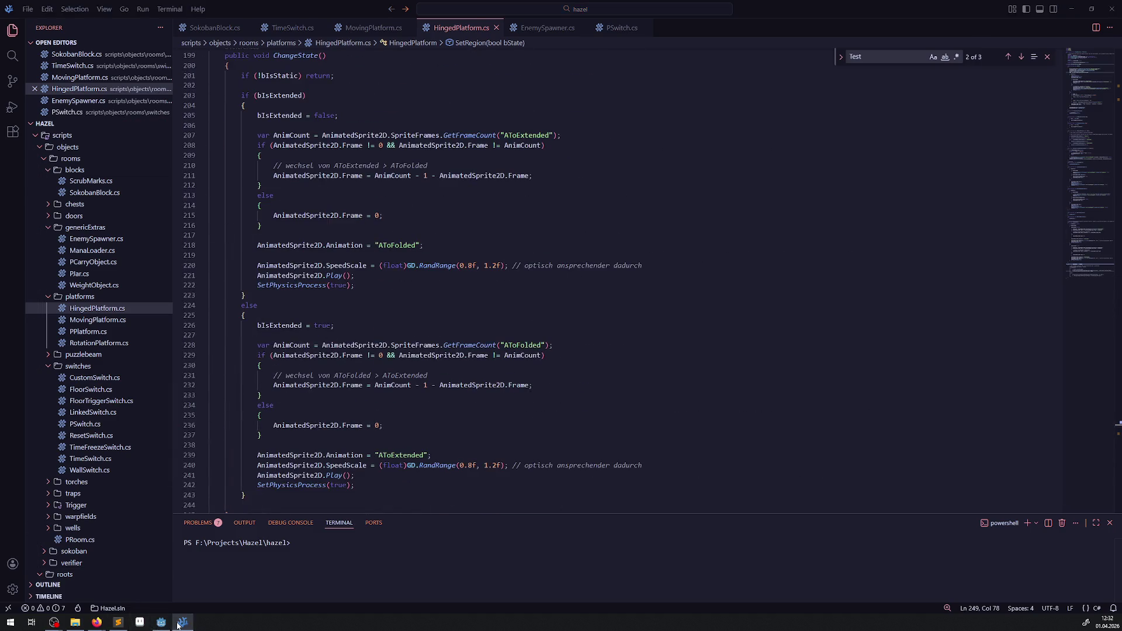
left_click(159, 623)
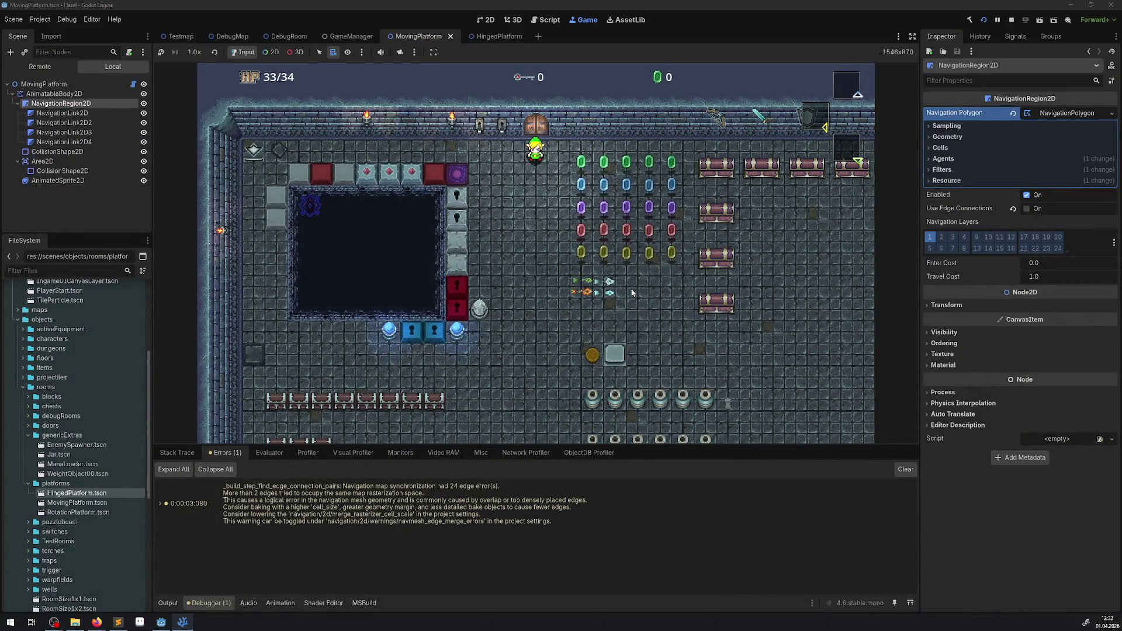
Walk the player down, right and left, then up and around above the pit
key("Down")
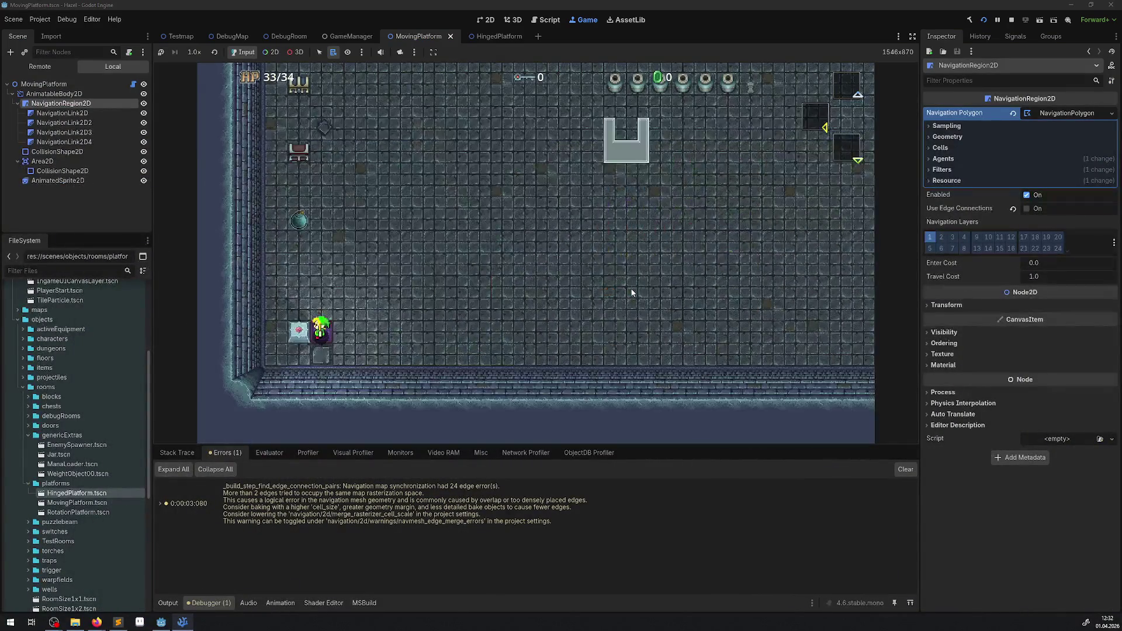
key("Right")
key("Left")
key("Up")
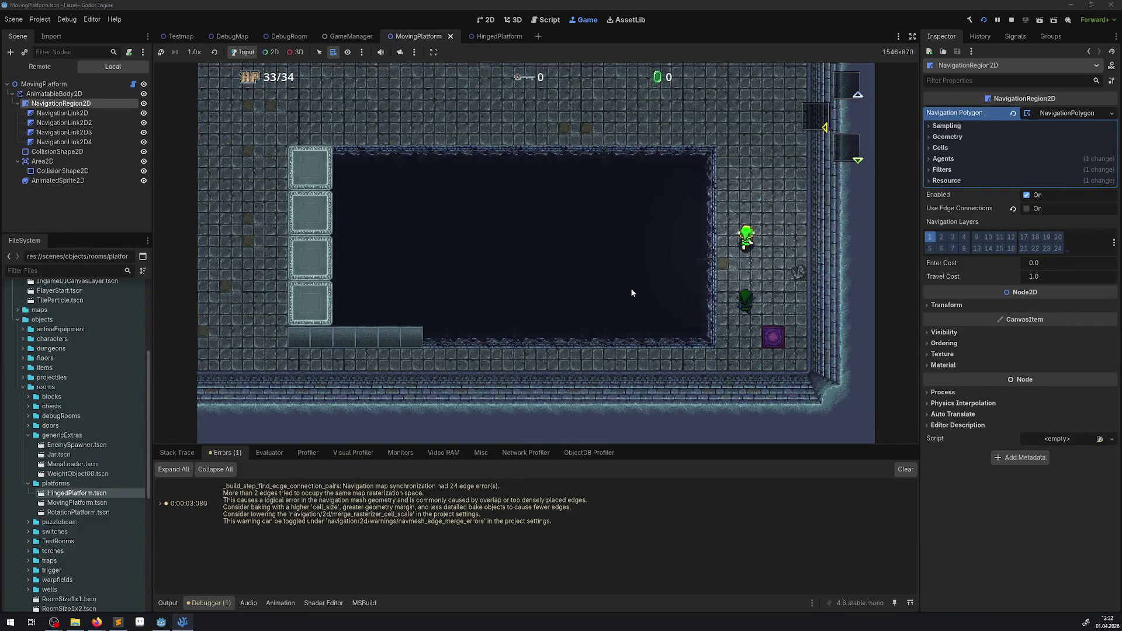
key("Up")
key("Left")
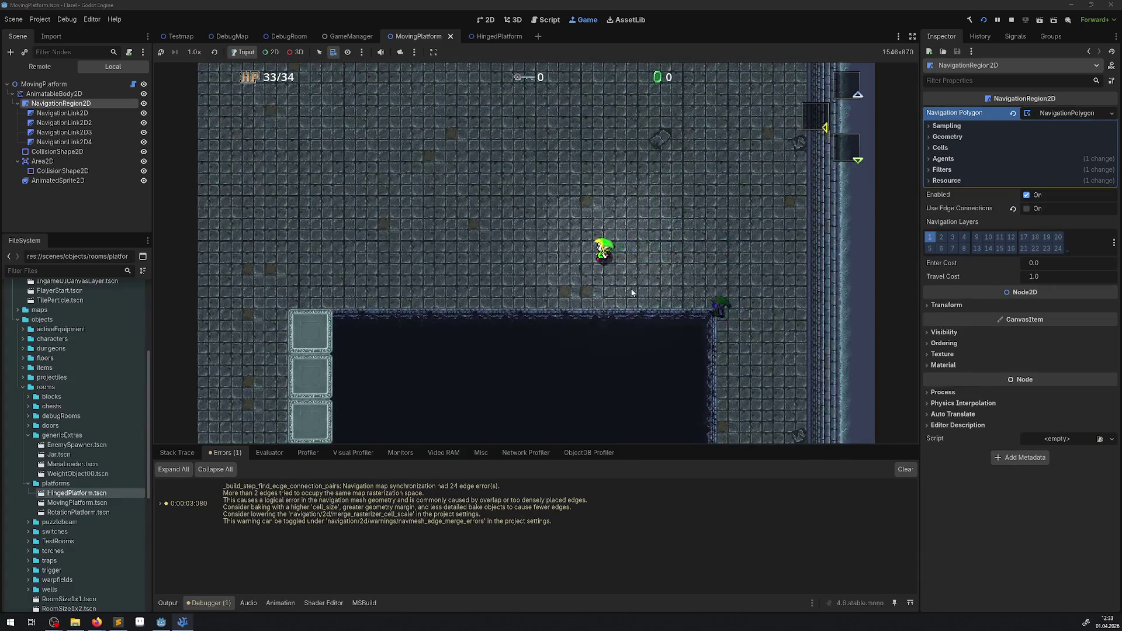
key("Left")
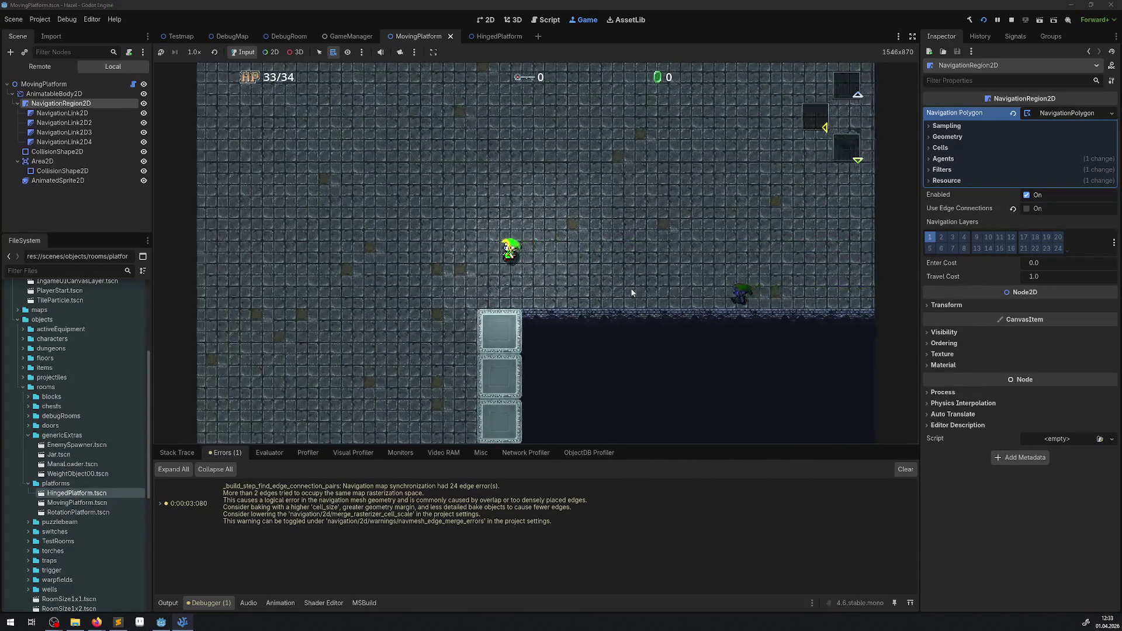
Walk down the pit's left side across the platform, stop the game, and open DebugRoom
key("Down")
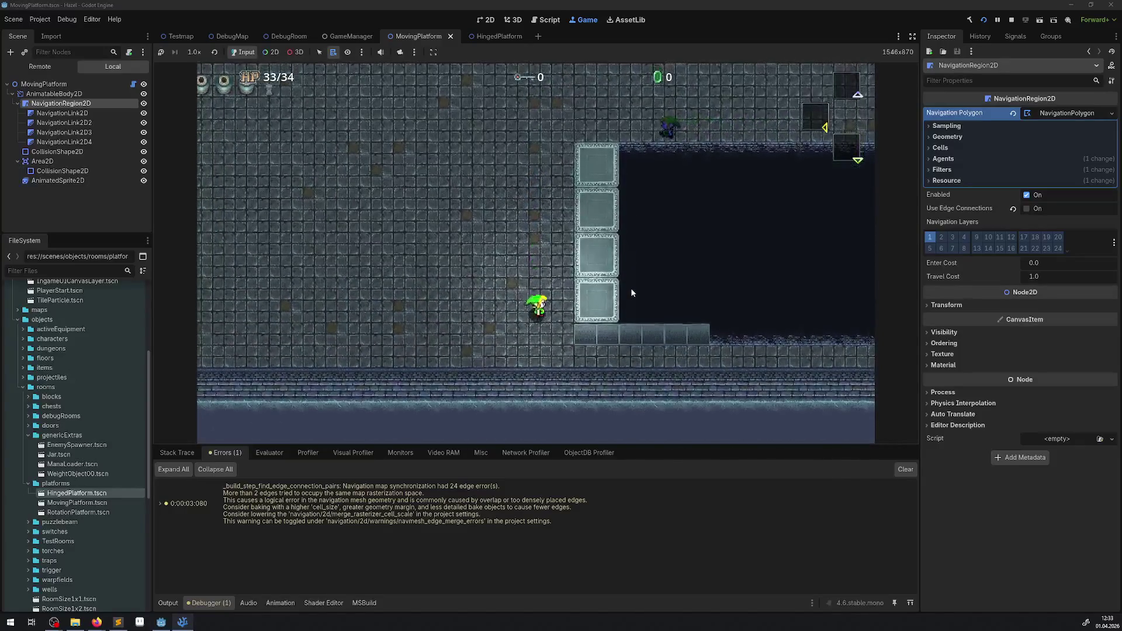
key("Right")
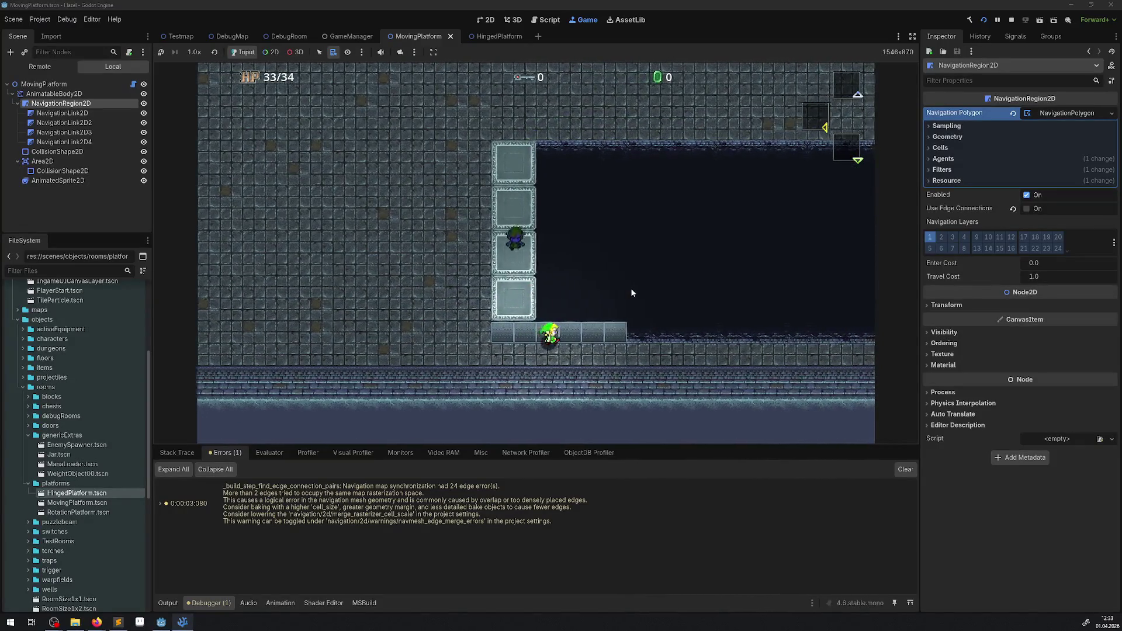
key("Right")
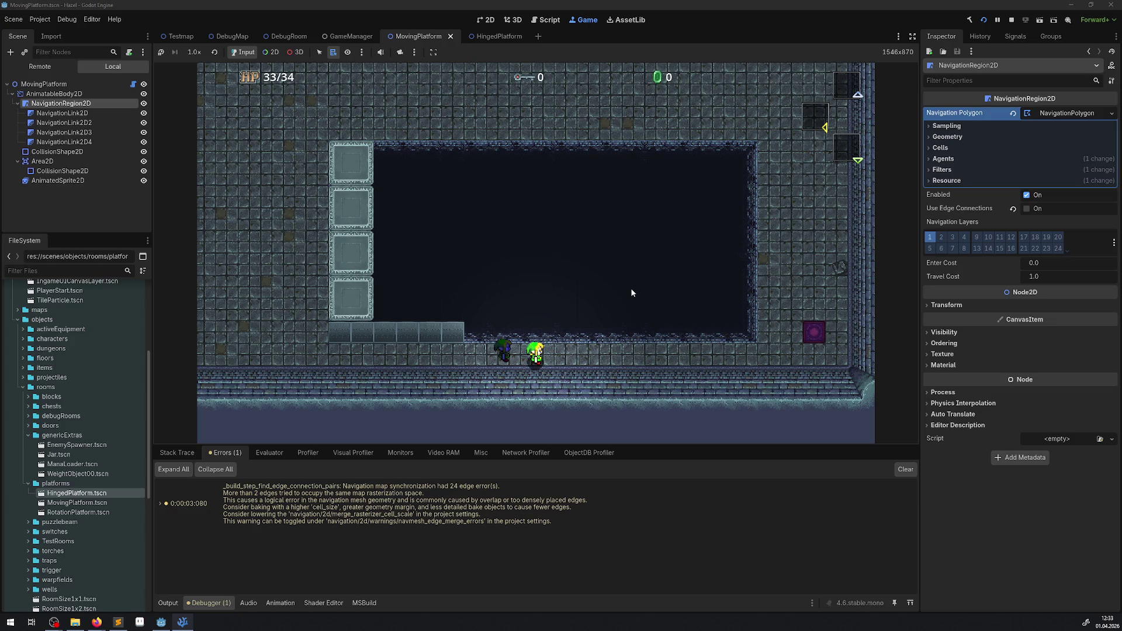
left_click(1010, 23)
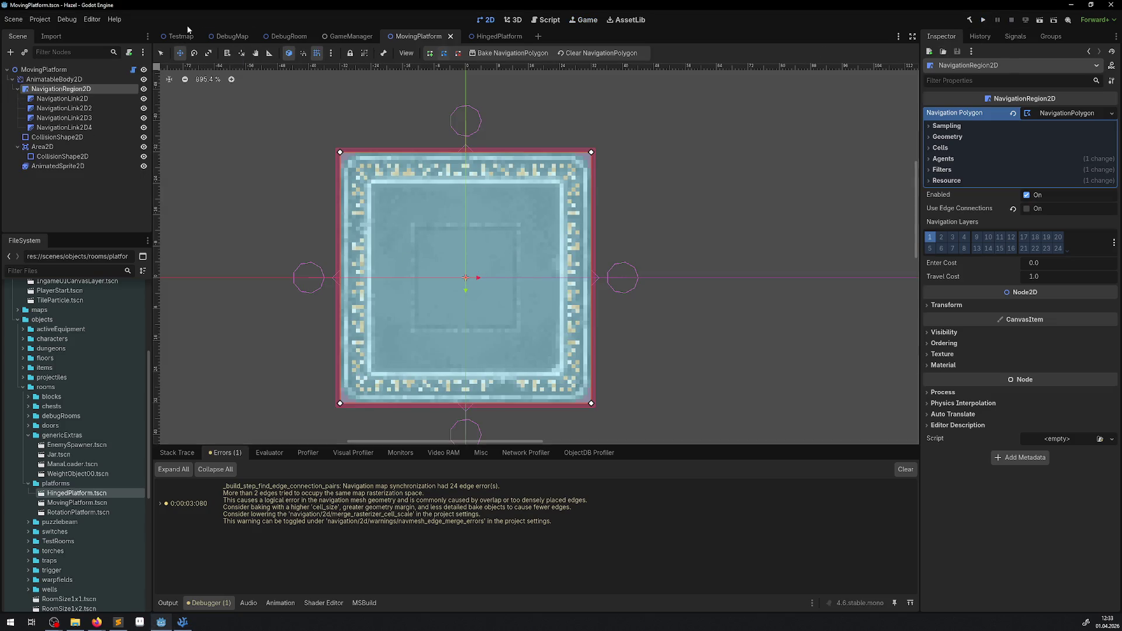
left_click(289, 36)
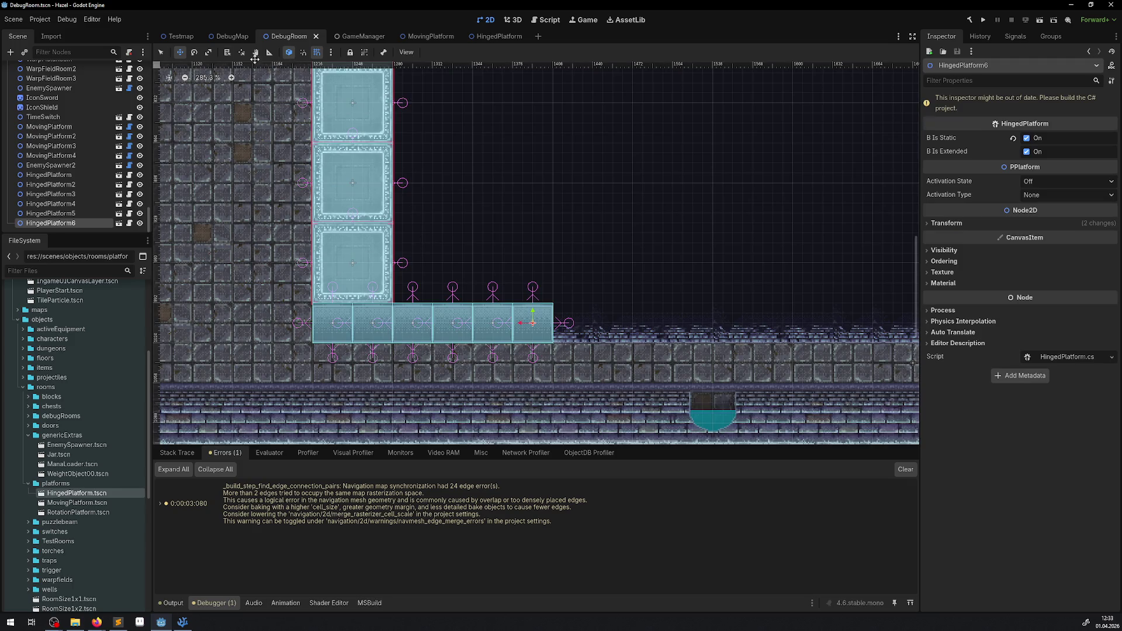
Uncheck B Is Extended on HingedPlatform2 and HingedPlatform, rebuild the C# project, and run the scene
left_click(374, 320)
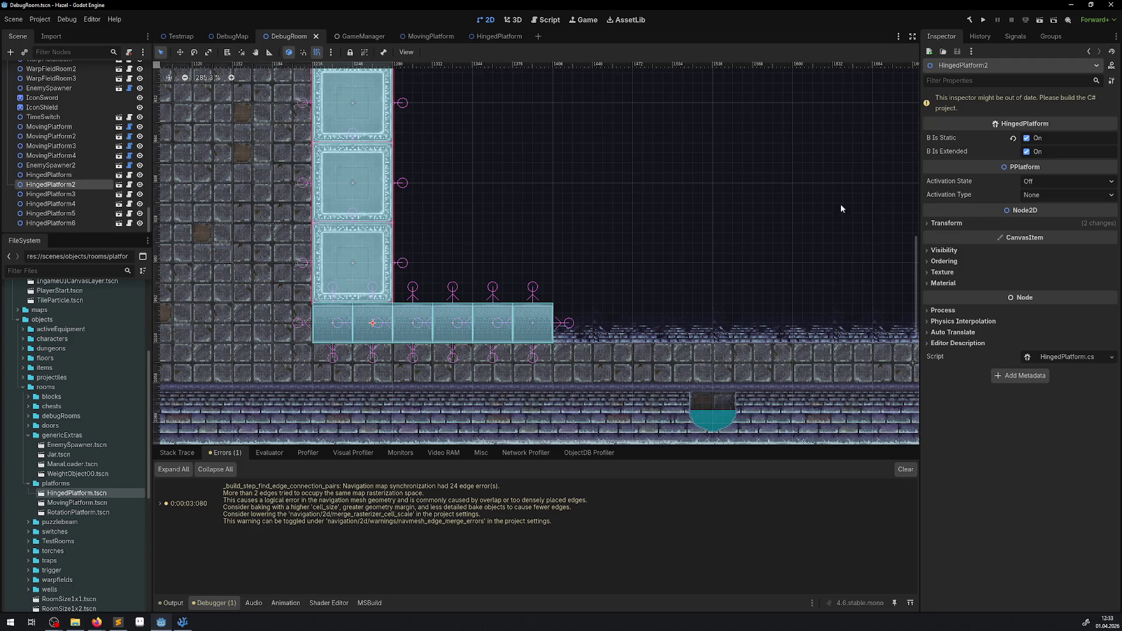
left_click(1027, 152)
left_click(336, 317)
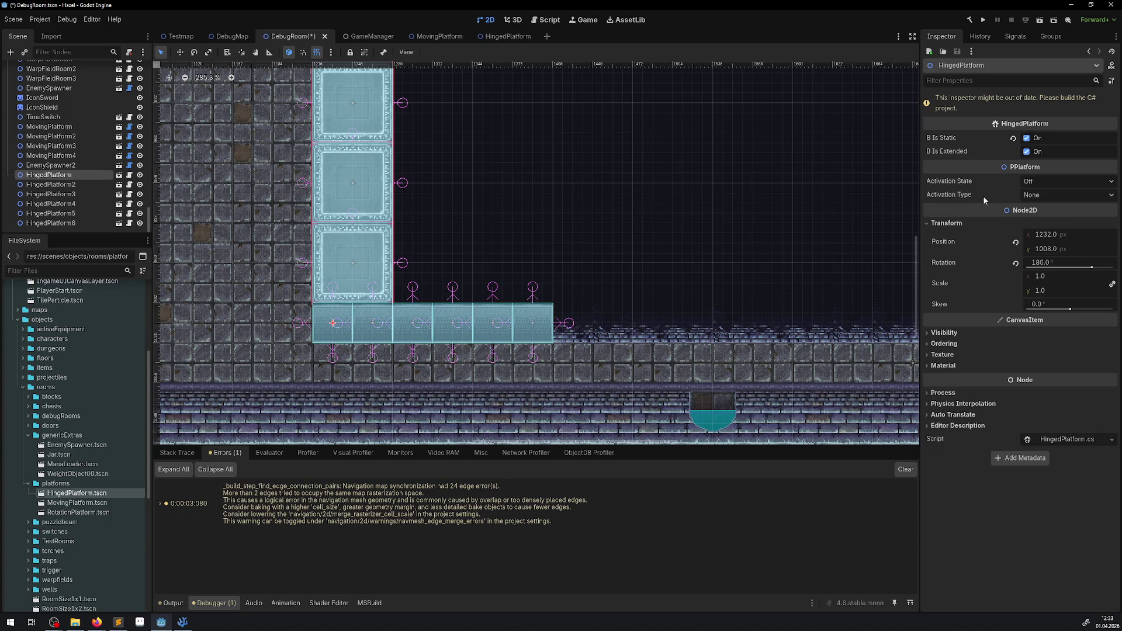
left_click(1026, 152)
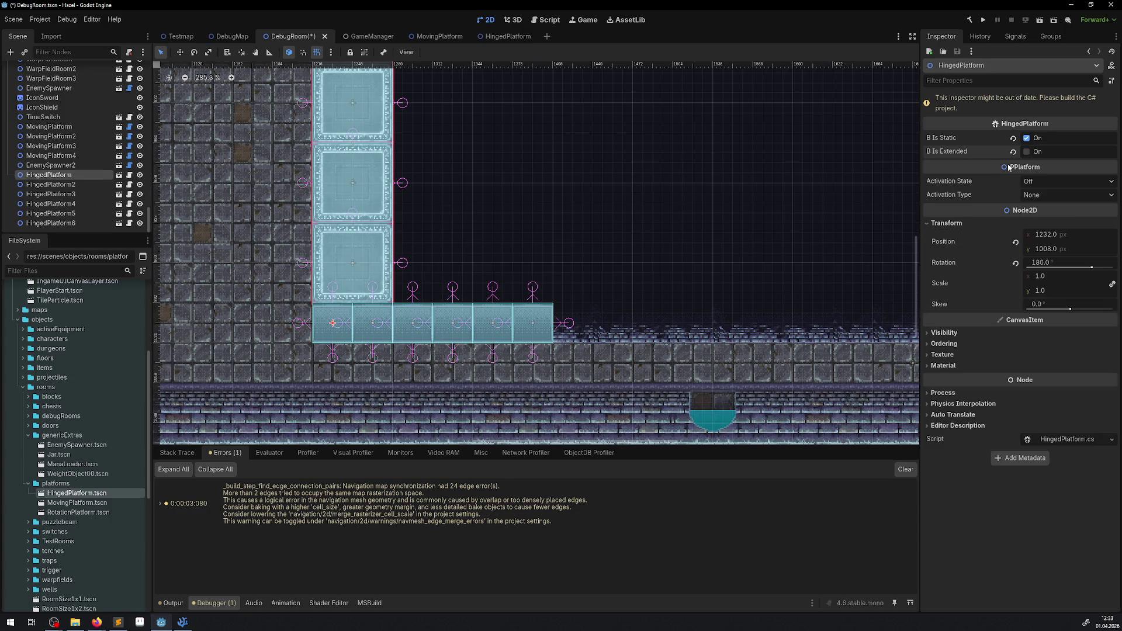
left_click(971, 18)
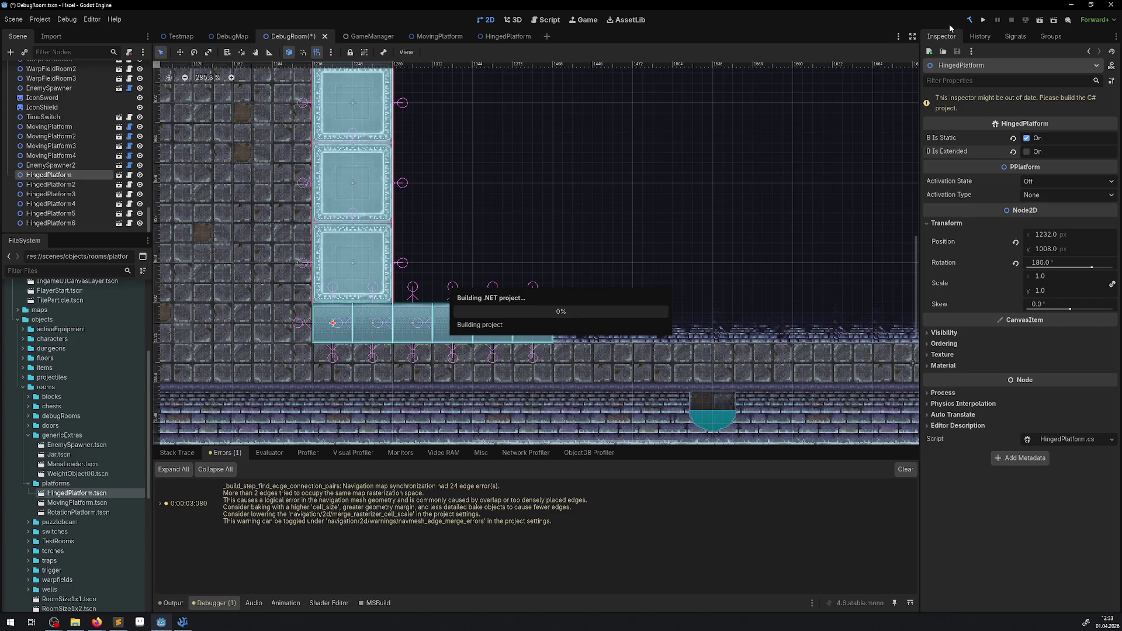
left_click(983, 20)
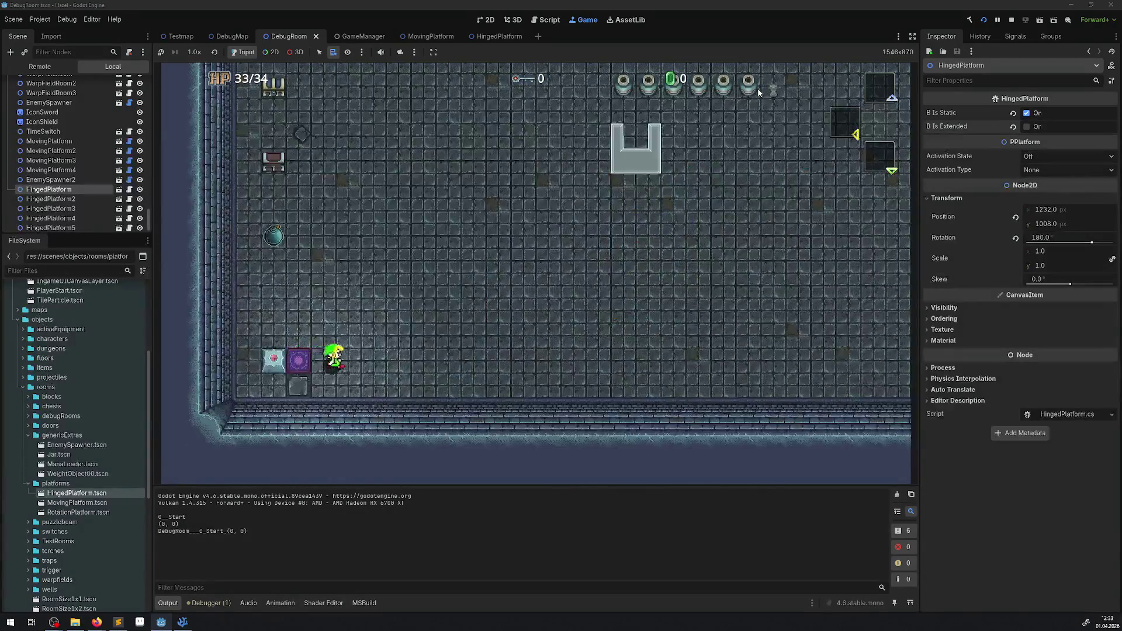
Walk the player around the pit onto the hinged platform, then down the pit's left edge
key("Up")
key("Left")
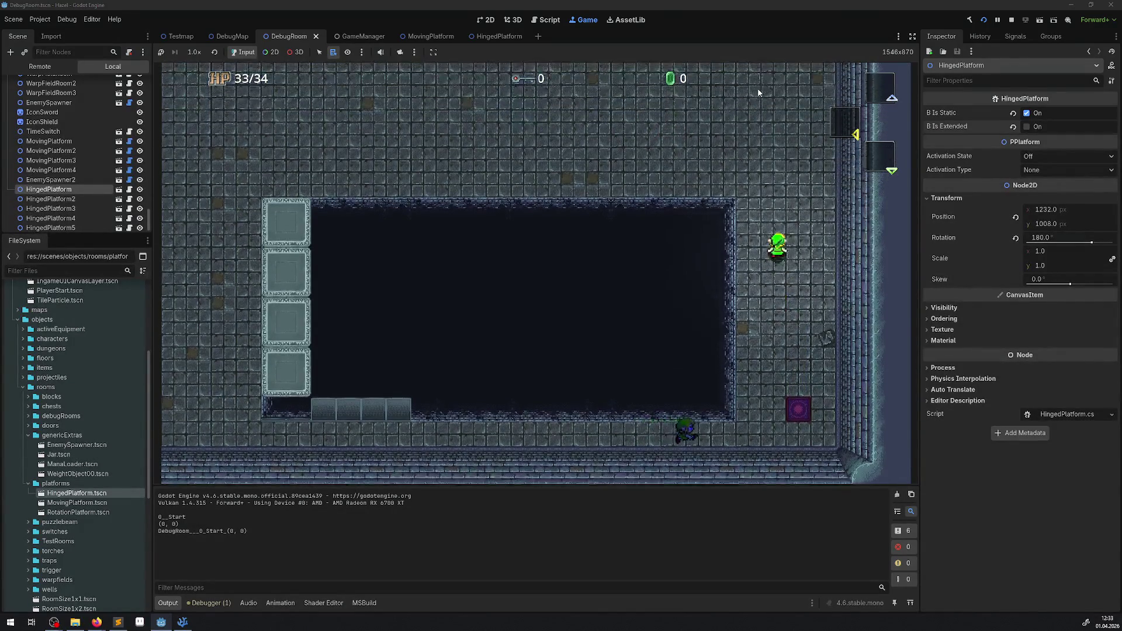
key("Left")
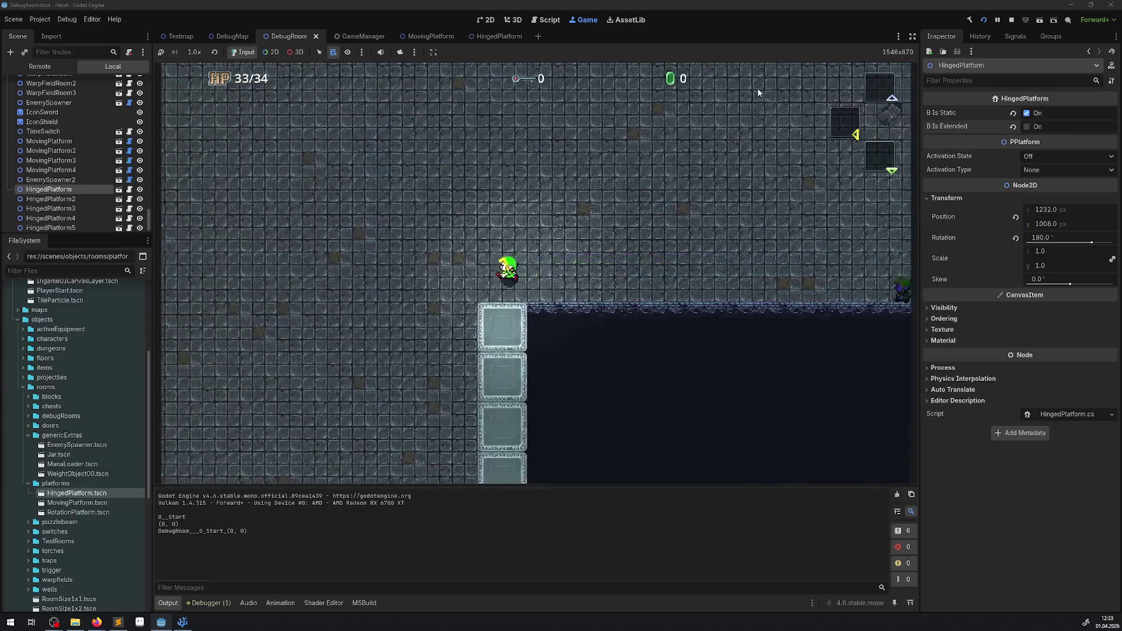
key("Down")
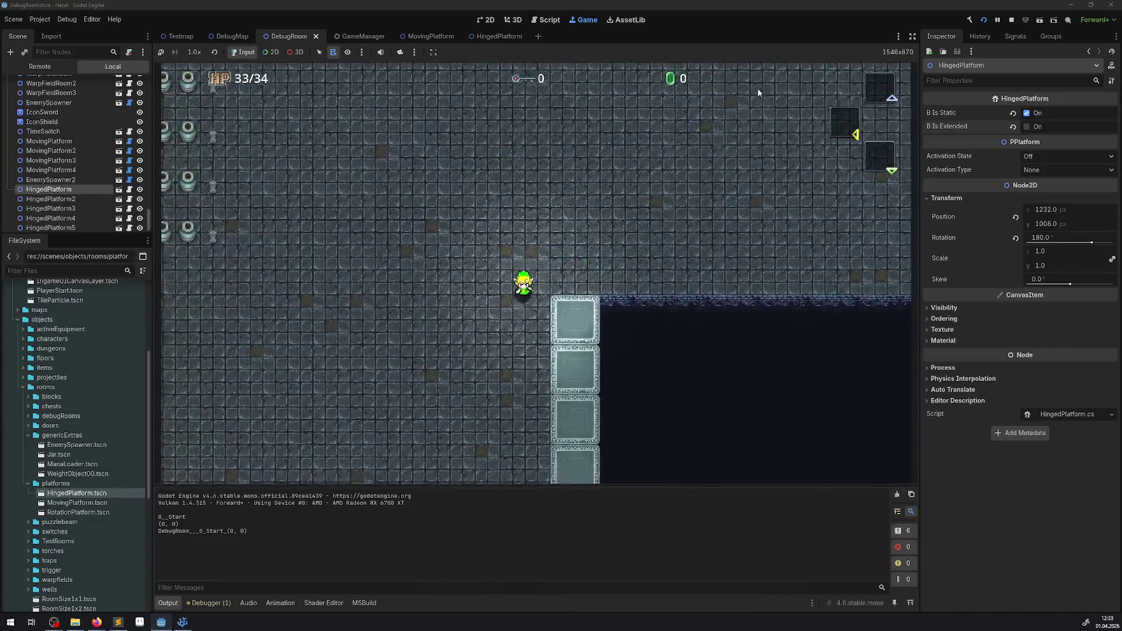
key("Right")
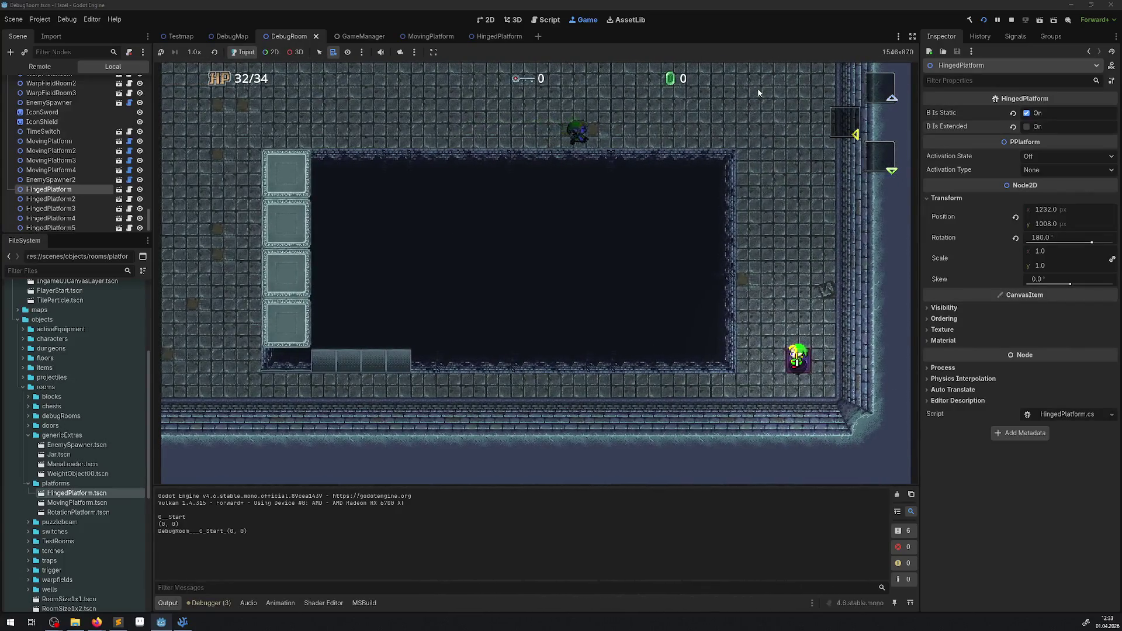
key("Up")
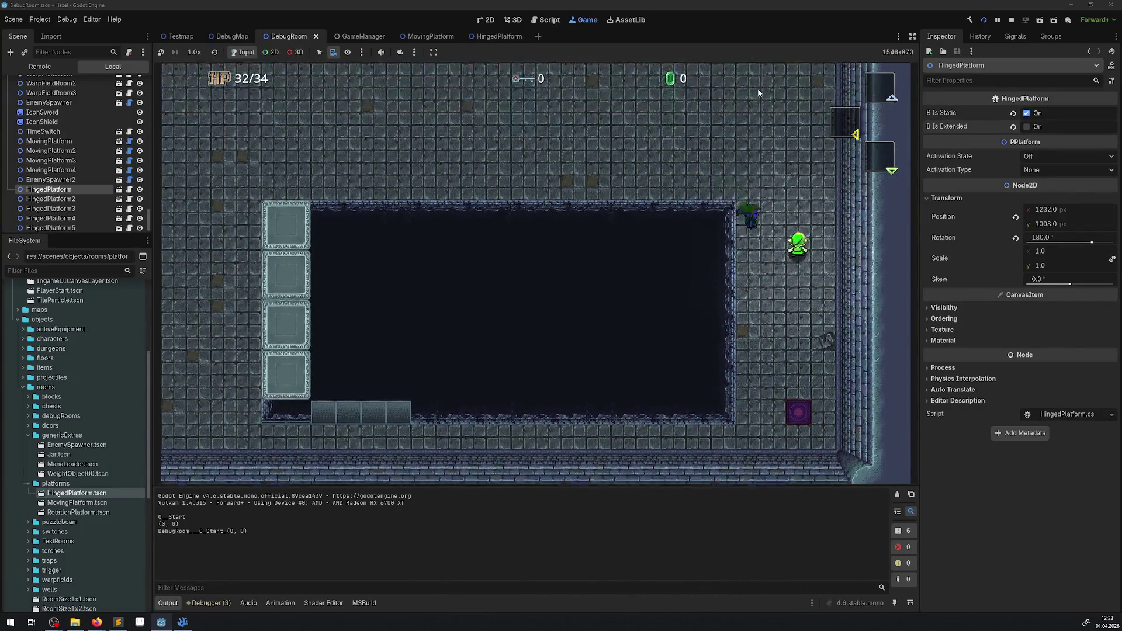
key("Left")
key("Left")
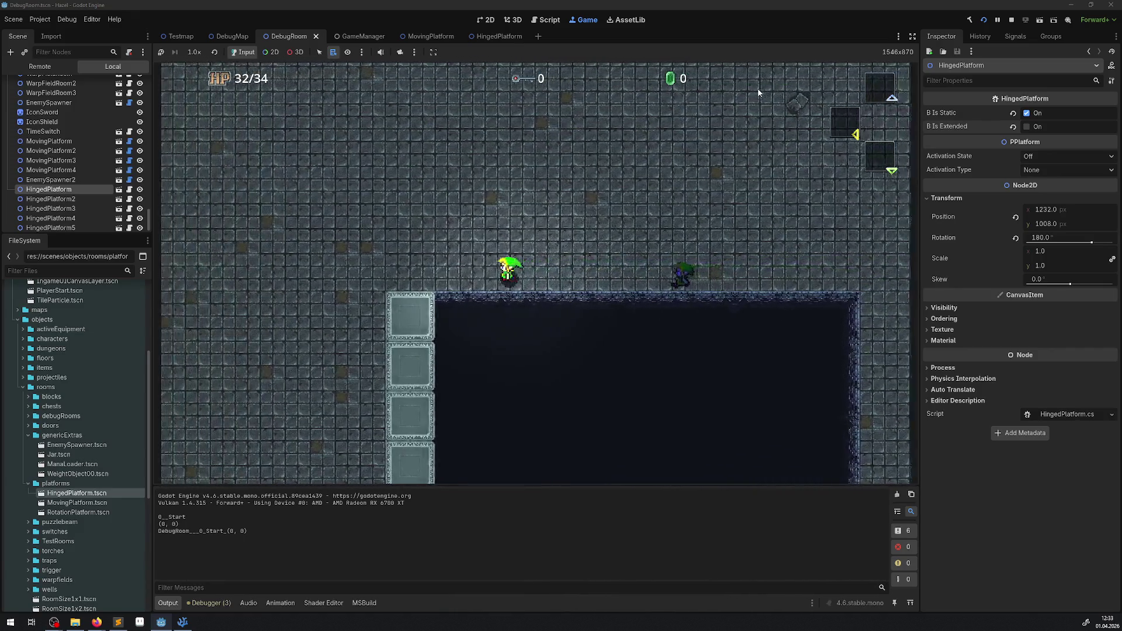
key("Left")
key("Down")
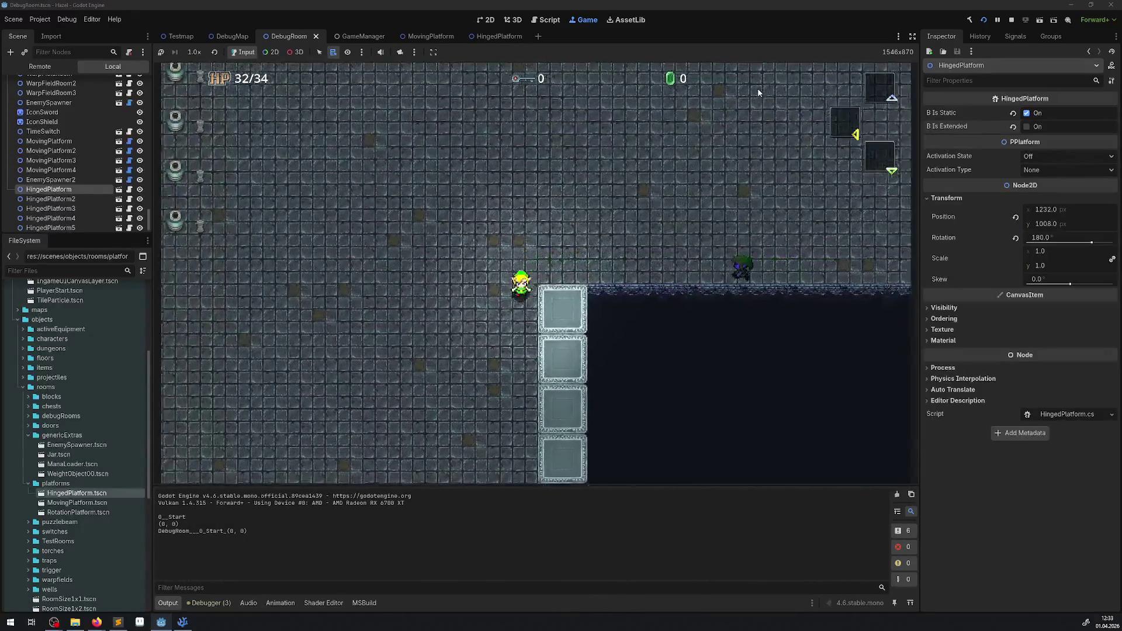
key("Down")
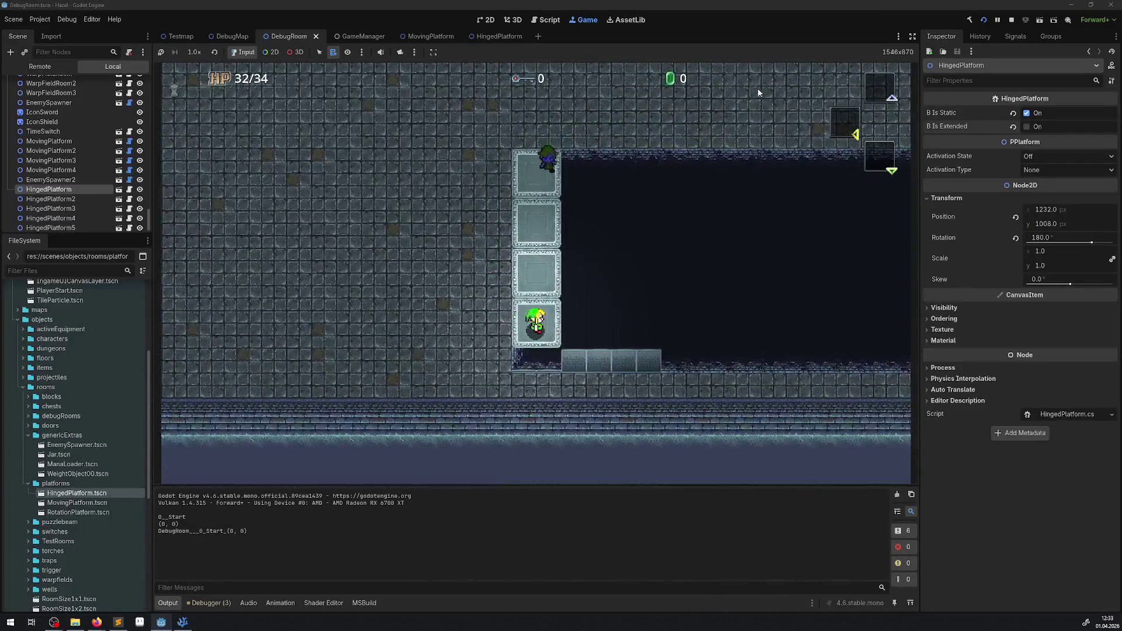
Climb the grey blocks, circle the pit back onto the hinged platform, and stop the game
key("Right")
key("Up")
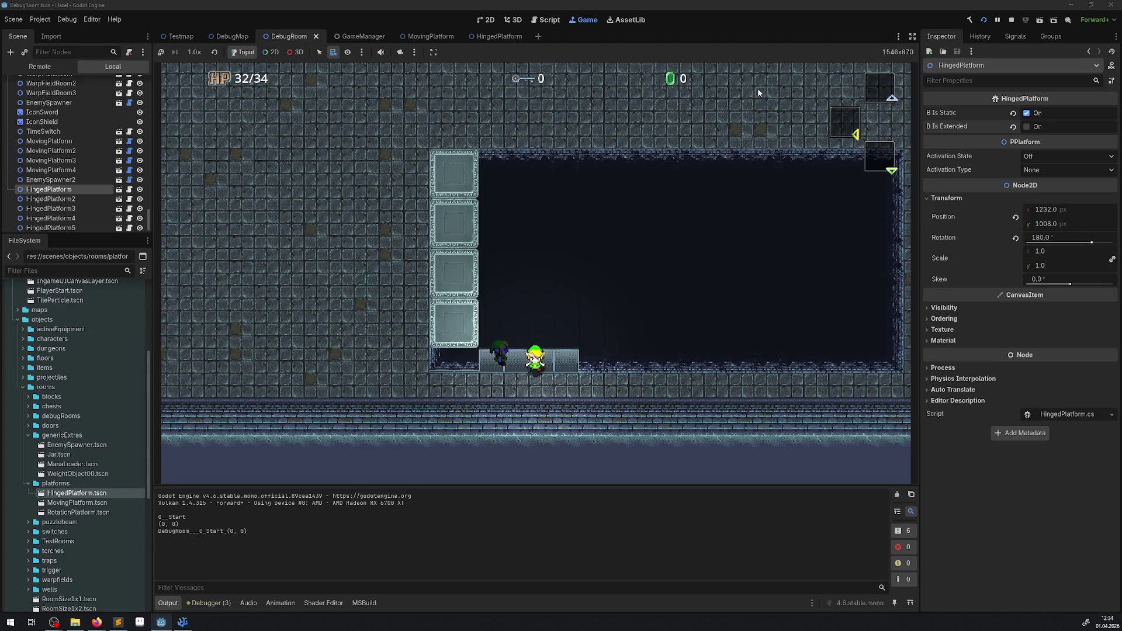
key("Right")
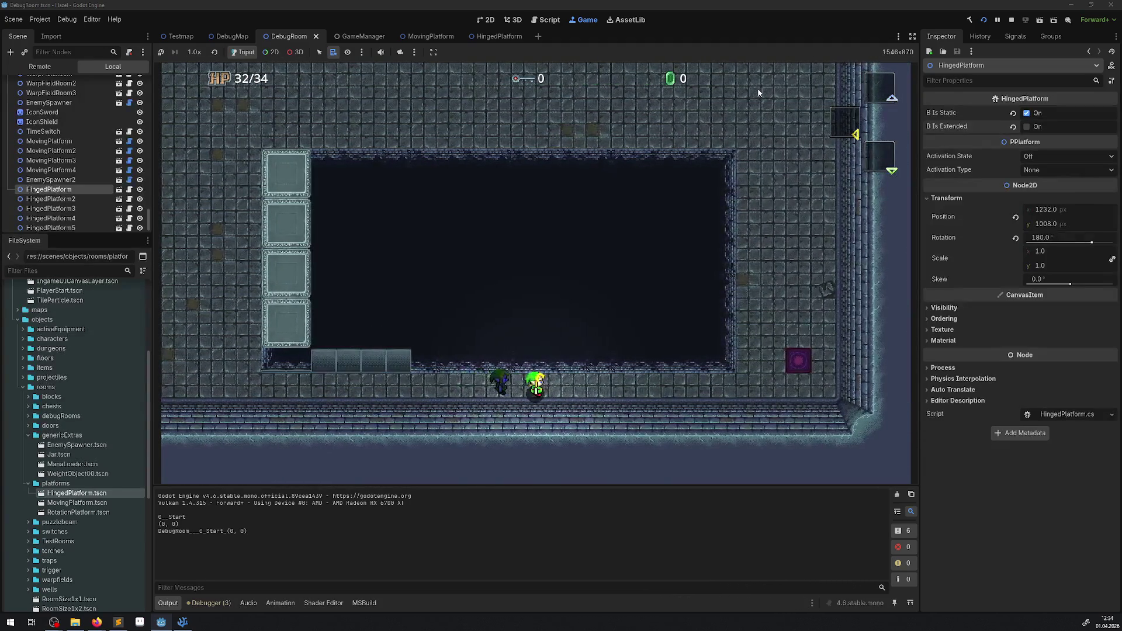
key("Right")
key("Up")
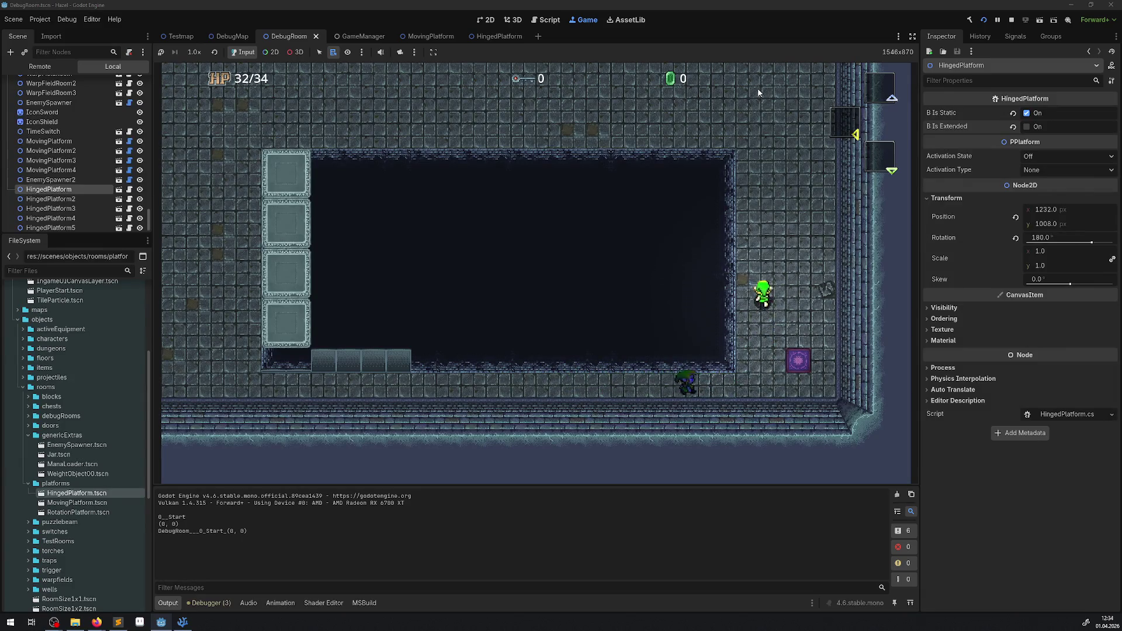
key("Left")
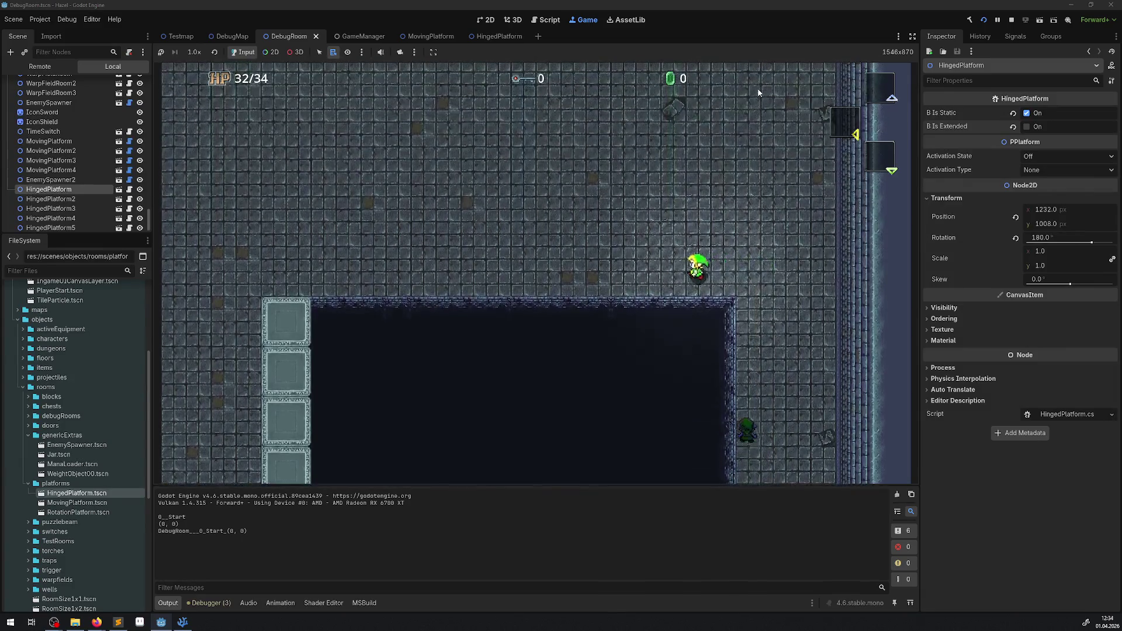
key("Left")
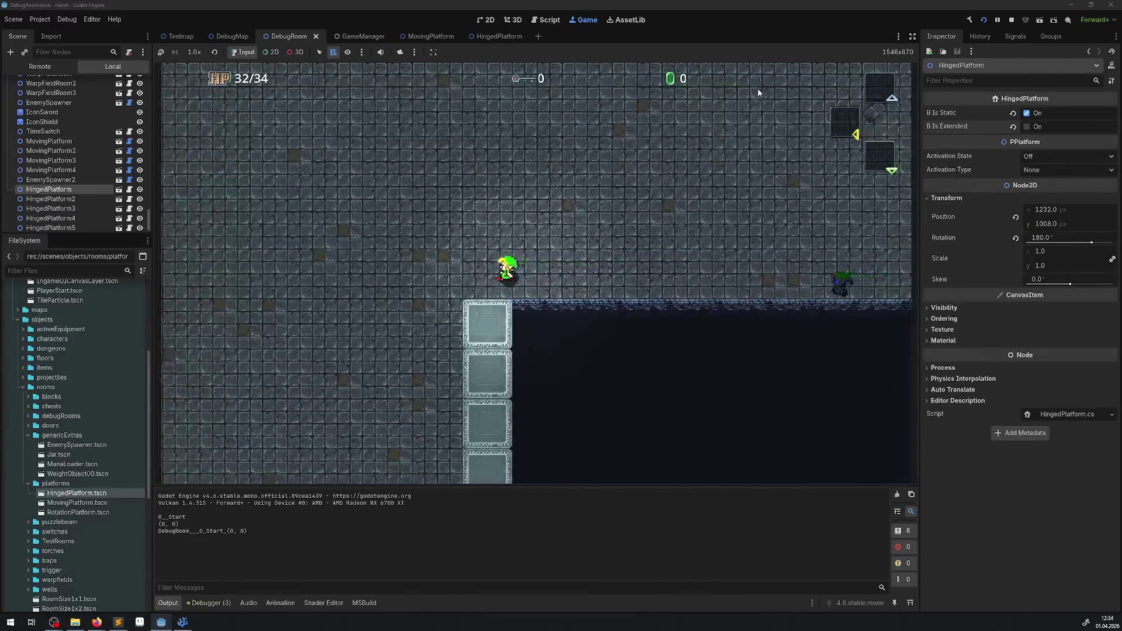
key("Down")
key("Down")
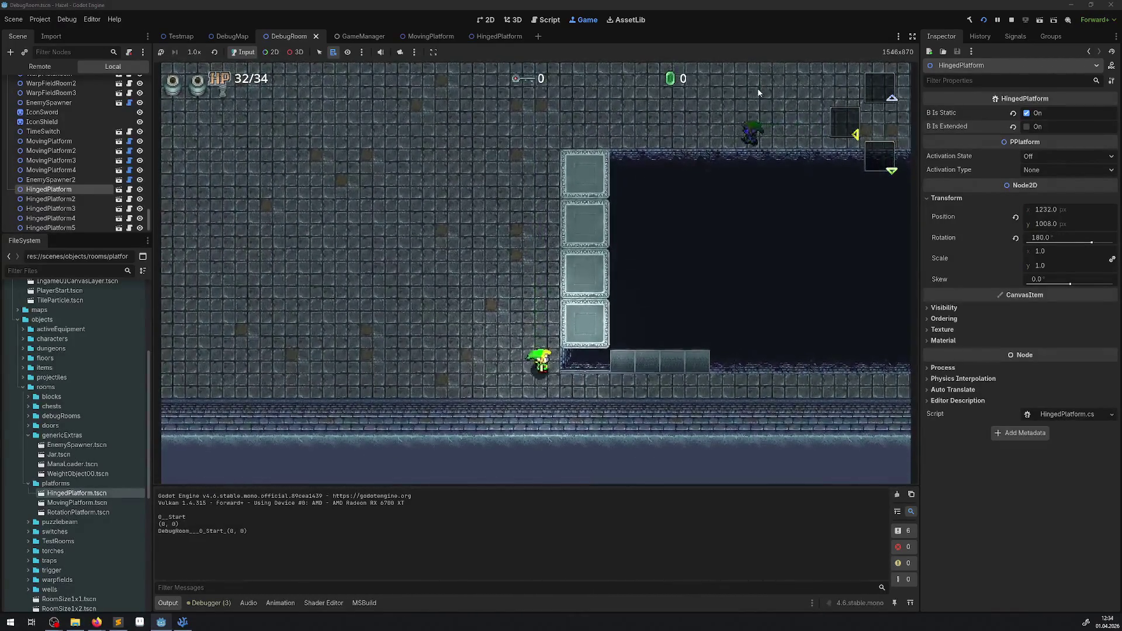
key("Right")
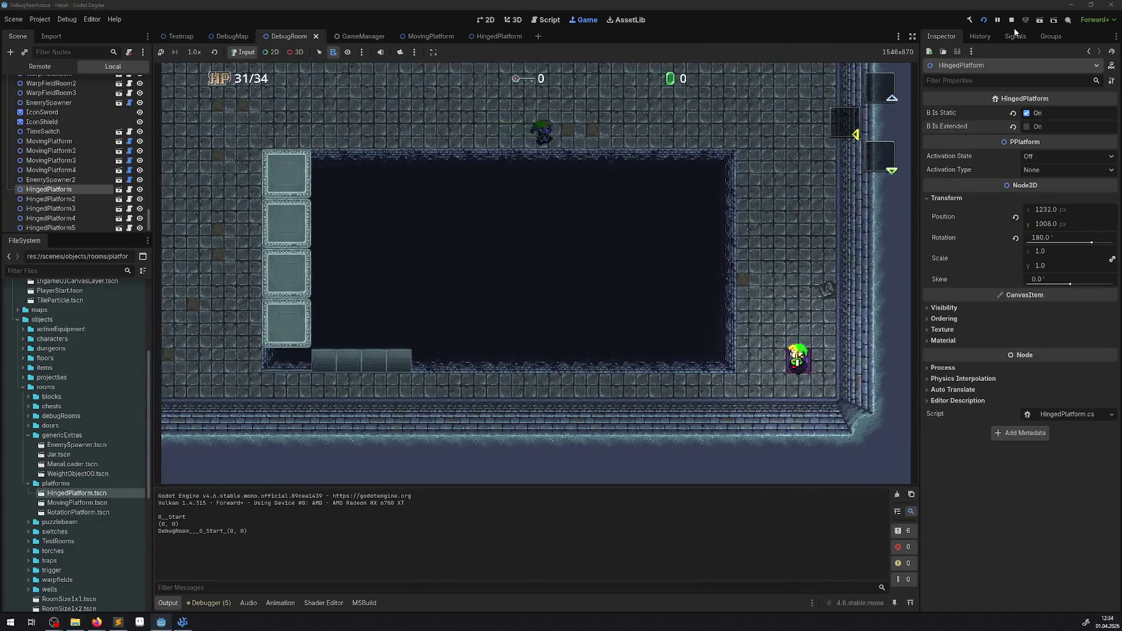
left_click(1012, 20)
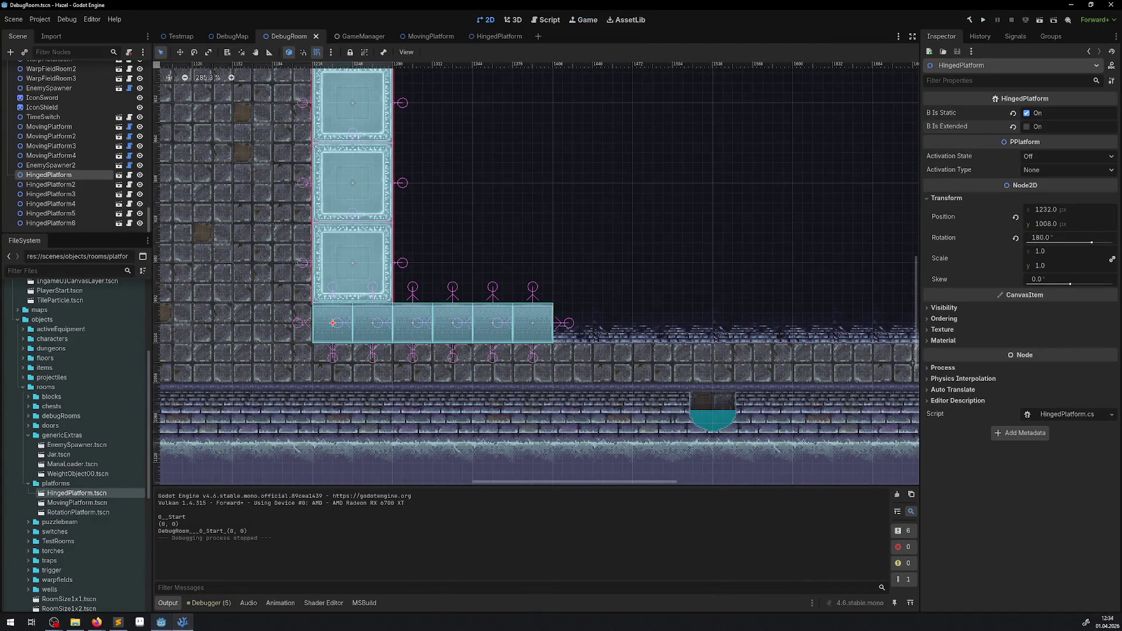
Clear the navigation errors in the Debugger's Errors tab and run the project again
left_click(212, 609)
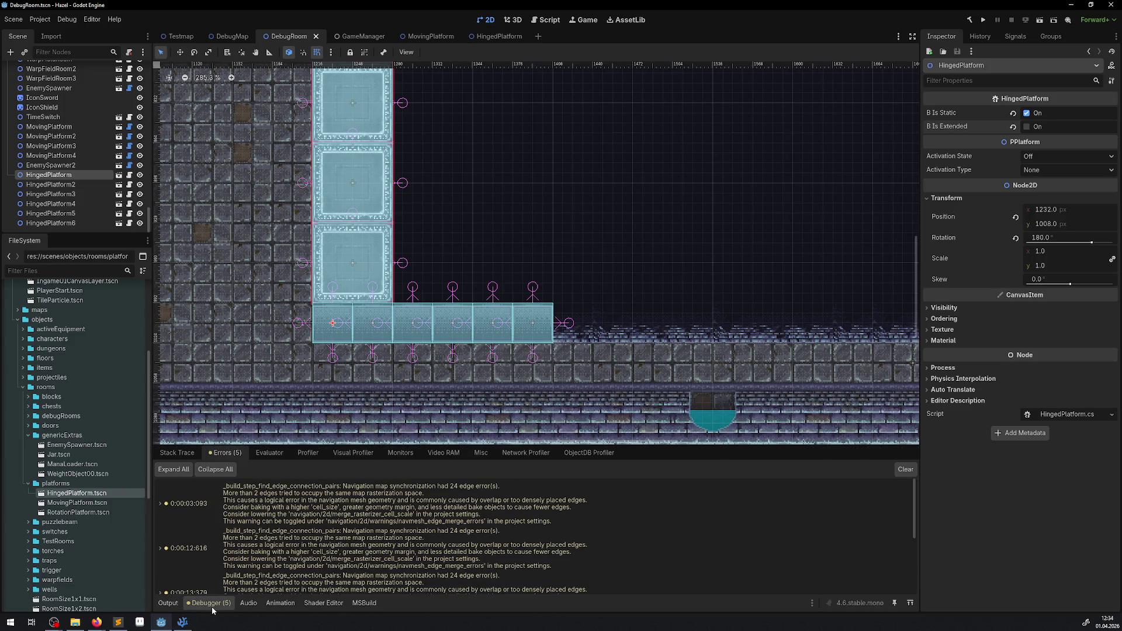
left_click(905, 471)
left_click(985, 22)
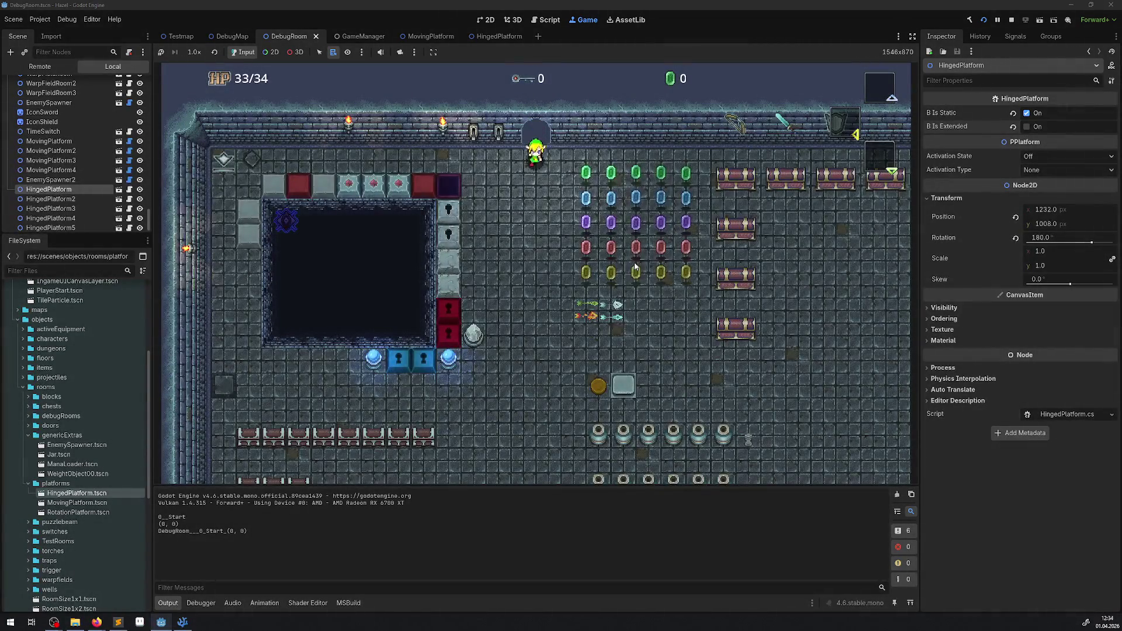
Walk the player toward the top door, stop the game, and switch to VS Code
key("Down")
key("Left")
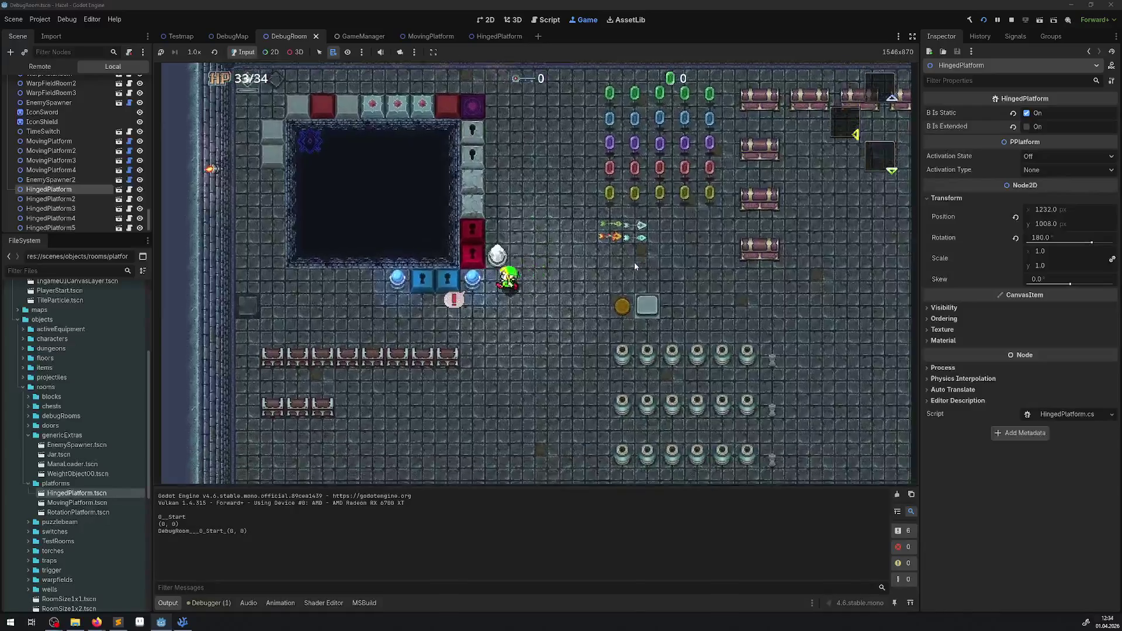
key("Left")
key("Up")
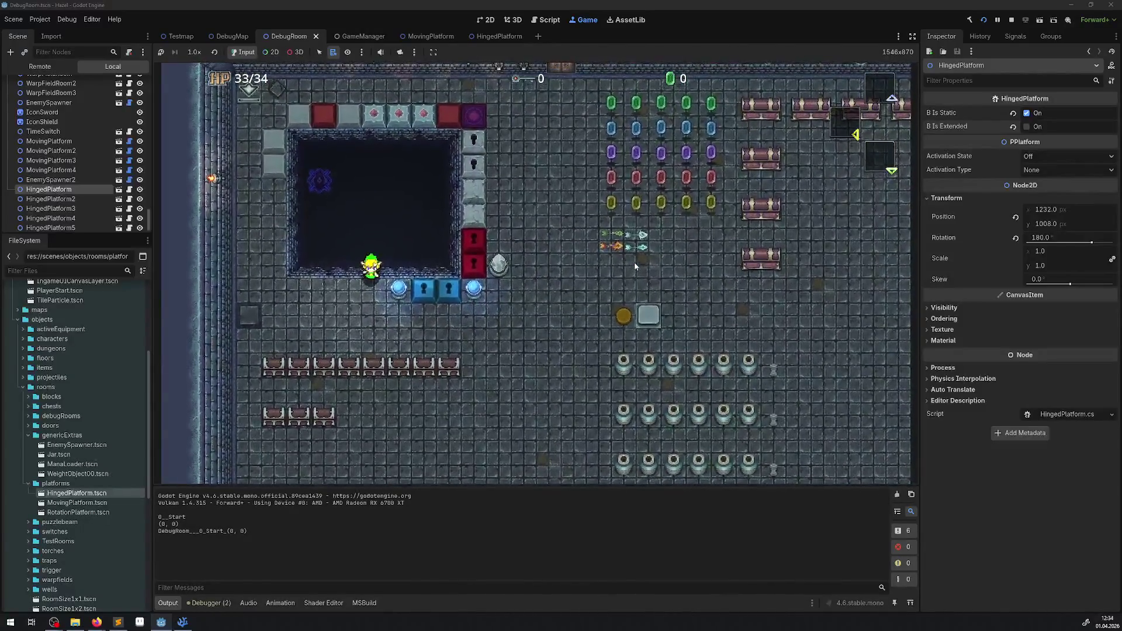
key("Right")
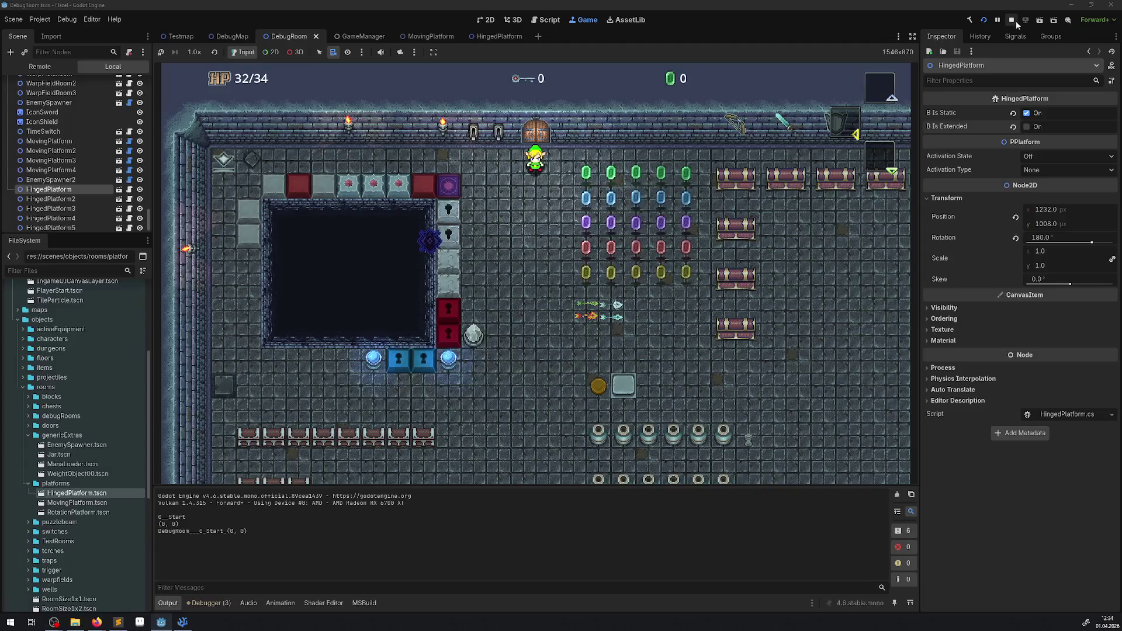
left_click(1011, 19)
left_click(184, 623)
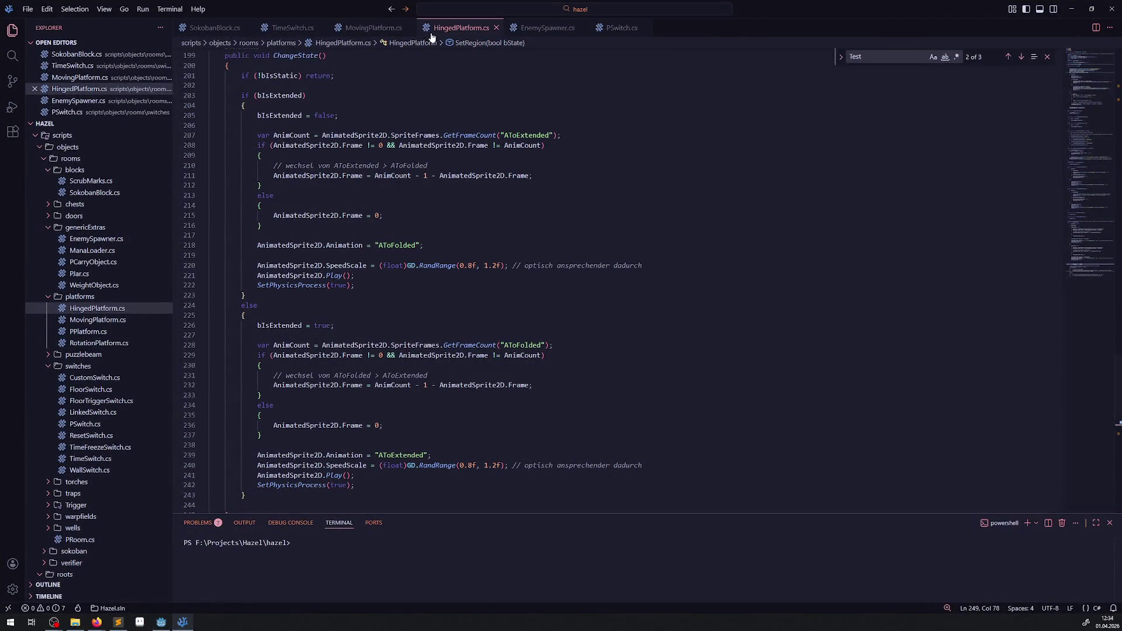
Scroll up and down through HingedPlatform.cs to read the script
scroll(452, 261, "down", 15)
scroll(451, 262, "up", 18)
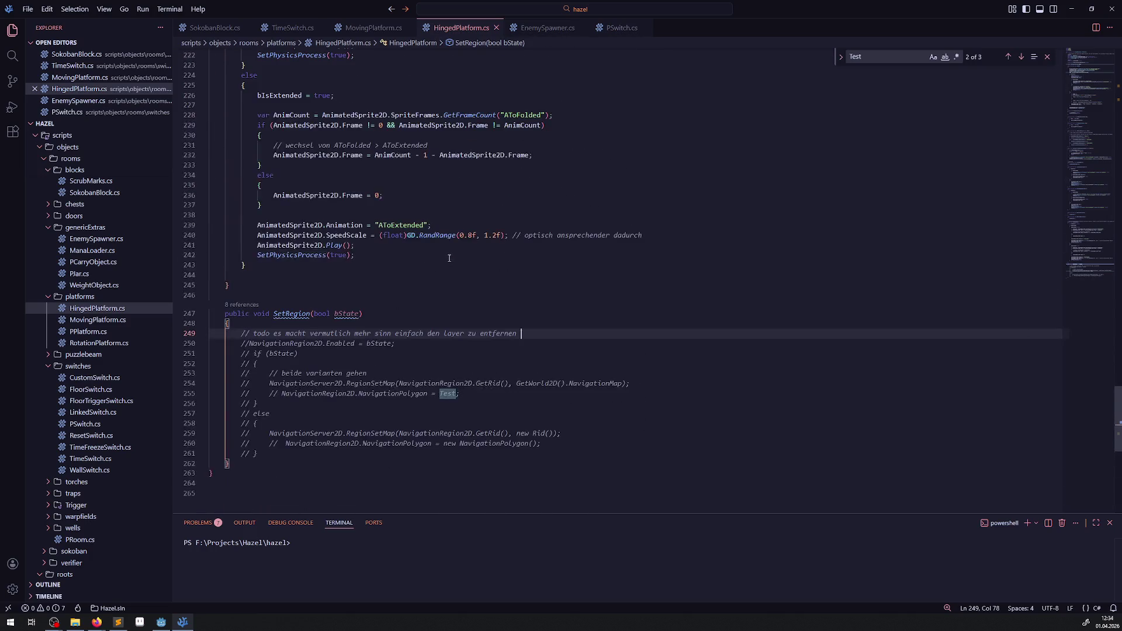
scroll(434, 313, "up", 8)
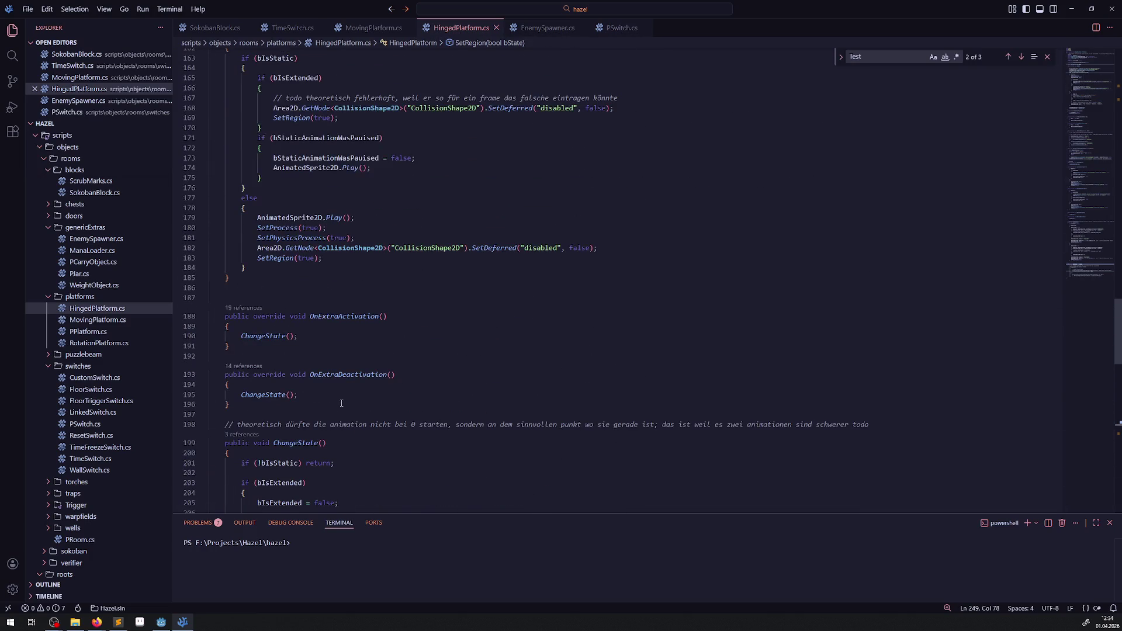
scroll(338, 319, "up", 12)
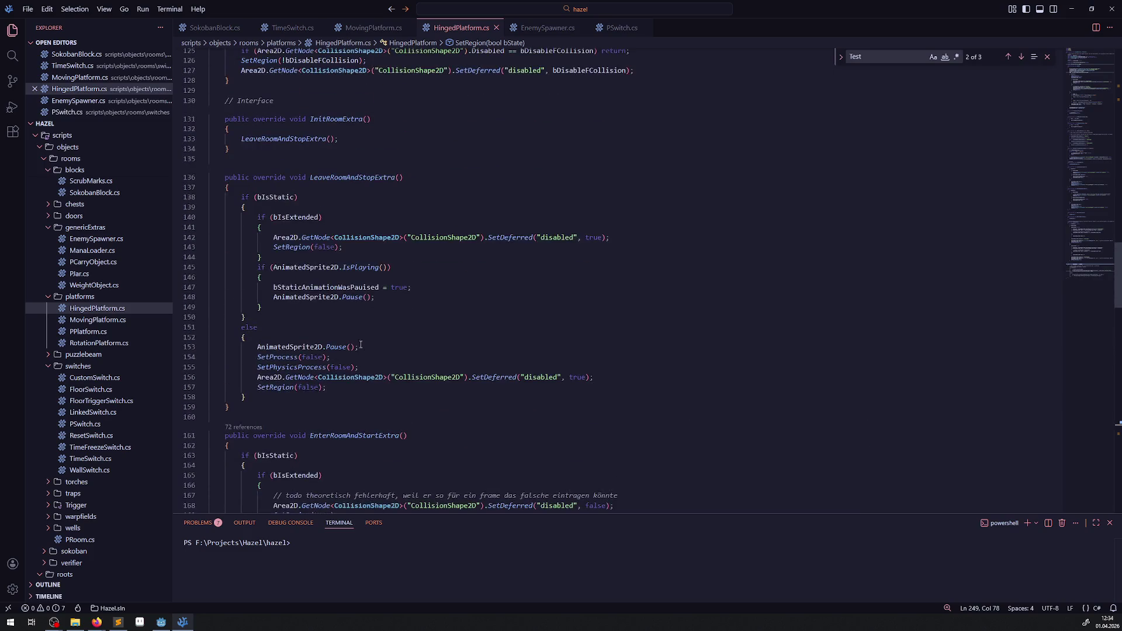
scroll(344, 298, "up", 3)
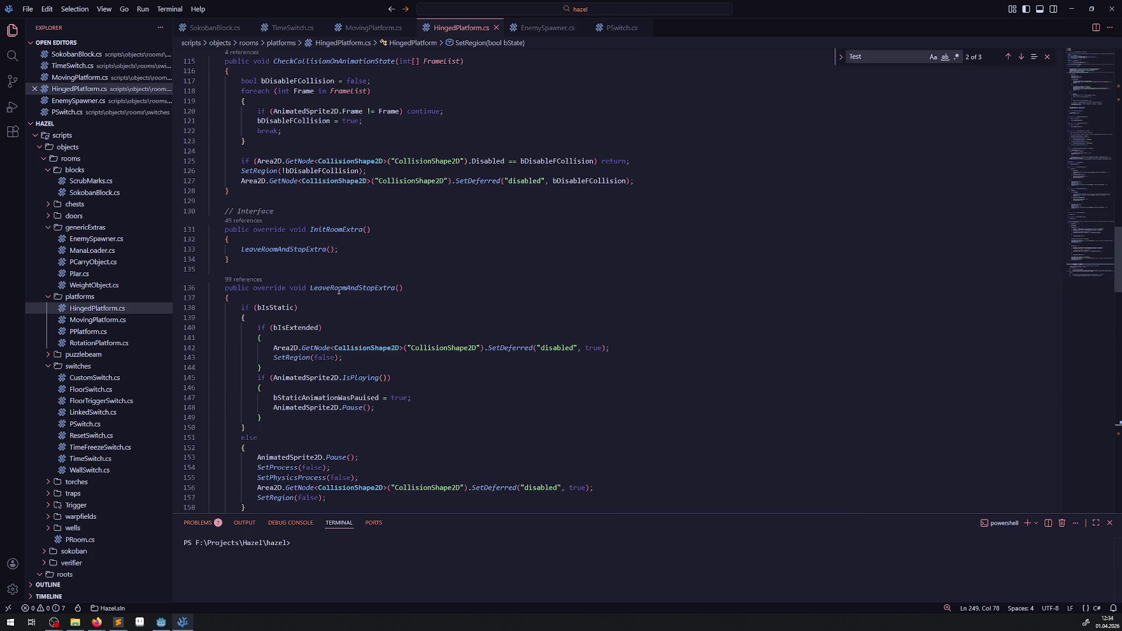
scroll(338, 290, "up", 10)
scroll(369, 429, "down", 10)
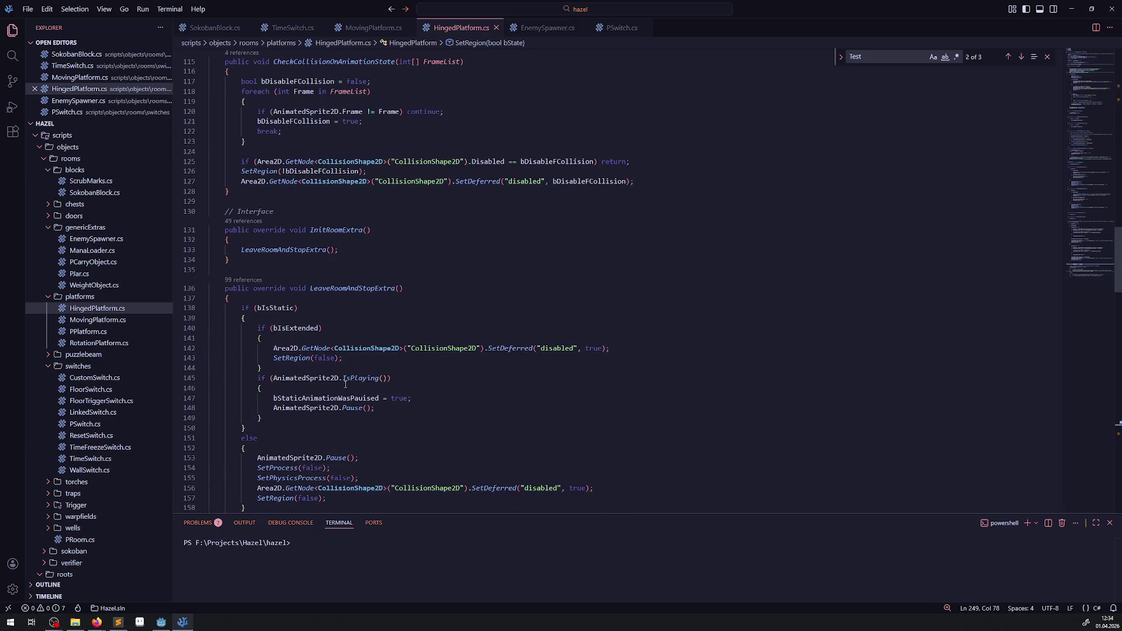
scroll(344, 383, "up", 8)
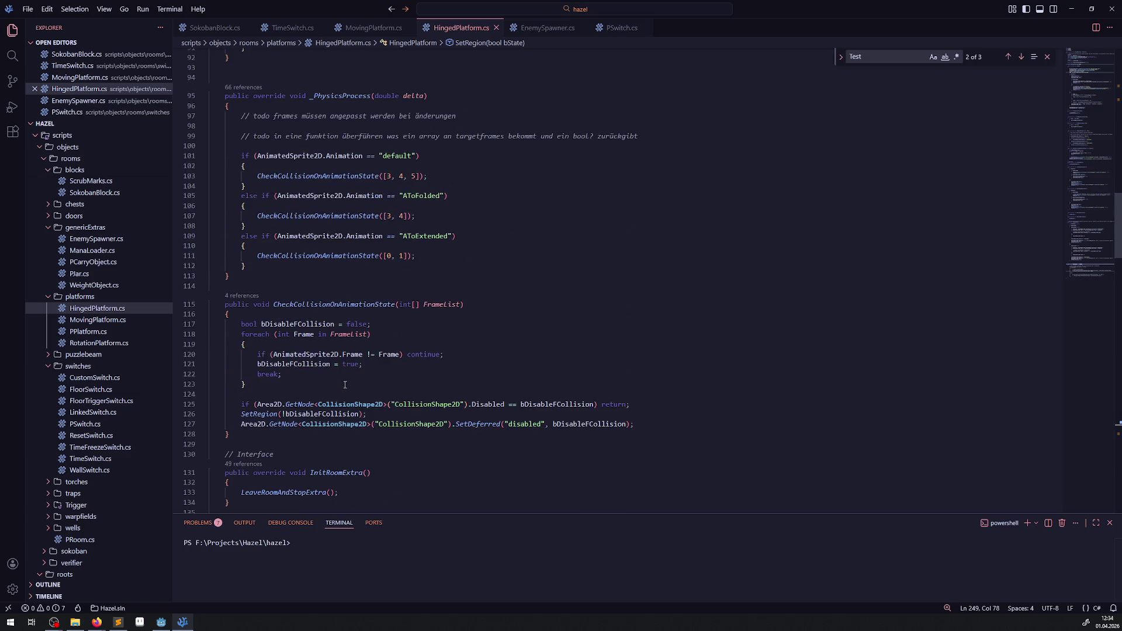
scroll(345, 384, "up", 9)
scroll(346, 384, "up", 4)
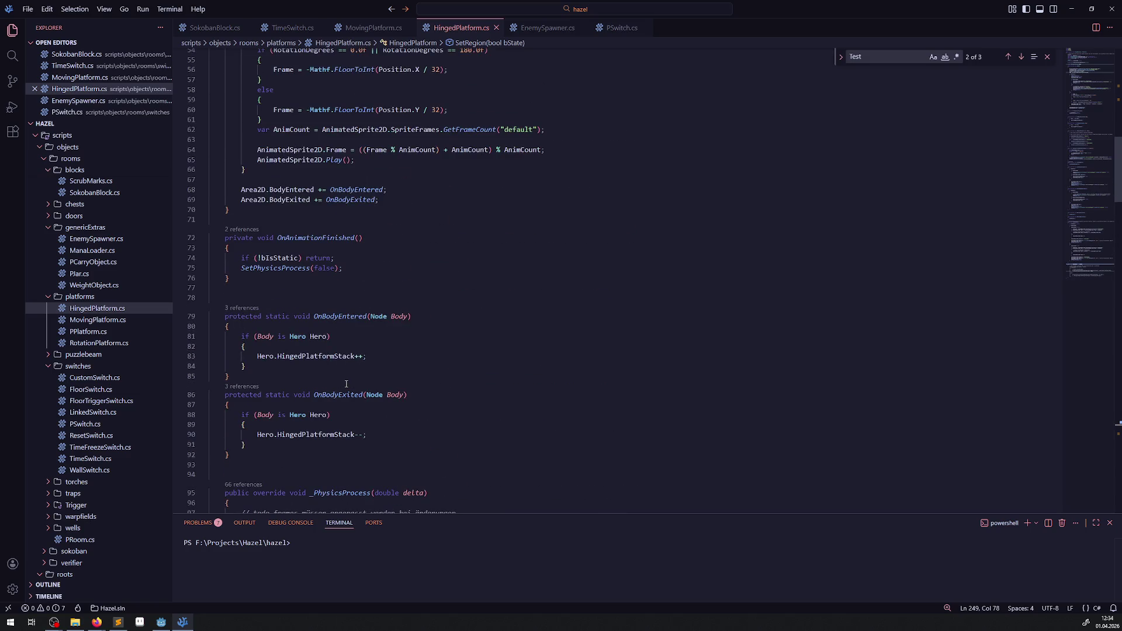
scroll(346, 384, "up", 3)
scroll(351, 390, "up", 11)
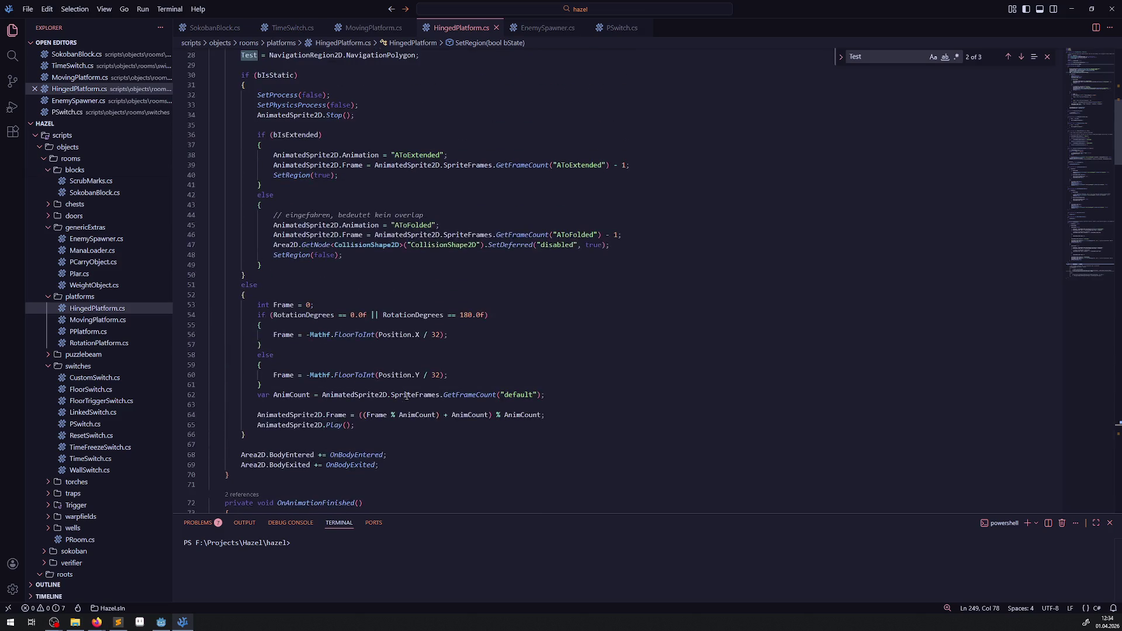
scroll(399, 402, "up", 3)
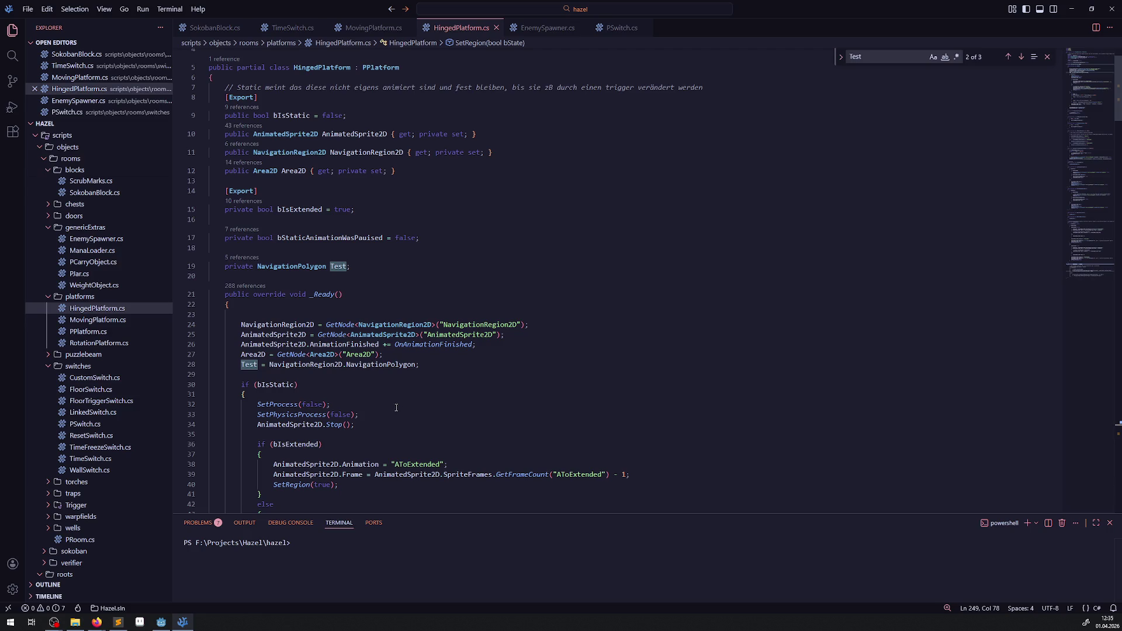
Inspect GetNode<CollisionShape2D> and open the context menu on PPlatform in the line 5 class declaration
scroll(391, 416, "down", 20)
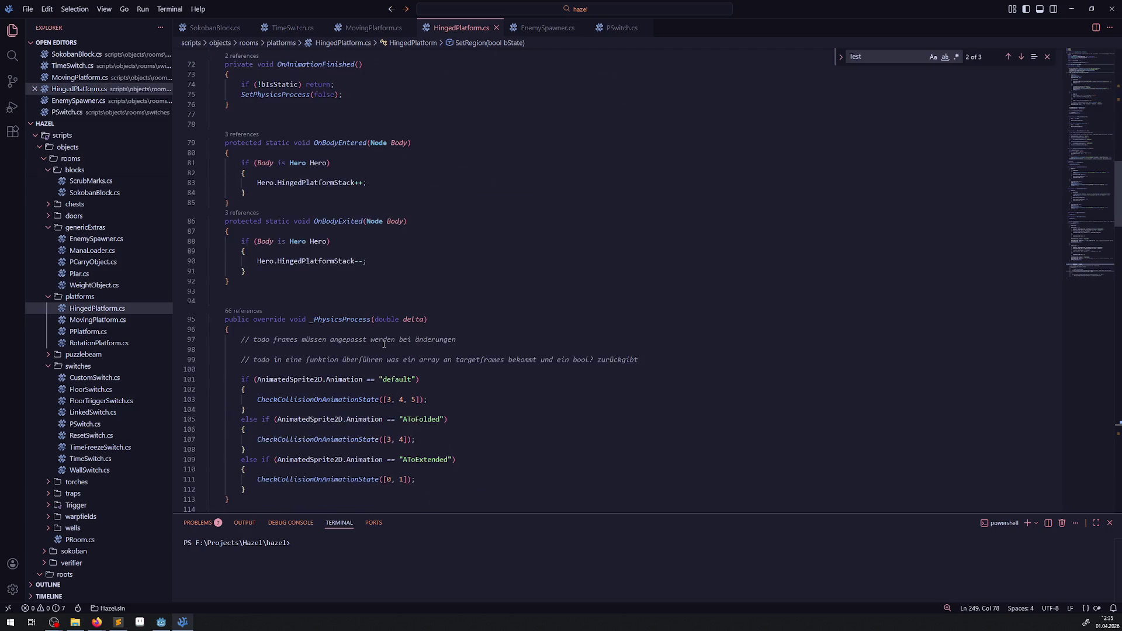
scroll(386, 345, "up", 4)
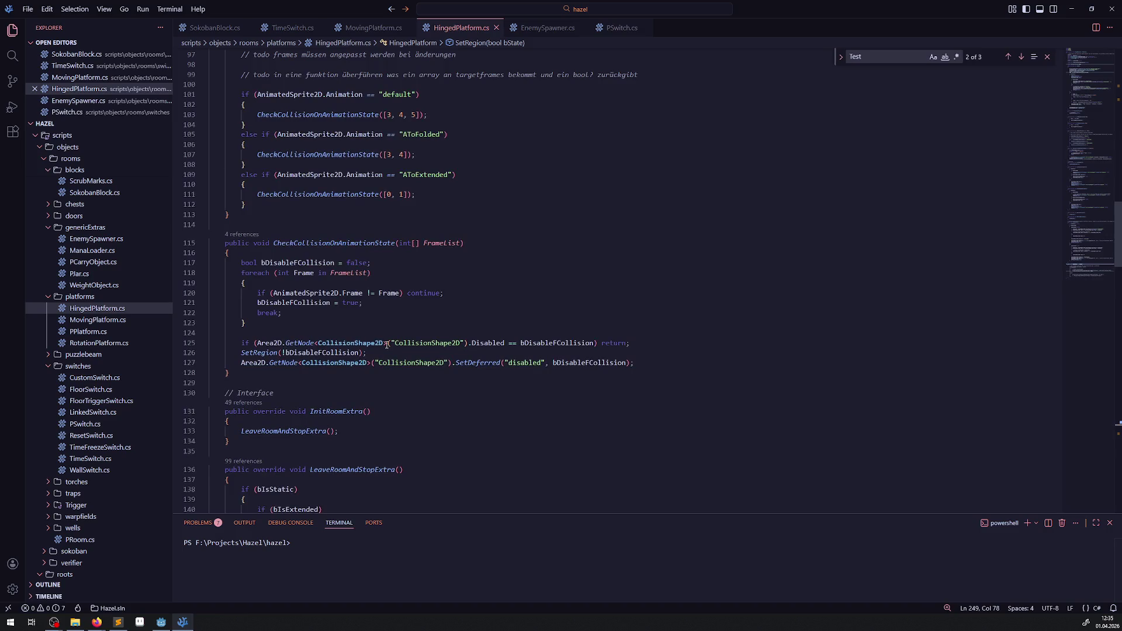
mouse_move(384, 346)
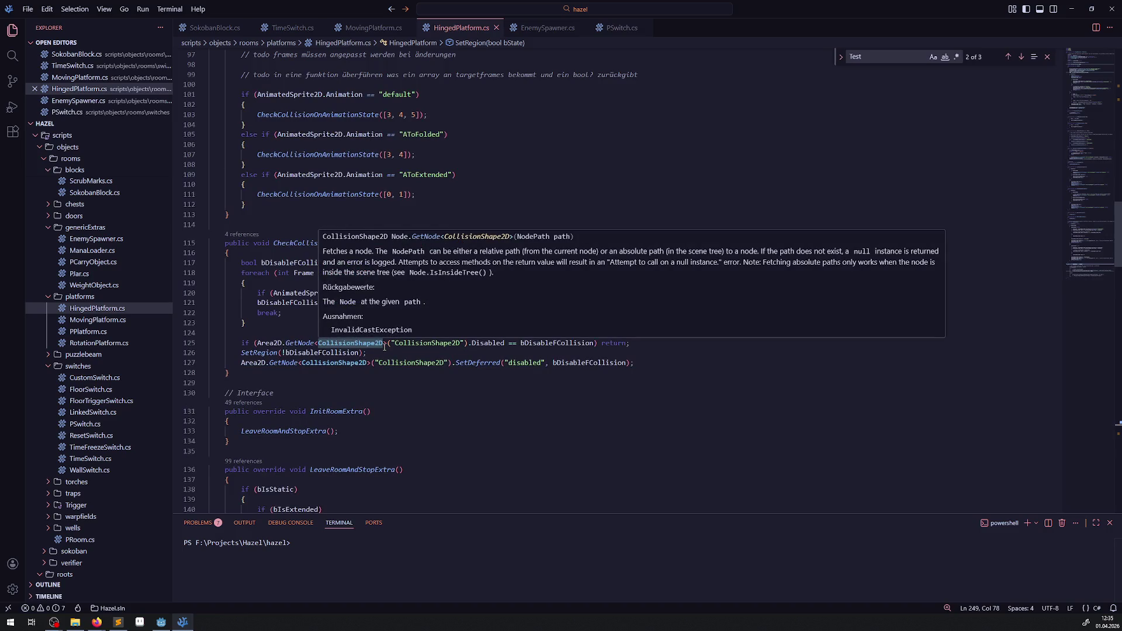
scroll(324, 361, "up", 20)
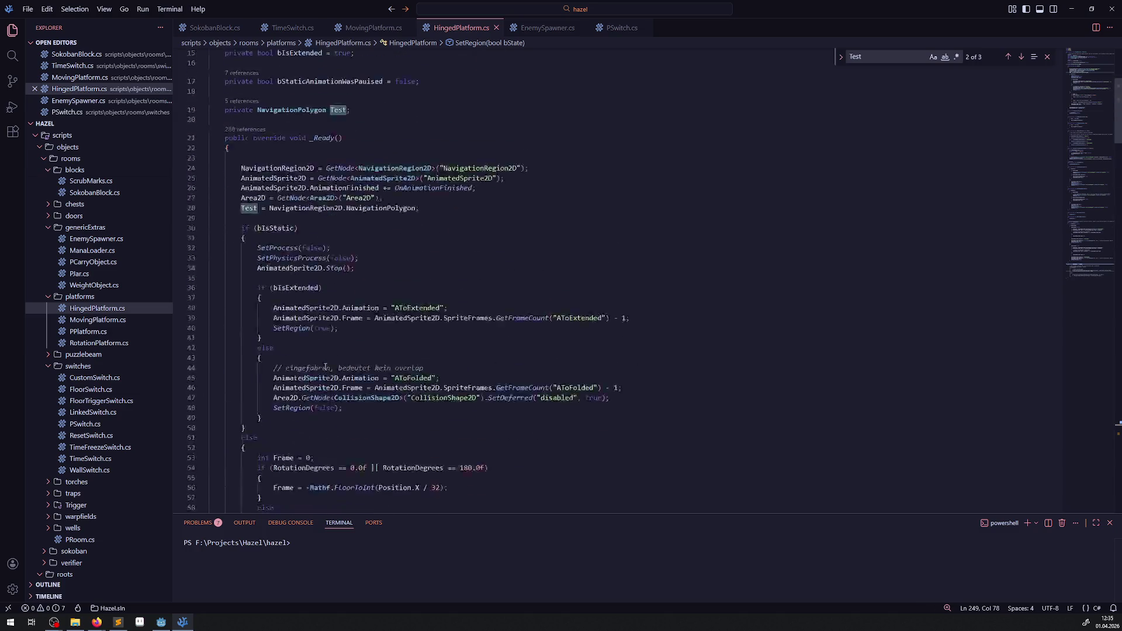
right_click(381, 119)
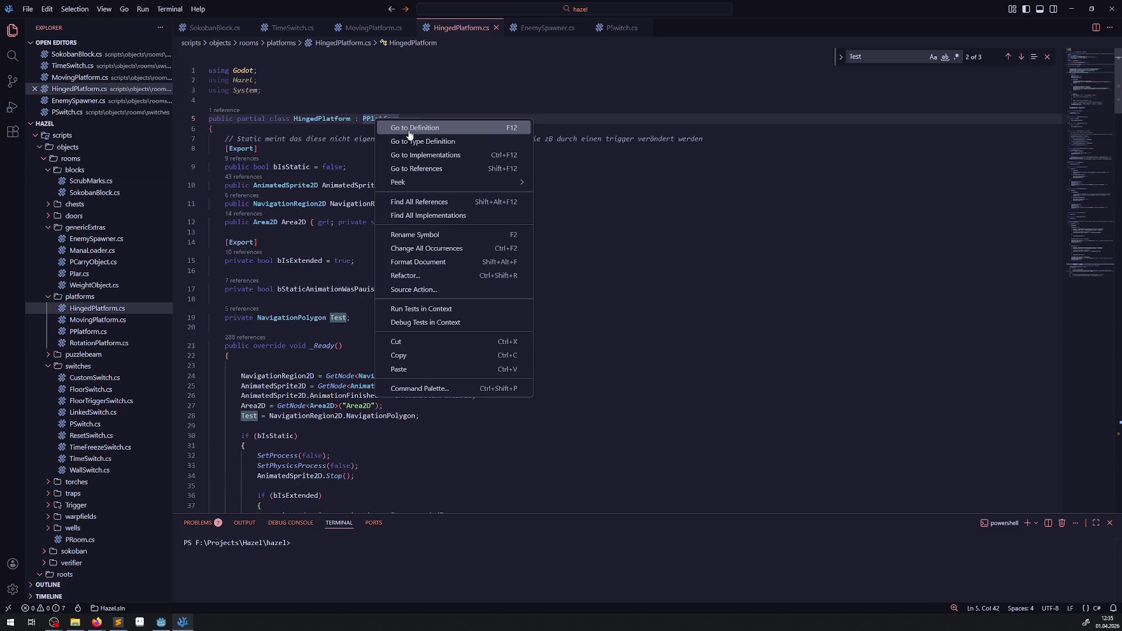
Peek at the PPlatform definition and locate its PauseRoomExtra and ContinueRoomExtra methods
left_click(408, 126)
scroll(420, 303, "down", 1)
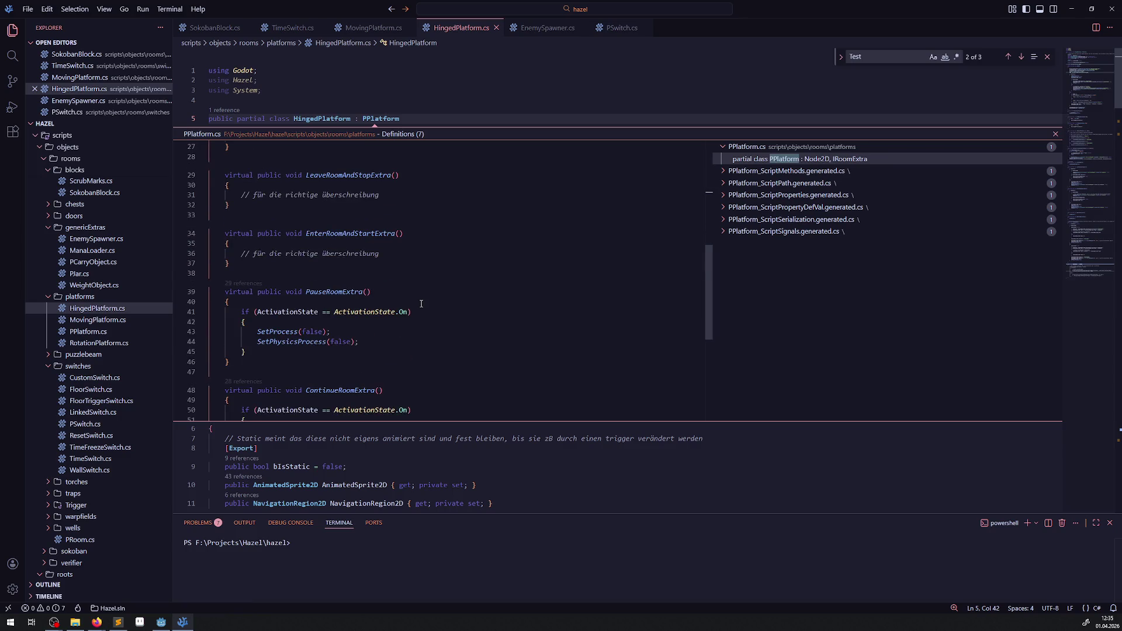
scroll(421, 303, "down", 3)
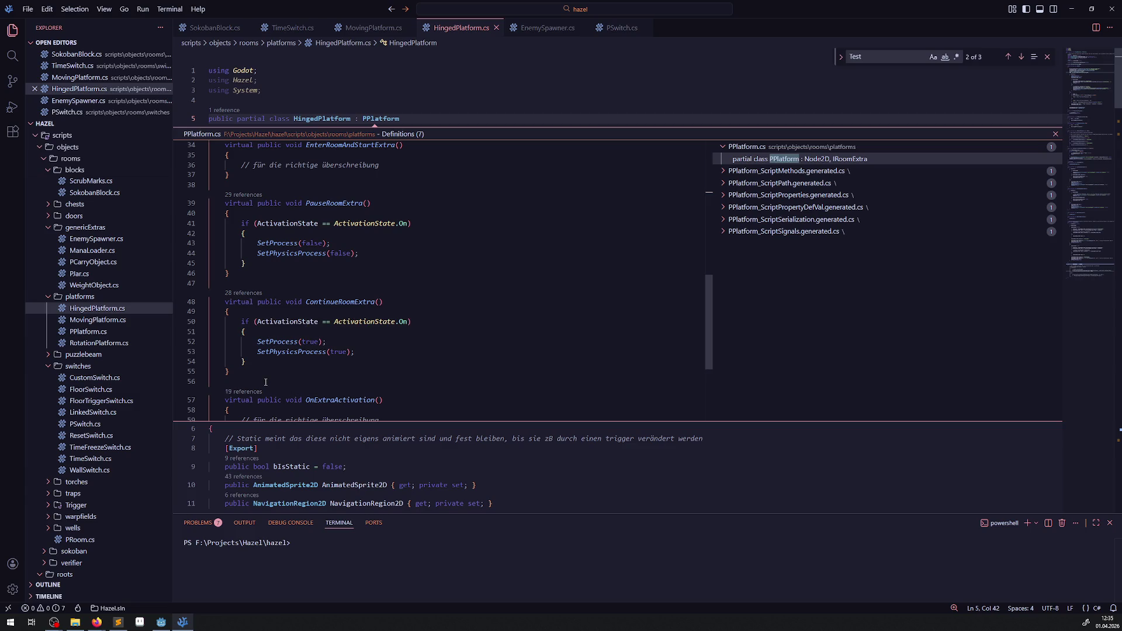
mouse_move(269, 372)
left_mouse_down()
mouse_move(214, 284)
mouse_move(216, 203)
left_mouse_up()
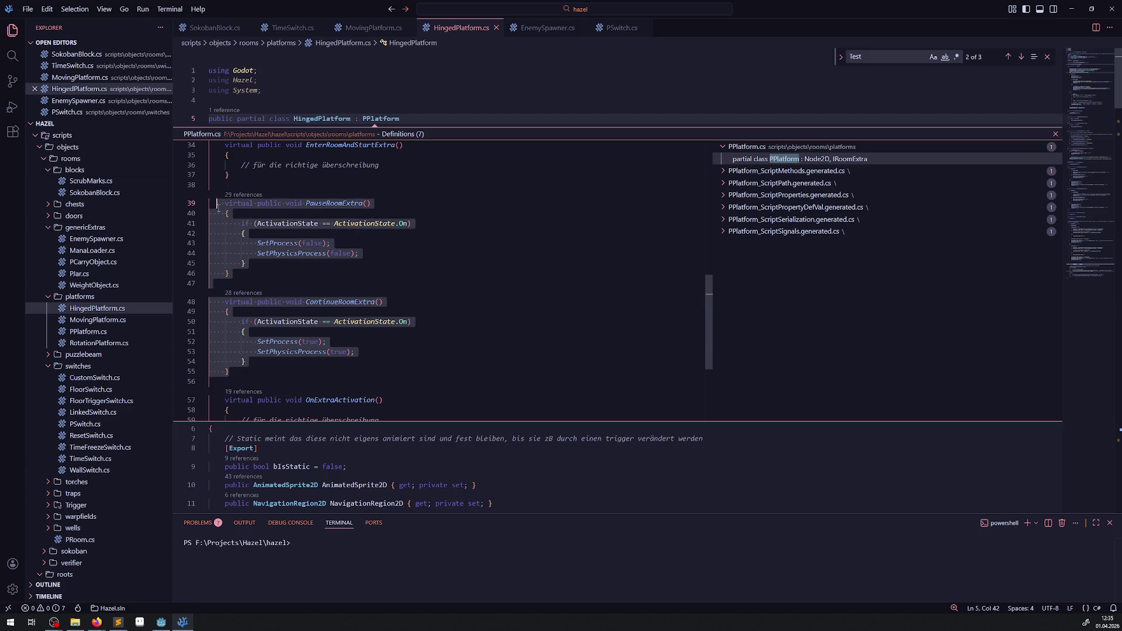
left_click(329, 312)
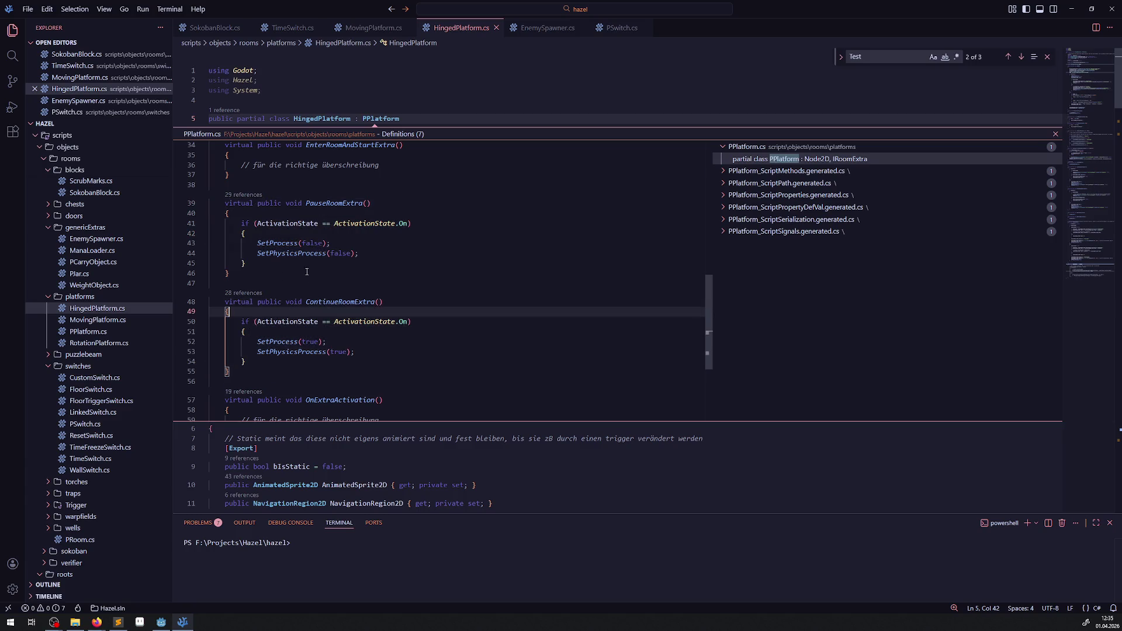
Comment out the SetProcess and SetPhysicsProcess calls in PauseRoomExtra and ContinueRoomExtra
left_click_drag(242, 243, 404, 249)
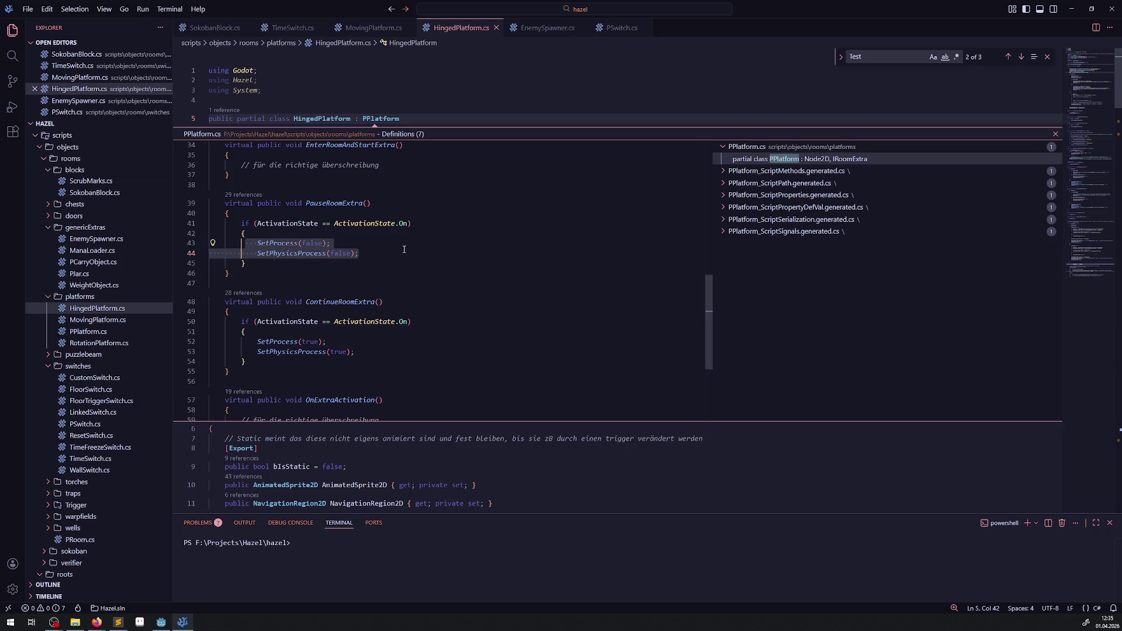
key("ctrl+slash")
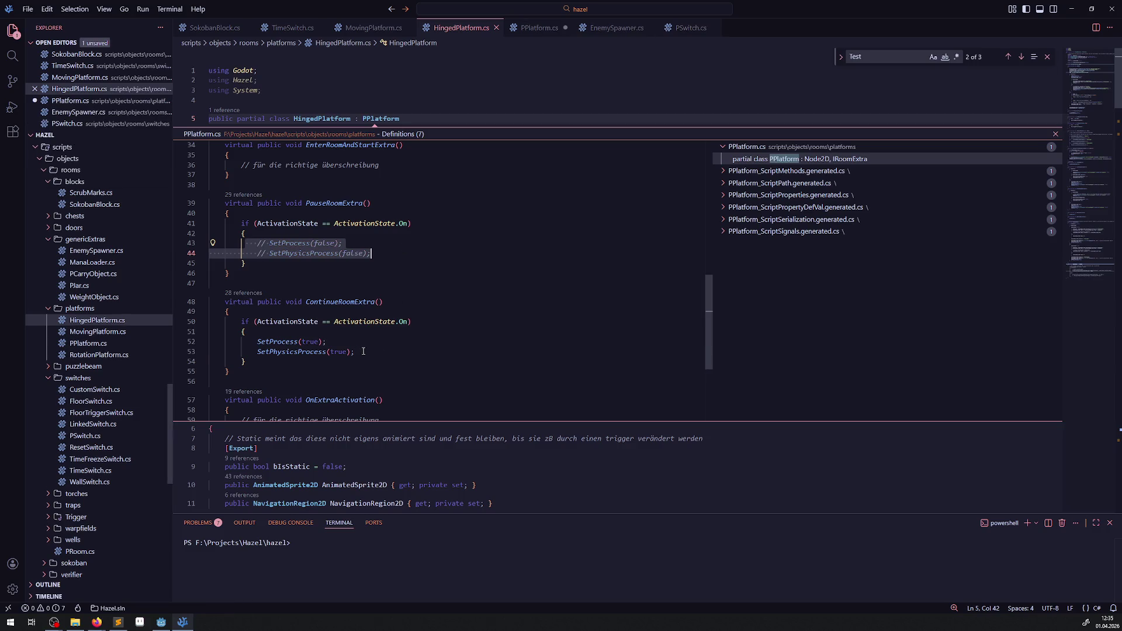
left_click_drag(355, 351, 229, 342)
key("ctrl+slash")
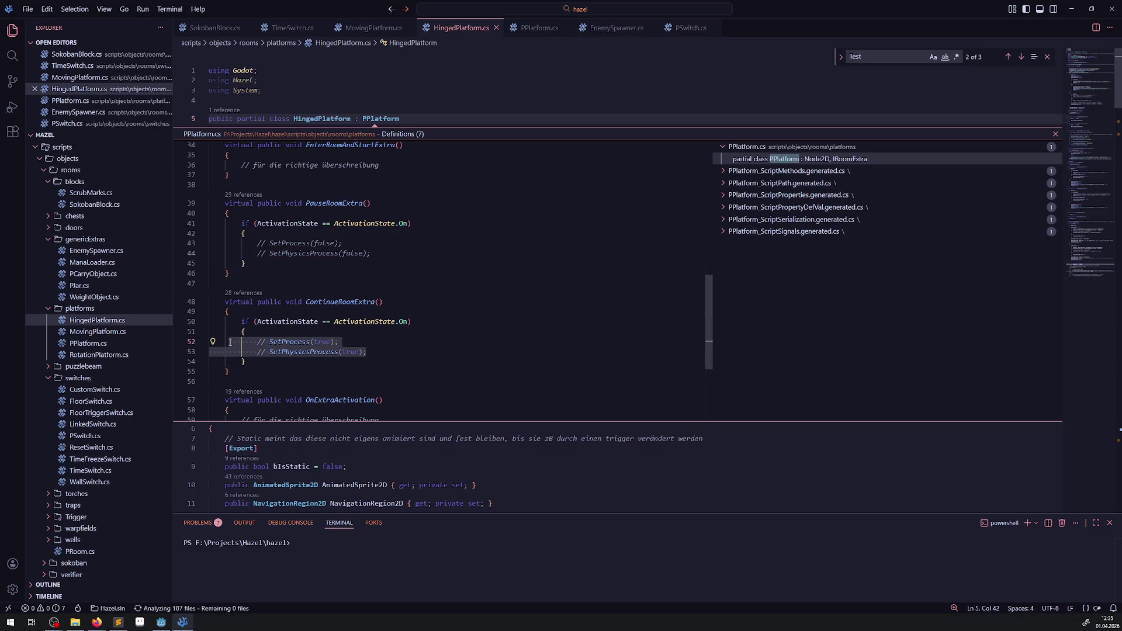
left_click(161, 622)
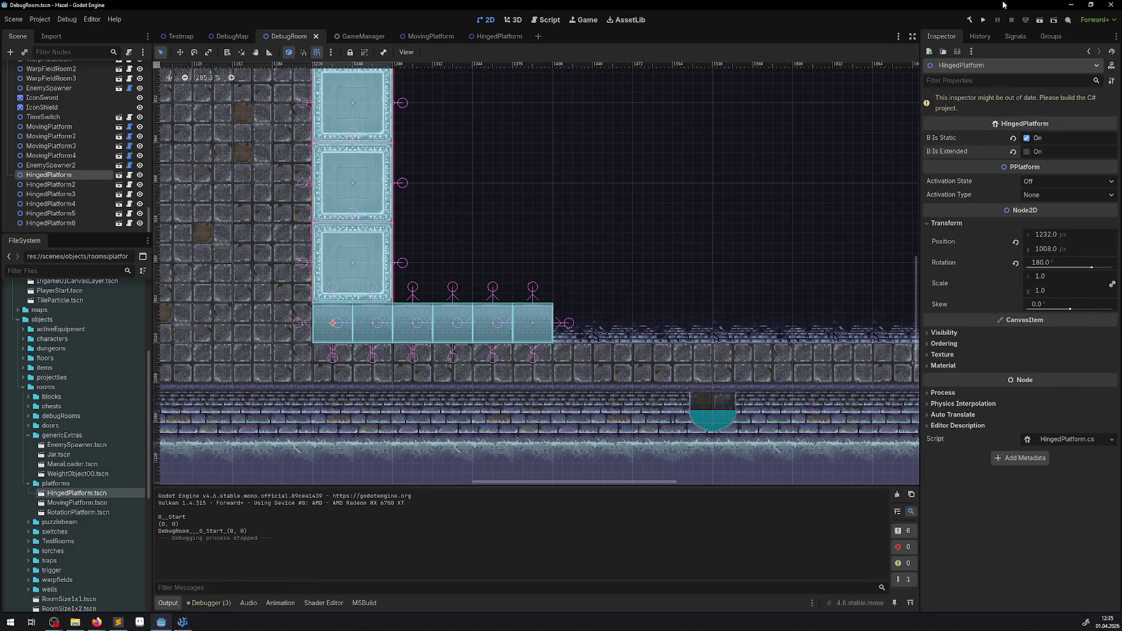
Rebuild the C# project, playtest the debug room briefly, stop it, and switch to VS Code
left_click(972, 19)
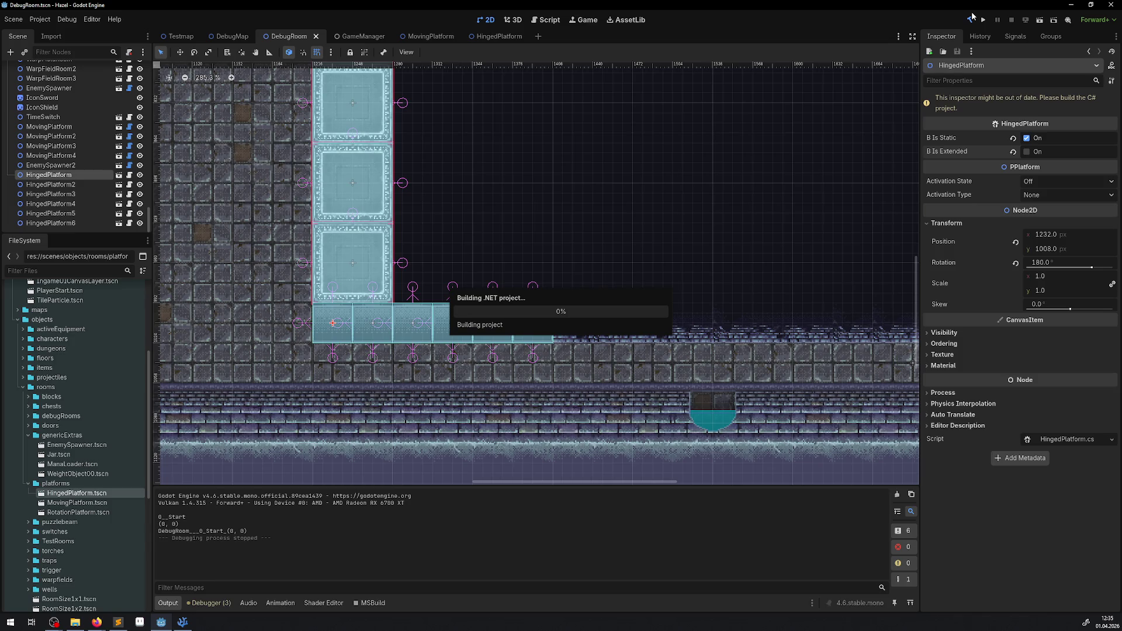
left_click(983, 20)
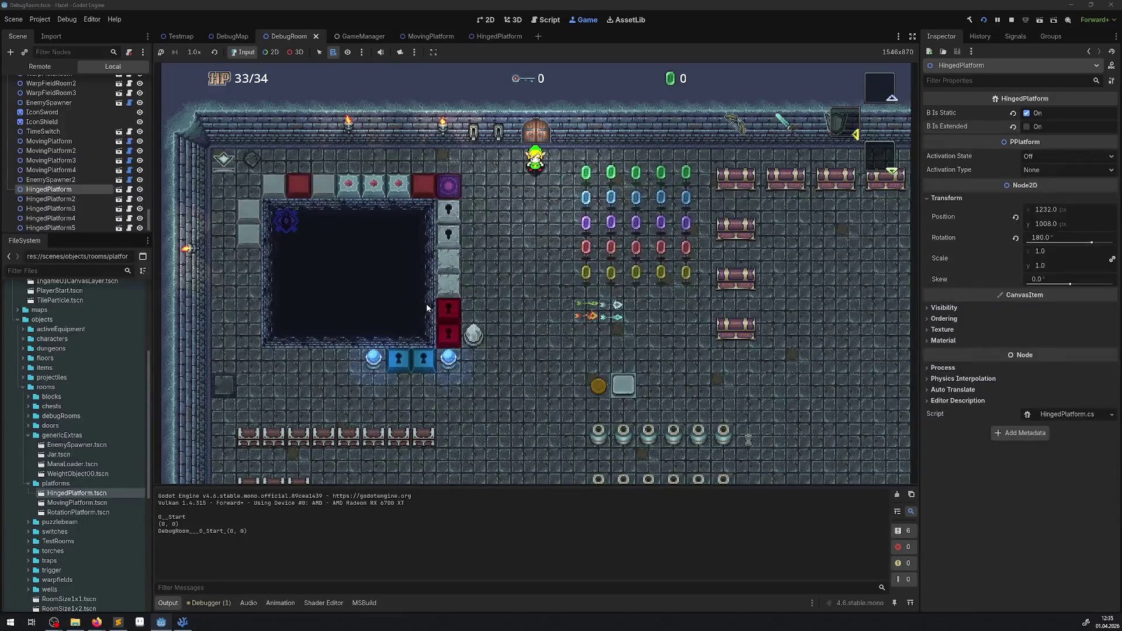
key("Down")
key("Left")
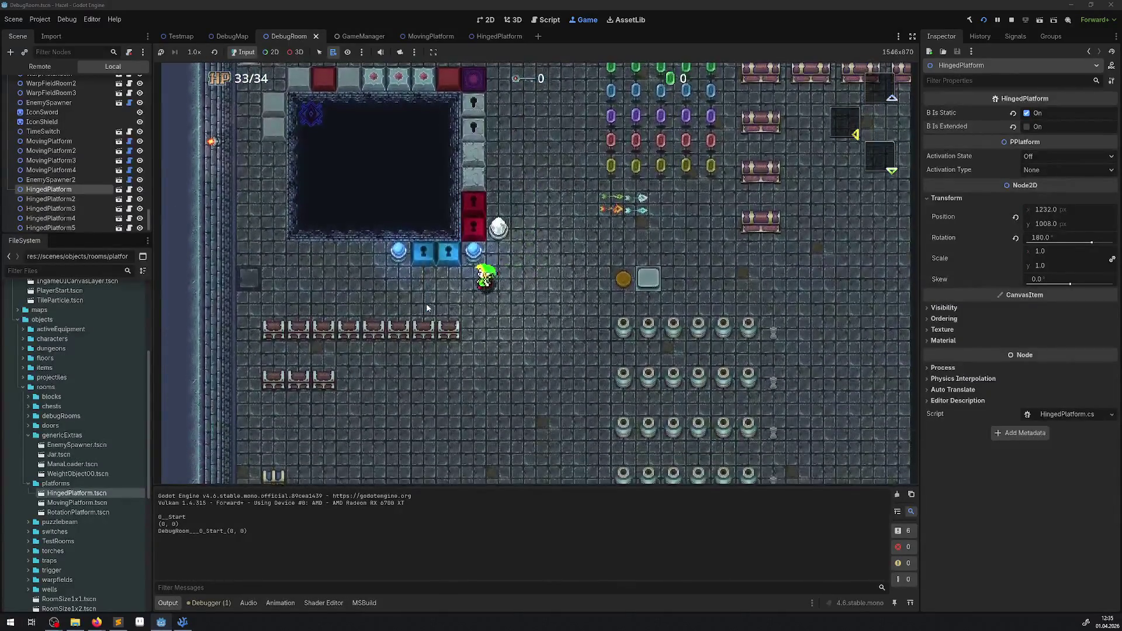
key("Up")
key("Right")
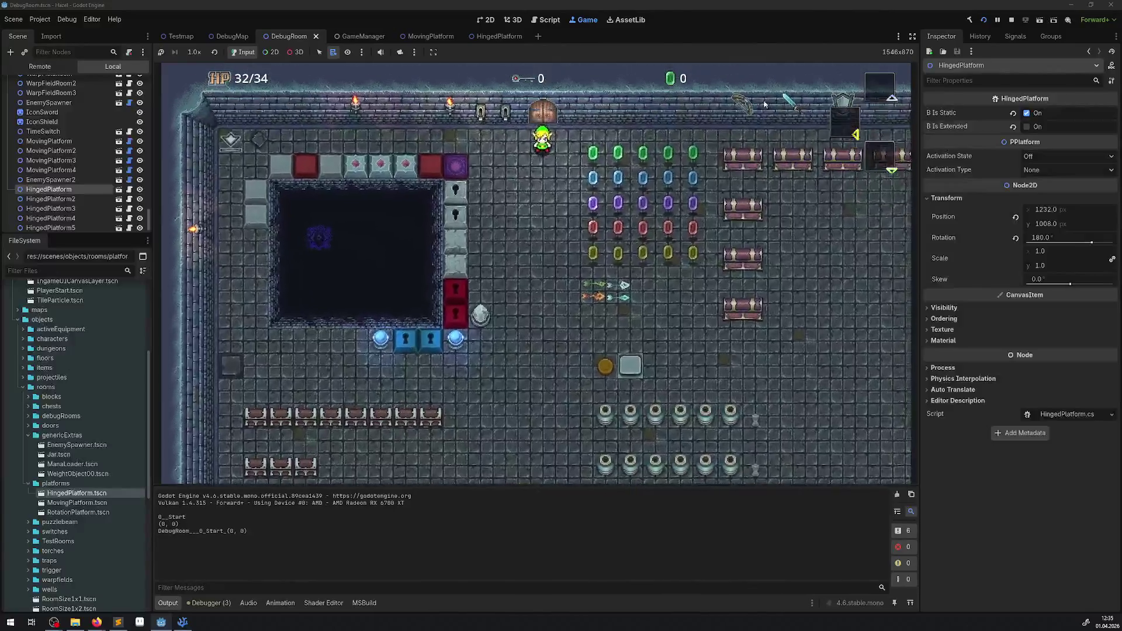
left_click(998, 19)
left_click(1011, 19)
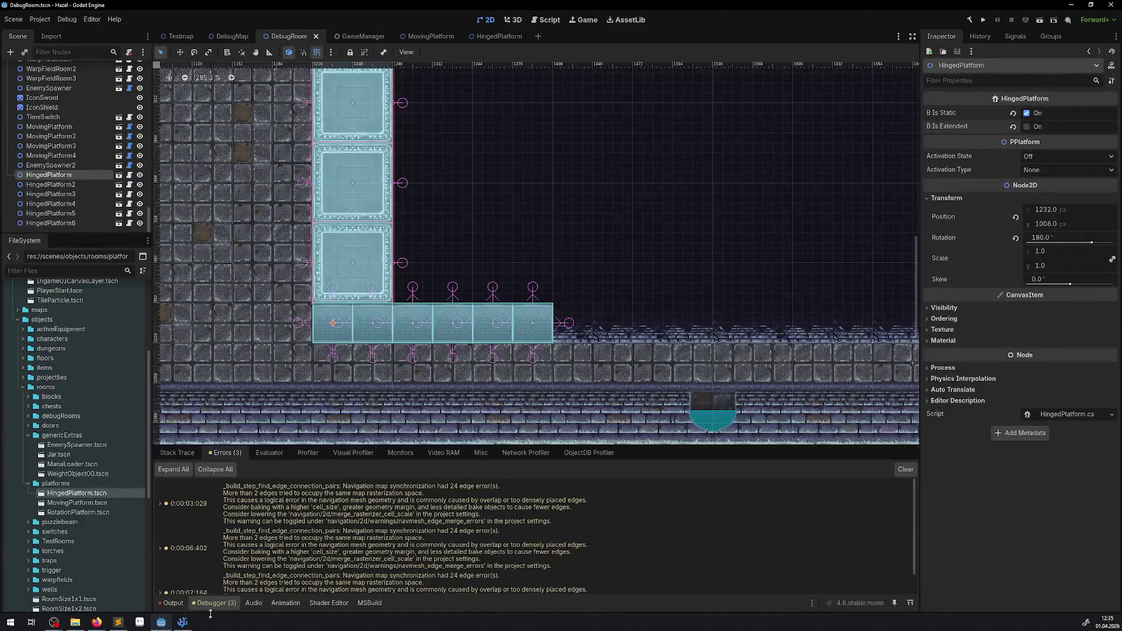
left_click(179, 622)
Restore the SetProcess calls in PPlatform by undoing the comment, then close the peek view
left_click(459, 304)
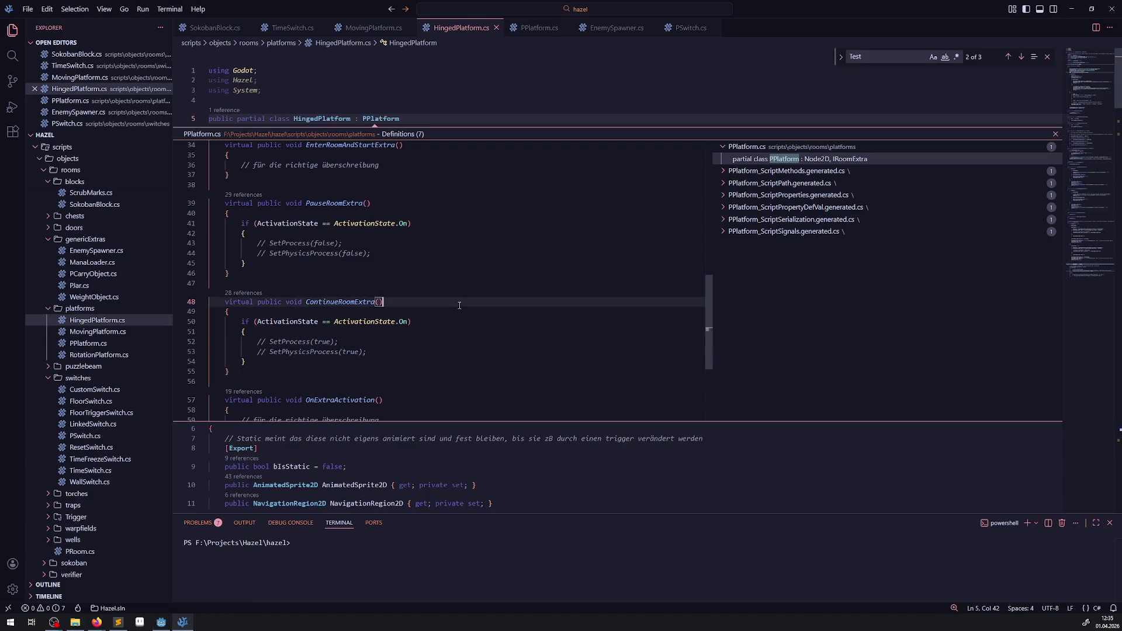
key("ctrl+z")
left_click(460, 305)
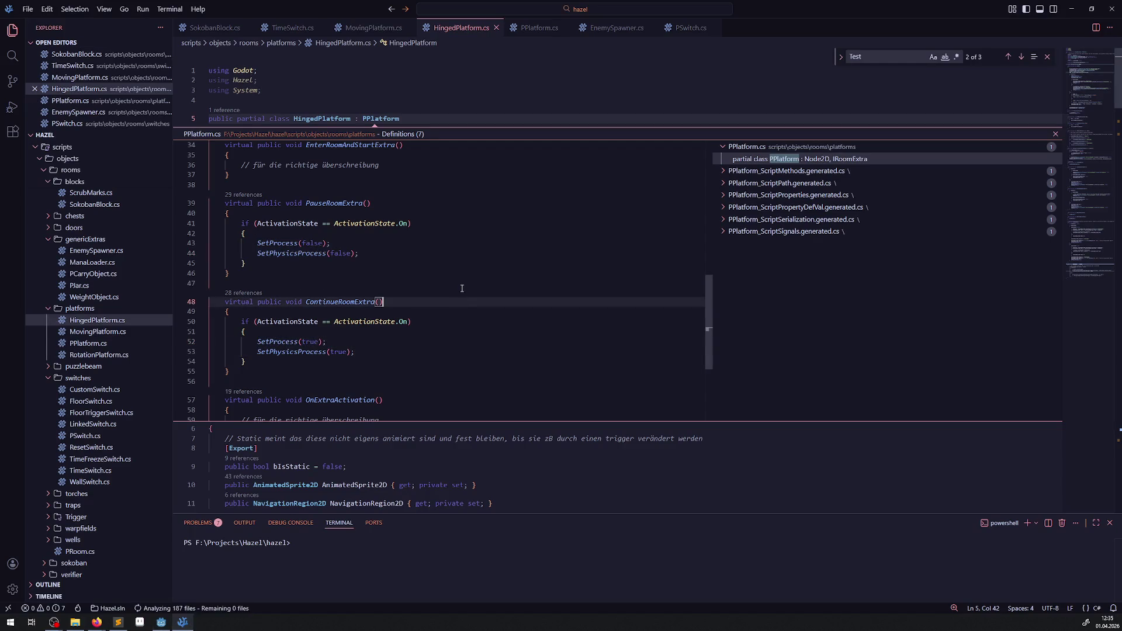
scroll(409, 310, "down", 3)
scroll(397, 274, "down", 2)
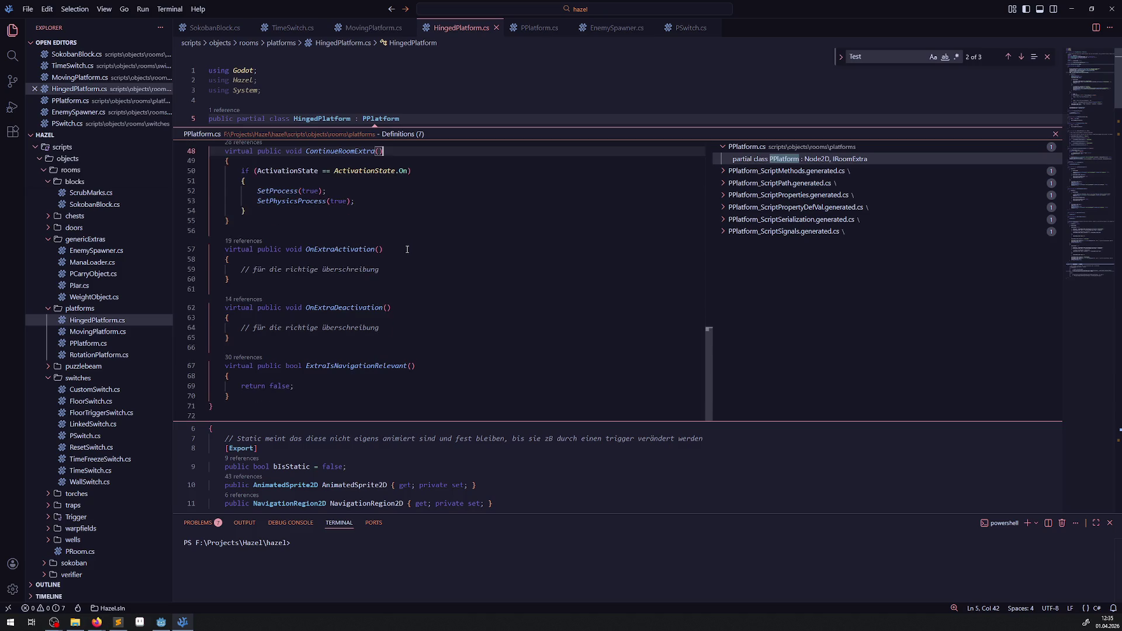
scroll(425, 297, "up", 10)
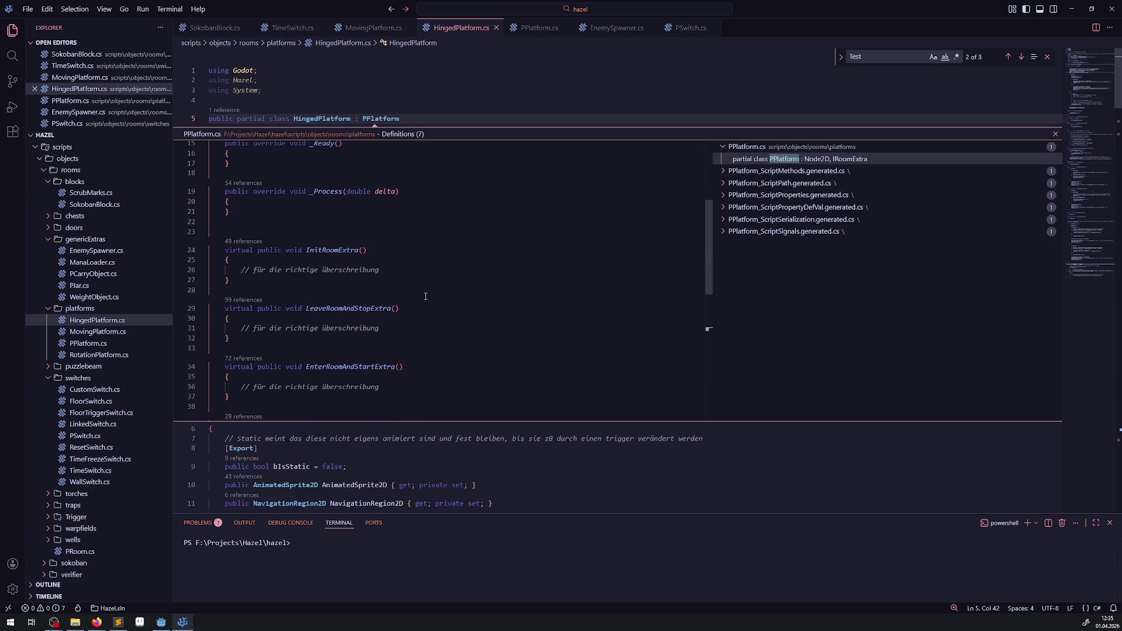
scroll(425, 297, "up", 3)
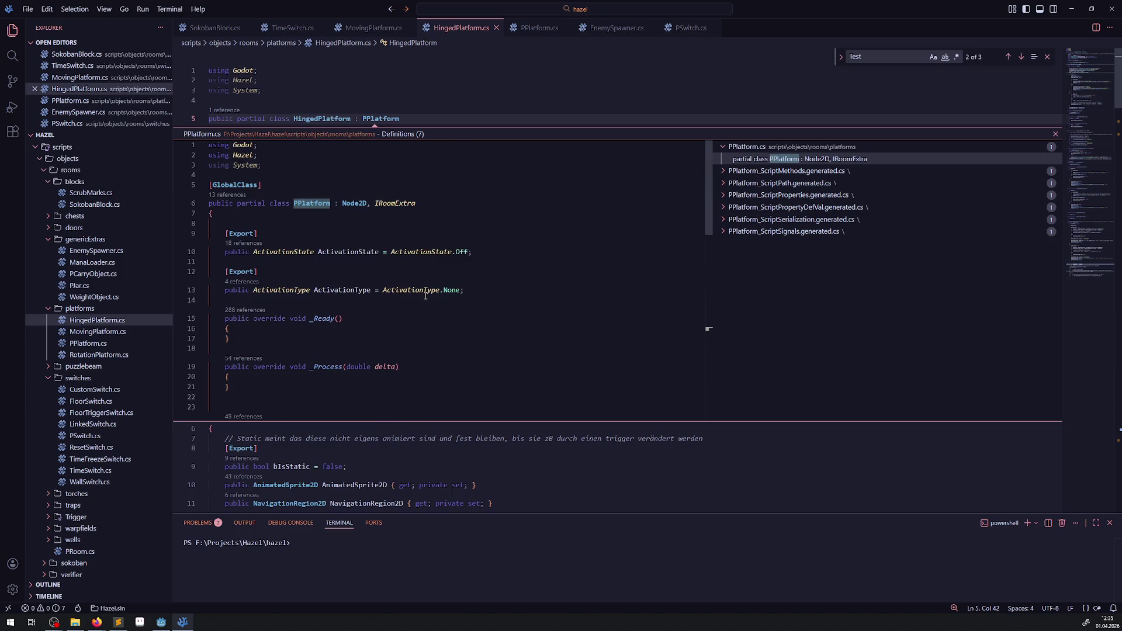
left_click(1055, 135)
Review HingedPlatform.cs around SetRegion and its usages, then return to Godot
left_click(319, 328)
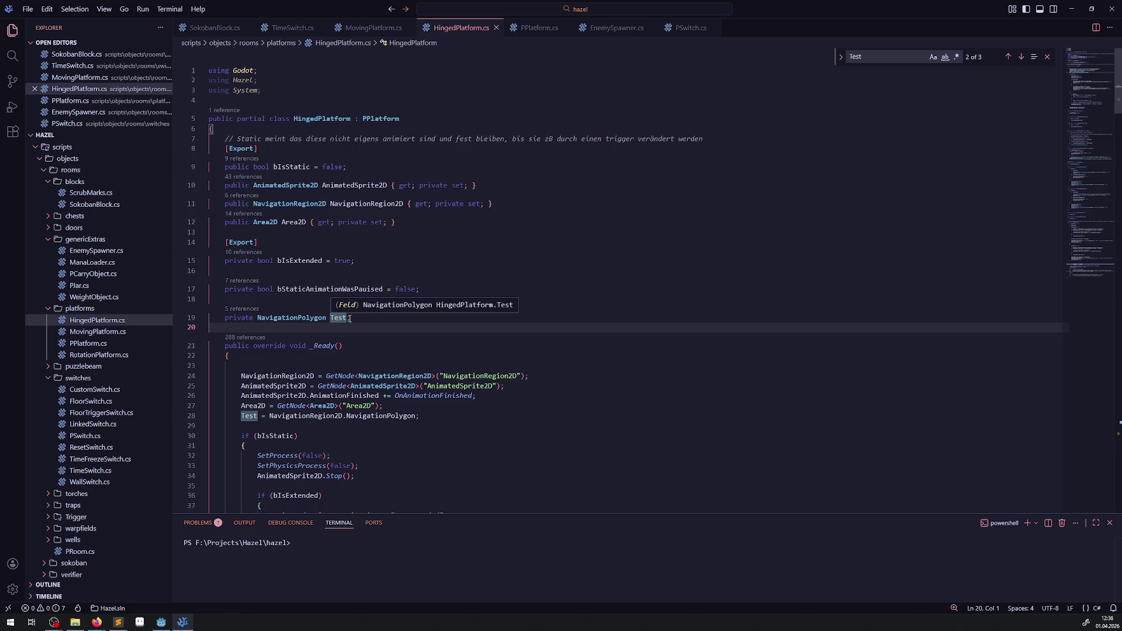
scroll(349, 319, "down", 5)
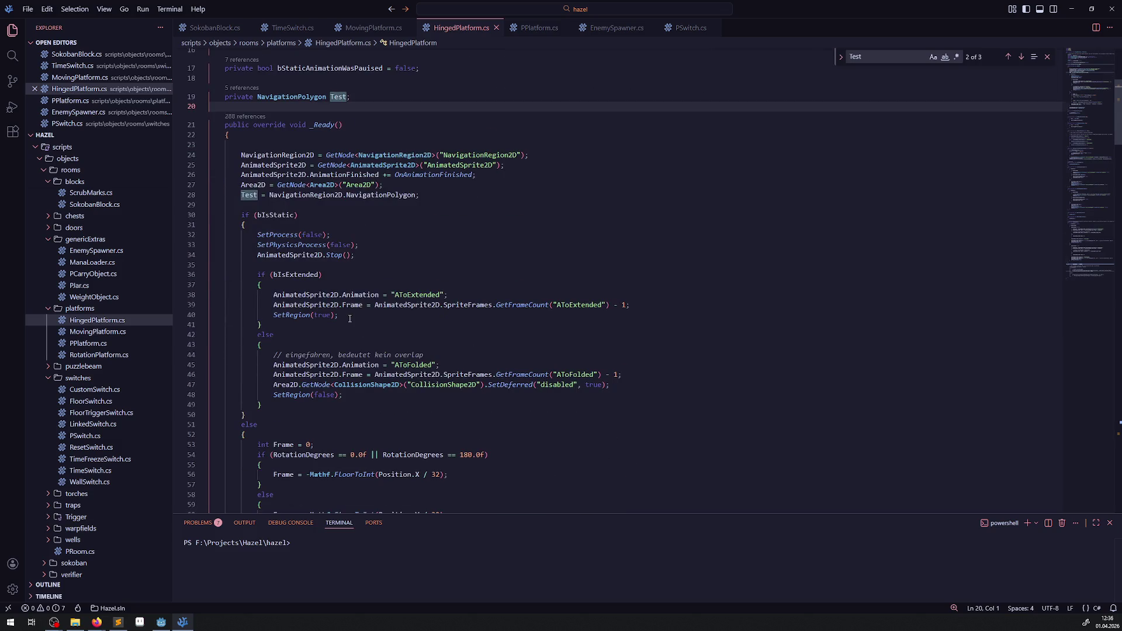
double_click(294, 315)
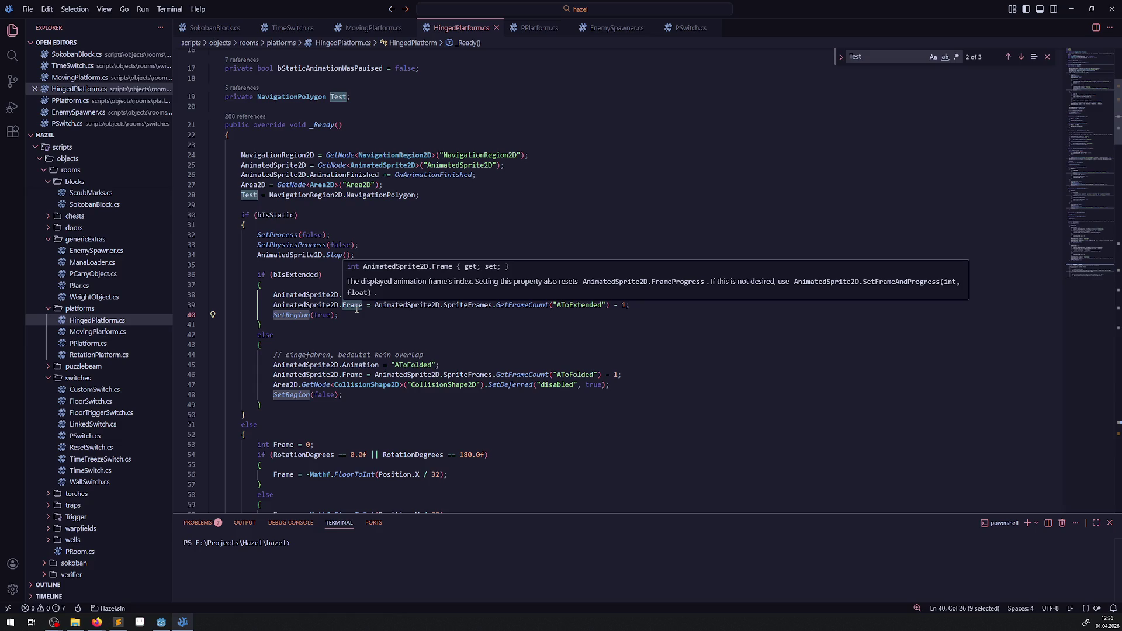
scroll(356, 309, "down", 3)
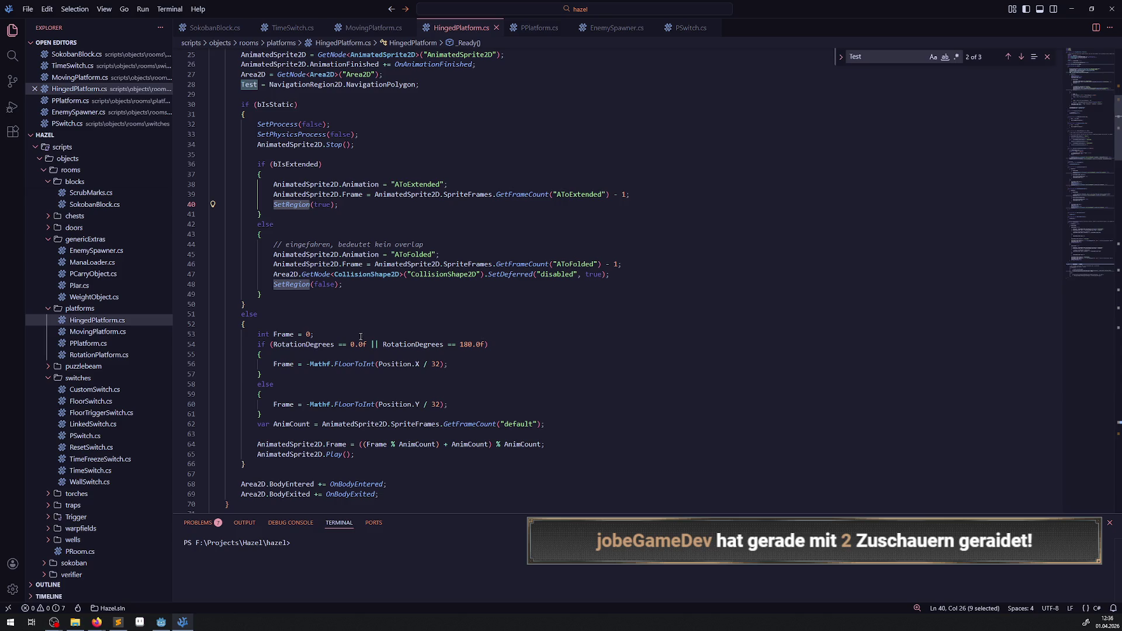
mouse_move(418, 366)
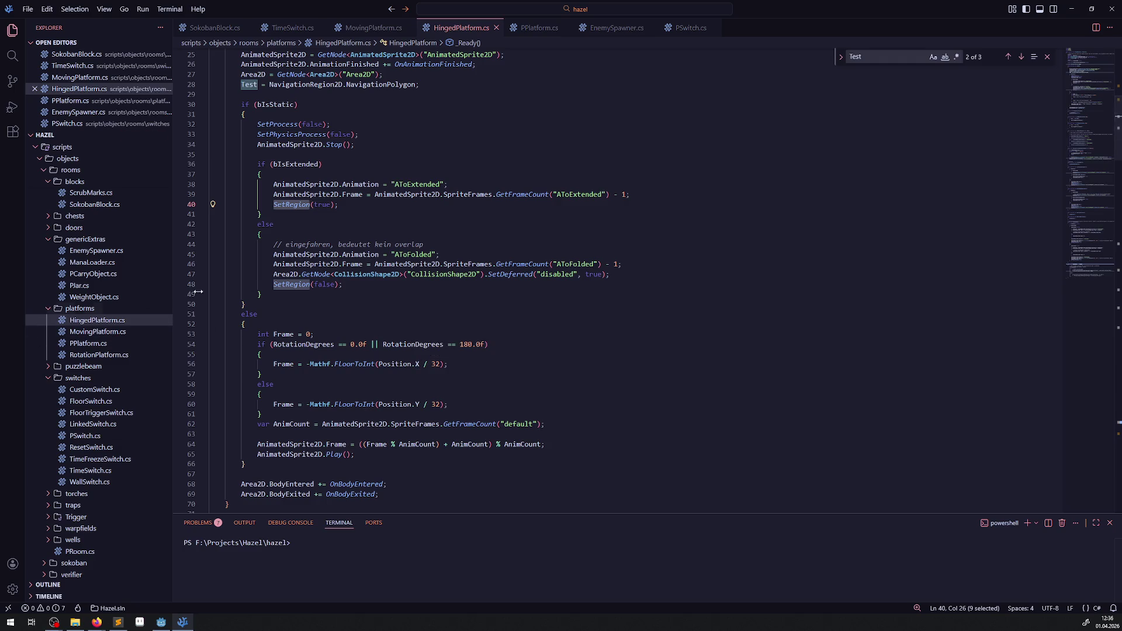
scroll(439, 374, "down", 7)
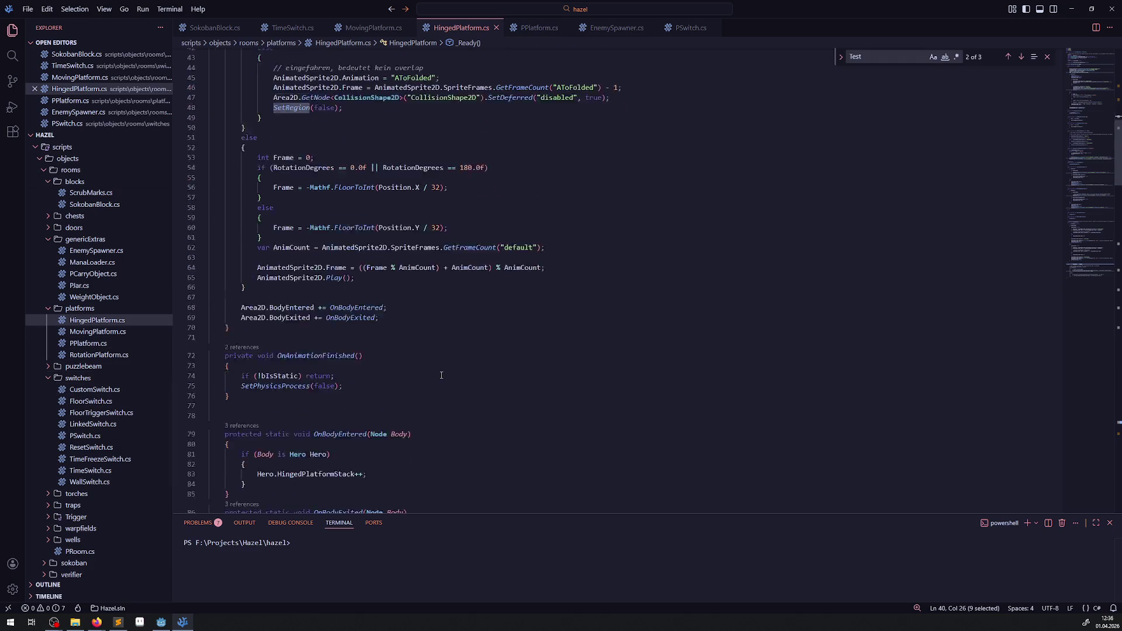
scroll(439, 373, "down", 2)
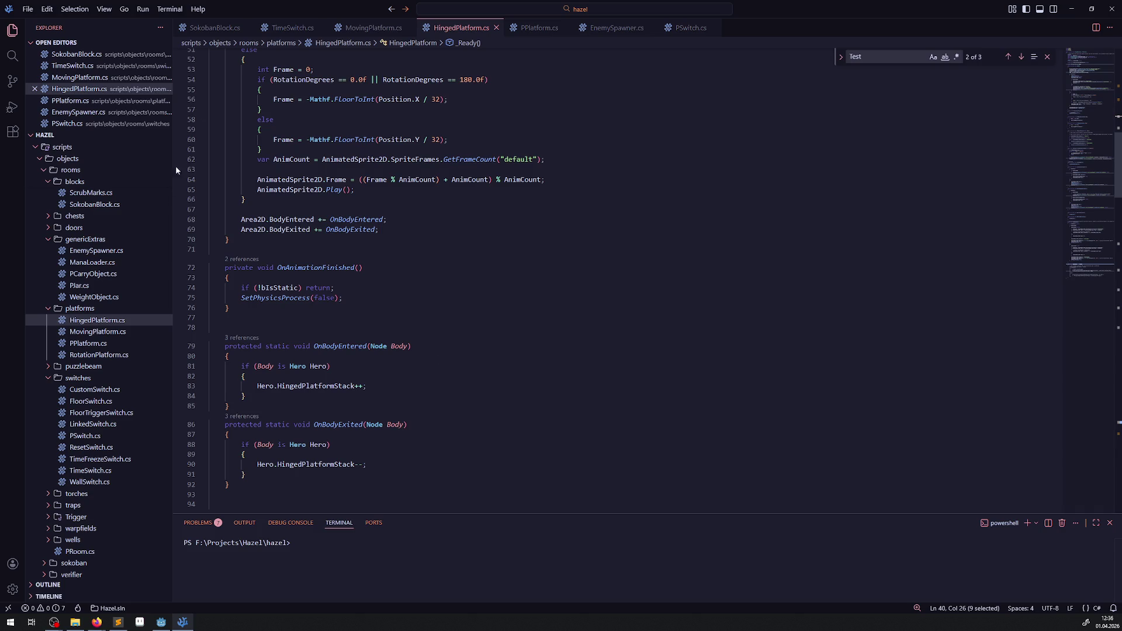
left_click(161, 622)
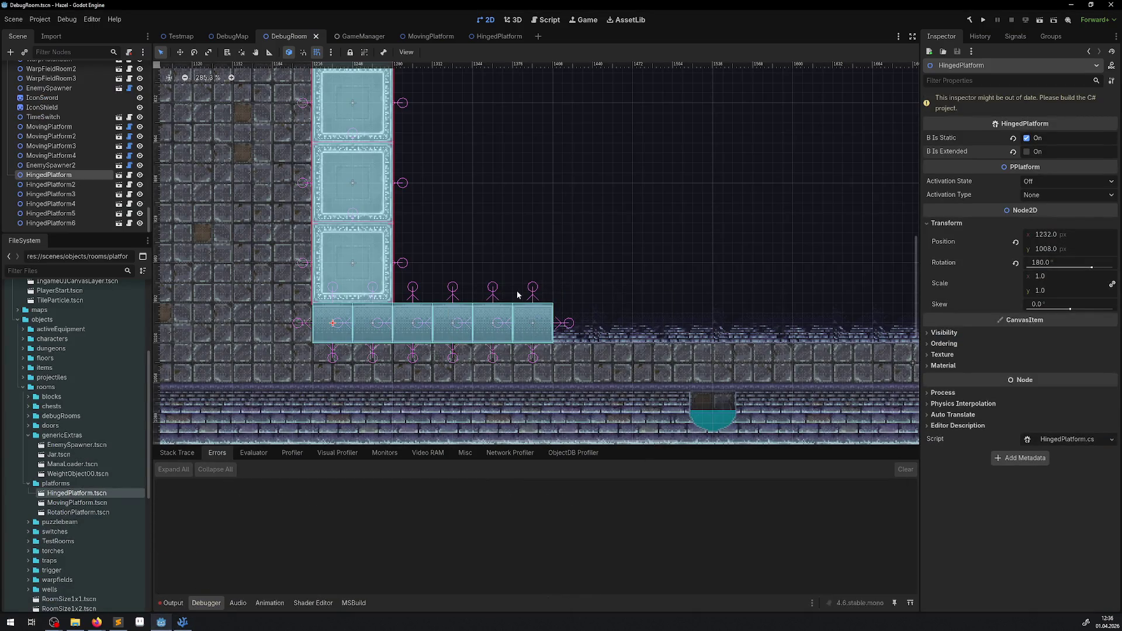
Build the C# project, run the main scene briefly, and stop the game
left_click(970, 22)
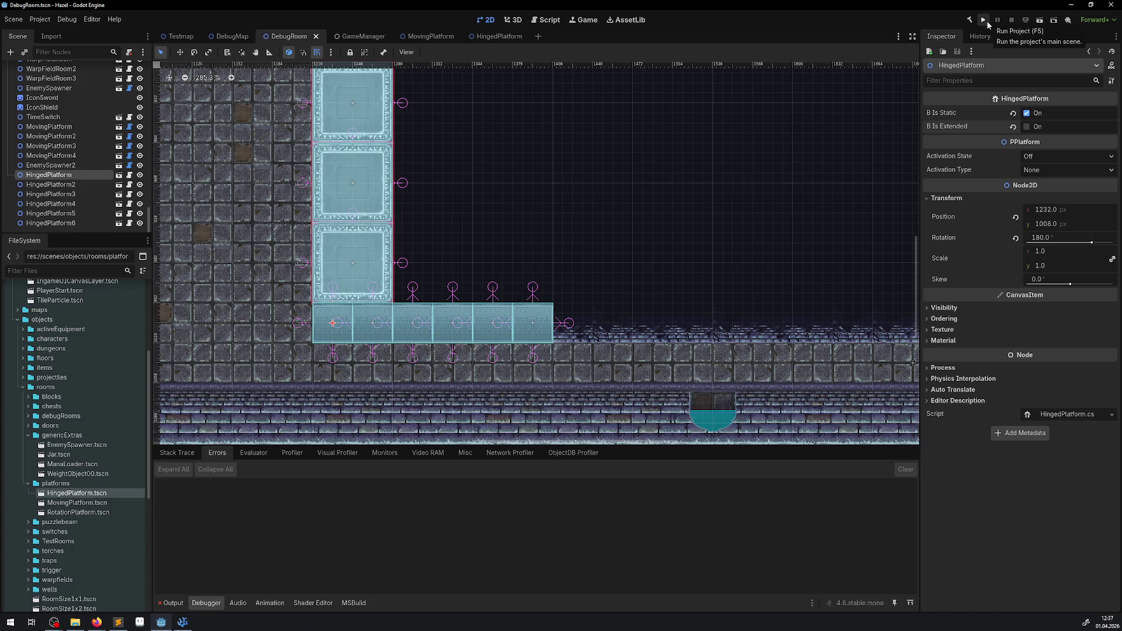
left_click(986, 21)
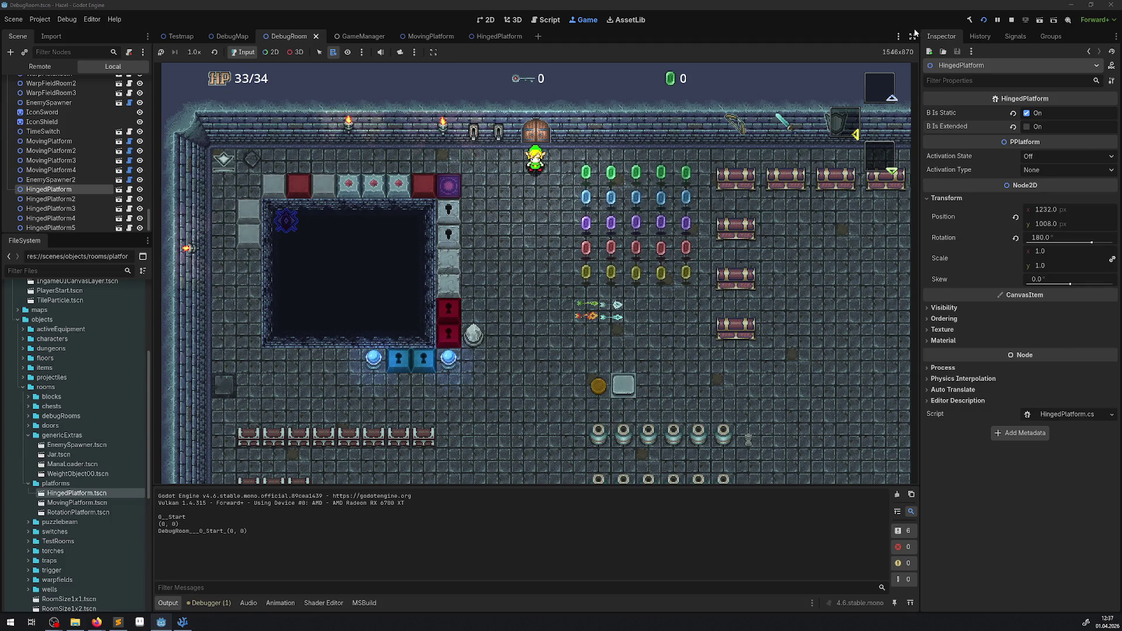
left_click(1011, 19)
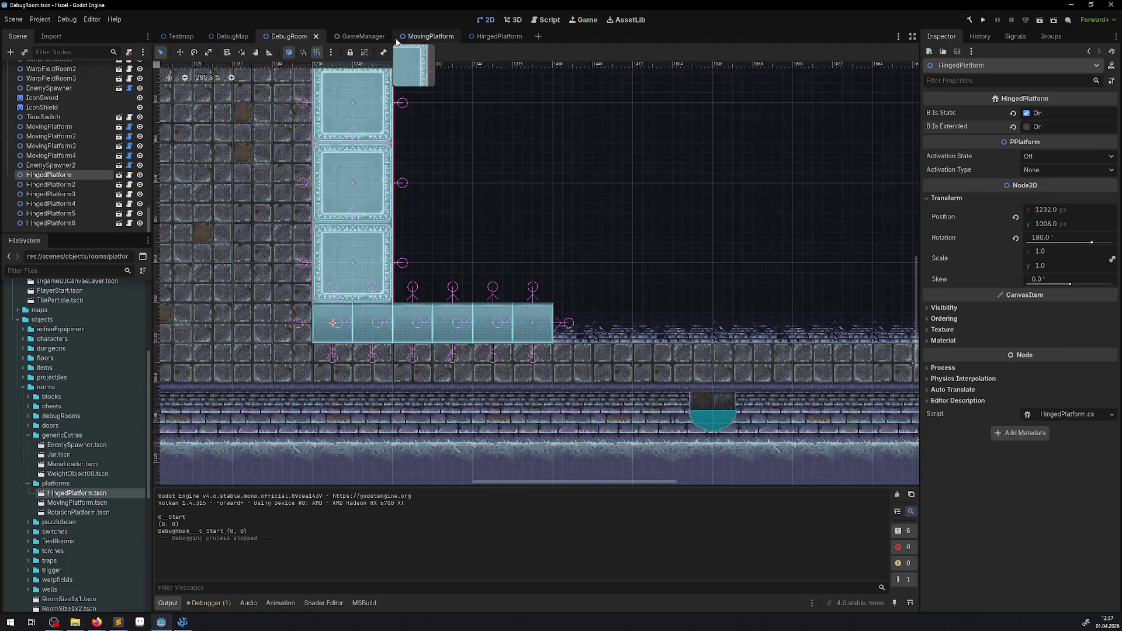
Compare MovingPlatform's AnimatableBody2D with HingedPlatform, then bring up NavigationRegion2D's node menu
left_click(412, 37)
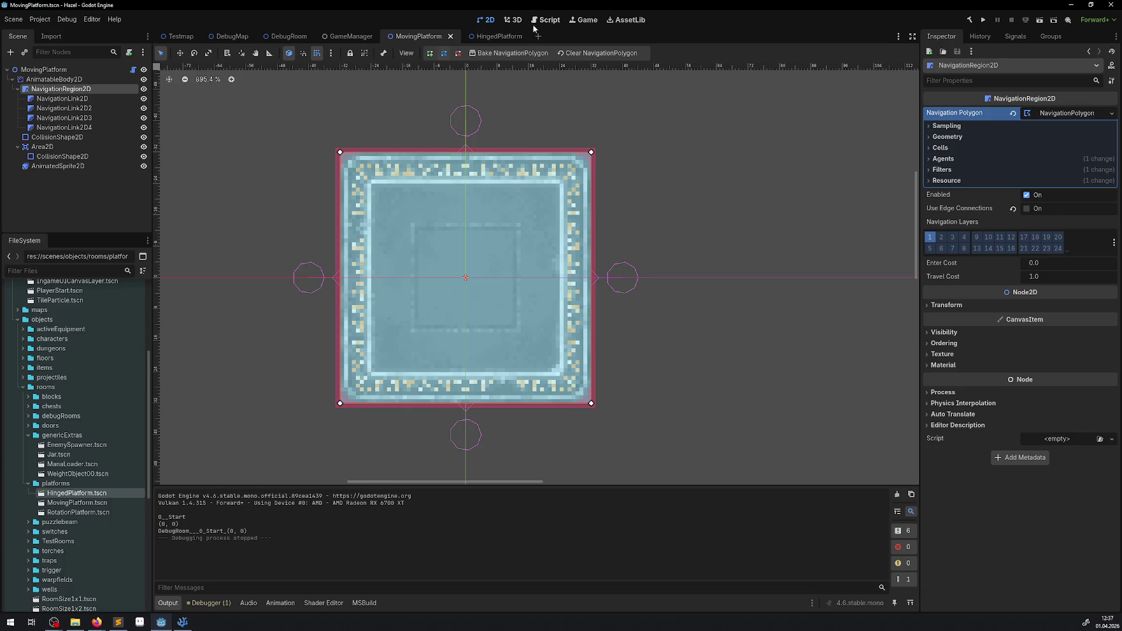
left_click(489, 36)
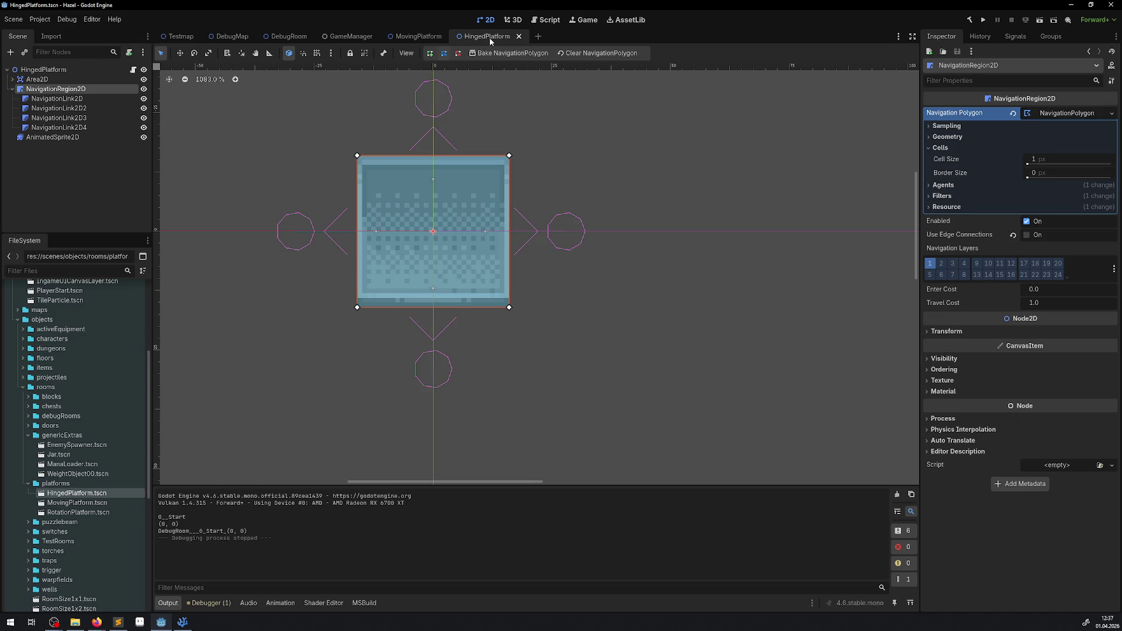
left_click(412, 36)
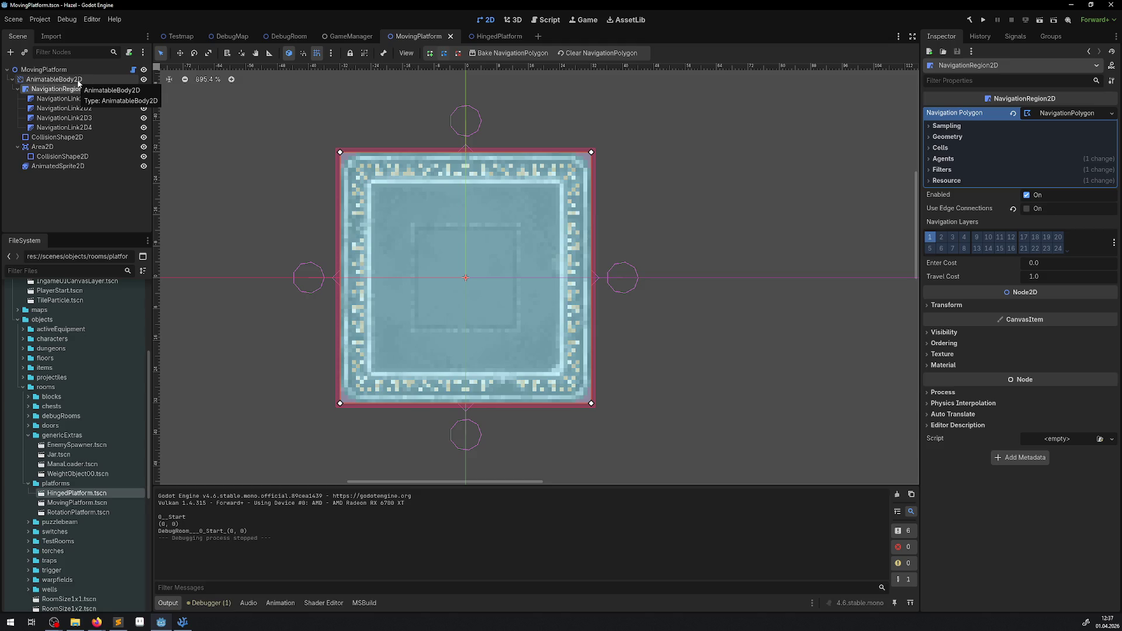
left_click(79, 81)
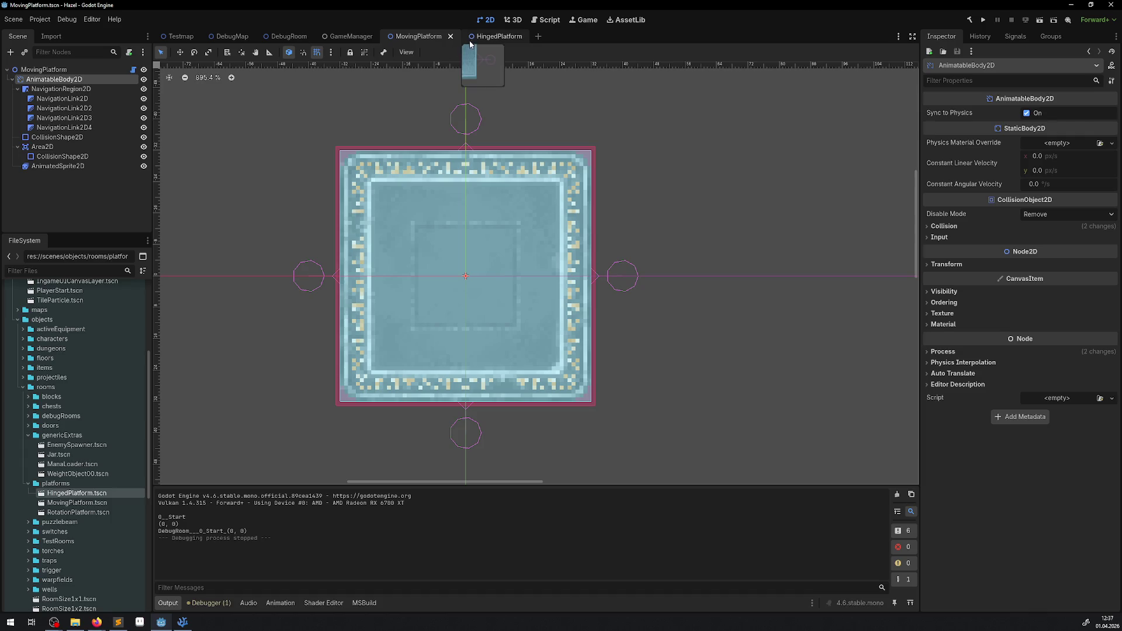
left_click(471, 42)
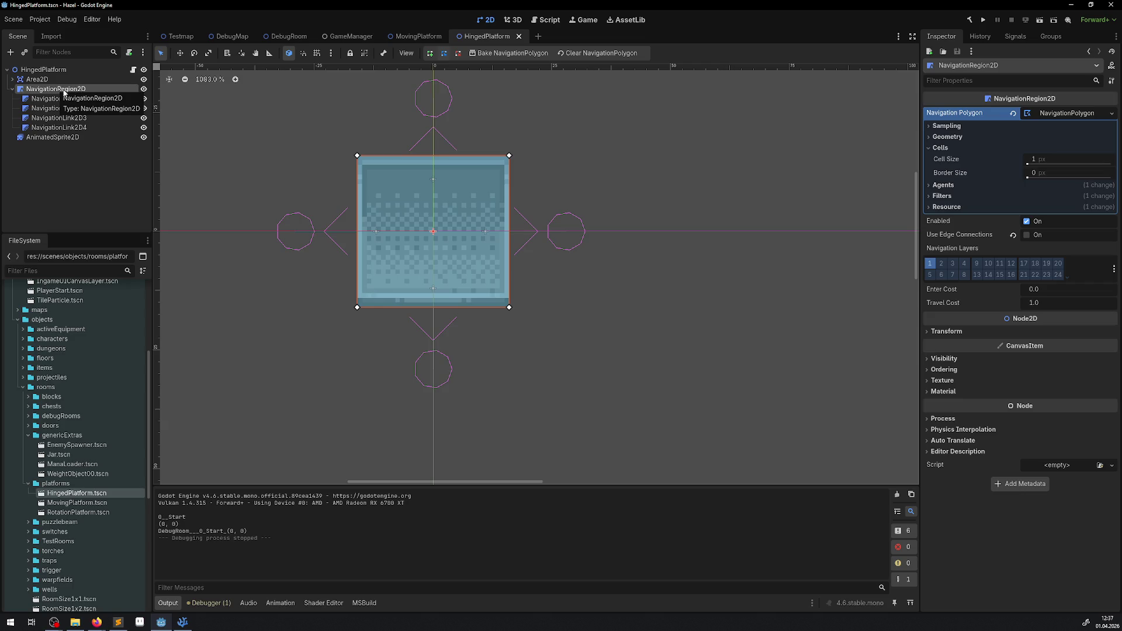
right_click(64, 90)
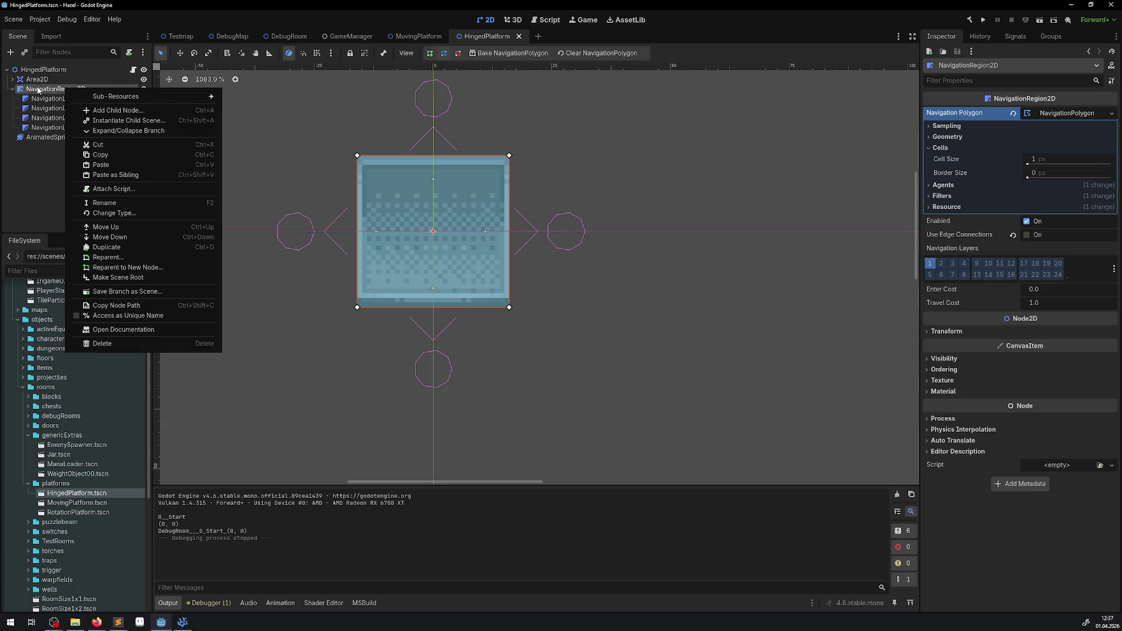
Add an AnimatableBody2D child node under the HingedPlatform root
left_click(24, 70)
left_click(23, 70)
key("ctrl+a")
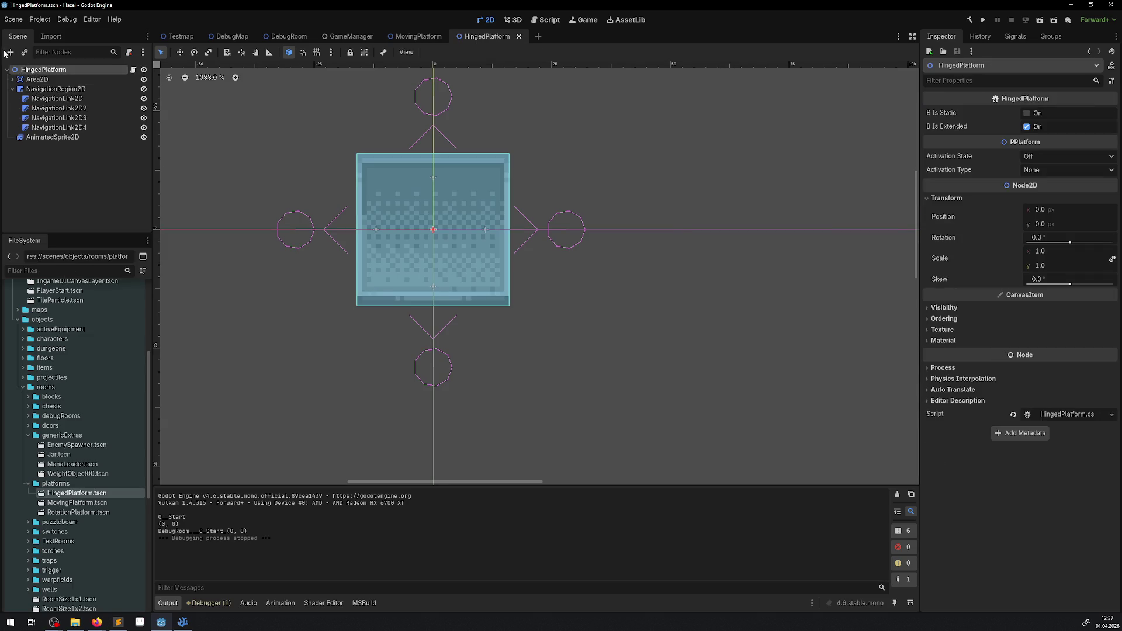
type("anim")
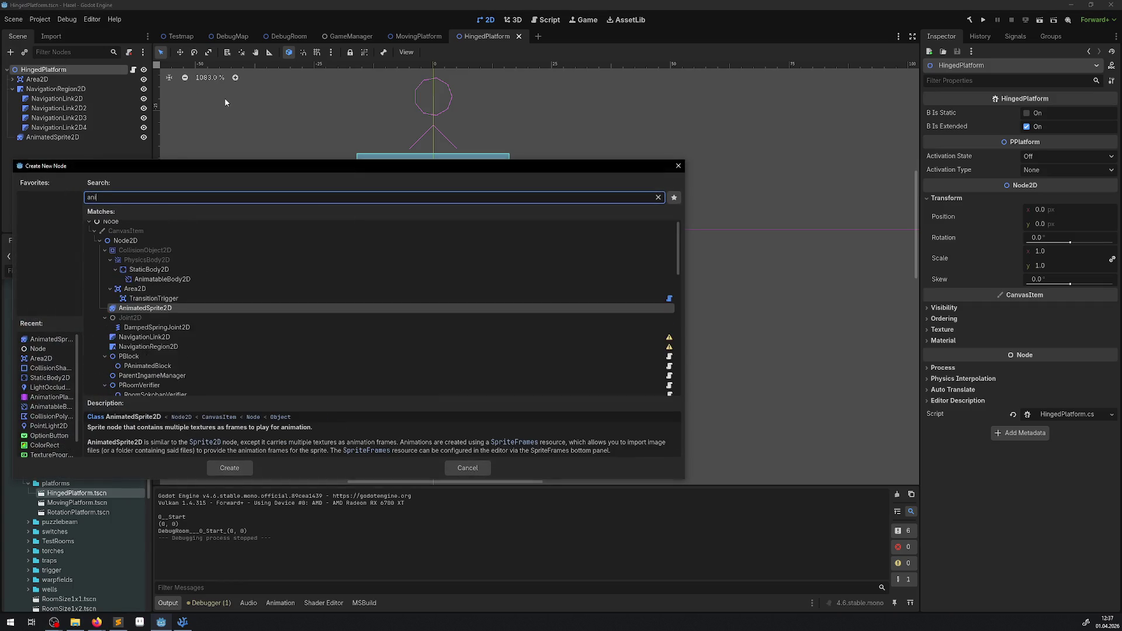
double_click(163, 286)
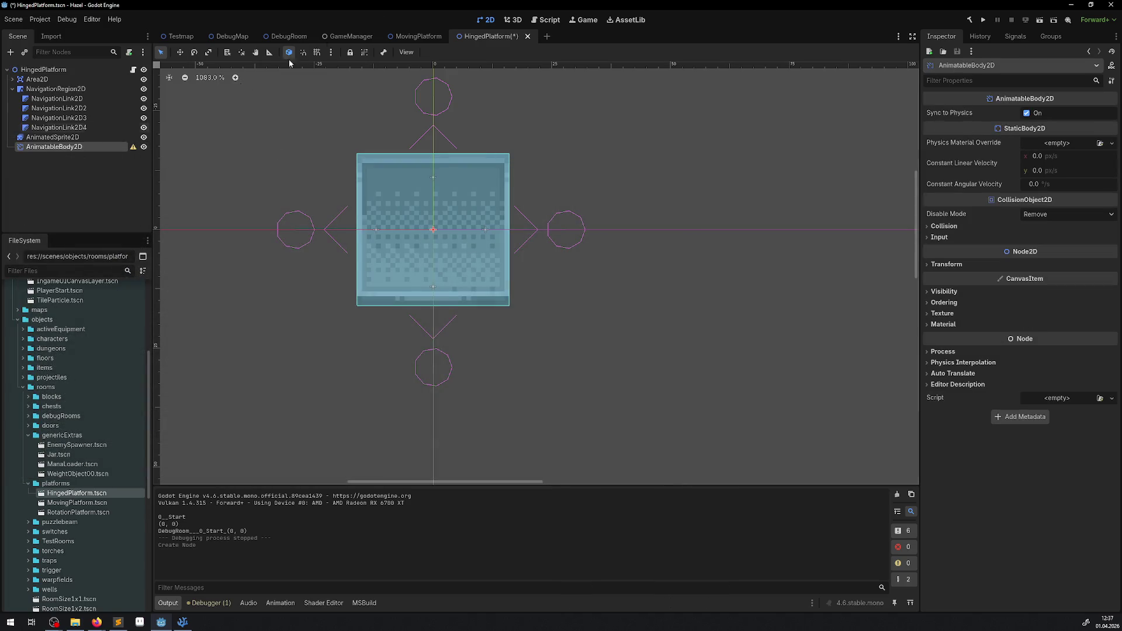
Paste MovingPlatform's CollisionShape2D under AnimatableBody2D and check its transform
left_click(416, 37)
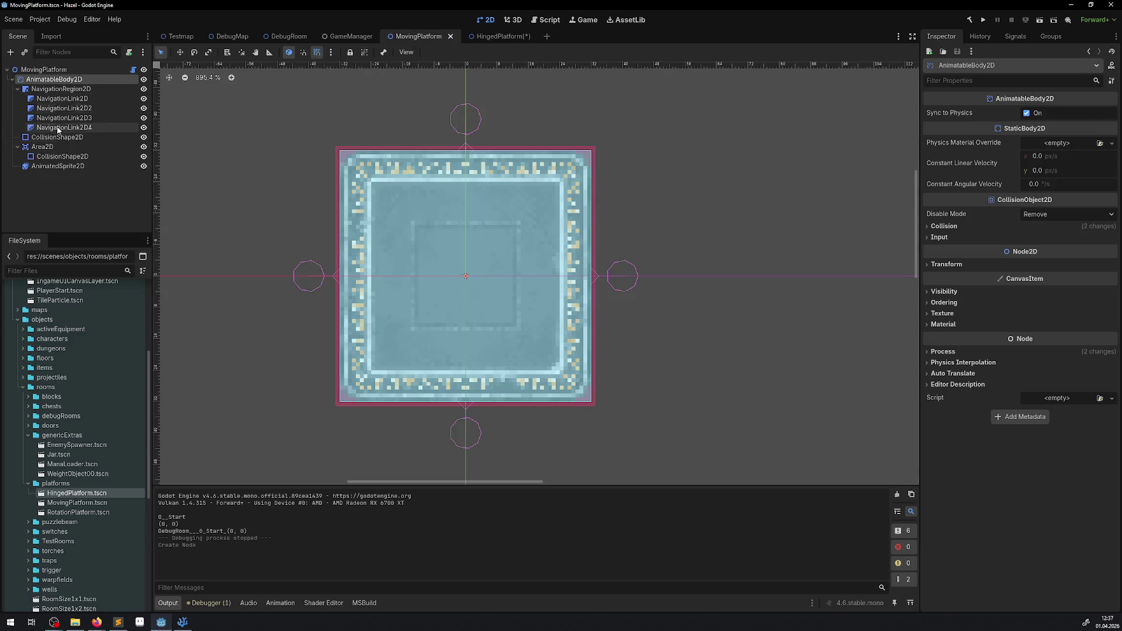
left_click(57, 137)
left_click(500, 36)
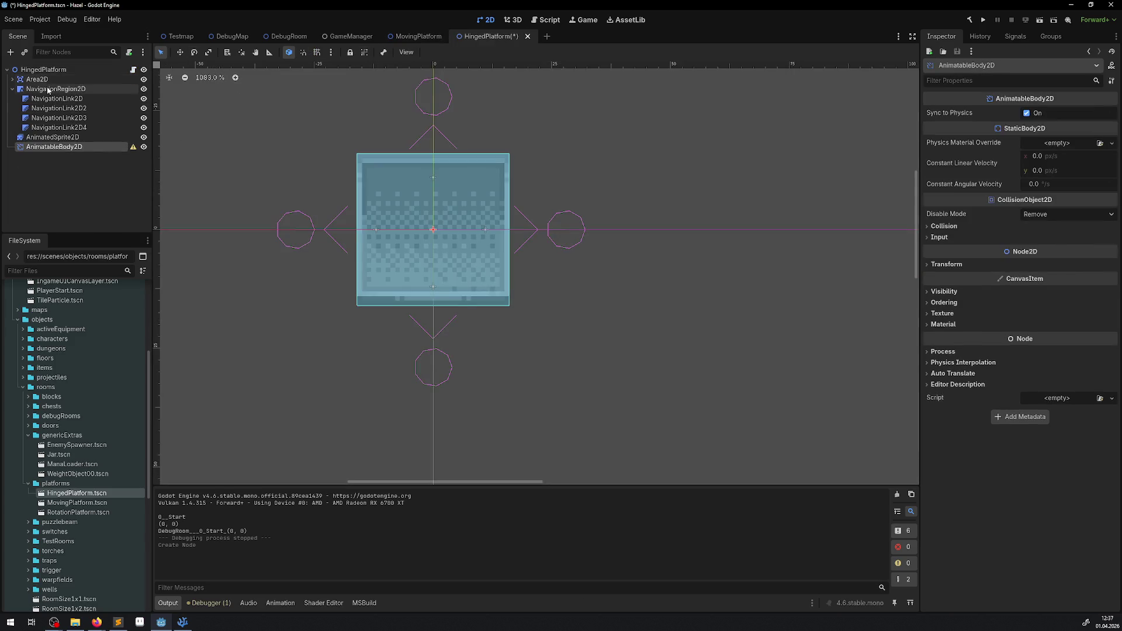
key("ctrl+v")
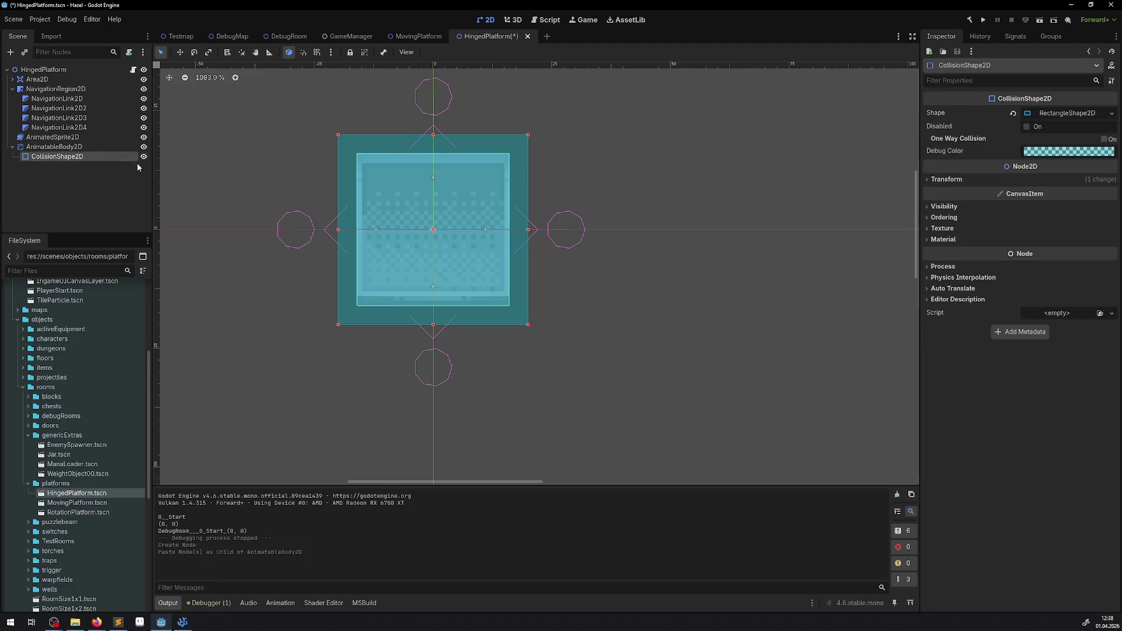
left_click(947, 179)
left_click(946, 179)
Turn off AnimatableBody2D's collision layer 1 and mask 1, then save the scene
left_click(85, 147)
left_click(944, 226)
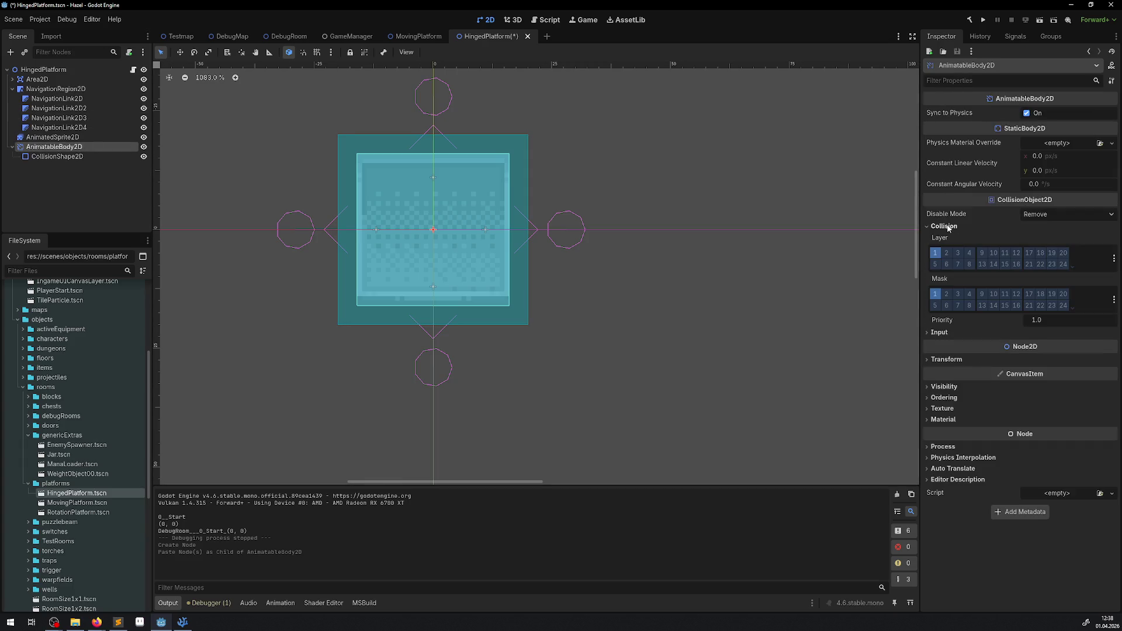
left_click(935, 253)
left_click(936, 294)
key("ctrl+s")
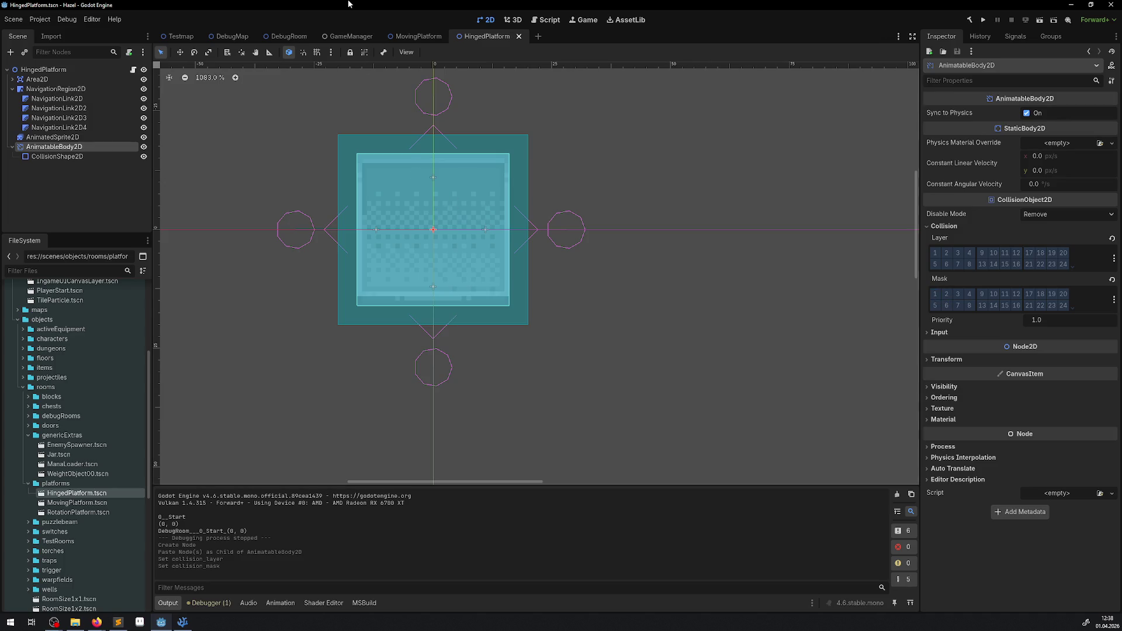
Compare with the collision settings on MovingPlatform's AnimatableBody2D
left_click(418, 37)
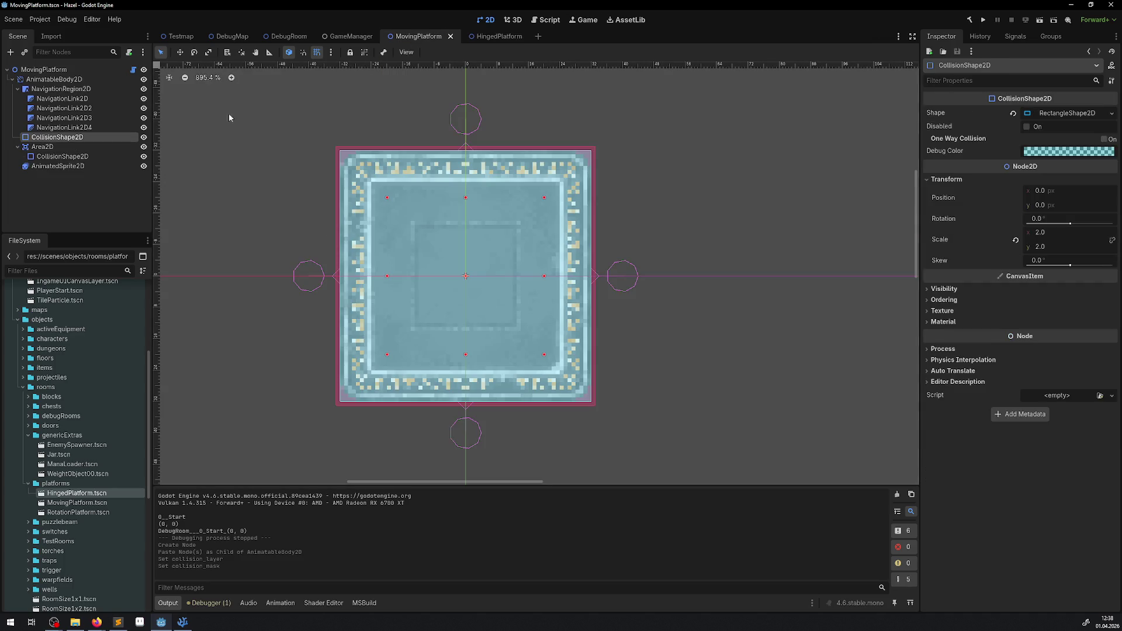
left_click(36, 80)
left_click(931, 228)
left_click(930, 228)
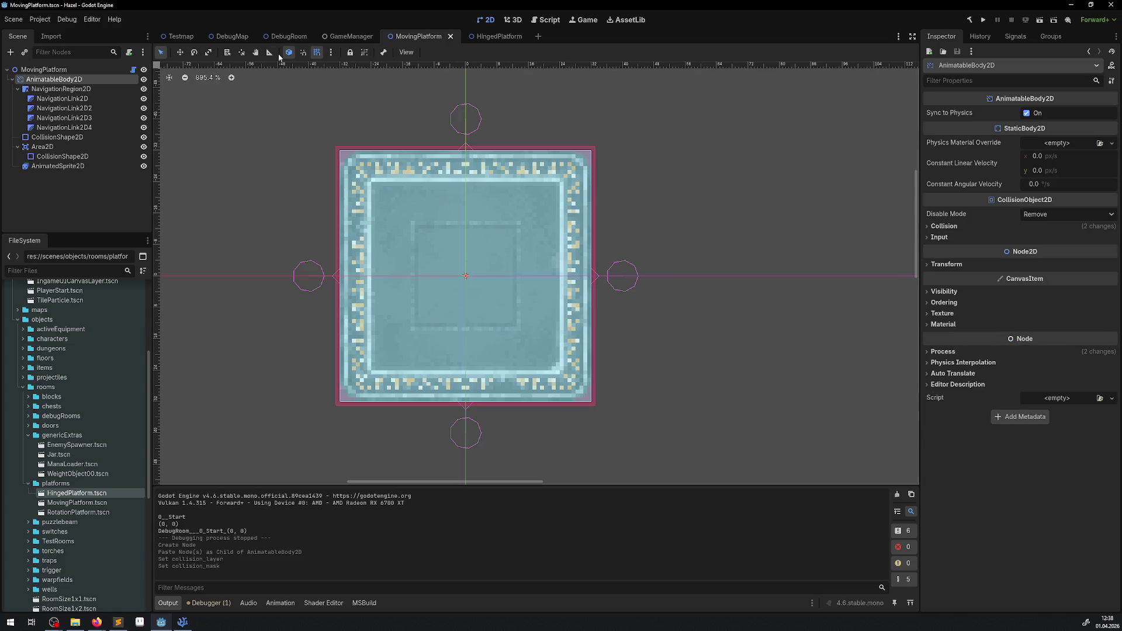
left_click(499, 36)
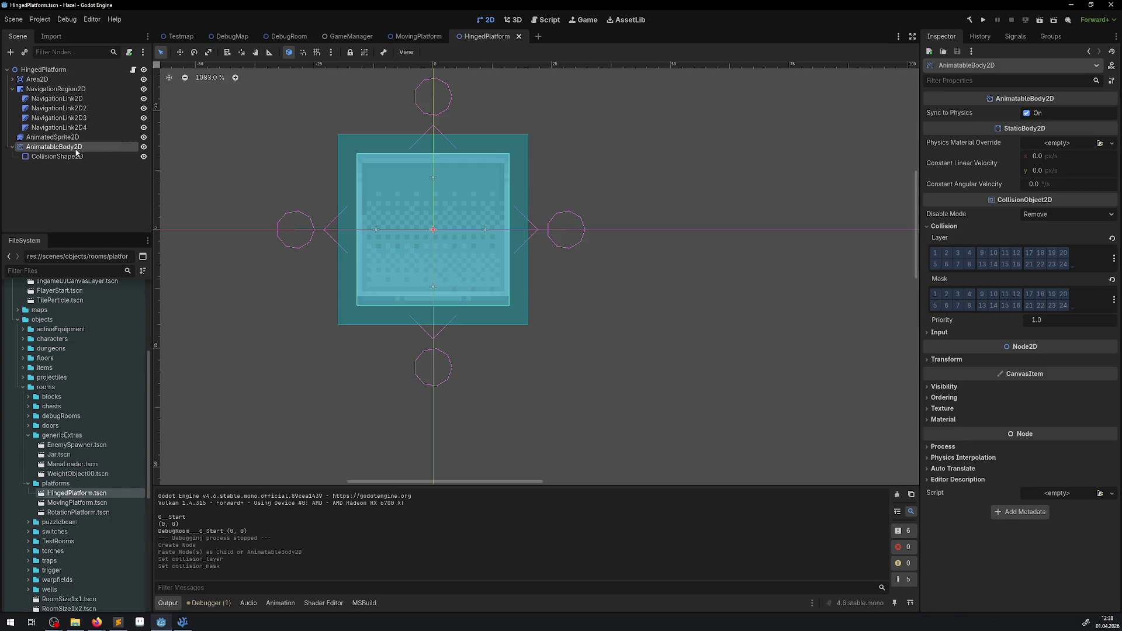
Move NavigationRegion2D and its links under AnimatableBody2D and save
left_click(47, 89)
left_click(36, 79, "ctrl")
left_click(48, 137, "ctrl")
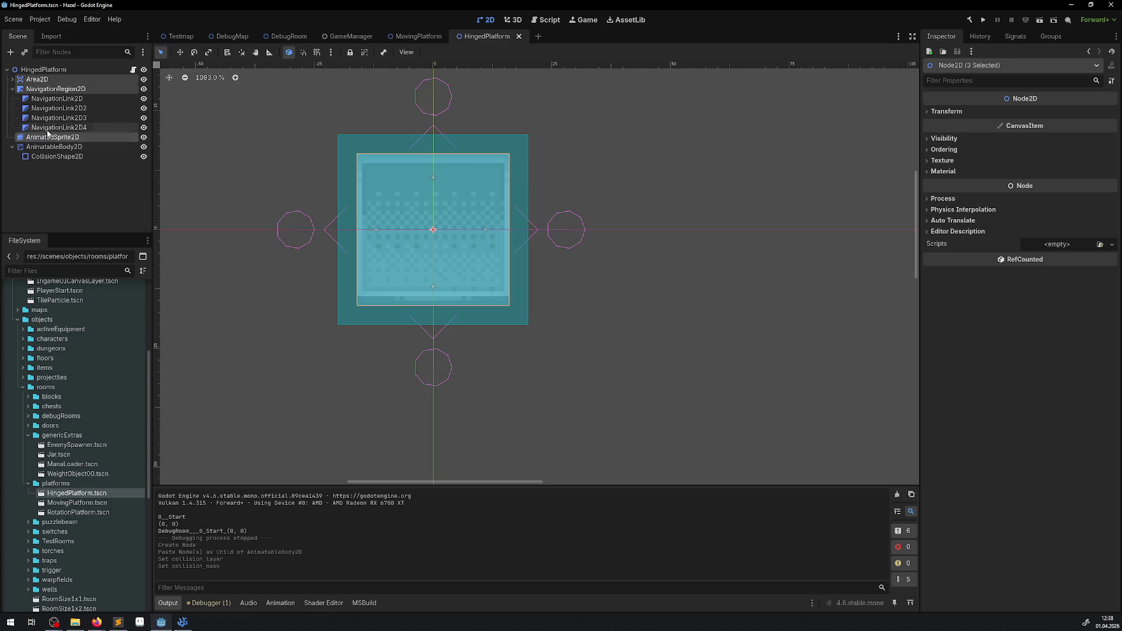
left_click(42, 92)
left_click_drag(42, 91, 53, 146)
key("ctrl+s")
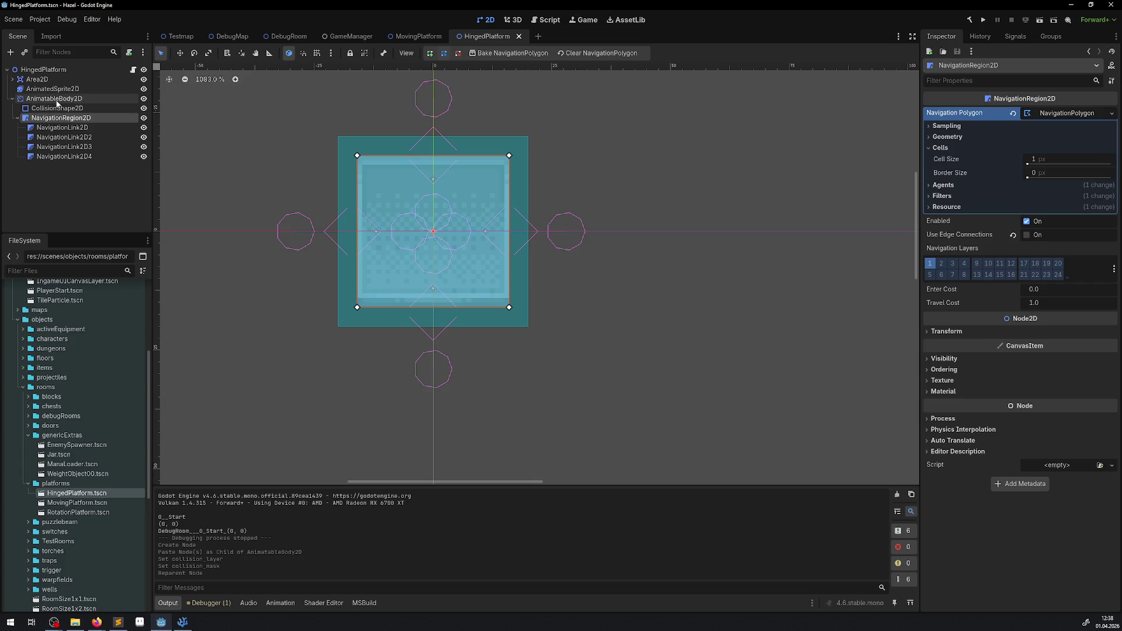
Open HingedPlatform.cs at the NavigationRegion2D property declaration
double_click(57, 100)
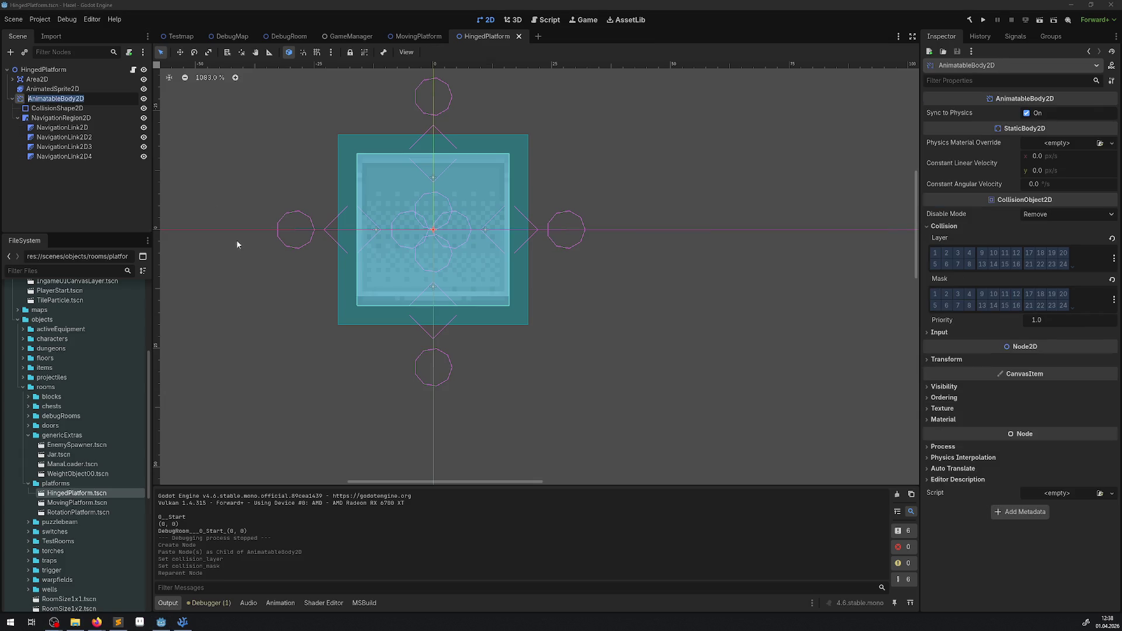
left_click(133, 69)
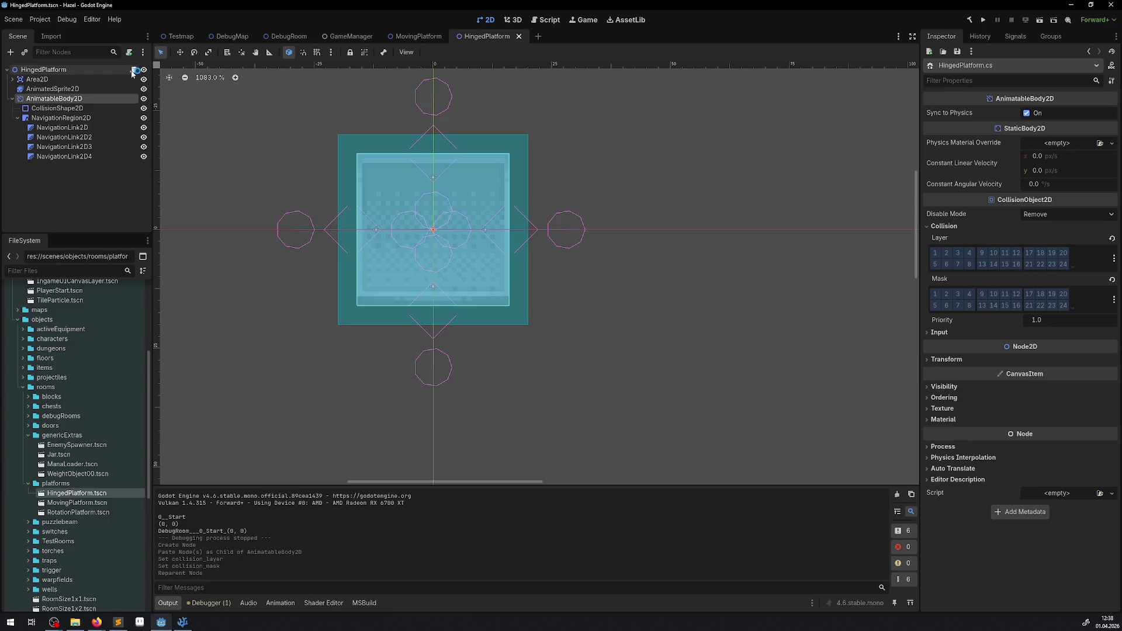
left_click(375, 204)
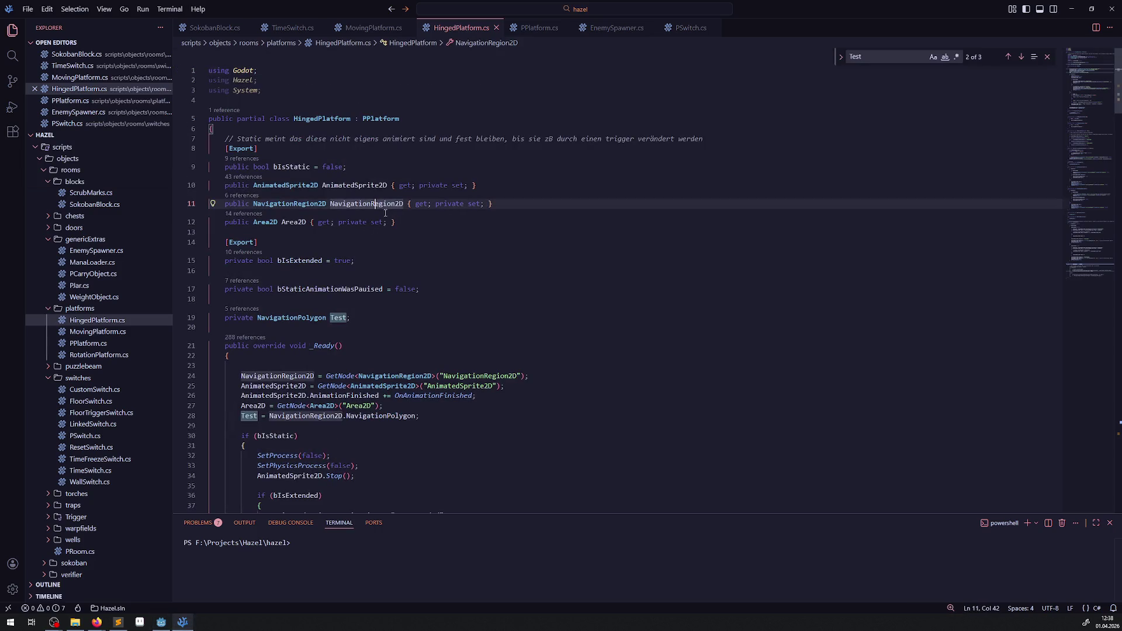
Duplicate the NavigationRegion2D property as an AnimatableBody2D property
key("shift+alt+Down")
double_click(289, 213)
key("ctrl+d")
type("AnimatableBody2D")
Add a matching GetNode line that fetches AnimatableBody2D
left_click(395, 395)
key("shift+alt+Down")
double_click(275, 394)
type("AnimatableBody2D")
double_click(395, 395)
key("ctrl+d")
type("AnimatableBody2D\");")
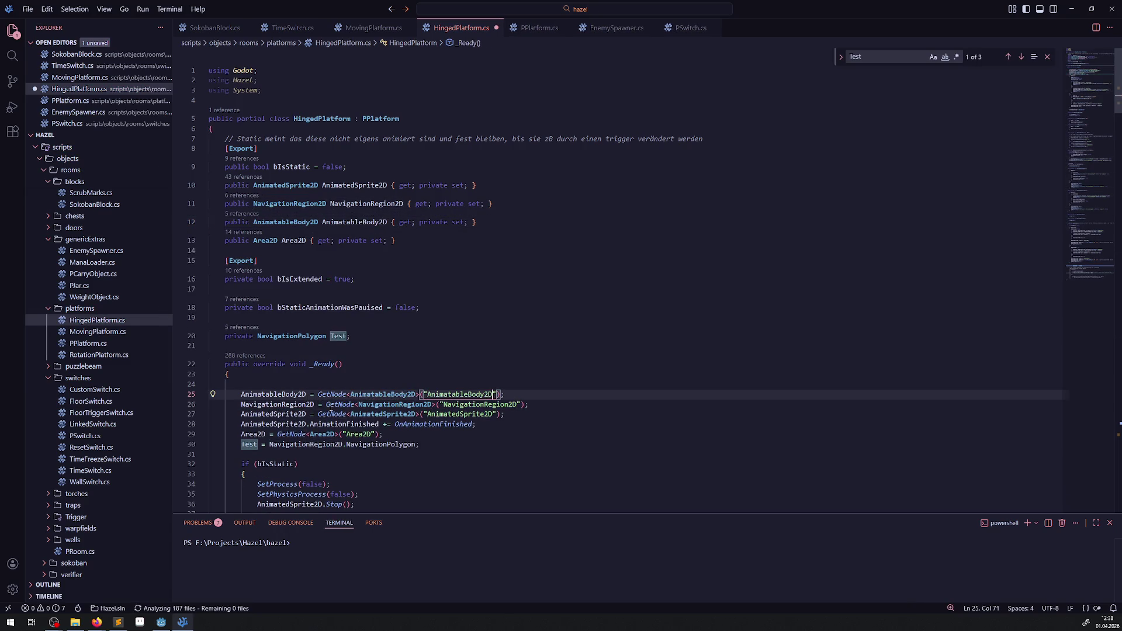
Prefix NavigationRegion2D's GetNode path with 'AnimatableBody2D.', save, and rebuild in Godot
left_click(327, 404)
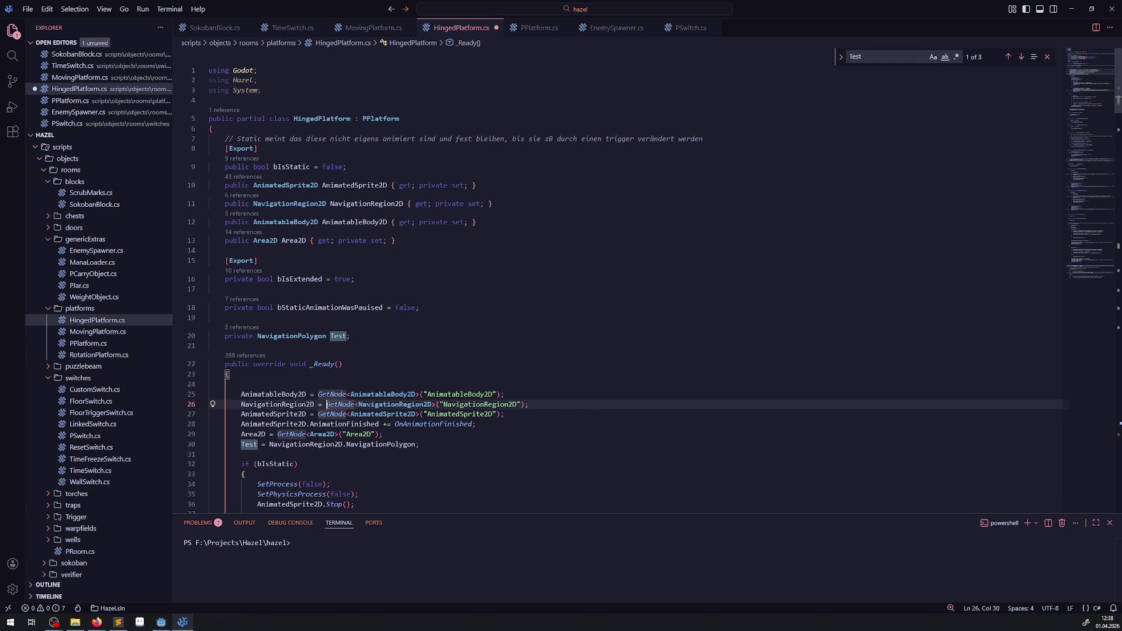
type("AnimatableBody2D.")
key("ctrl+s")
left_click(621, 280)
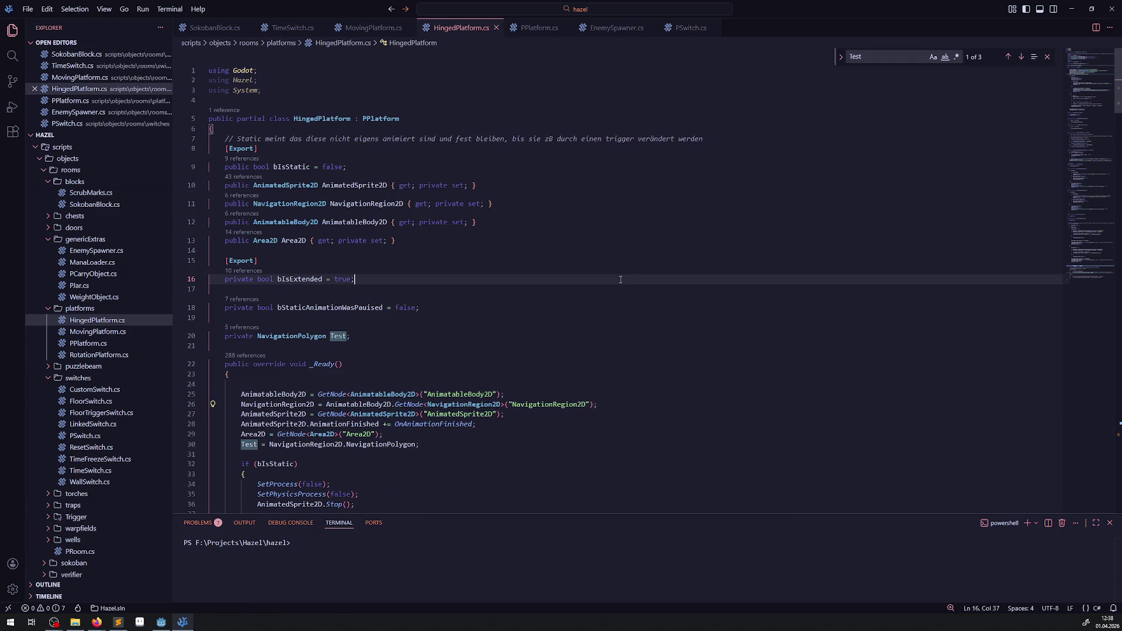
left_click(163, 622)
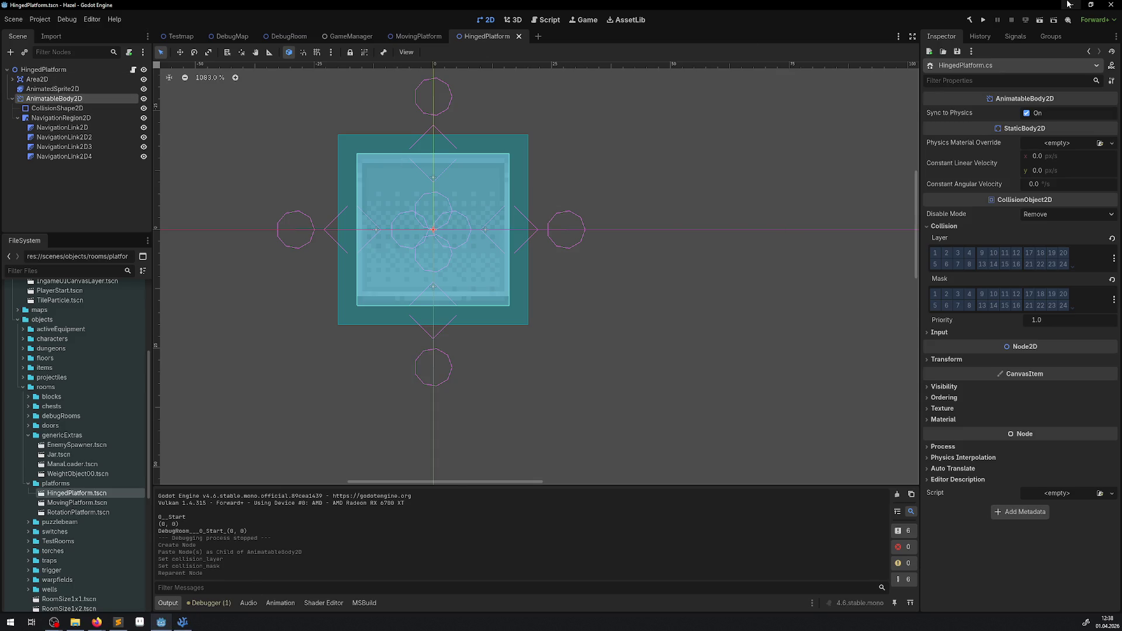
left_click(969, 23)
Playtest the game, read the navigation edge-merge error in the Debugger, then stop
left_click(985, 23)
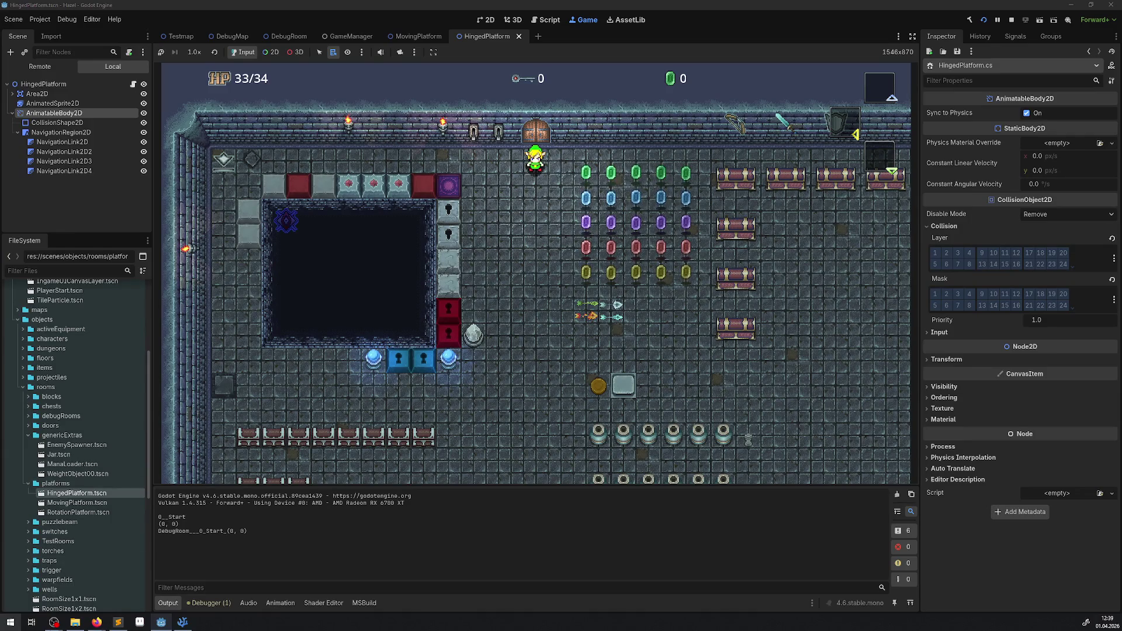
left_click(221, 603)
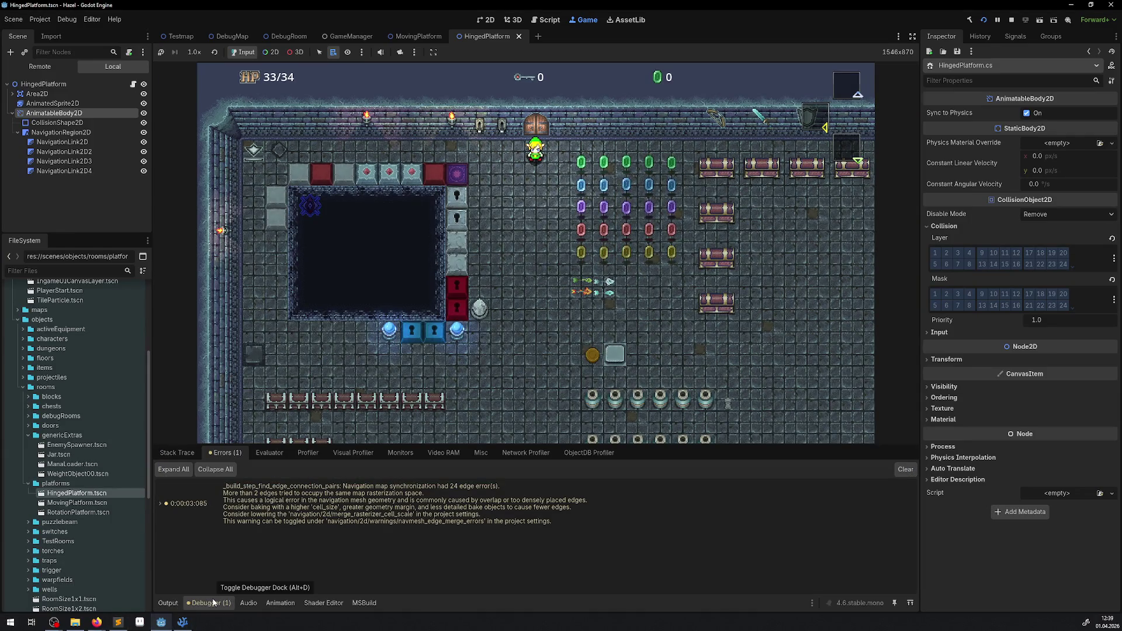
left_click(1011, 20)
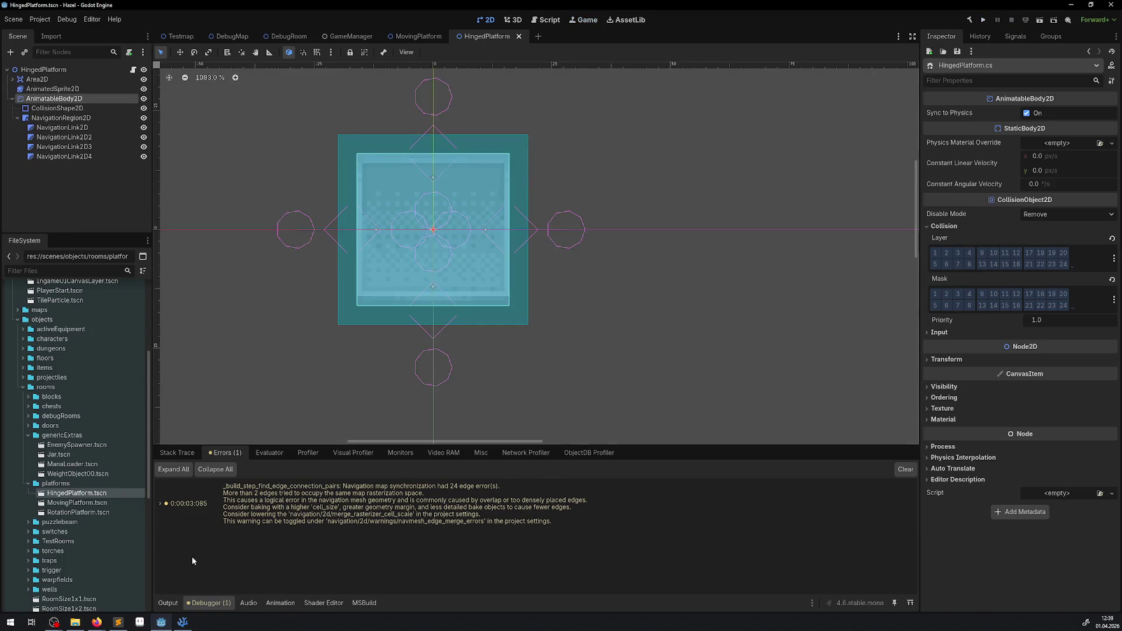
Undo the AnimatableBody2D edits in HingedPlatform.cs and return to Godot
left_click(182, 622)
left_click(627, 263)
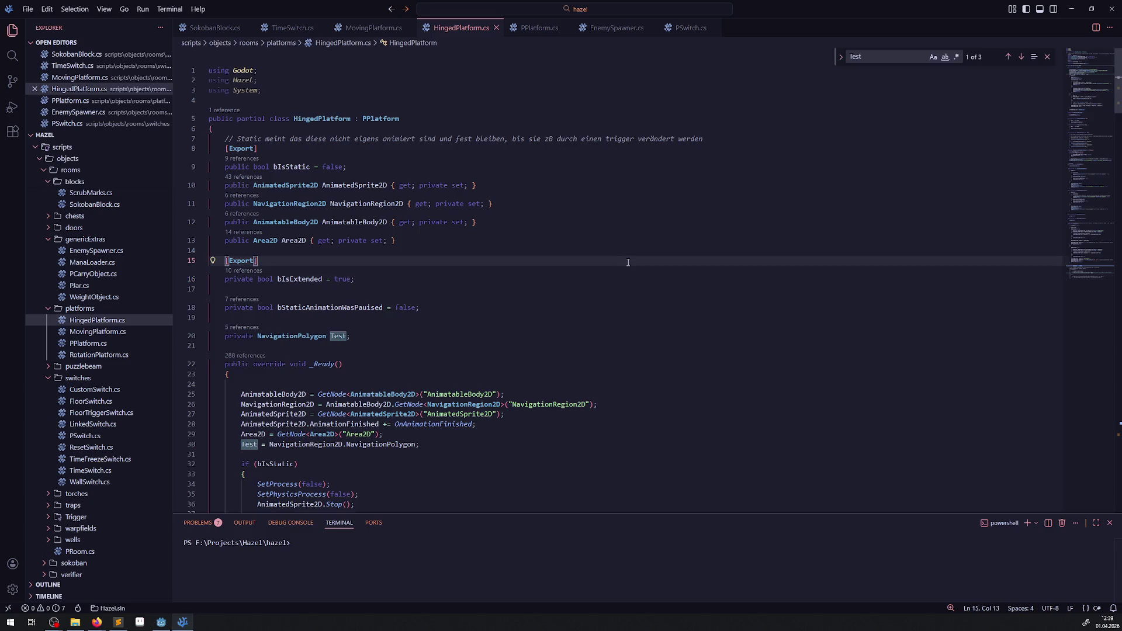
key("ctrl+z")
key("ctrl+z")
key("ctrl+z")
key("ctrl+z")
key("ctrl+z")
key("ctrl+z")
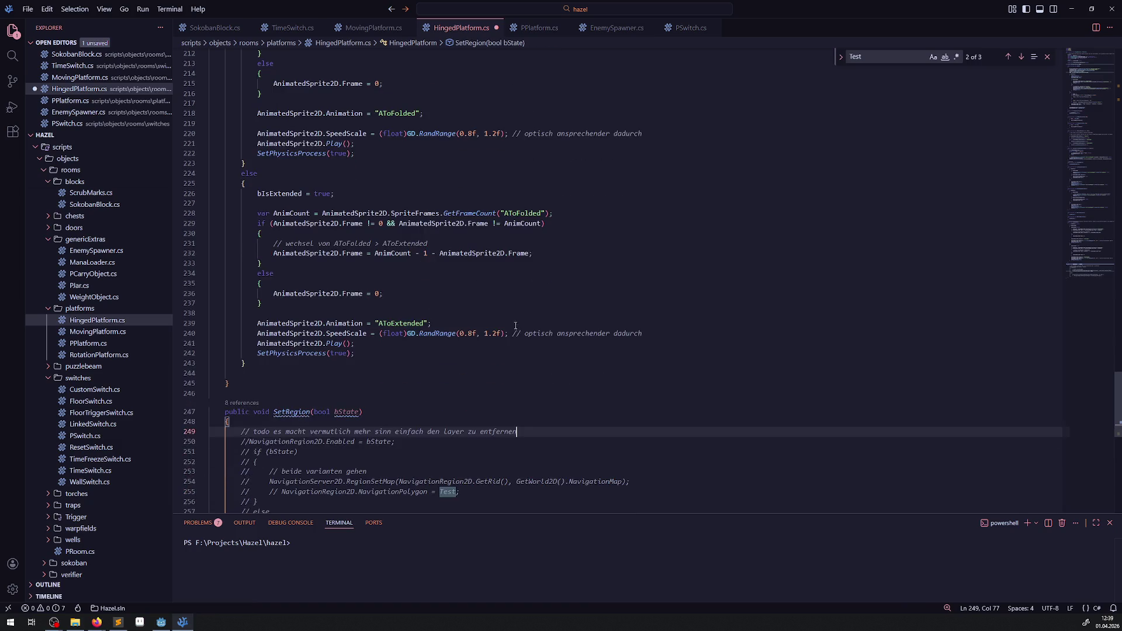
left_click(163, 623)
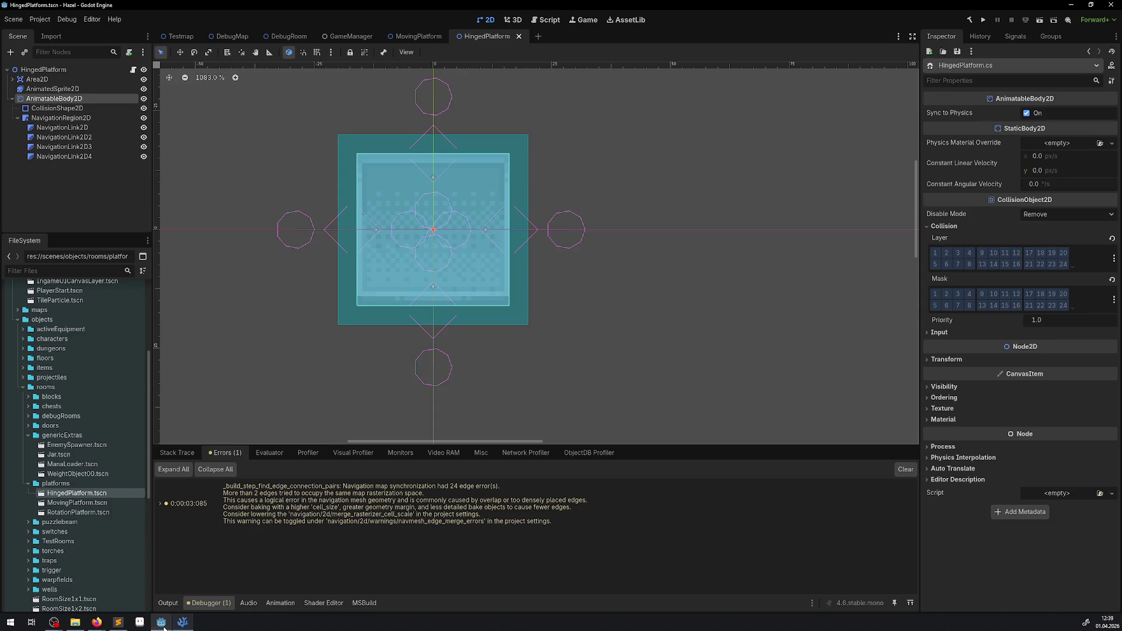
Undo the reparent, then delete AnimatableBody2D and its CollisionShape2D
left_click(107, 174)
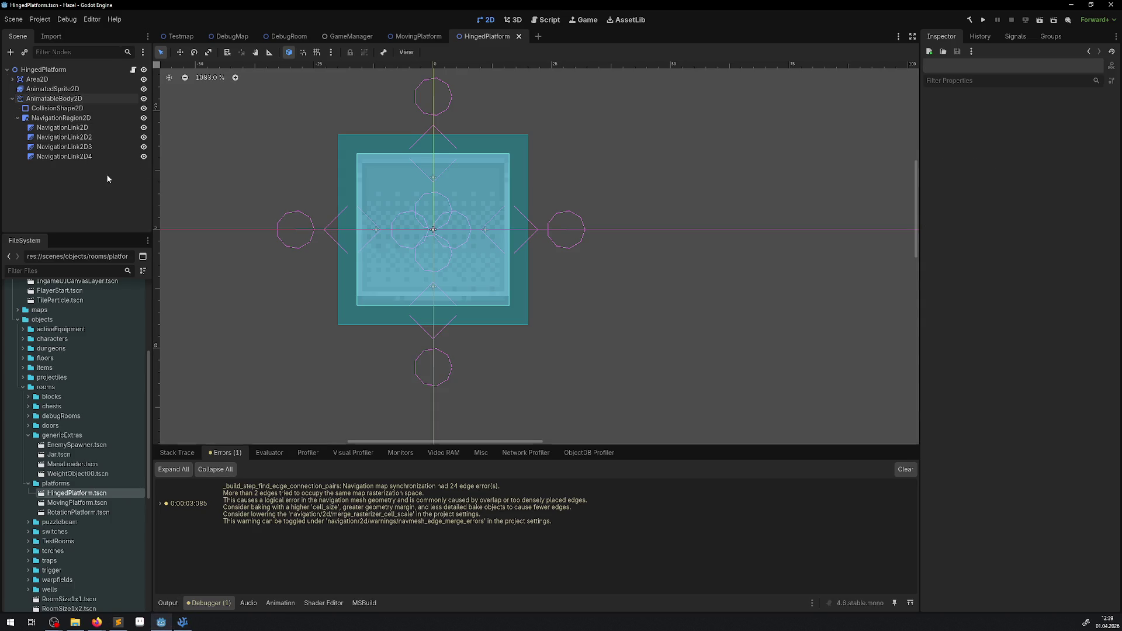
key("ctrl+z")
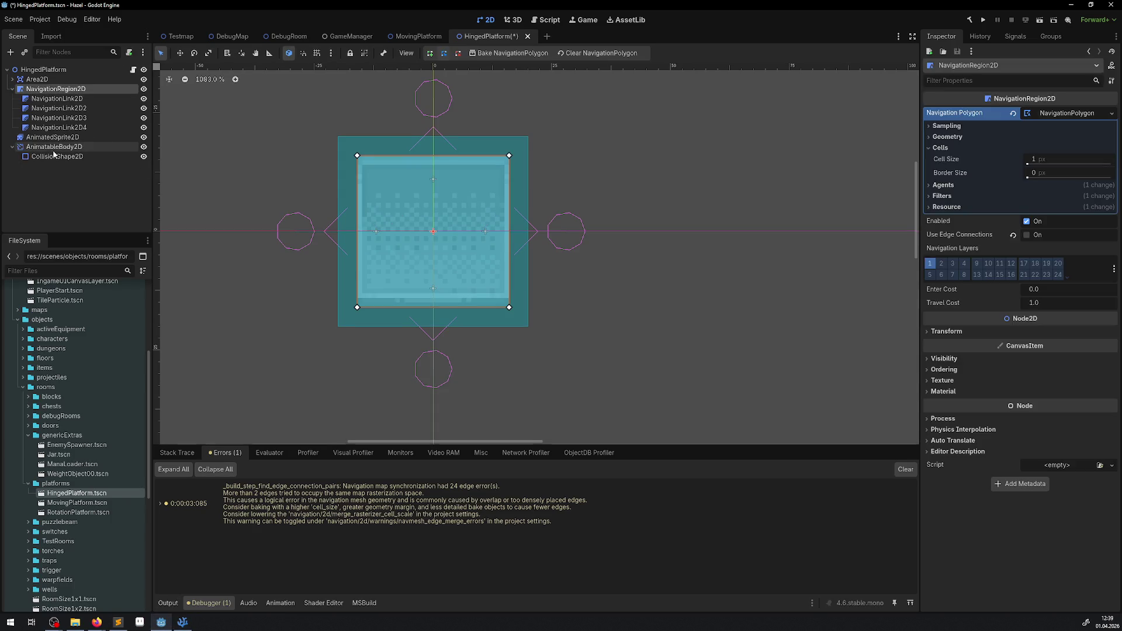
left_click(56, 147)
left_click(64, 157, "shift")
key("Delete")
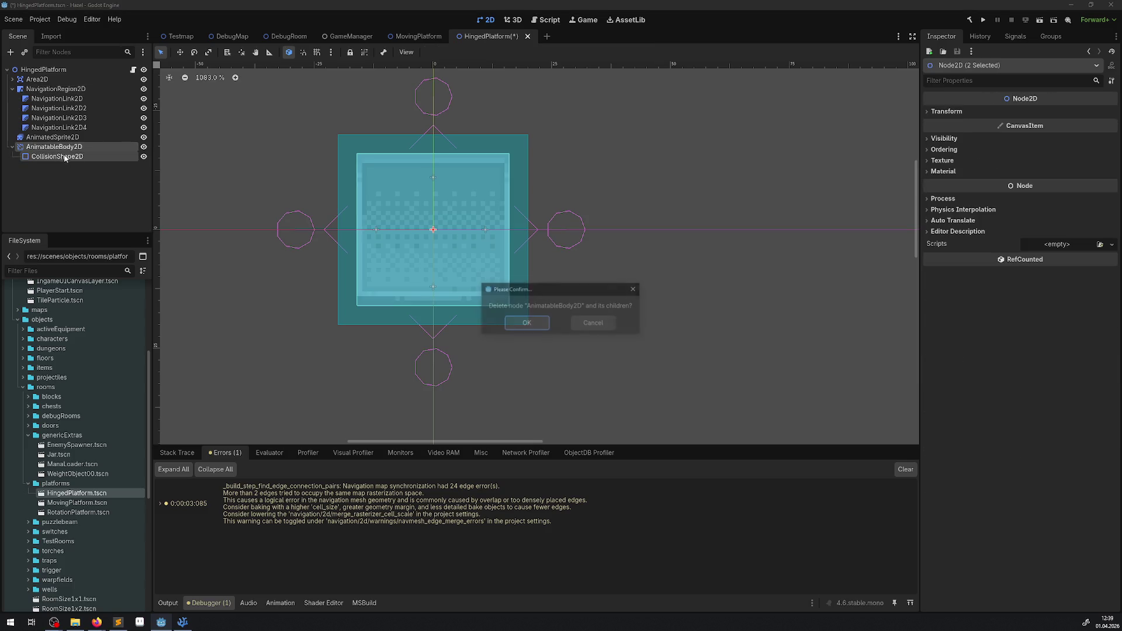
key("Return")
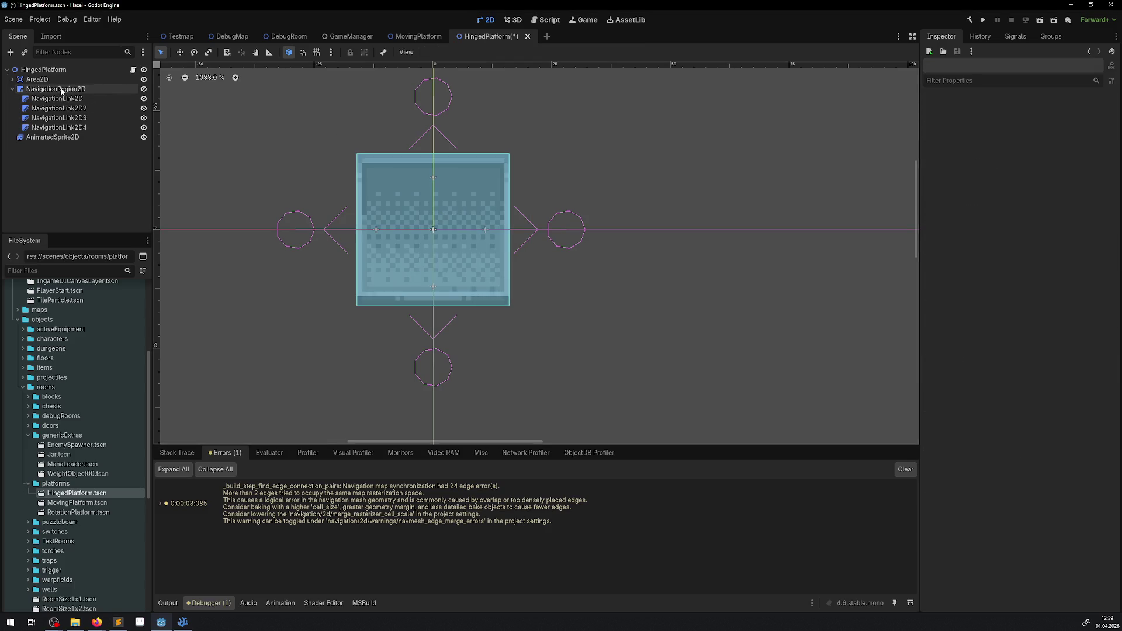
left_click(62, 91)
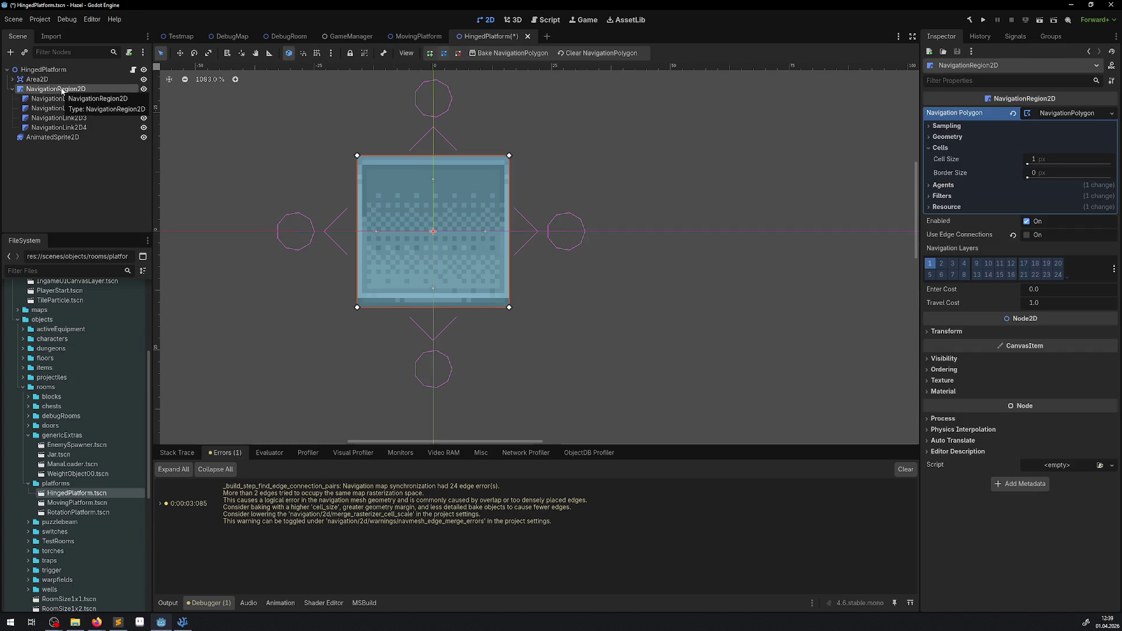
Duplicate HingedPlatform.tscn as HingedPlatformOLD.tscn
right_click(72, 497)
left_click(114, 541)
key("Right")
type("OLD")
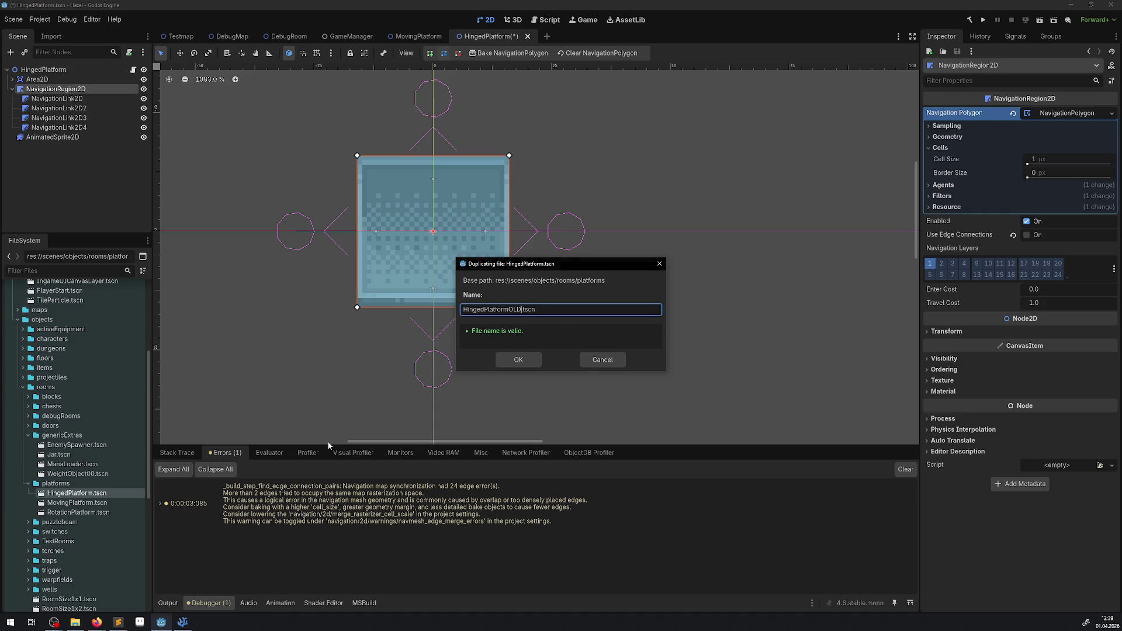
key("Return")
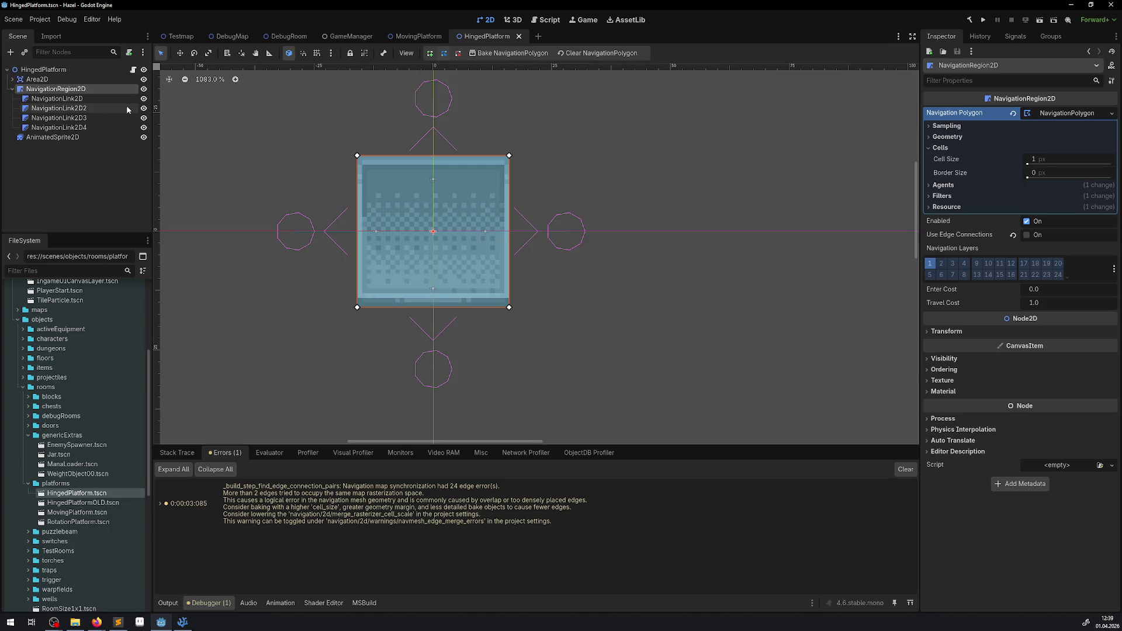
Browse NavigationRegion2D's polygon Sampling and Geometry settings, revealing Baking Rect -16, -16, 32 × 32
left_click(52, 127, "shift")
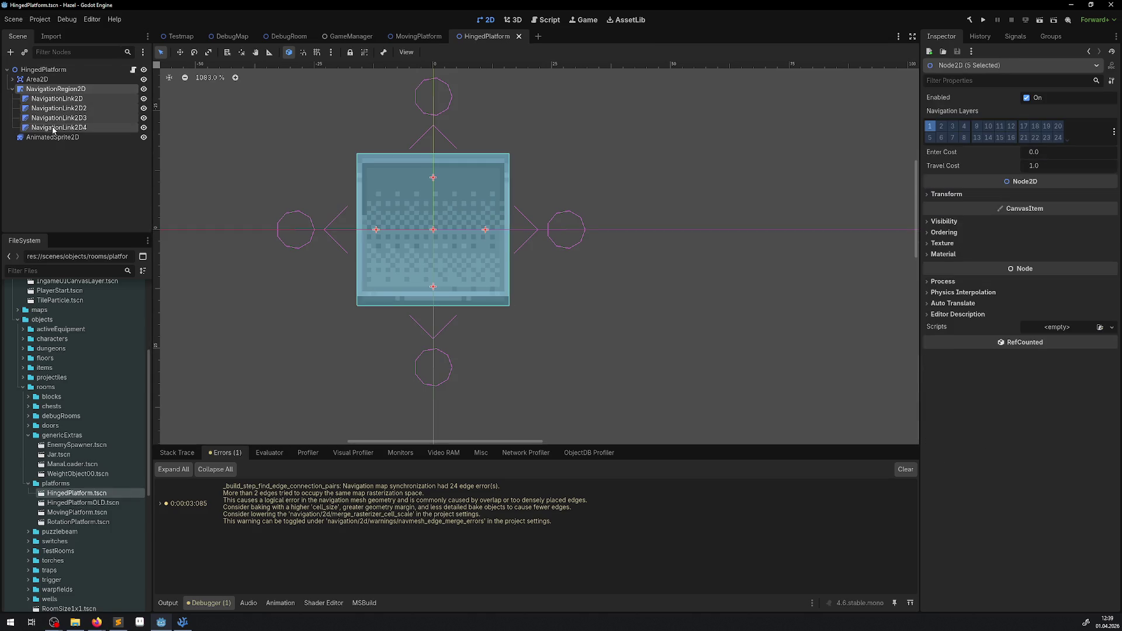
left_click(65, 90)
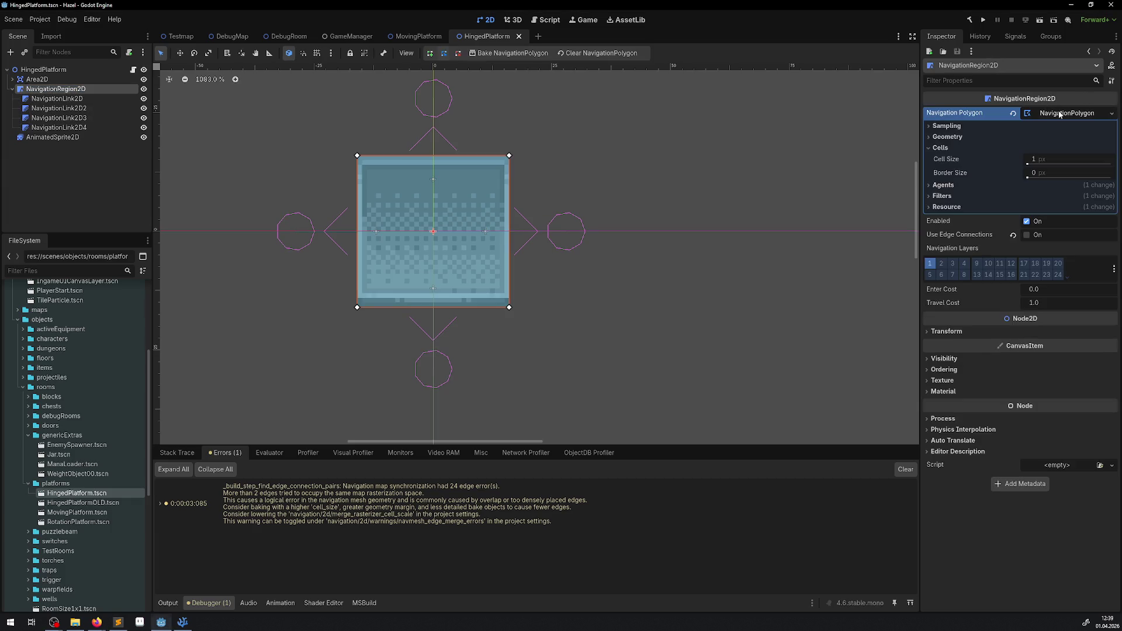
left_click(938, 137)
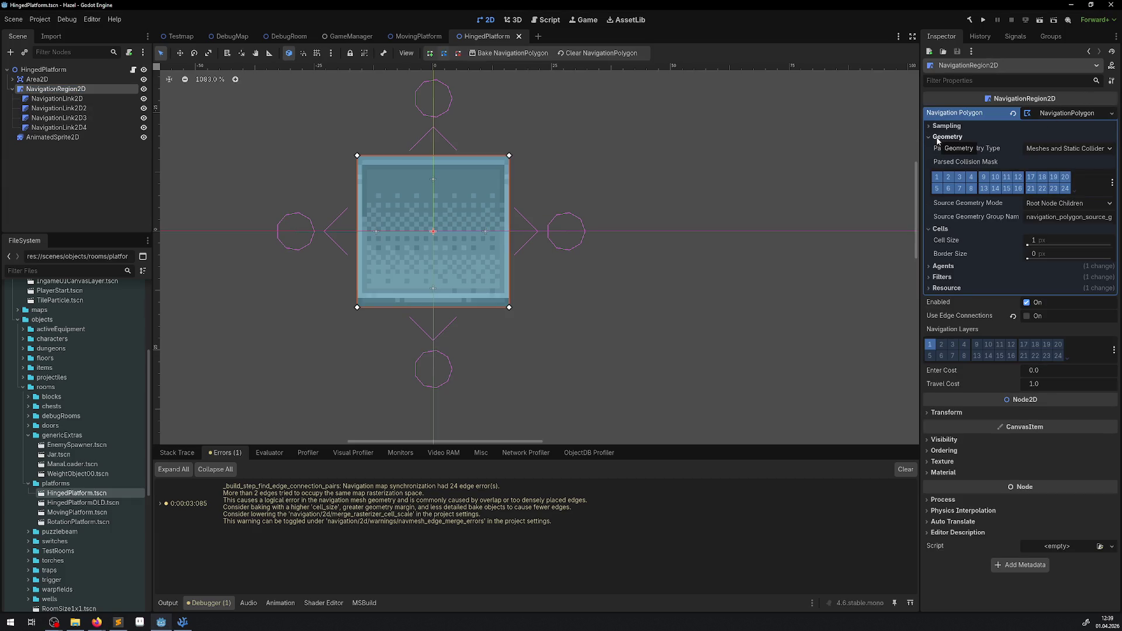
left_click(938, 138)
left_click(939, 126)
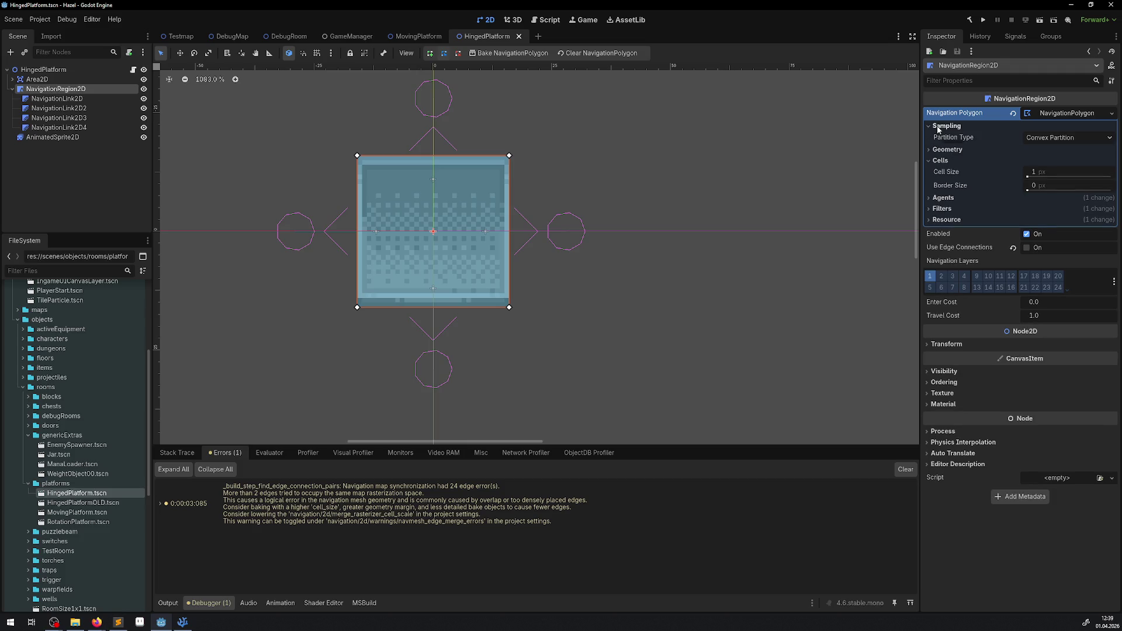
left_click(939, 127)
left_click(943, 138)
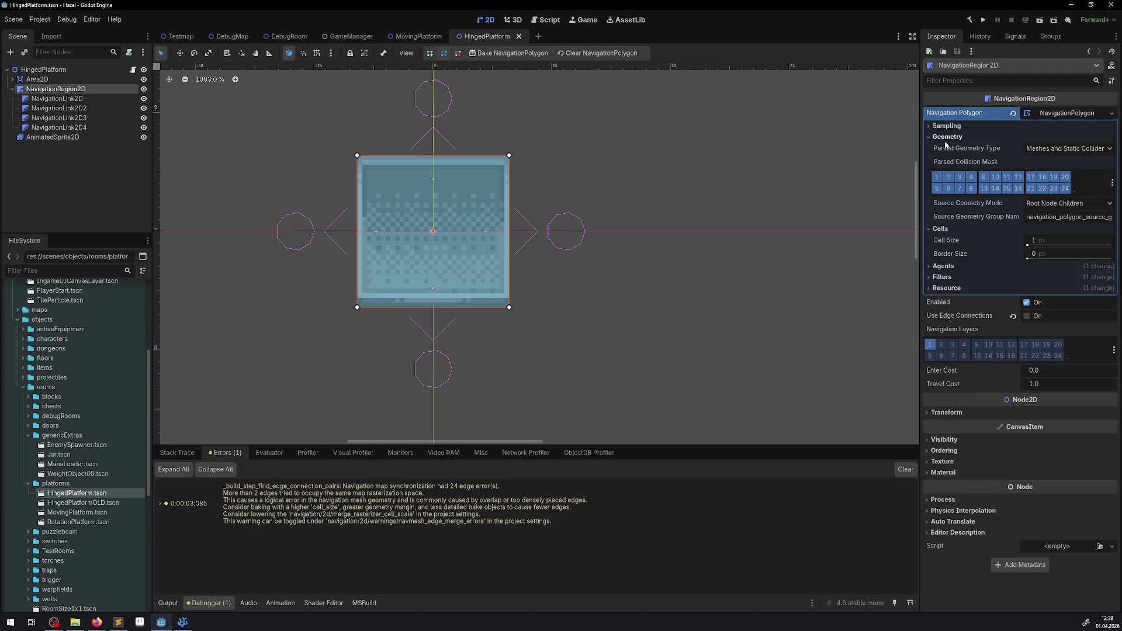
left_click(945, 138)
left_click(944, 208)
left_click(944, 208)
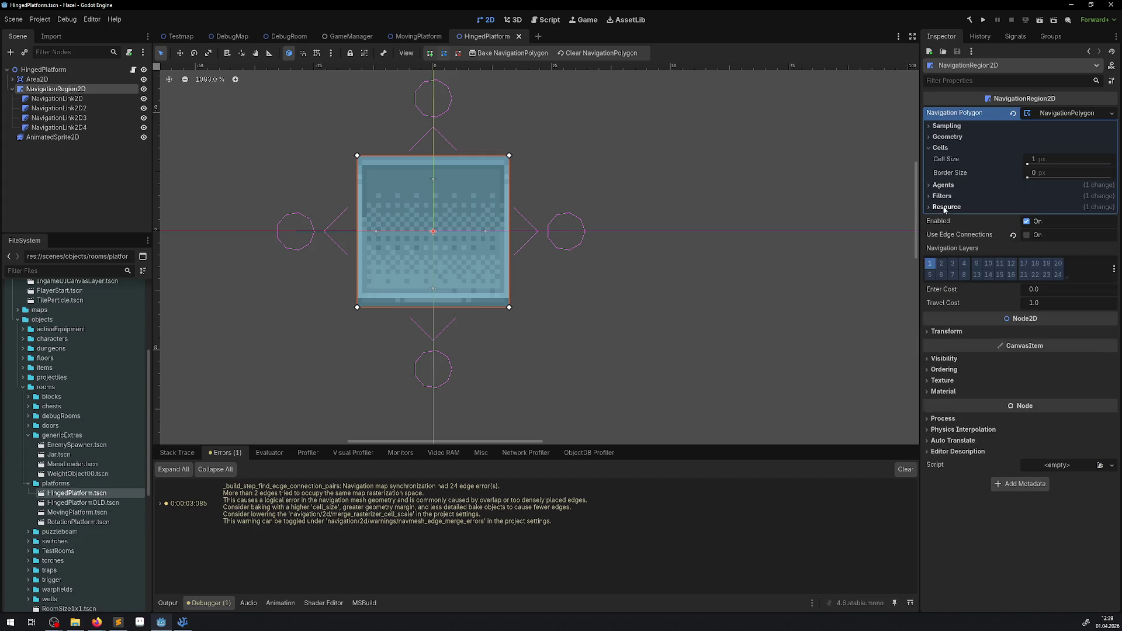
left_click(942, 196)
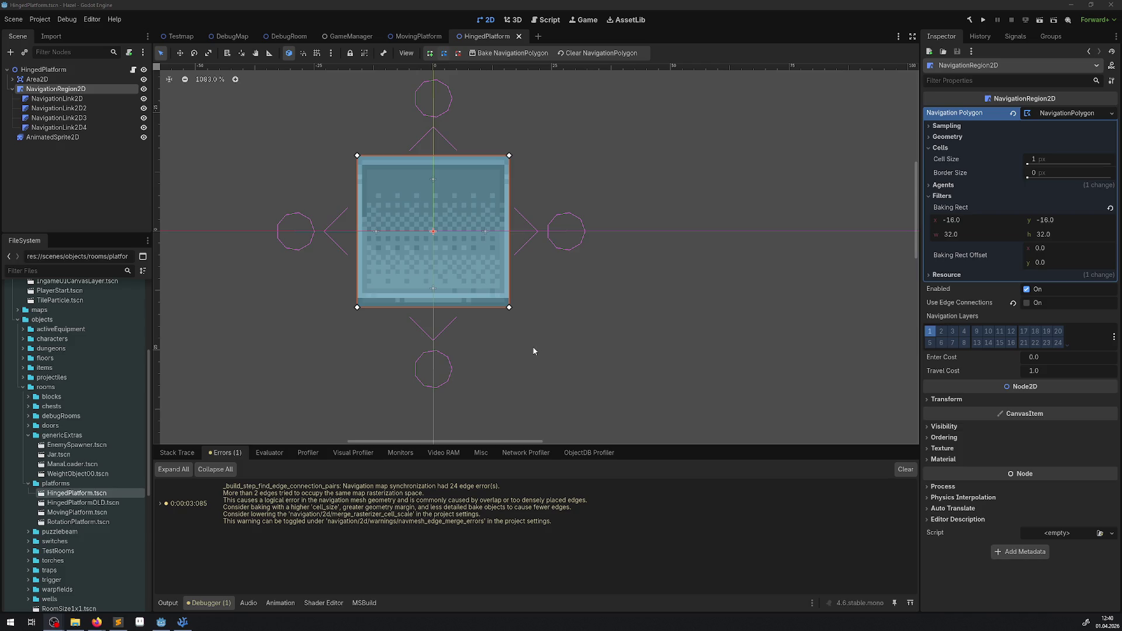
left_click(53, 128, "shift")
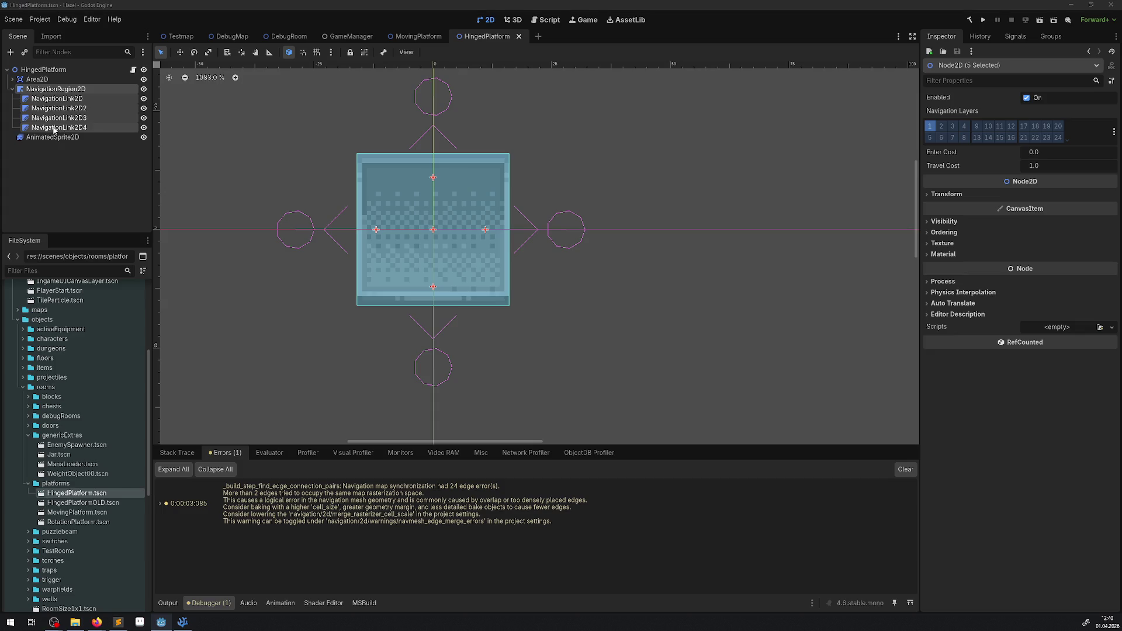
Delete HingedPlatform's NavigationRegion2D and its four links, and save
key("Delete")
left_click(525, 327)
key("ctrl+s")
Paste MovingPlatform's NavigationRegion2D and four links under the HingedPlatform root, clear errors, and playtest
left_click(383, 37)
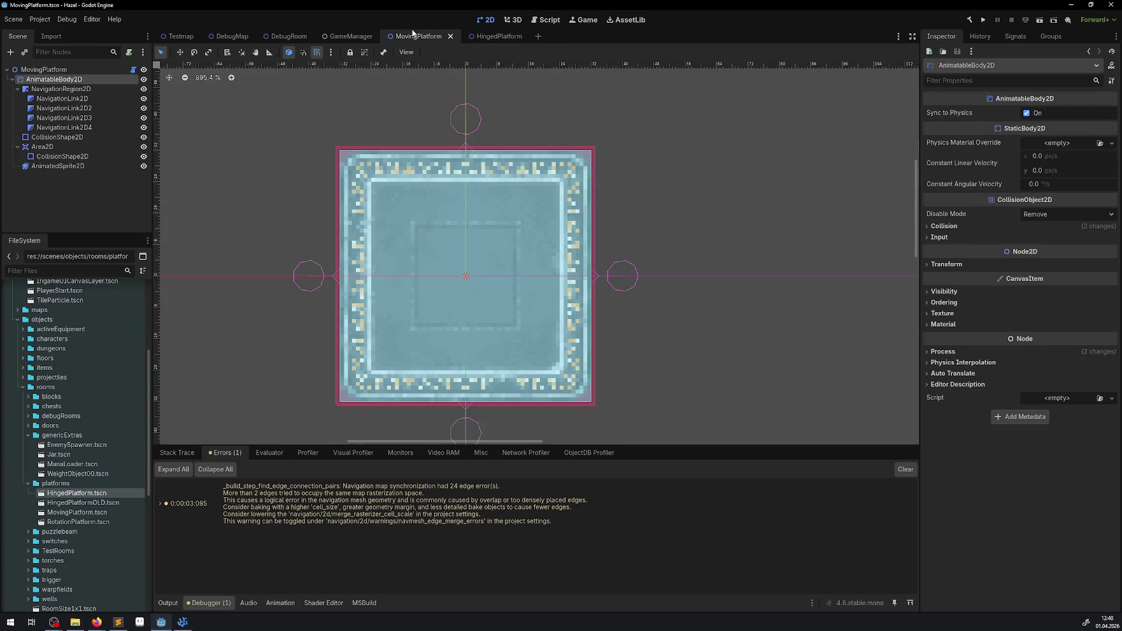
left_click(48, 94)
left_click(71, 134, "shift")
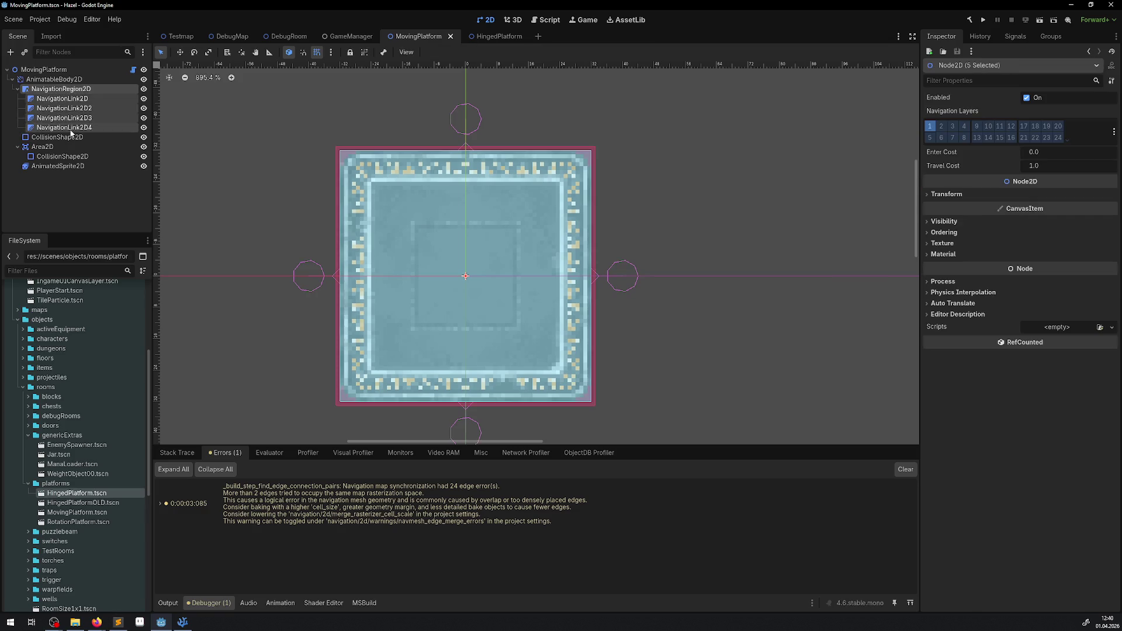
left_click(498, 36)
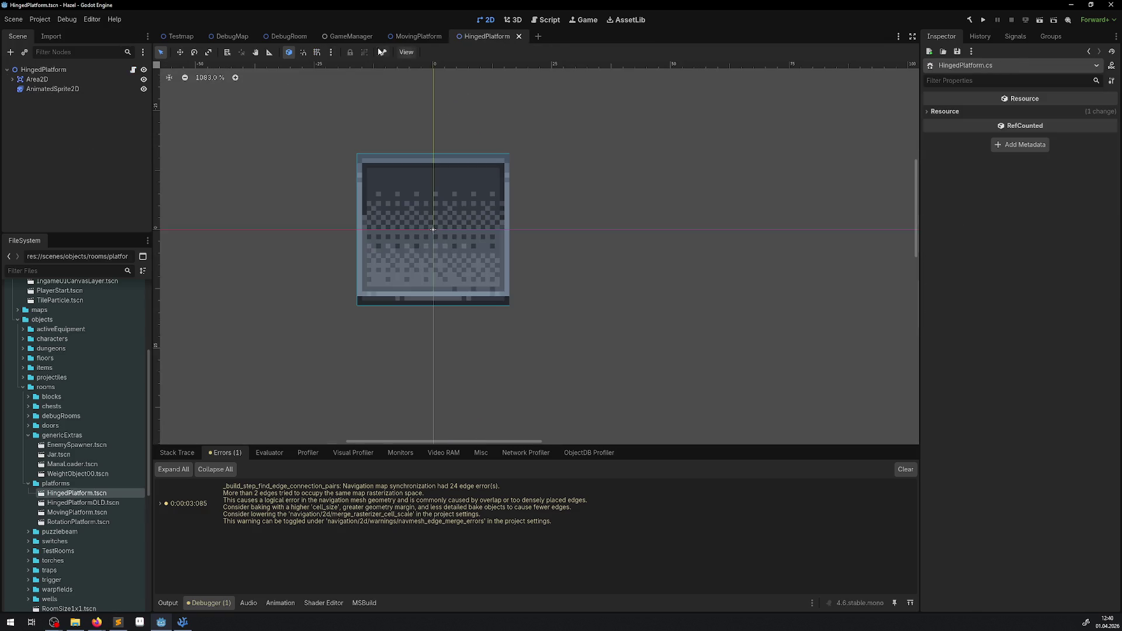
left_click(43, 69)
key("ctrl+v")
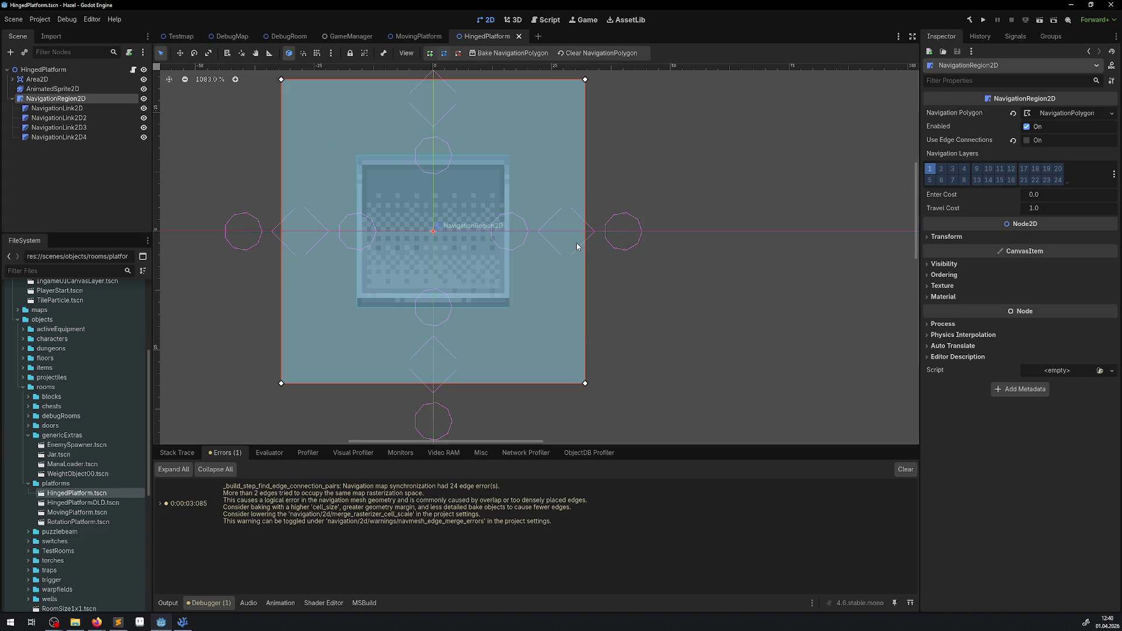
left_click(905, 469)
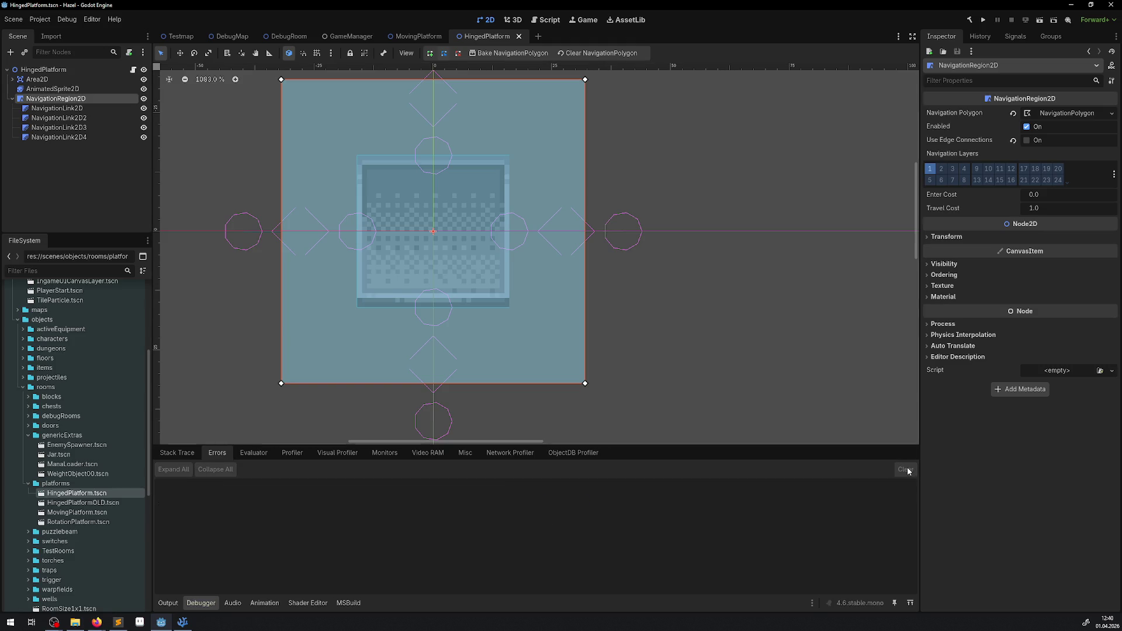
left_click(983, 19)
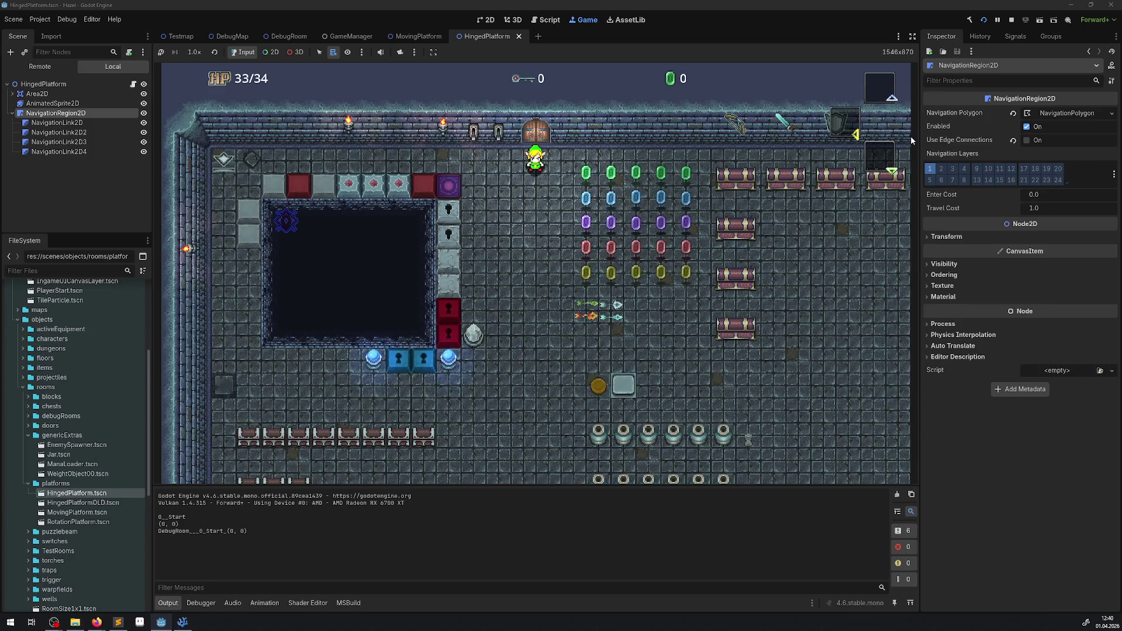
Stop the game and set the polygon's Baking Rect to x -16, y -16, width 32, height 32
left_click(1011, 20)
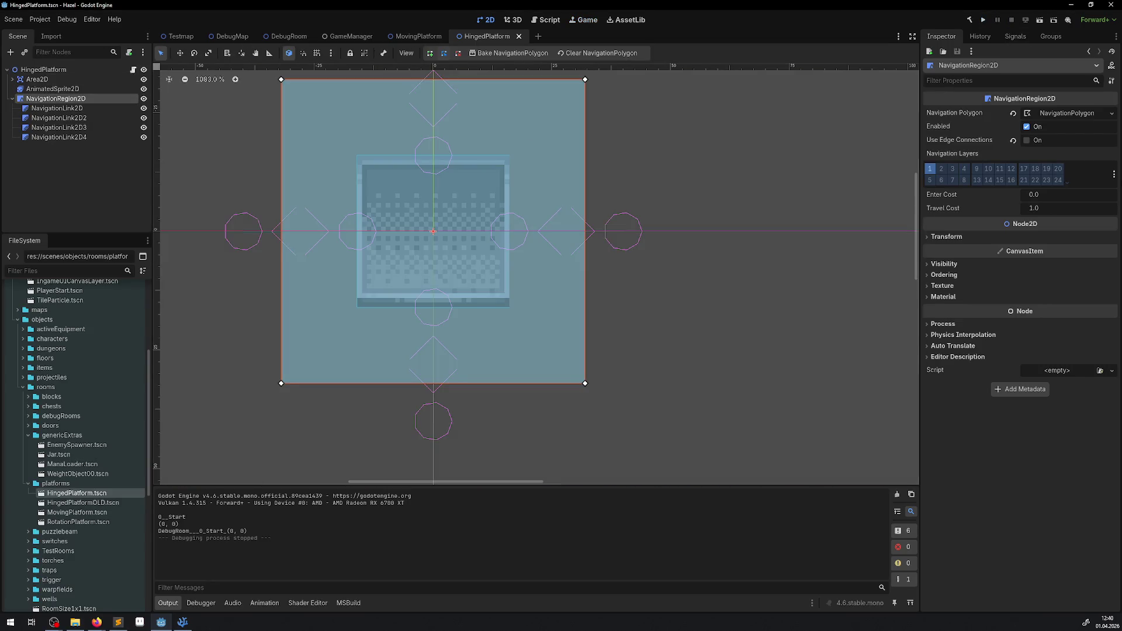
left_click(58, 118)
left_click(69, 98)
left_click(1068, 112)
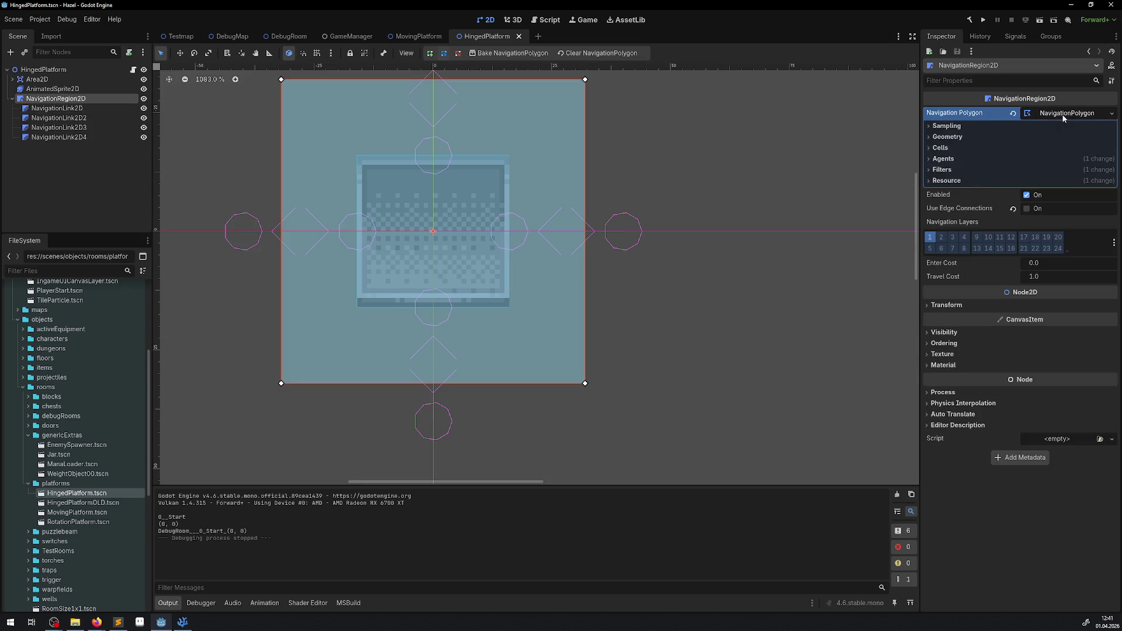
left_click(959, 170)
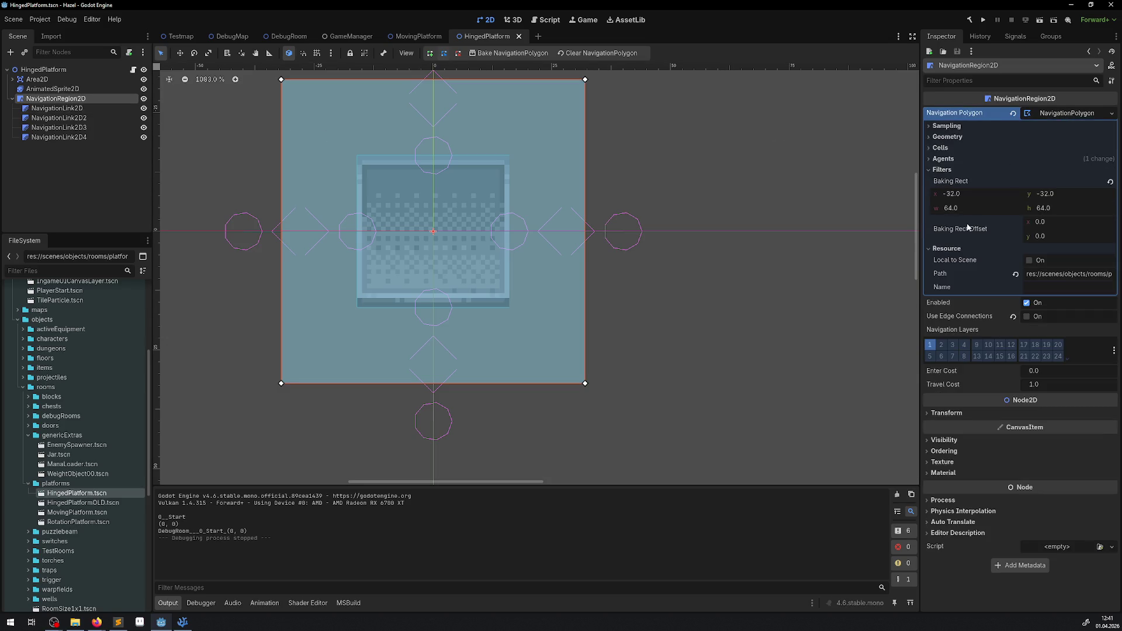
left_click(972, 194)
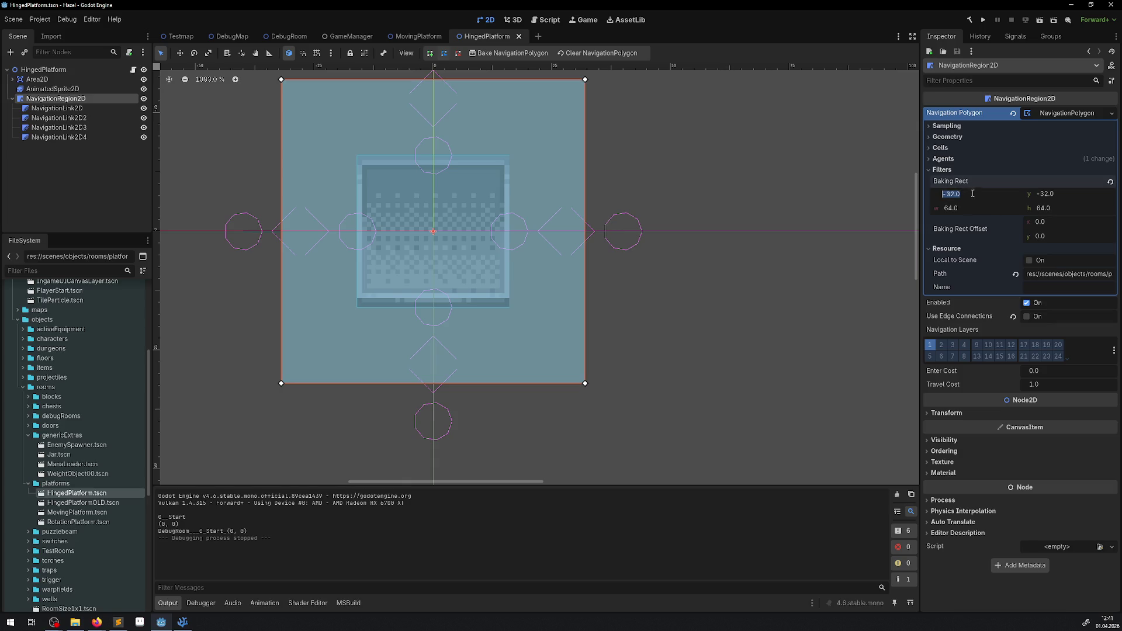
type("-16")
key("Return")
type("32")
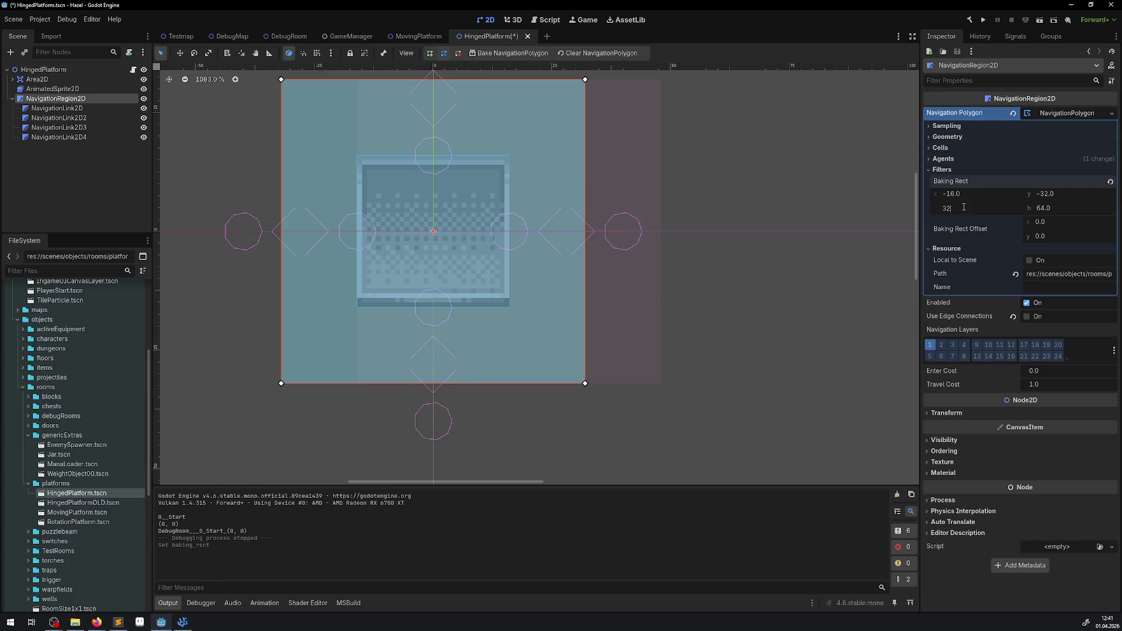
key("Return")
left_click(1085, 194)
type("-16")
key("Return")
type("32")
key("Return")
Save the scene and re-bake the navigation polygon within the new rect
key("ctrl+s")
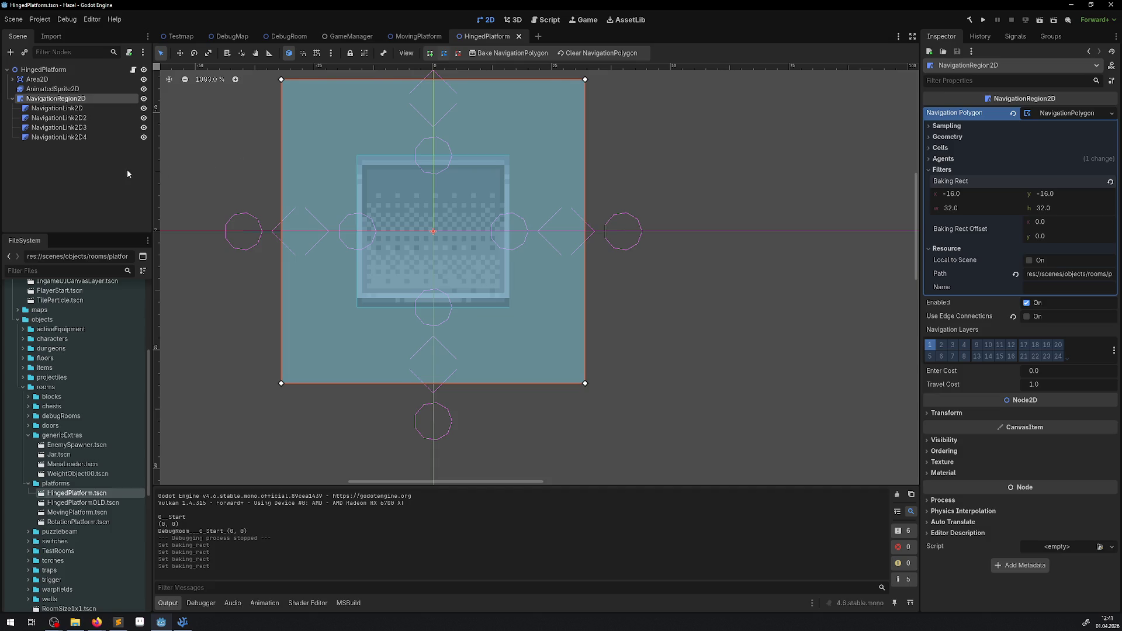
left_click(127, 174)
left_click(56, 98)
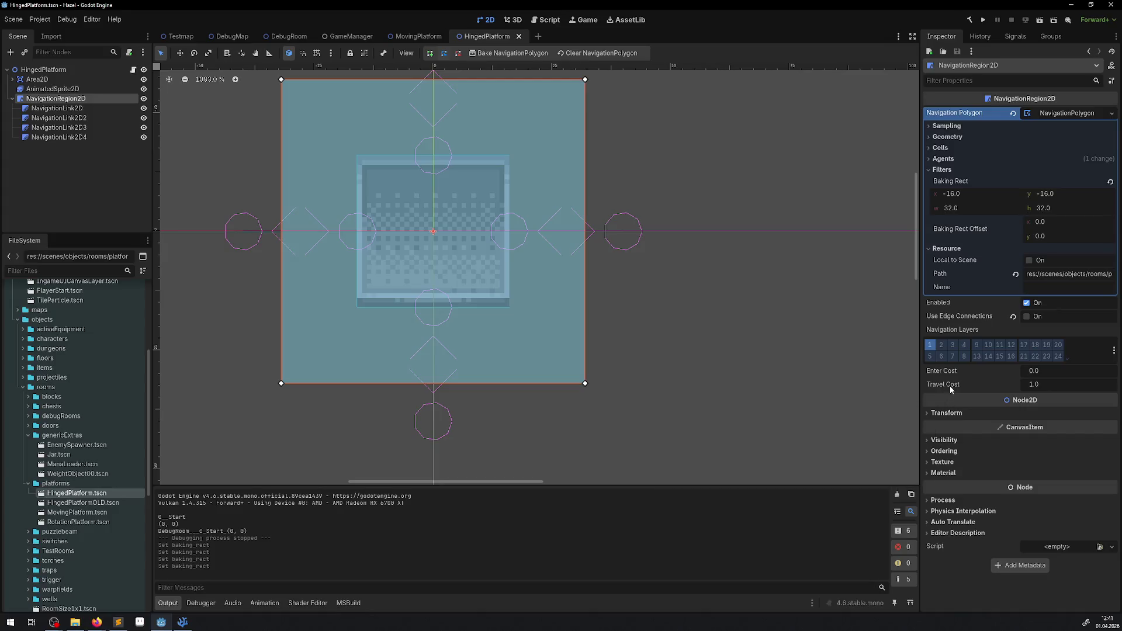
left_click(507, 54)
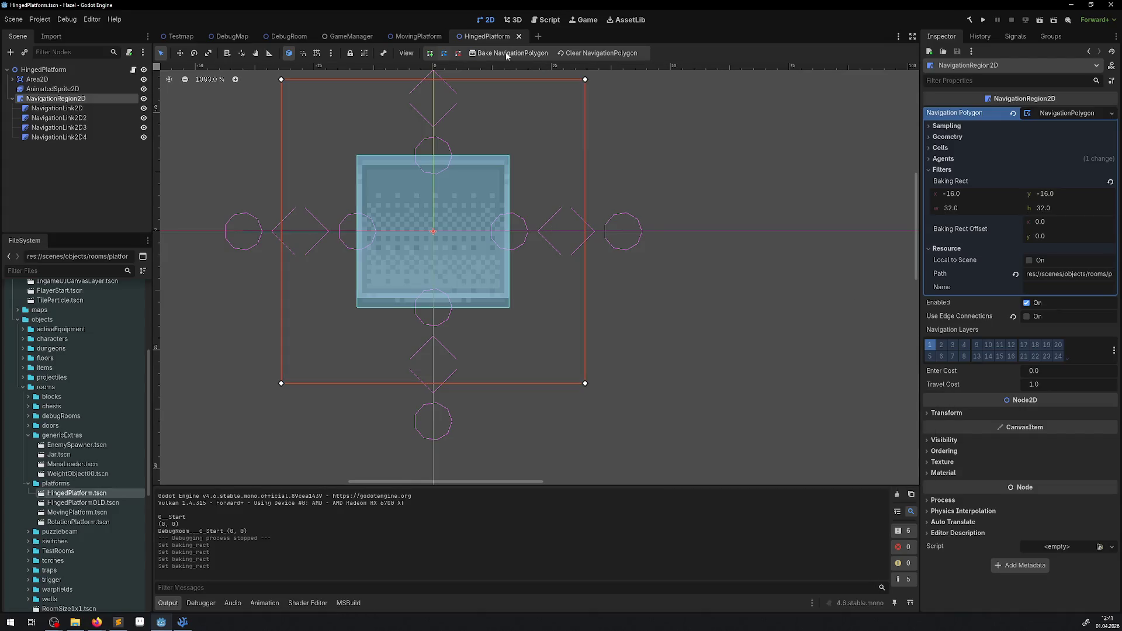
Review the polygon's Geometry, Cells, Agents and Sampling settings, leaving partition and parsed geometry types unchanged
left_click(636, 302)
left_click(451, 248)
left_click(943, 137)
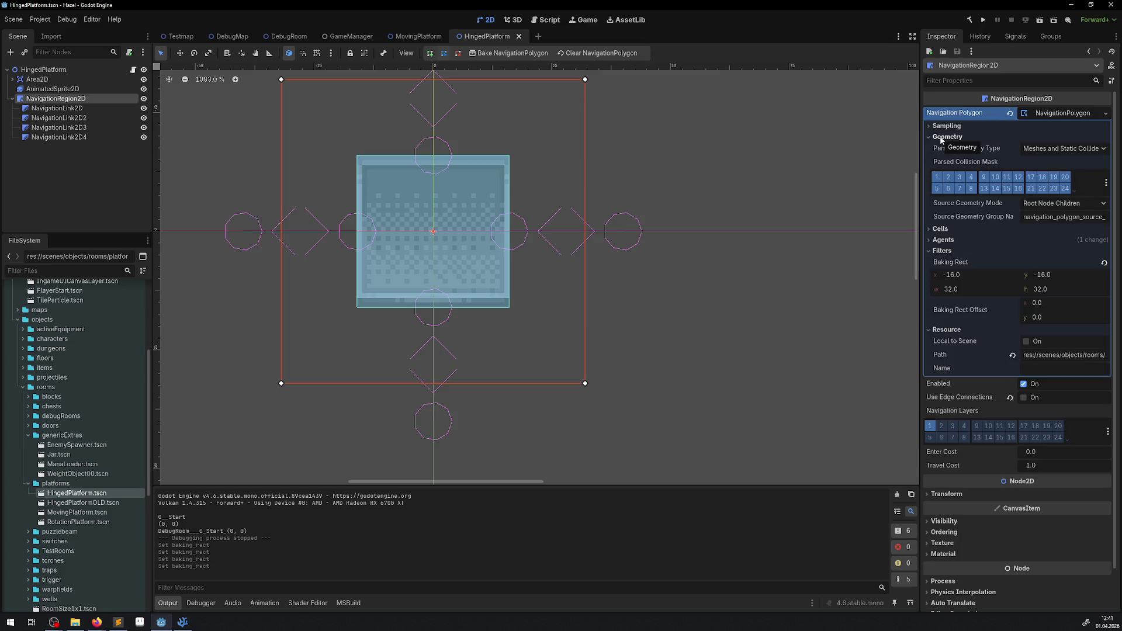
left_click(941, 229)
left_click(941, 229)
left_click(942, 240)
left_click(941, 245)
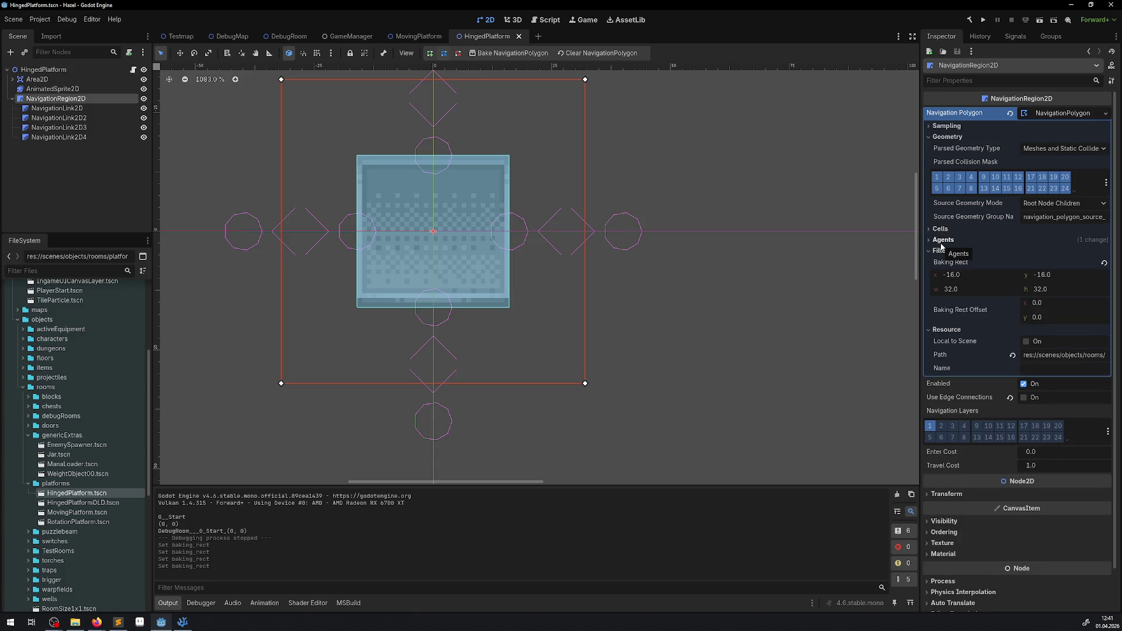
left_click(944, 126)
left_click(1060, 137)
left_click(1057, 145)
left_click(1060, 160)
left_click(976, 182)
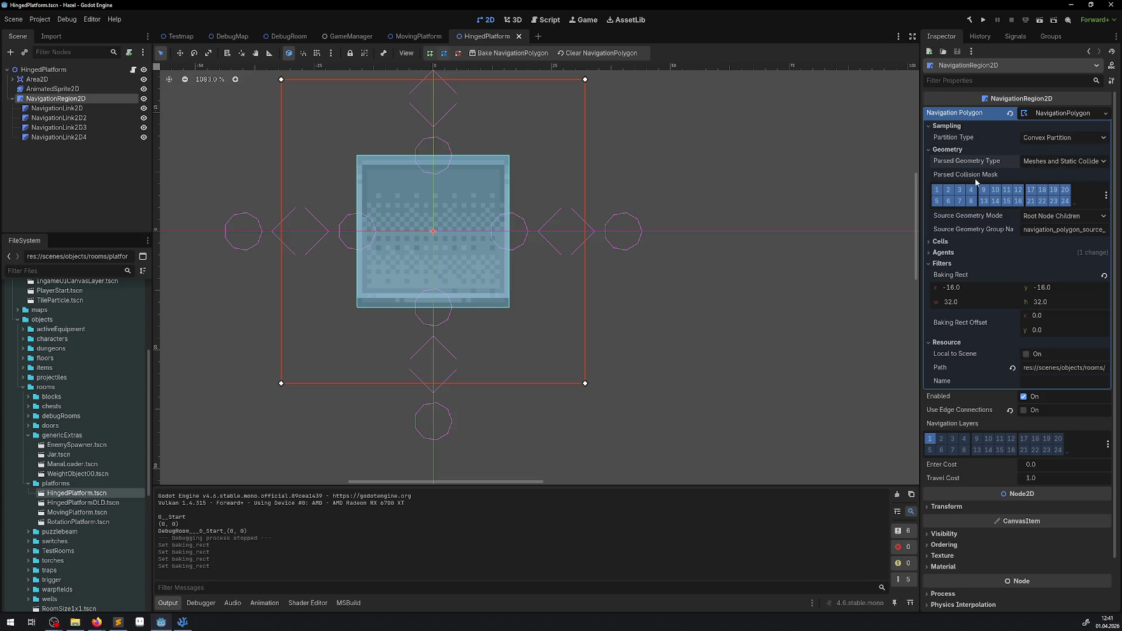
left_click(941, 150)
left_click(938, 126)
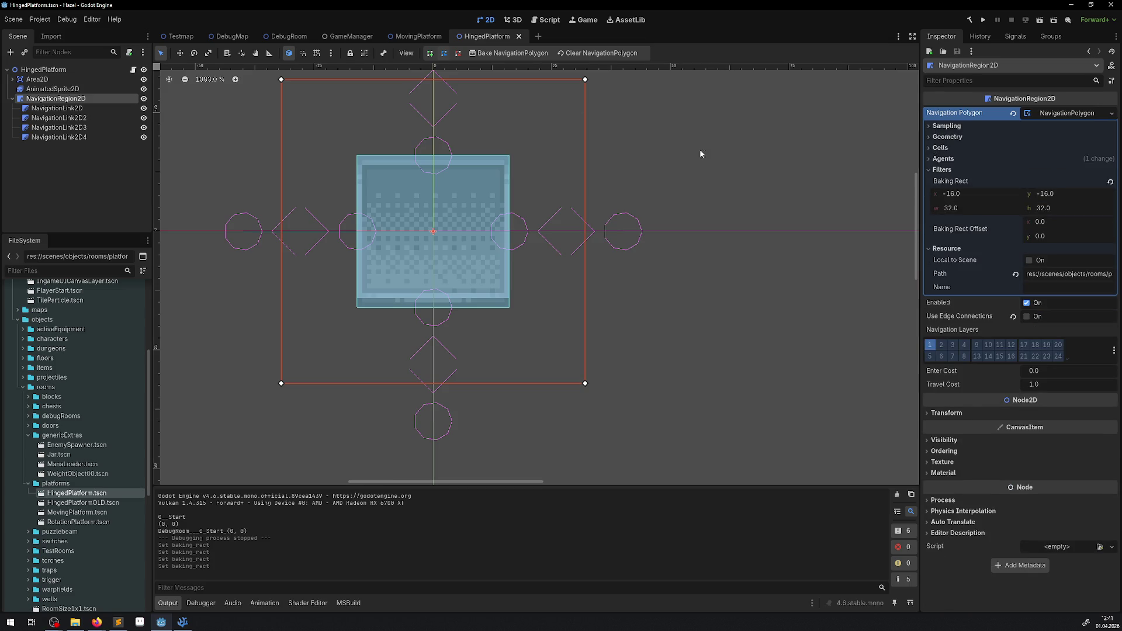
Drag the polygon's four corners onto the platform's corners, then run the game
left_click_drag(587, 79, 511, 157)
left_click_drag(584, 383, 510, 311)
left_click_drag(278, 384, 358, 309)
left_click_drag(282, 81, 358, 156)
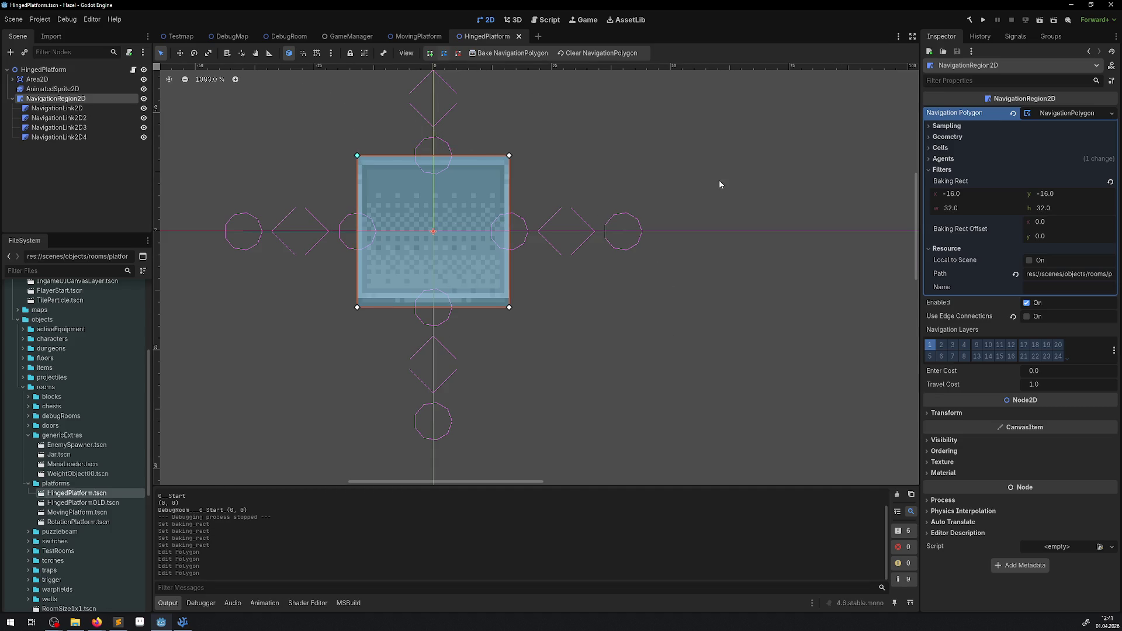
left_click(983, 20)
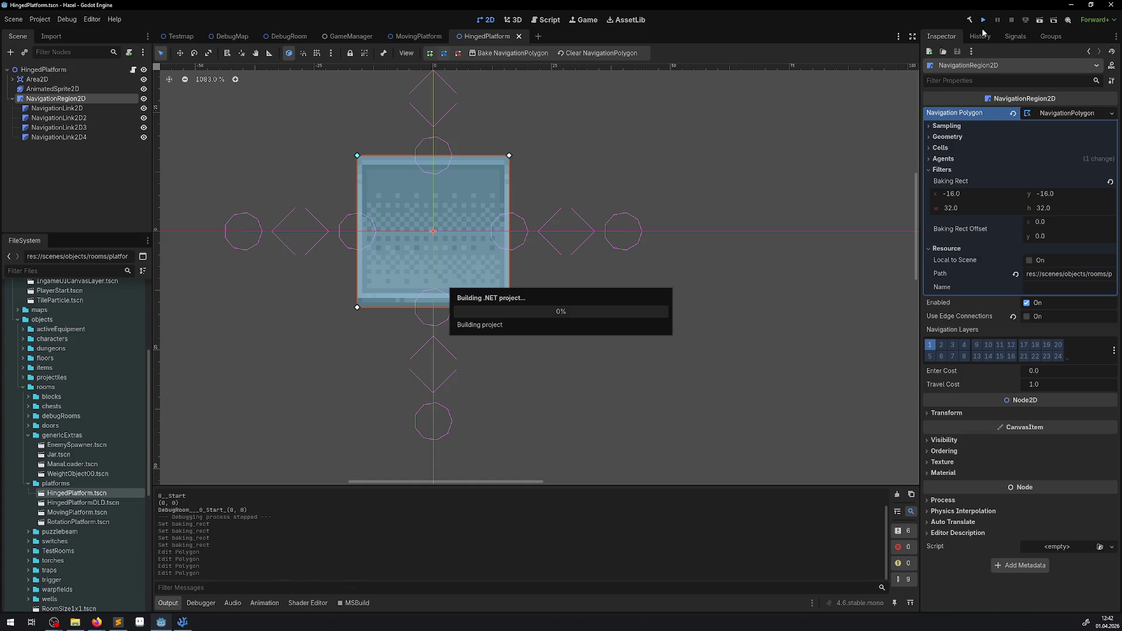
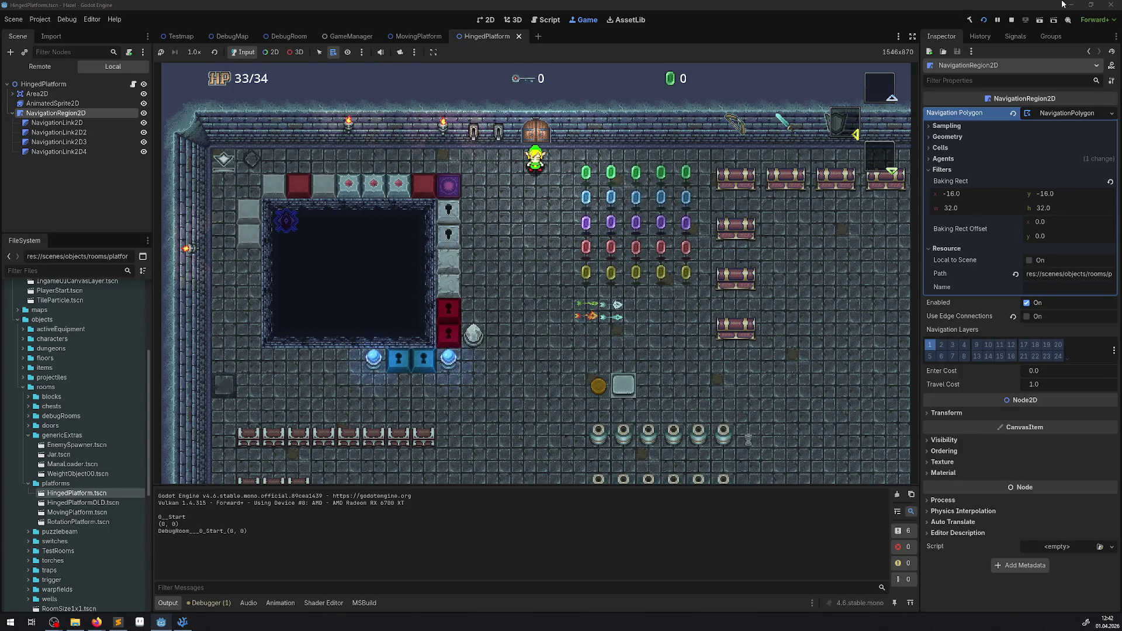
Stop the game and pull all four navigation polygon corners slightly outside the platform
left_click(1012, 22)
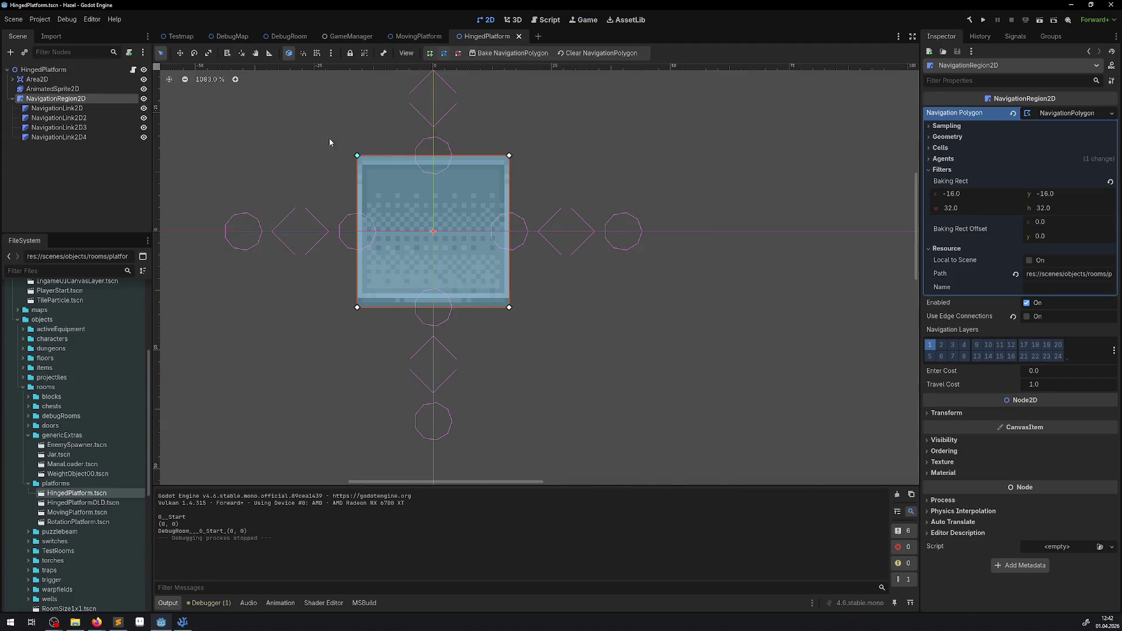
left_click_drag(357, 157, 352, 152)
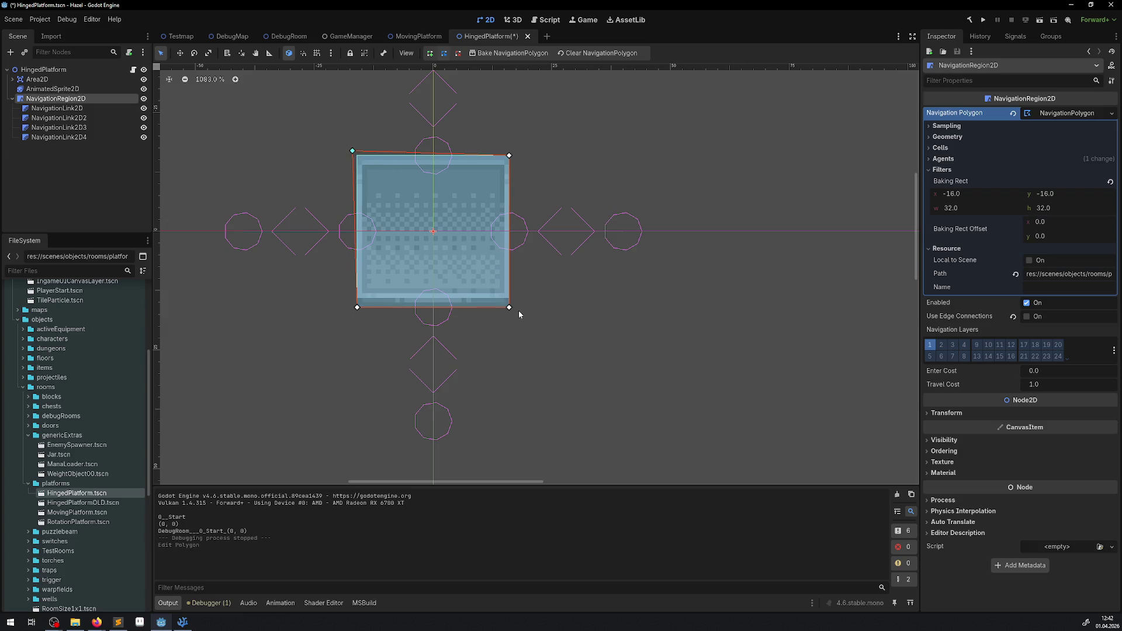
left_click_drag(512, 309, 516, 314)
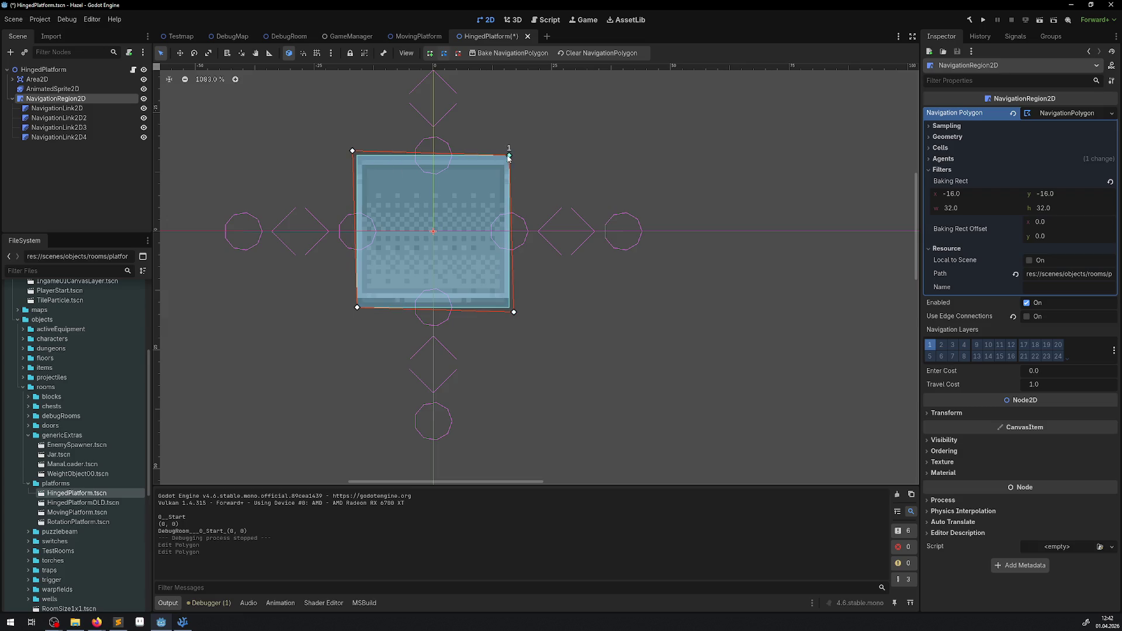
left_click_drag(512, 157, 516, 152)
left_click_drag(358, 309, 355, 316)
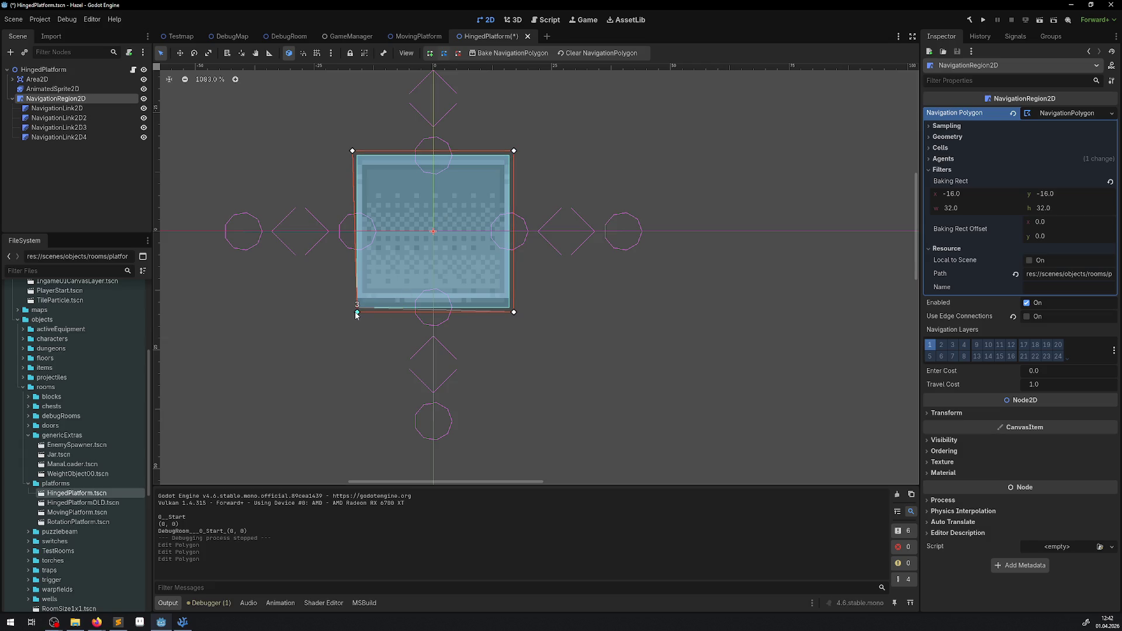
Turn on smart snapping and save the HingedPlatform scene
left_click(303, 54)
scroll(384, 191, "up", 2)
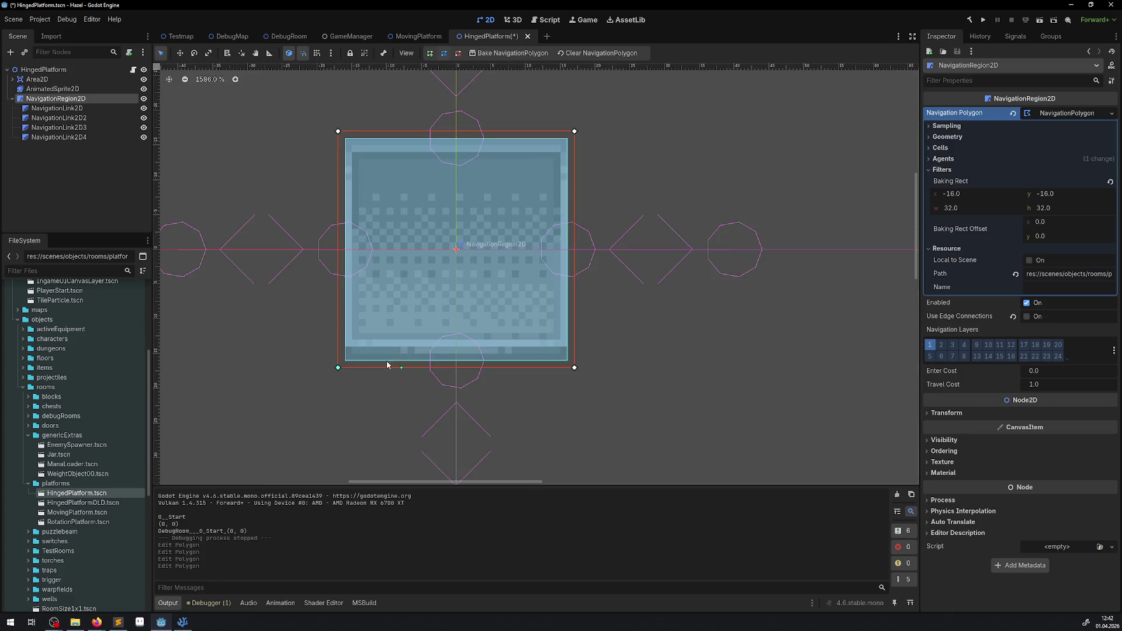
scroll(361, 369, "down", 4)
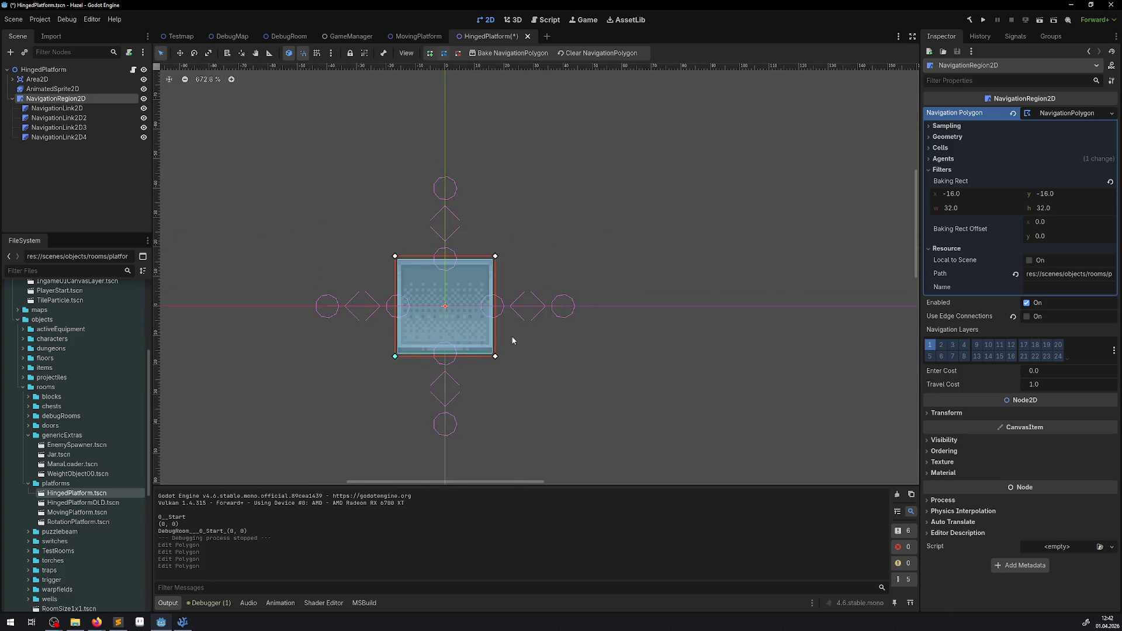
scroll(512, 340, "up", 4)
key("ctrl+s")
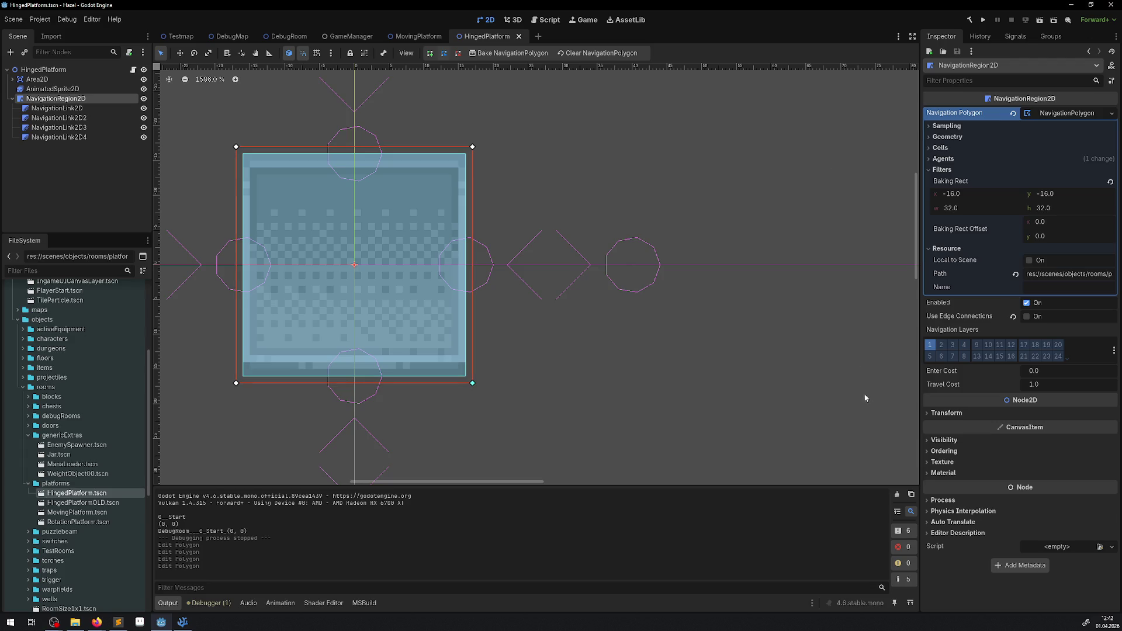
Run the game twice to test the hinged platform, stopping it after each run
left_click(983, 19)
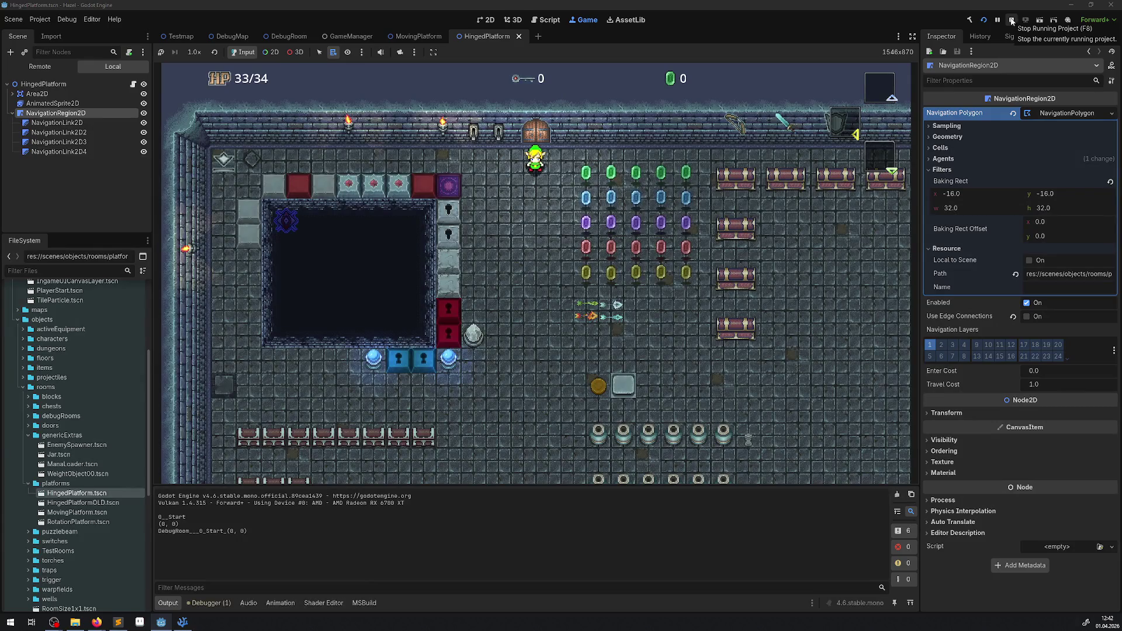
left_click(1012, 20)
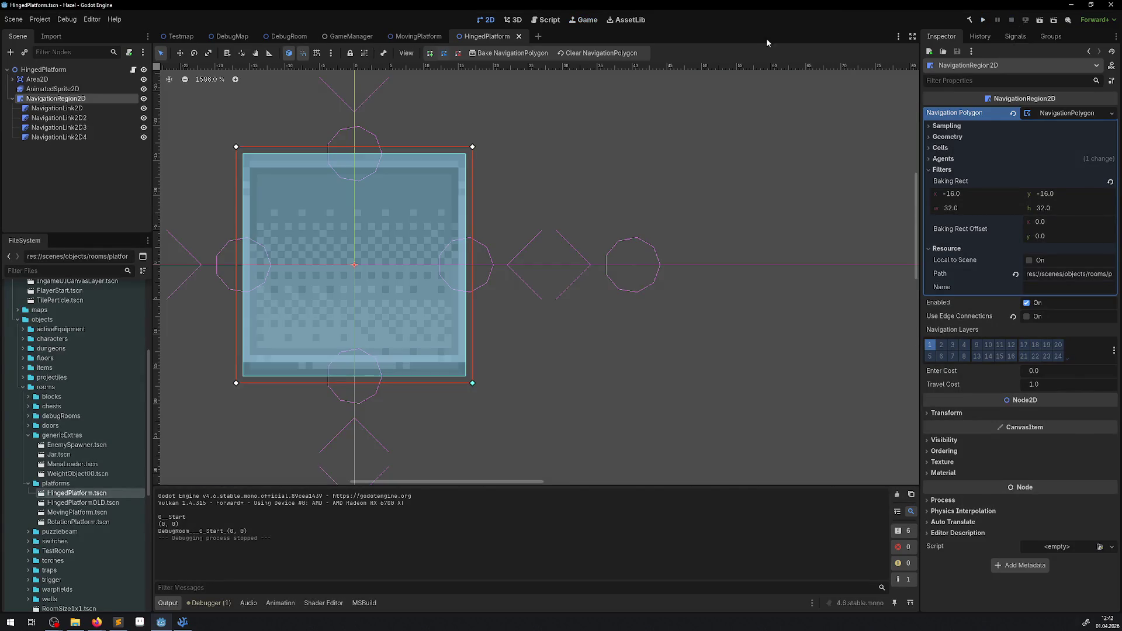
left_click(984, 20)
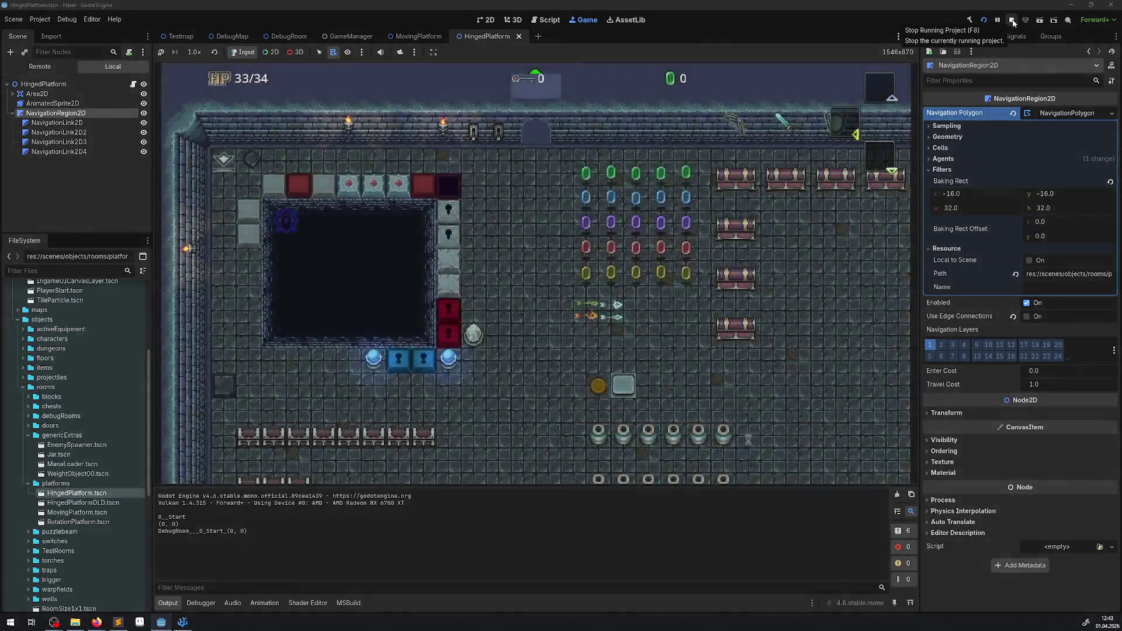
left_click(1013, 23)
Set the navigation baking rect x to -18 and width to 34
left_click(976, 194)
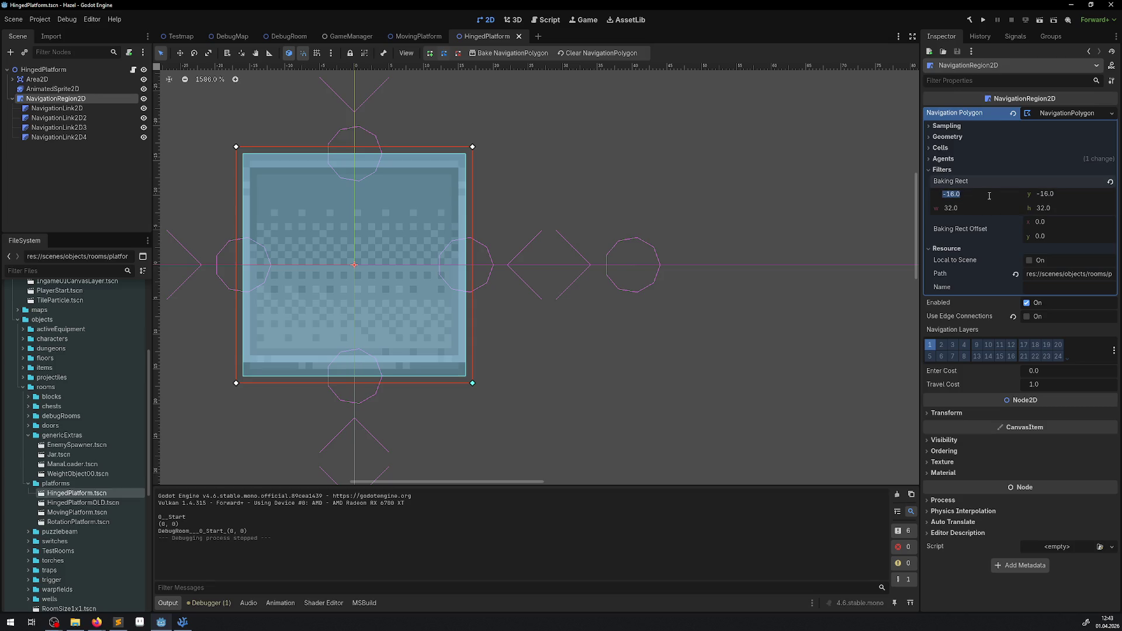
type("-18")
key("Return")
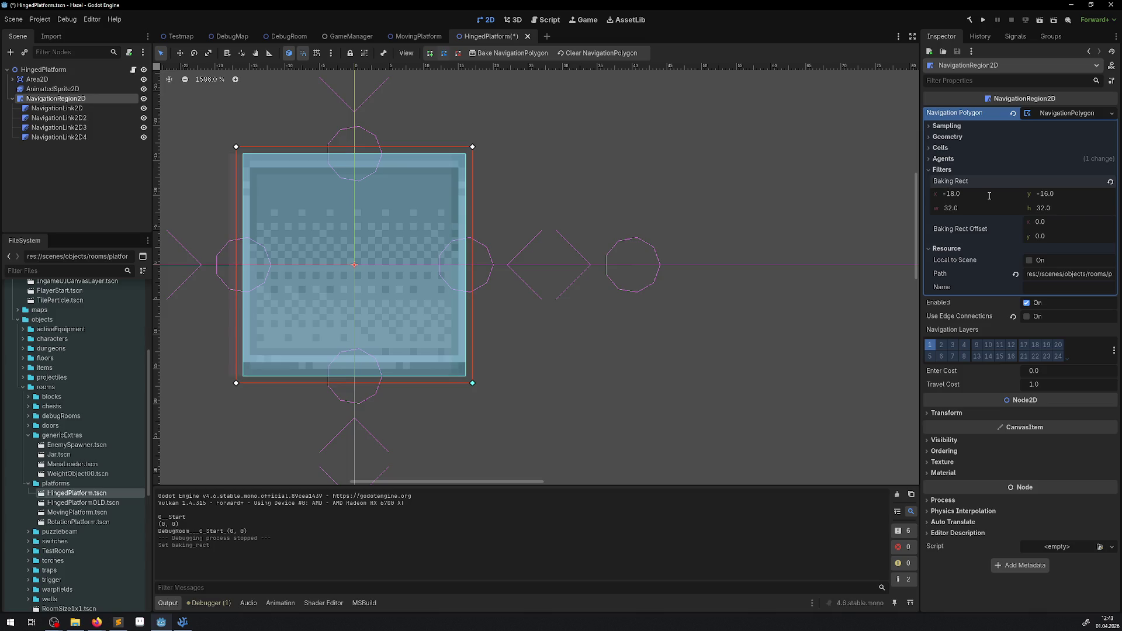
left_click(976, 208)
type("34")
key("Return")
Hide the AnimatedSprite2D, set baking rect y to -18 and height to 34, and rebake
left_click(143, 89)
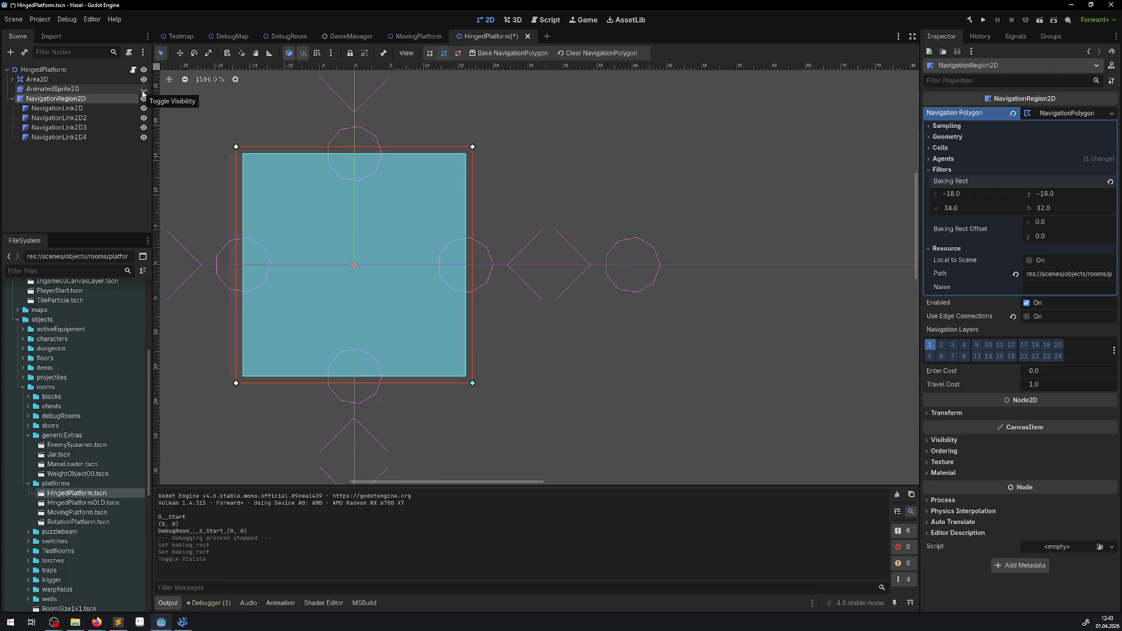
left_click(474, 54)
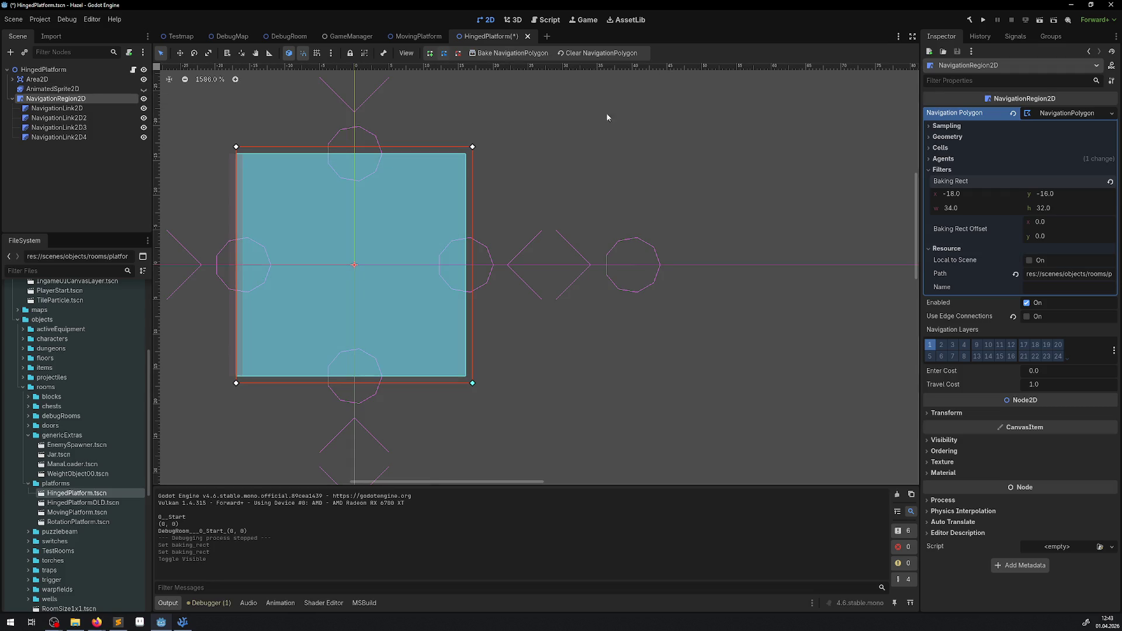
type("-18")
key("Return")
type("354")
key("Return")
left_click(526, 54)
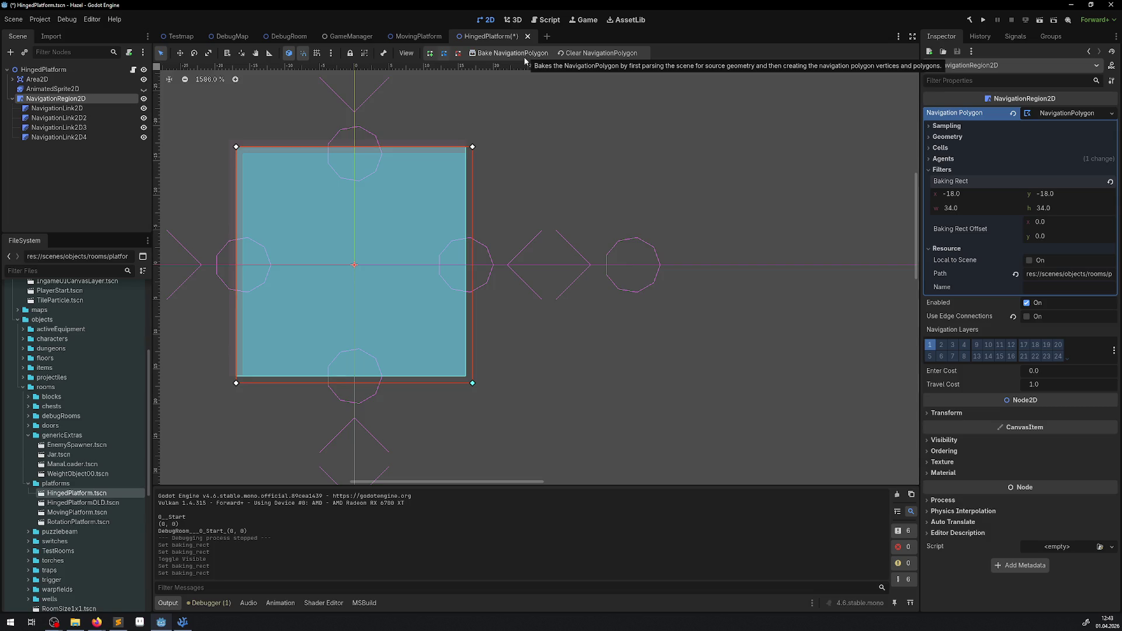
Change the NavigationRegion2D baking rect to -20, -20 with size 36×36 and save
left_click(62, 101)
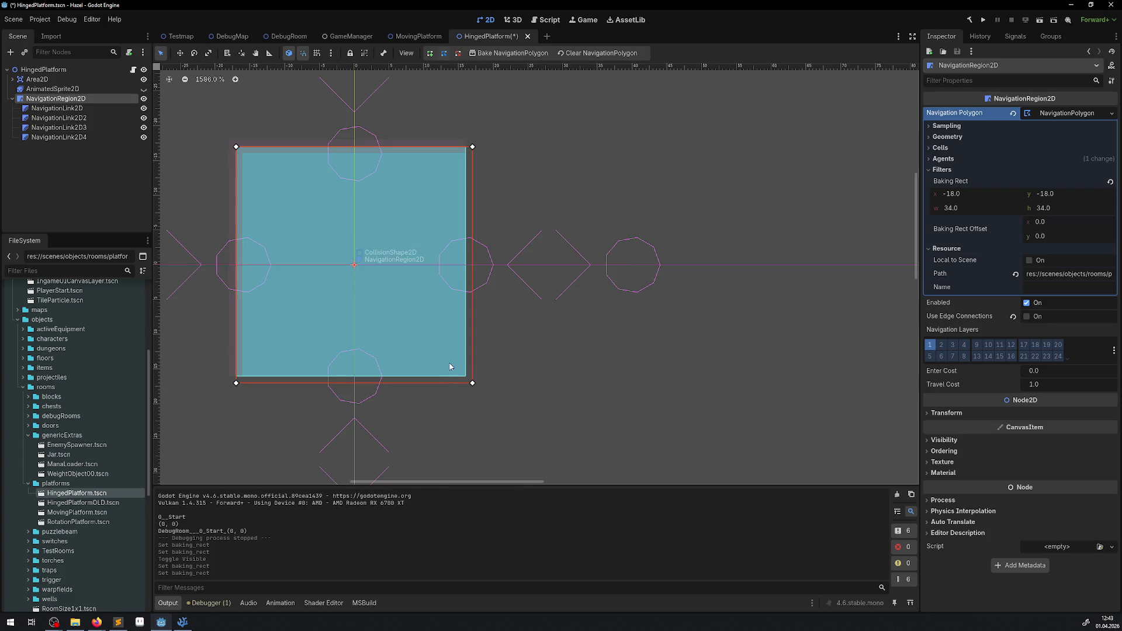
left_click(962, 194)
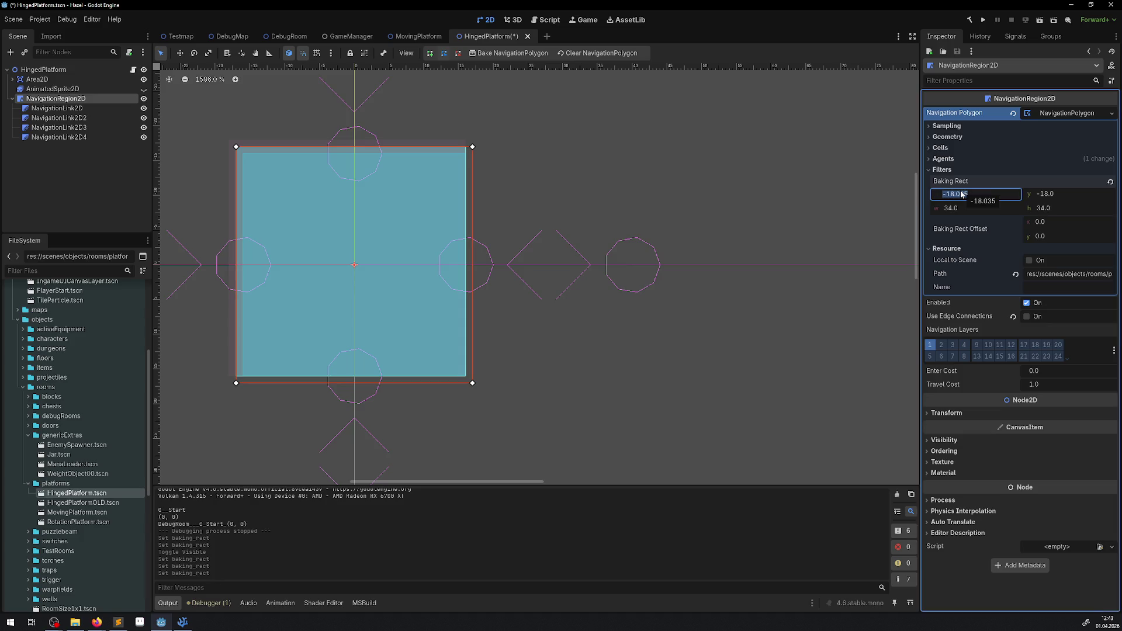
type("-20")
key("Tab")
type("-20")
key("Return")
type("36")
left_click(1081, 210)
type("3")
key("Return")
key("ctrl+s")
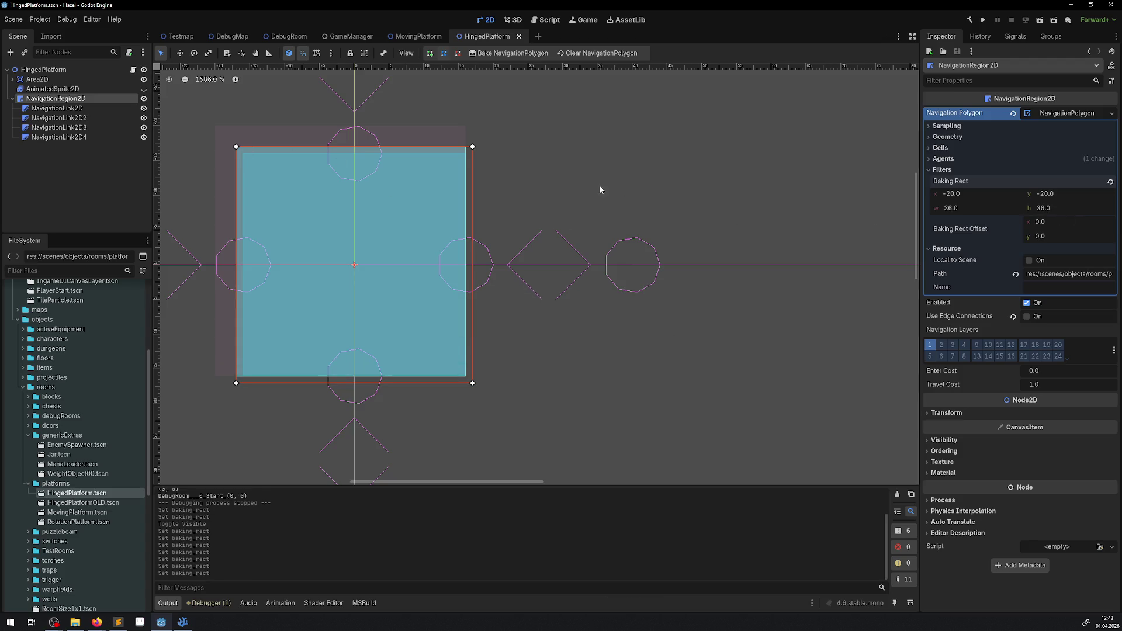
Rebake the navigation polygon with the new baking rect
left_click(949, 415)
left_click(950, 415)
left_click(496, 54)
left_click(504, 55)
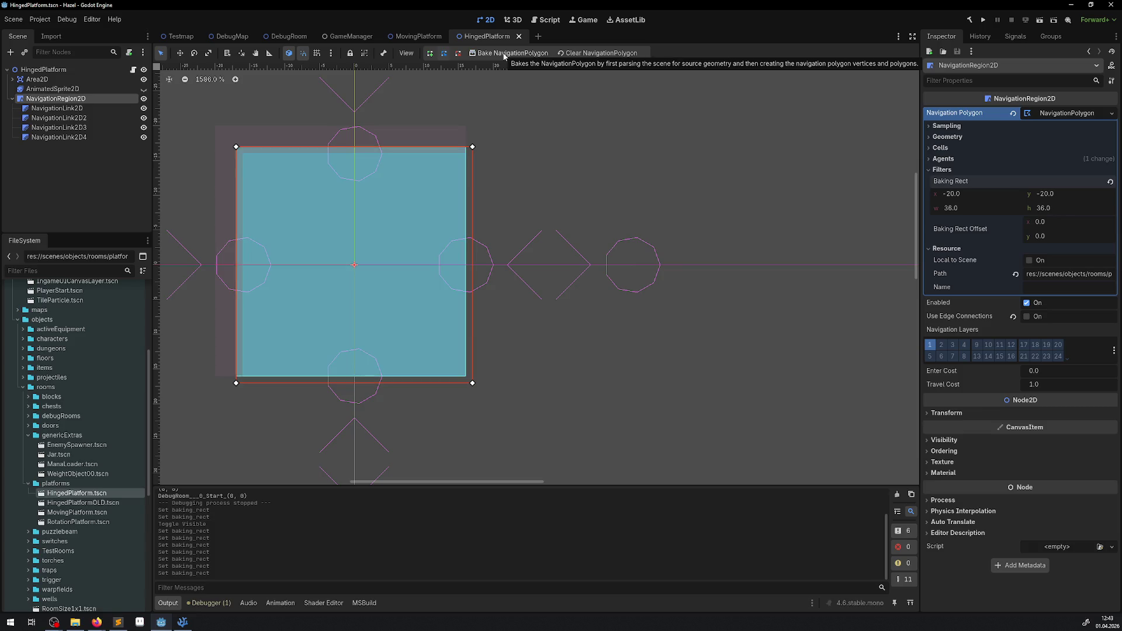
left_click(943, 159)
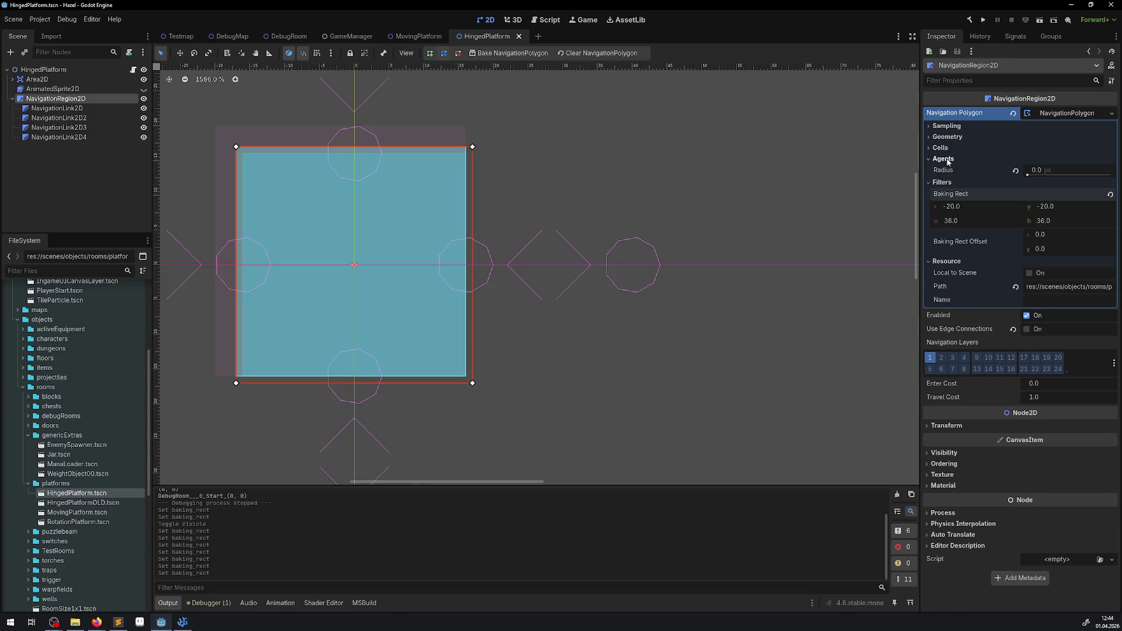
left_click(945, 159)
left_click(946, 149)
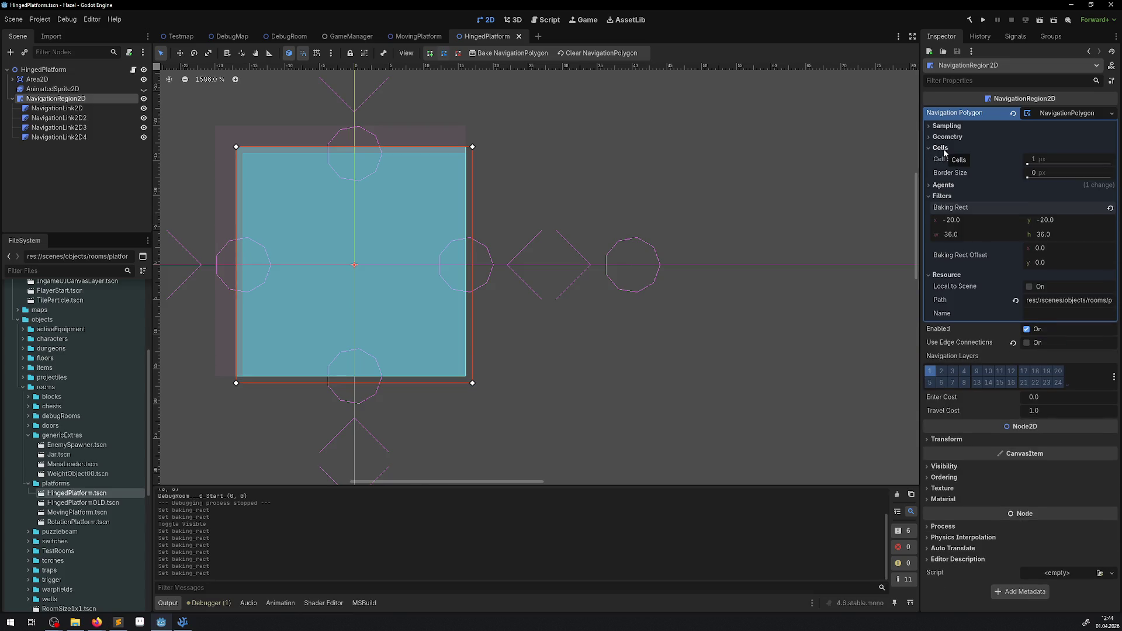
left_click(945, 149)
left_click(943, 139)
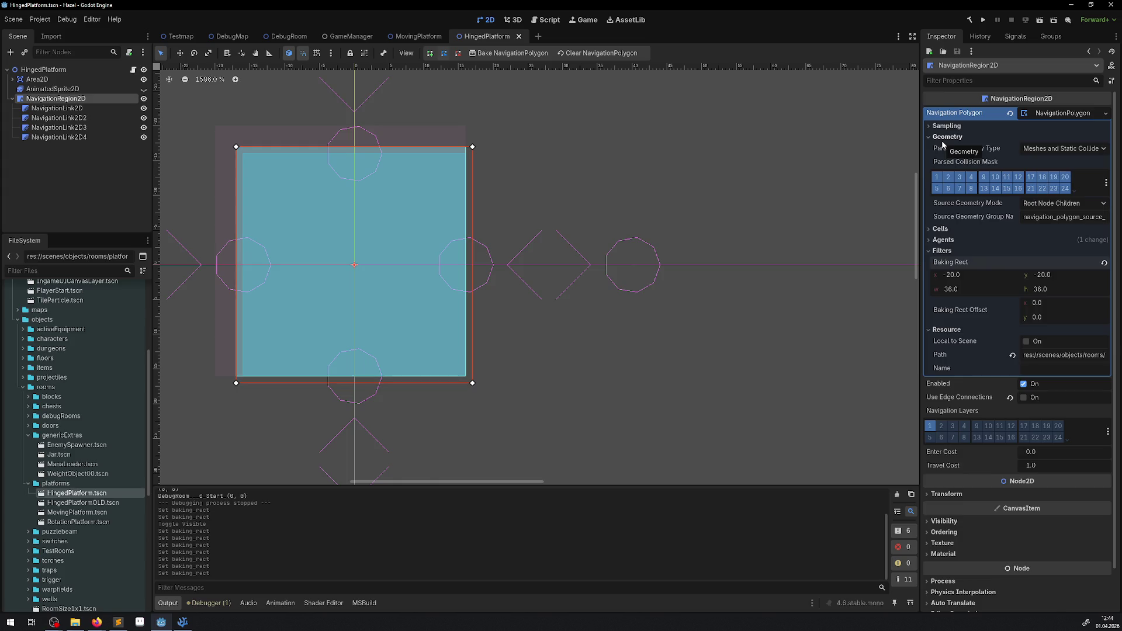
left_click(942, 138)
left_click(946, 126)
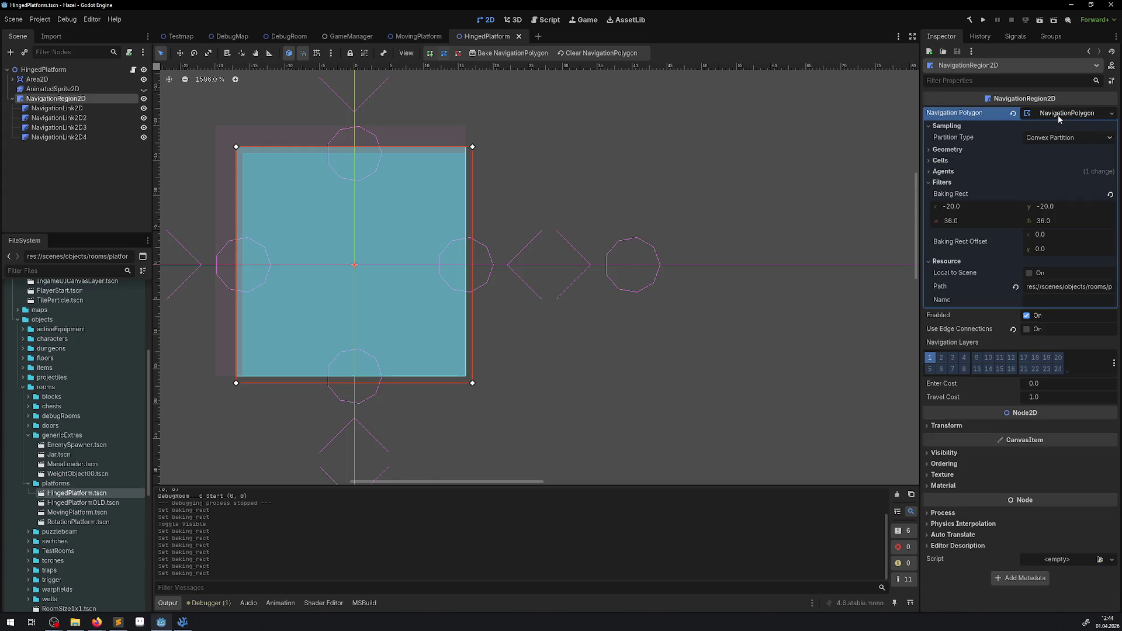
left_click(942, 128)
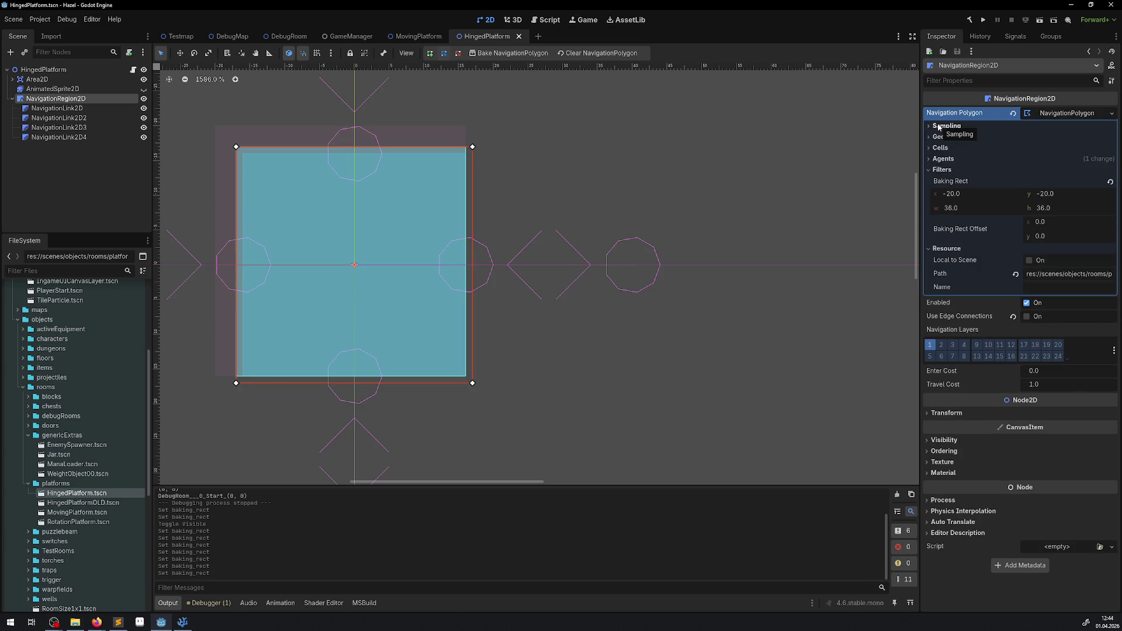
mouse_move(409, 289)
left_mouse_down()
mouse_move(418, 298)
mouse_move(406, 286)
mouse_move(598, 268)
mouse_move(408, 289)
left_mouse_up()
Hide the Area2D overlay and shrink the baking rect width and height toward 34
left_click(145, 79)
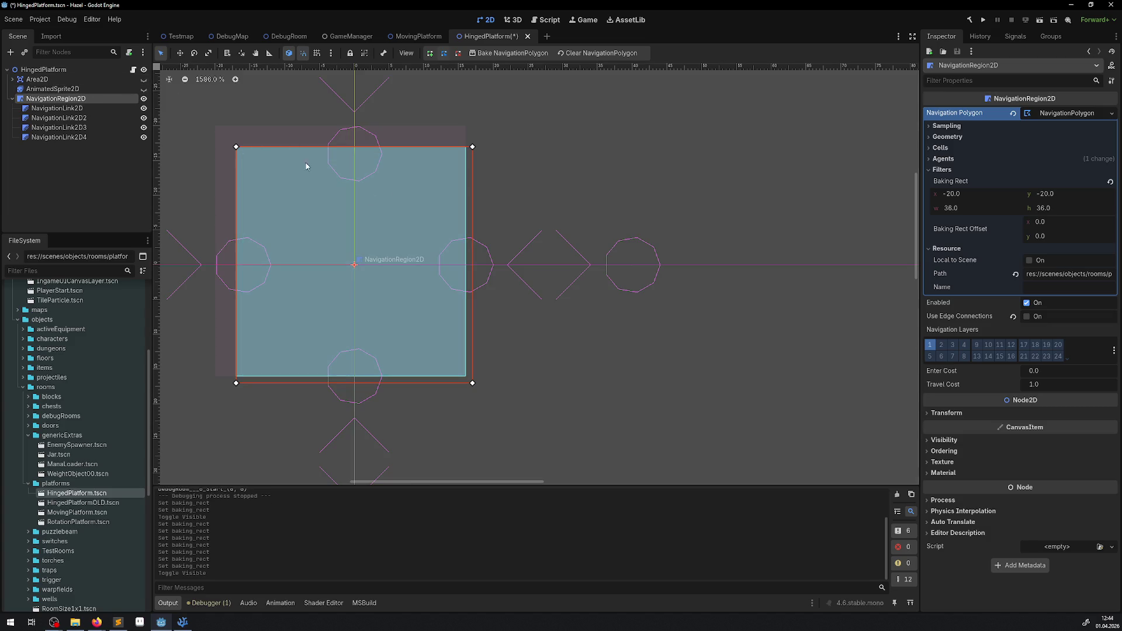
left_click(144, 98)
left_click(144, 99)
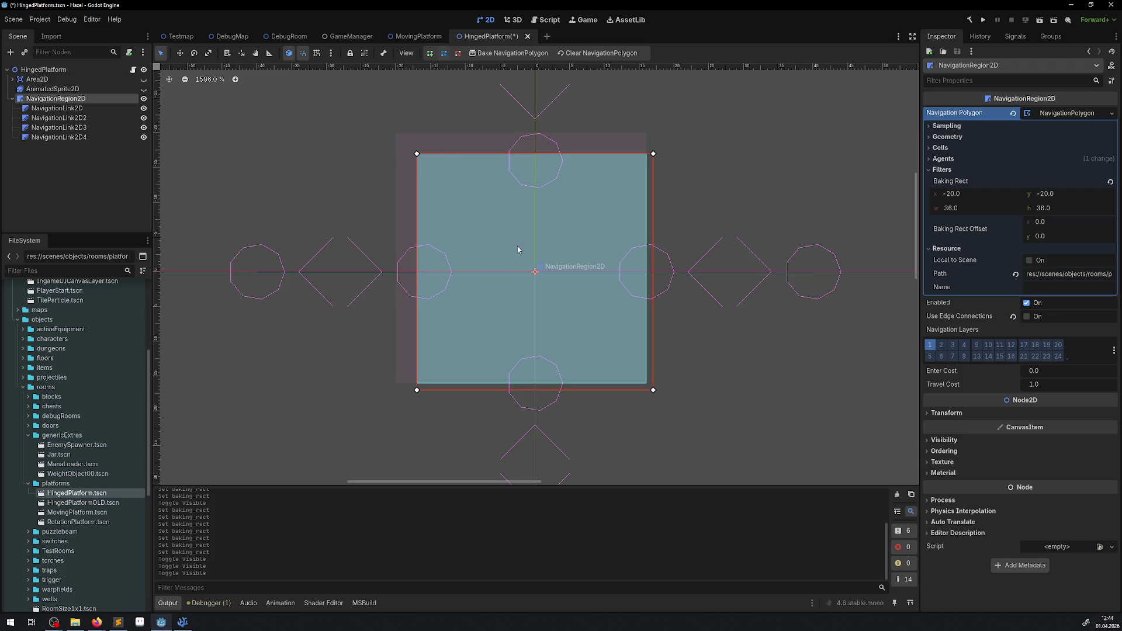
left_click_drag(965, 210, 975, 208)
left_click(967, 212)
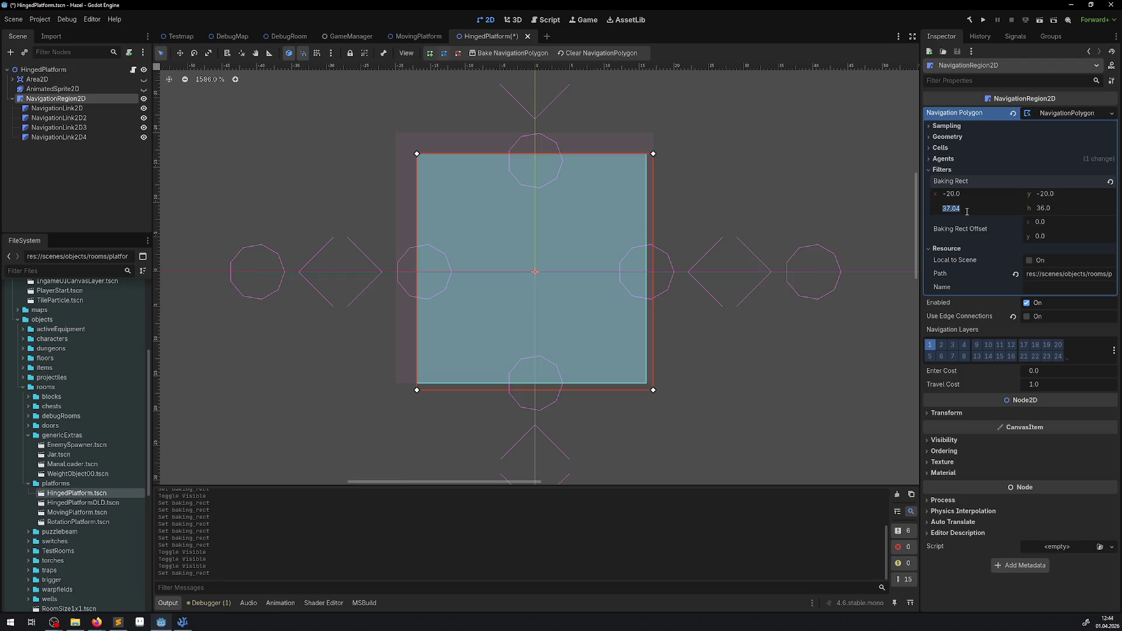
left_click(1072, 208)
left_click(890, 253)
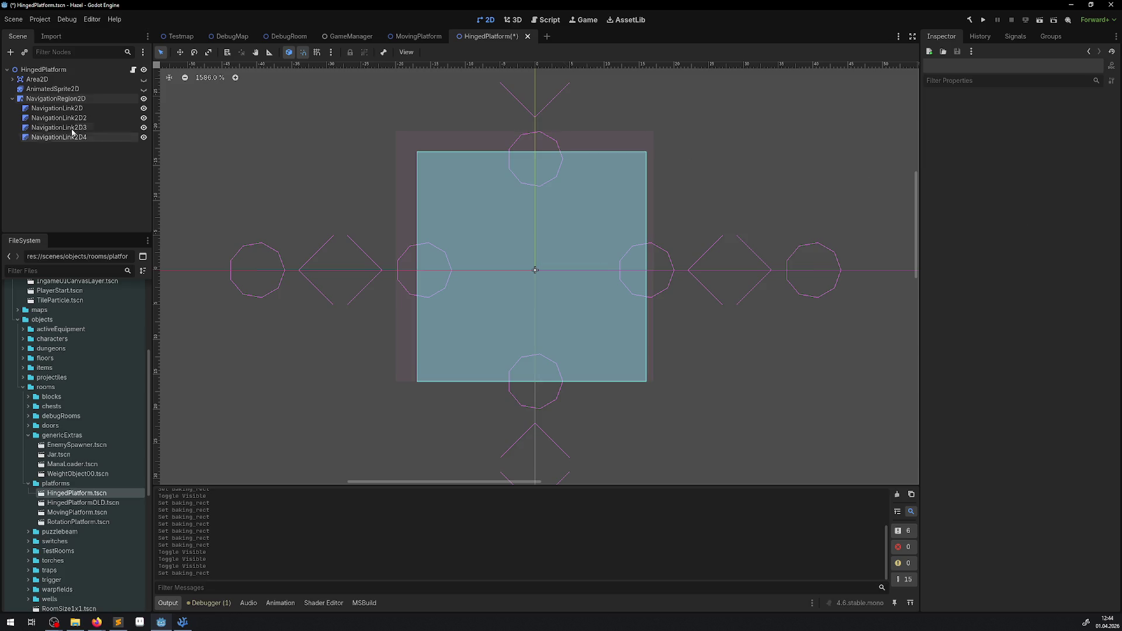
left_click(56, 98)
mouse_move(1072, 211)
left_mouse_down()
mouse_move(1060, 212)
mouse_move(1085, 197)
mouse_move(1055, 194)
left_mouse_up()
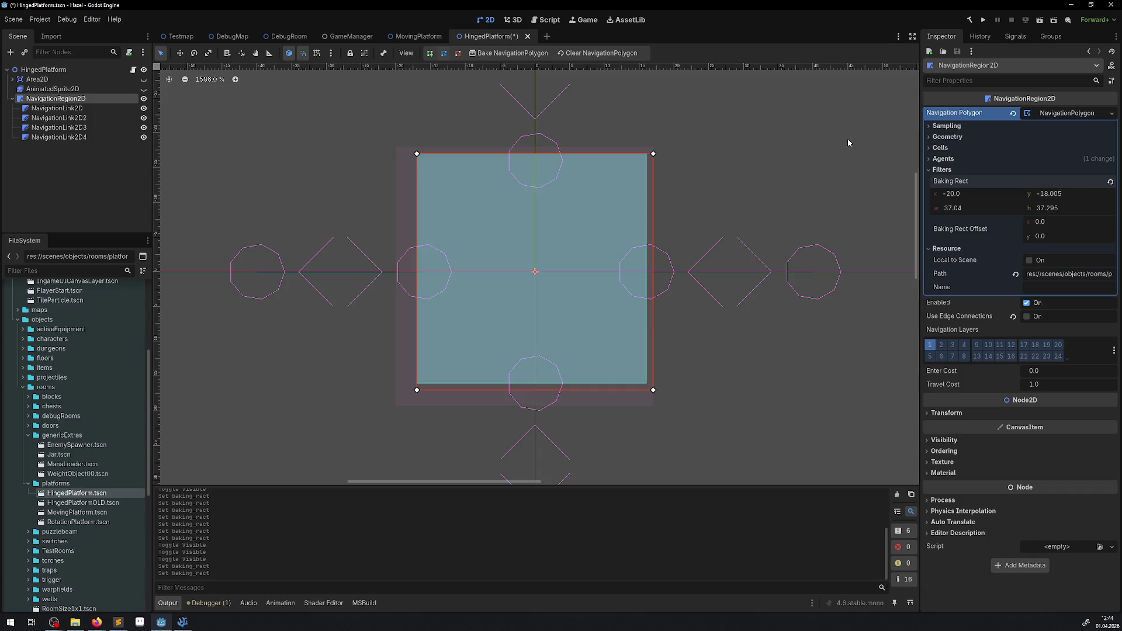
Set the baking rect position to x -17, y -17
left_click_drag(956, 199, 970, 199)
left_click(952, 194)
type("-16")
key("Return")
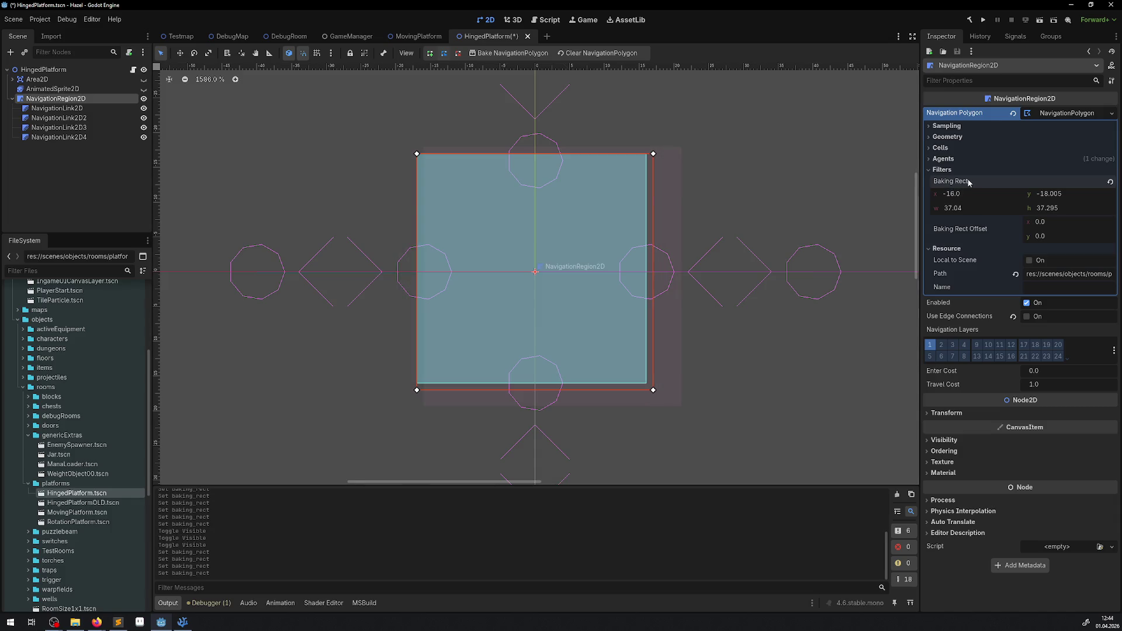
left_click(968, 197)
type("-17")
key("Return")
left_click(1053, 199)
type("-17")
key("Return")
Set the baking rect width and height to 34 each, then deselect the region
left_click_drag(971, 214, 964, 214)
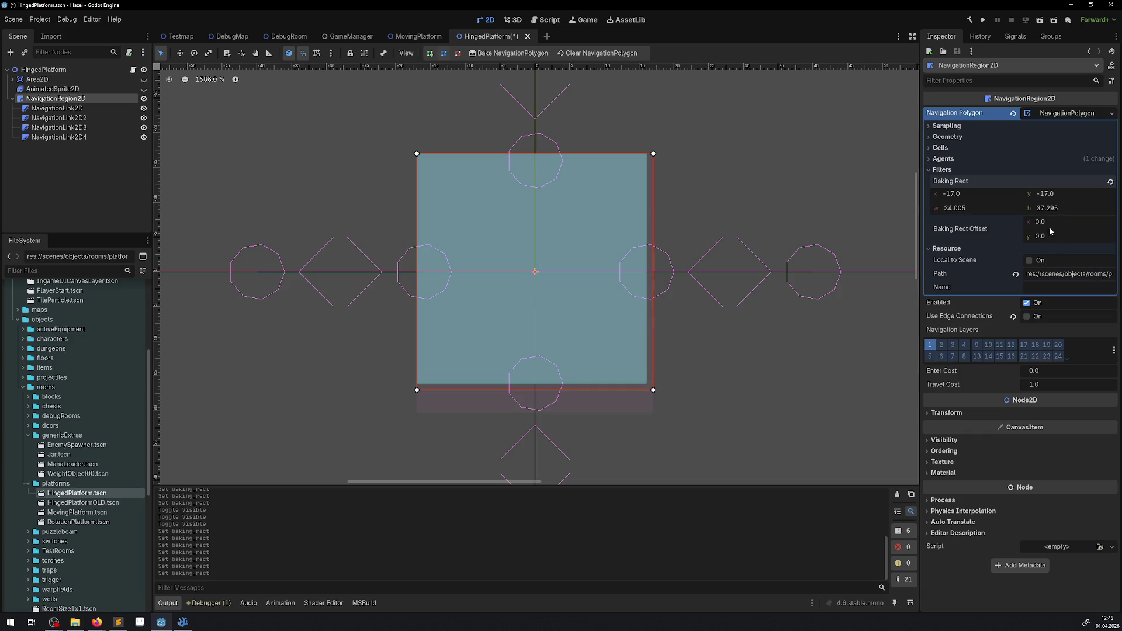
left_click_drag(1052, 215, 1044, 214)
left_click(1052, 209)
type("34")
left_click(984, 212)
type("34")
key("Return")
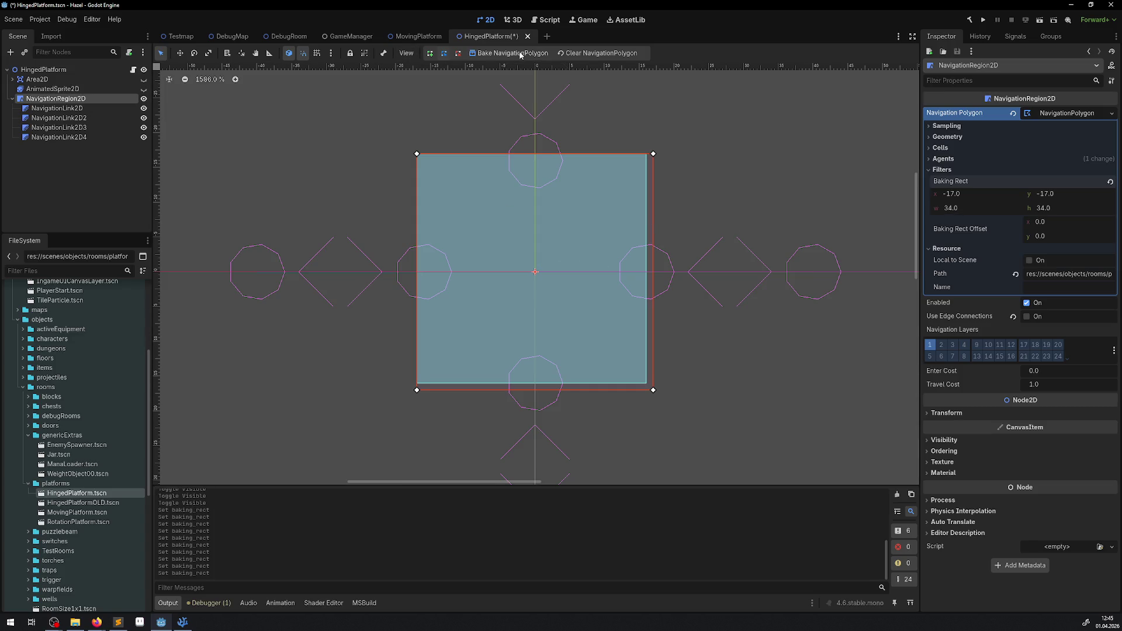
left_click(326, 174)
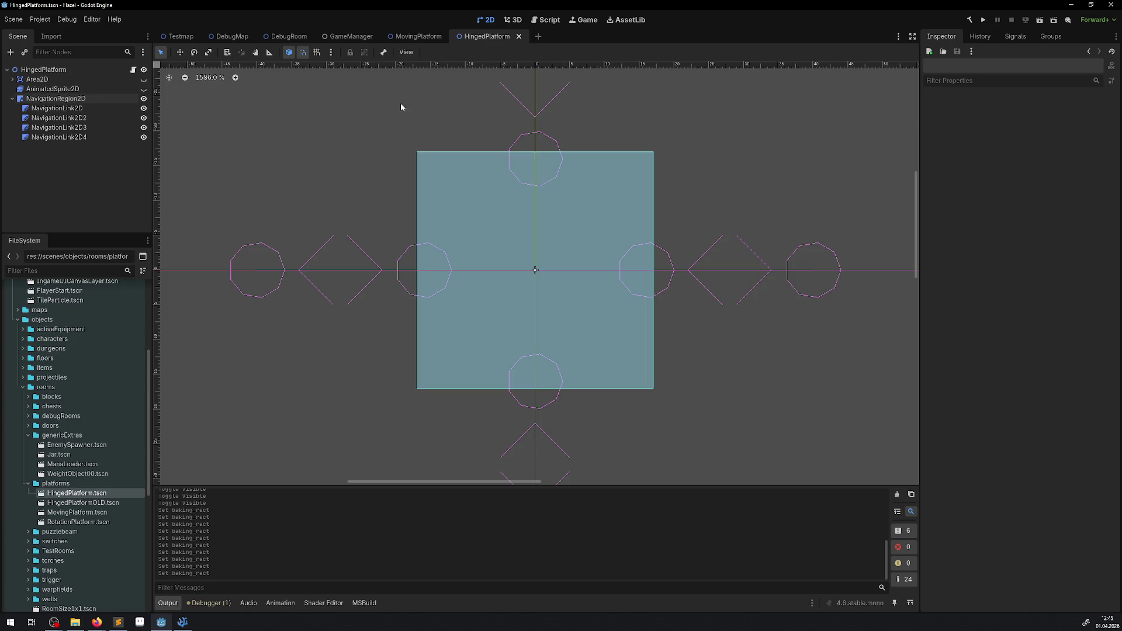
Run the game and walk the player down and right to the pit
scroll(403, 117, "up", 1)
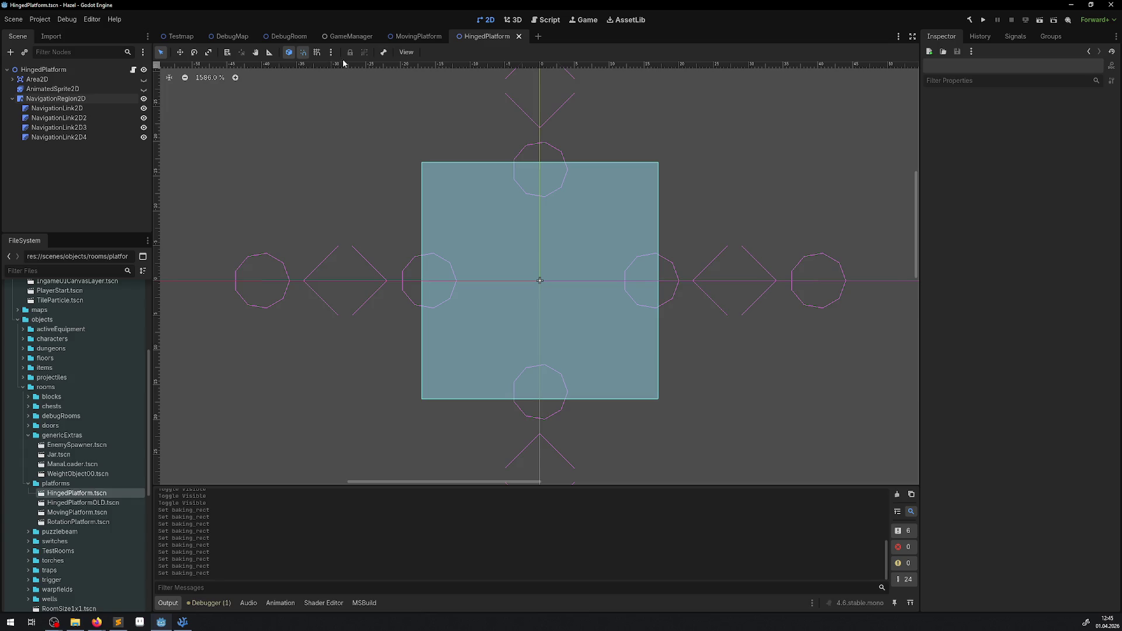
left_click(983, 21)
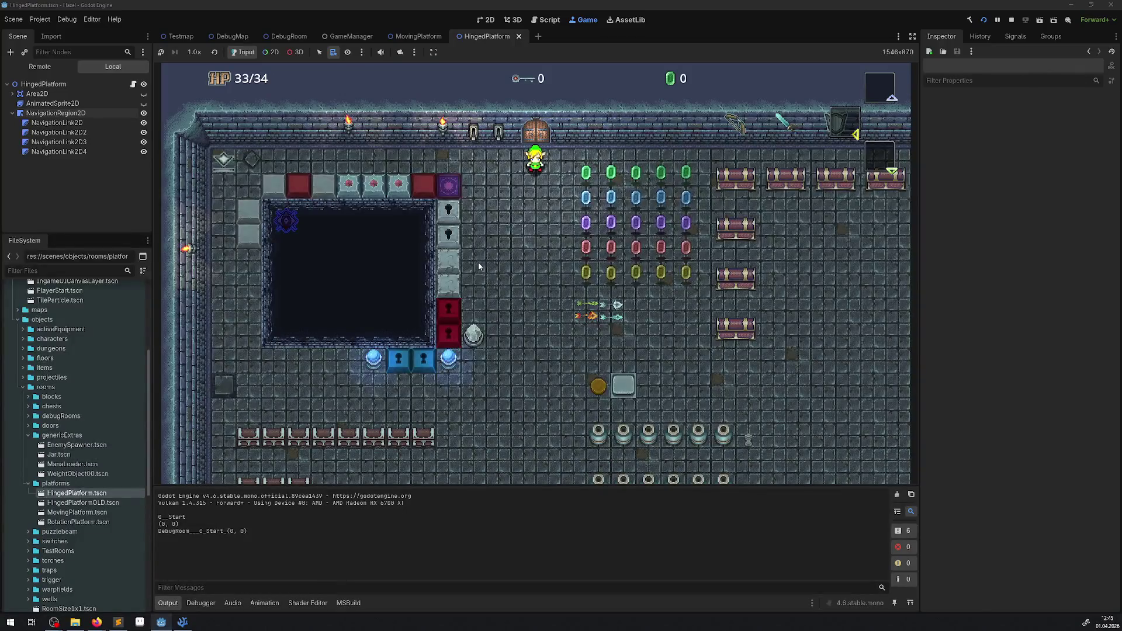
key("Down")
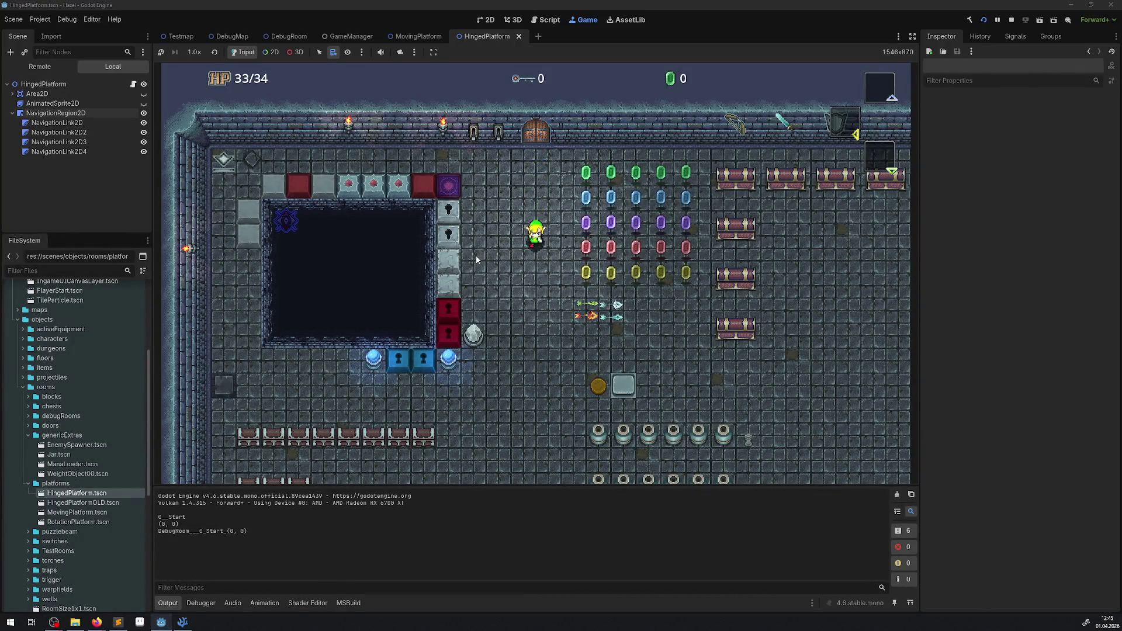
key("Down")
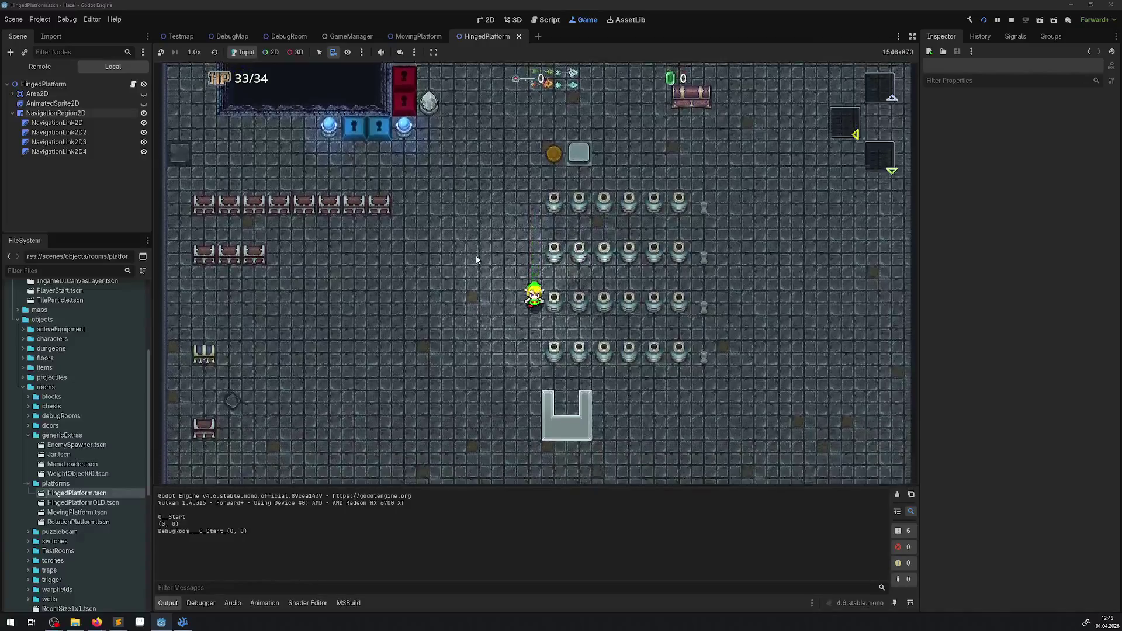
key("Right")
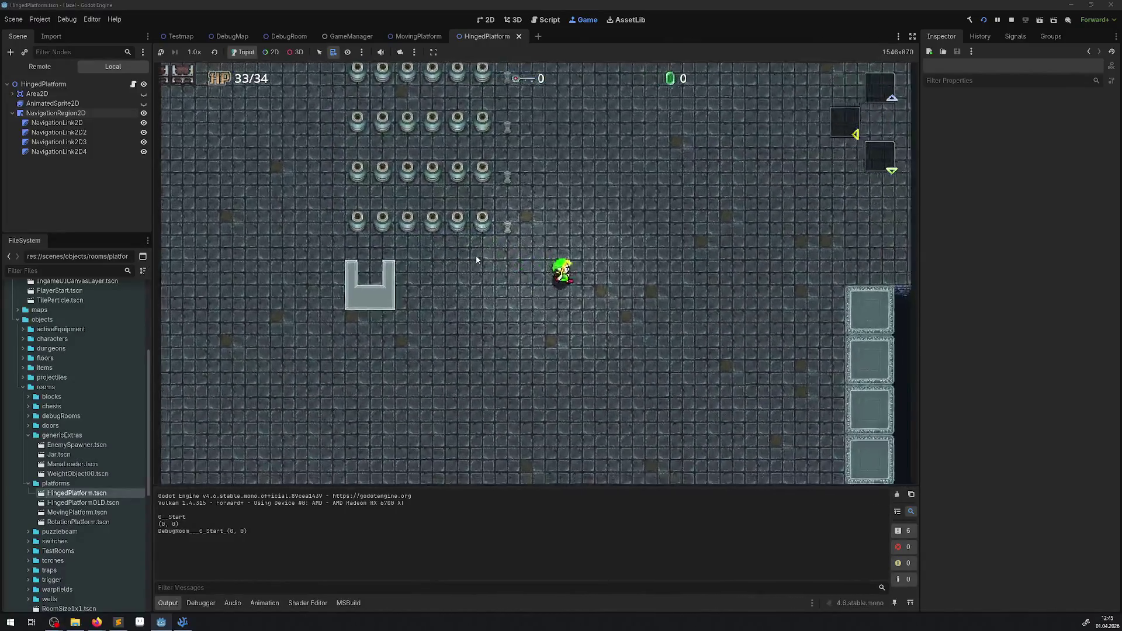
key("Right")
key("Down")
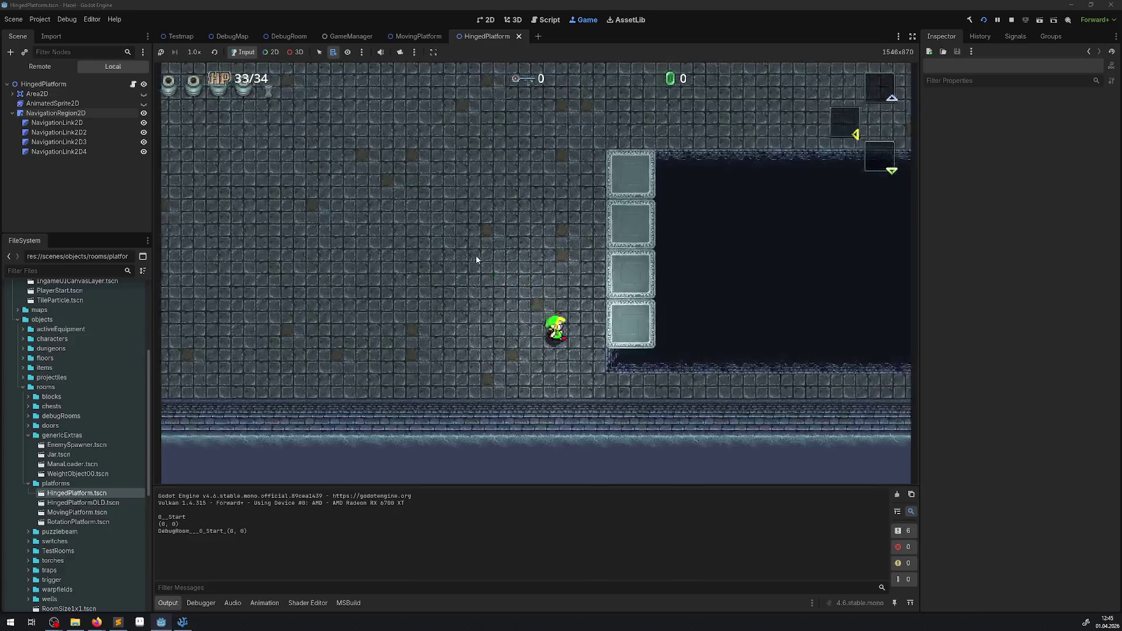
Stop the game and make the platform sprite and Area2D visible again
left_click(1011, 19)
left_click(143, 88)
left_click(143, 79)
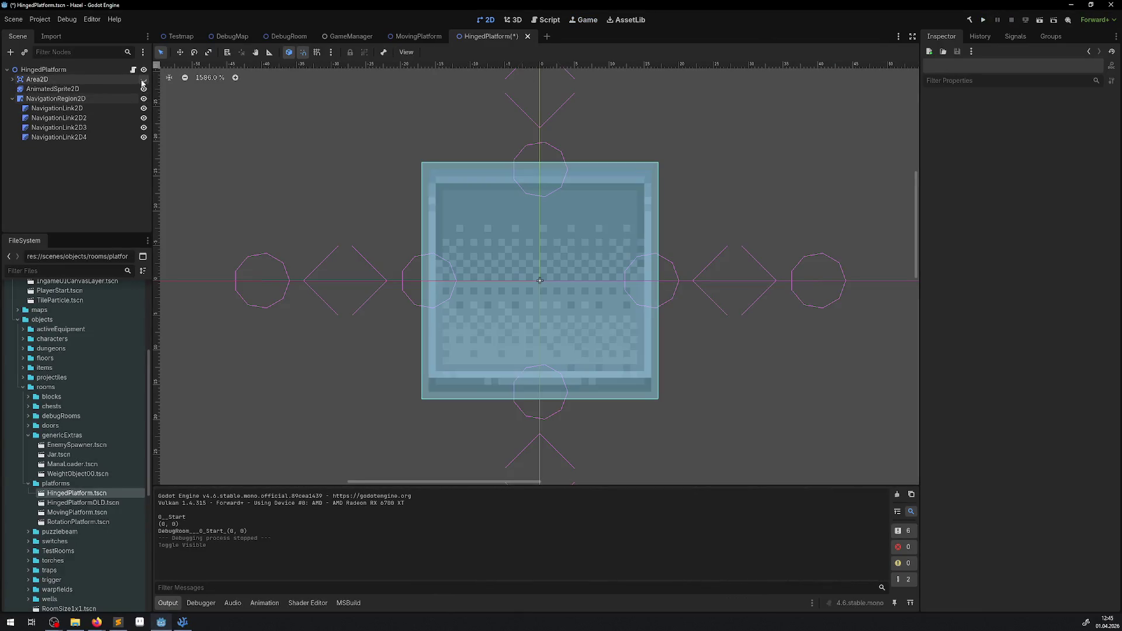
Save, then move each of the four navigation links in toward the platform's centre
key("ctrl+s")
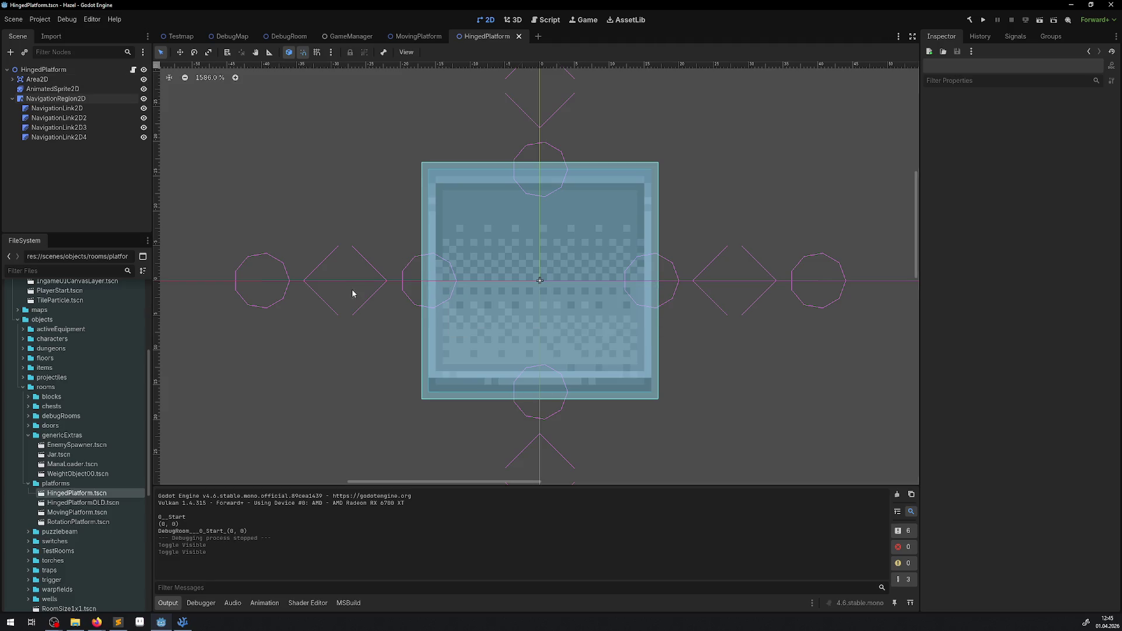
left_click(87, 108)
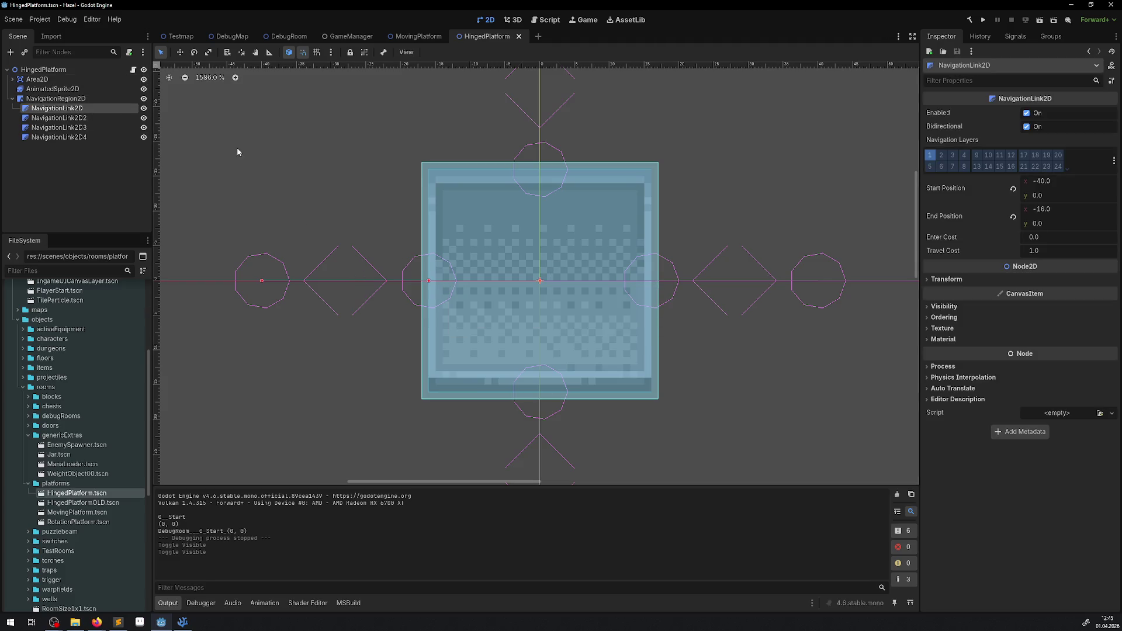
left_click(180, 52)
mouse_move(388, 295)
left_mouse_down()
mouse_move(441, 282)
mouse_move(391, 282)
mouse_move(462, 282)
left_mouse_up()
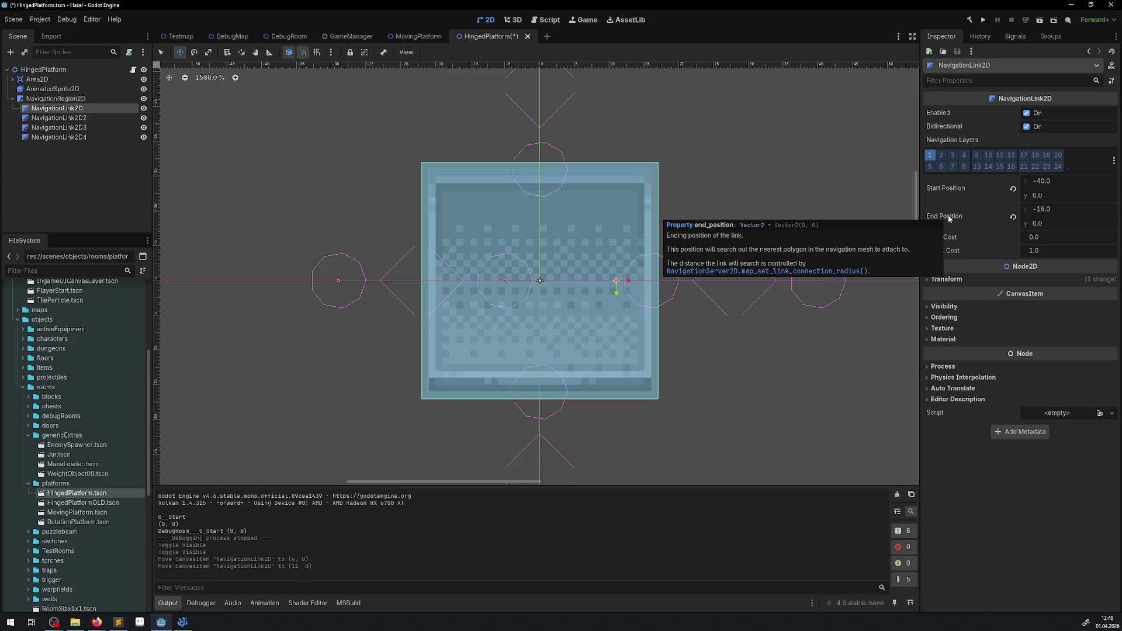
left_click(81, 120)
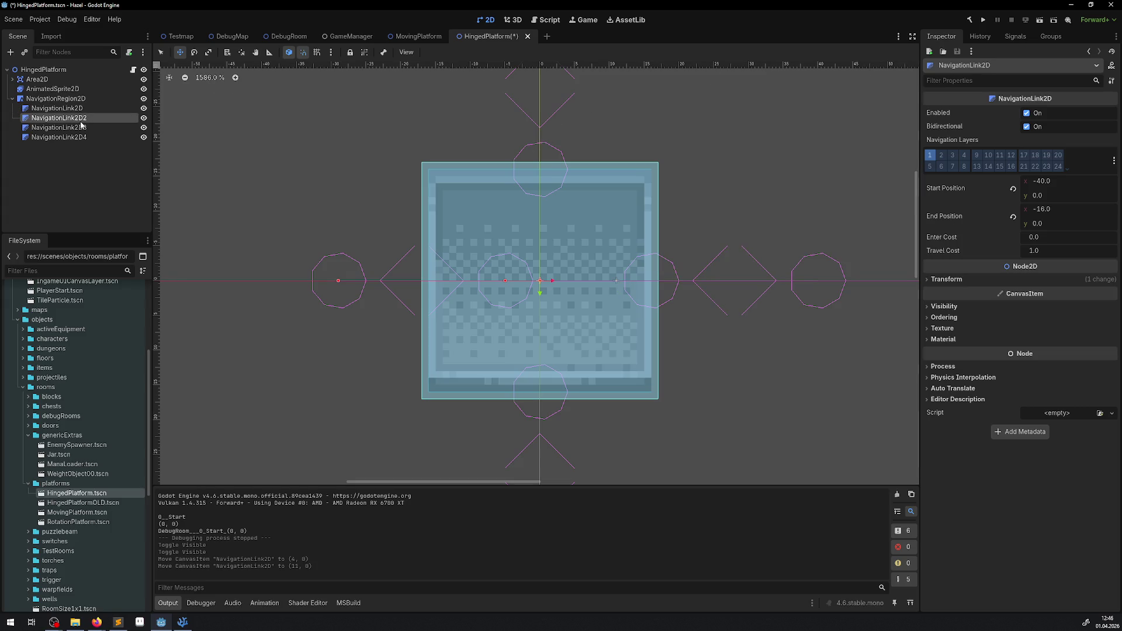
left_click_drag(547, 144, 544, 215)
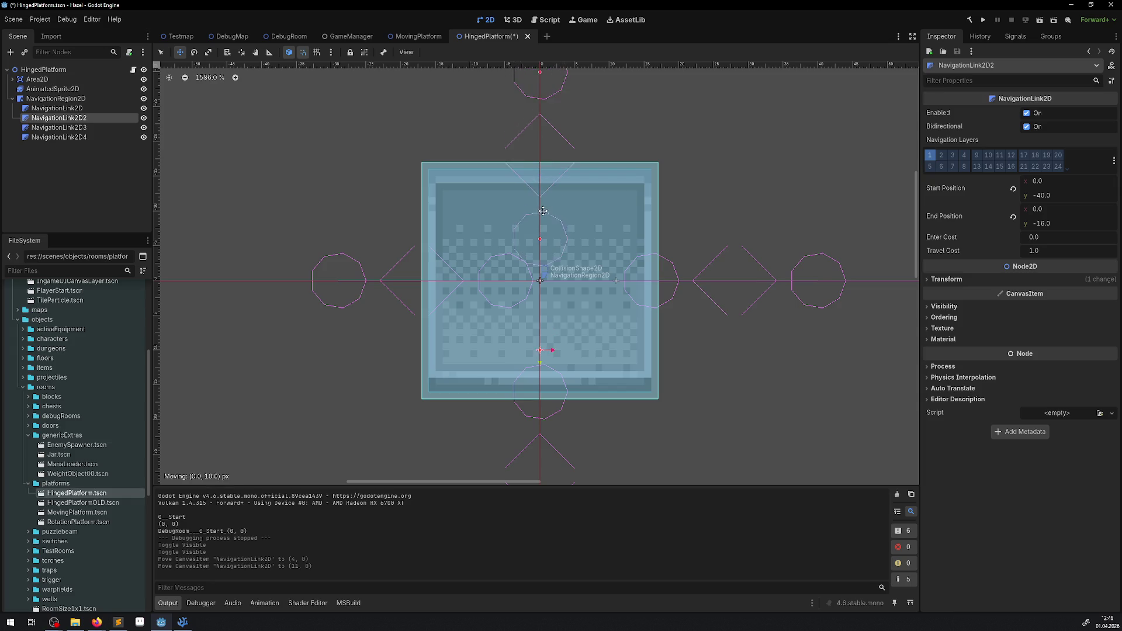
left_click(122, 127)
left_click_drag(787, 281, 707, 282)
left_click(58, 137)
left_click_drag(560, 409, 567, 347)
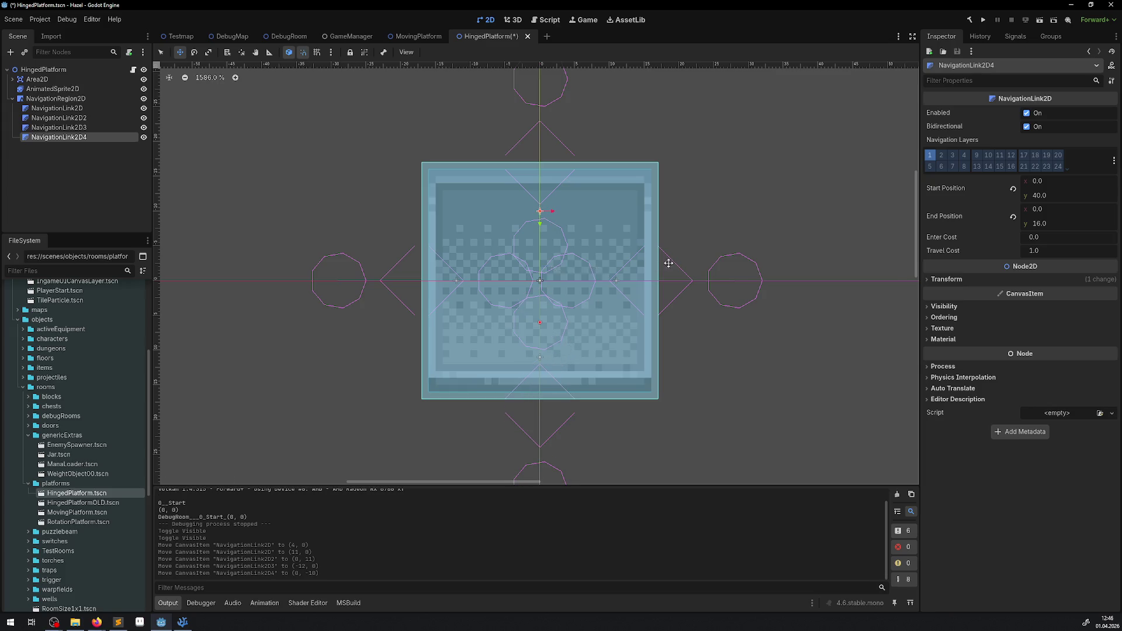
Nudge the third navigation link to (-10, 0) and save the scene
left_click(82, 128)
left_click_drag(701, 278, 715, 277)
key("ctrl+s")
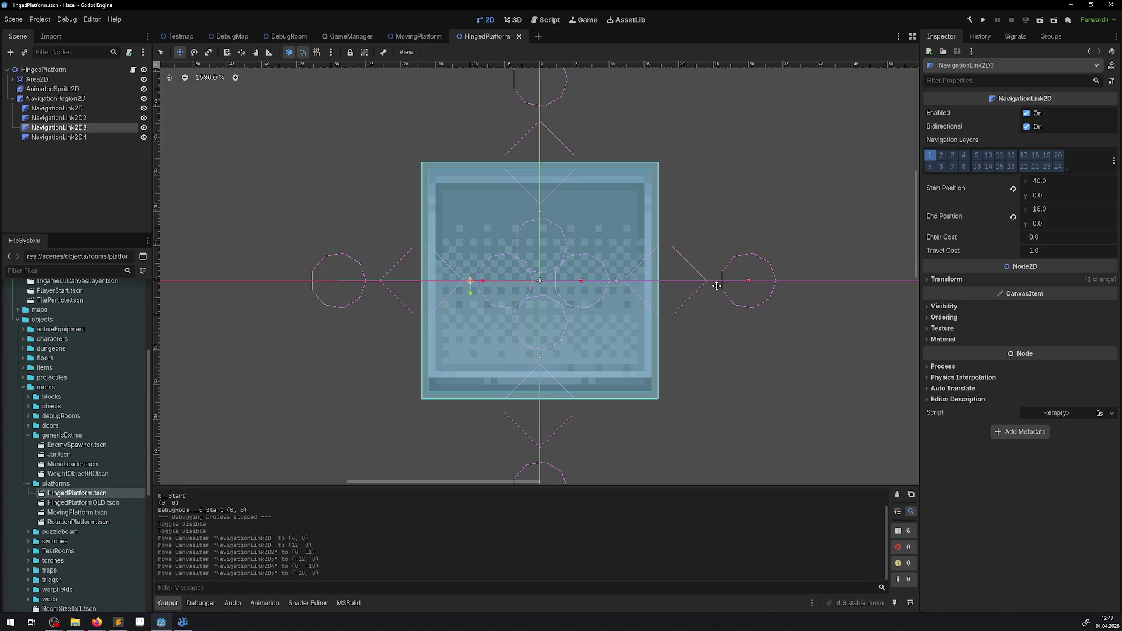
Measure the platform's left and top edges and centre-to-corner distance with the Ruler
left_click(269, 58)
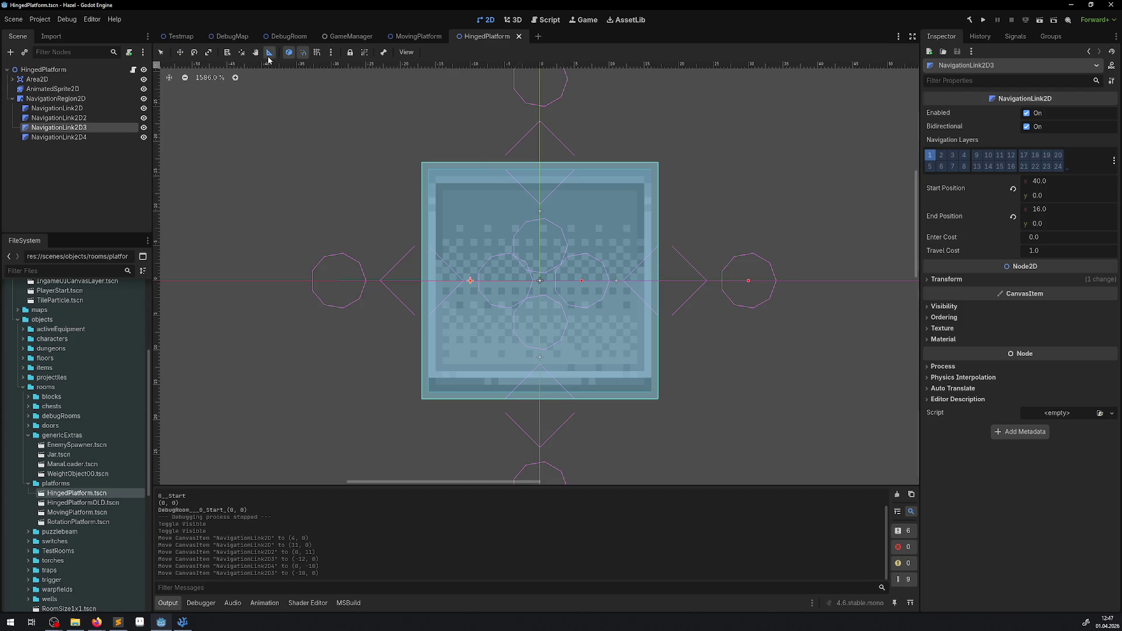
mouse_move(422, 280)
left_mouse_down()
mouse_move(422, 158)
mouse_move(421, 419)
mouse_move(422, 401)
left_mouse_up()
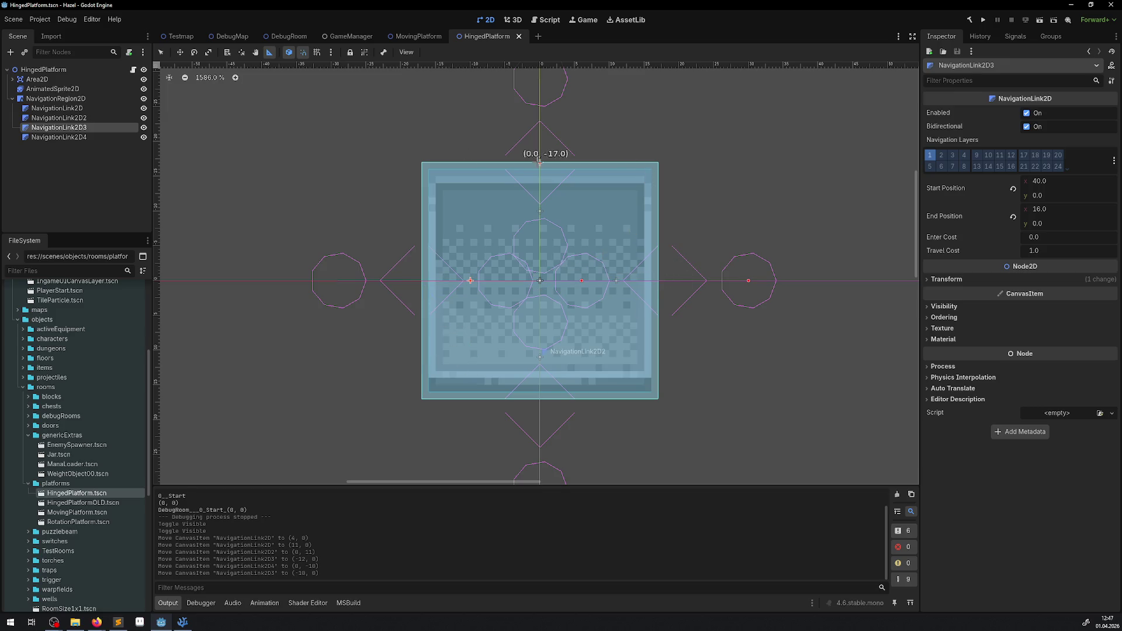
mouse_move(527, 159)
left_mouse_down()
mouse_move(423, 159)
mouse_move(657, 159)
left_mouse_up()
mouse_move(540, 281)
left_mouse_down()
mouse_move(656, 401)
mouse_move(415, 213)
mouse_move(422, 164)
left_mouse_up()
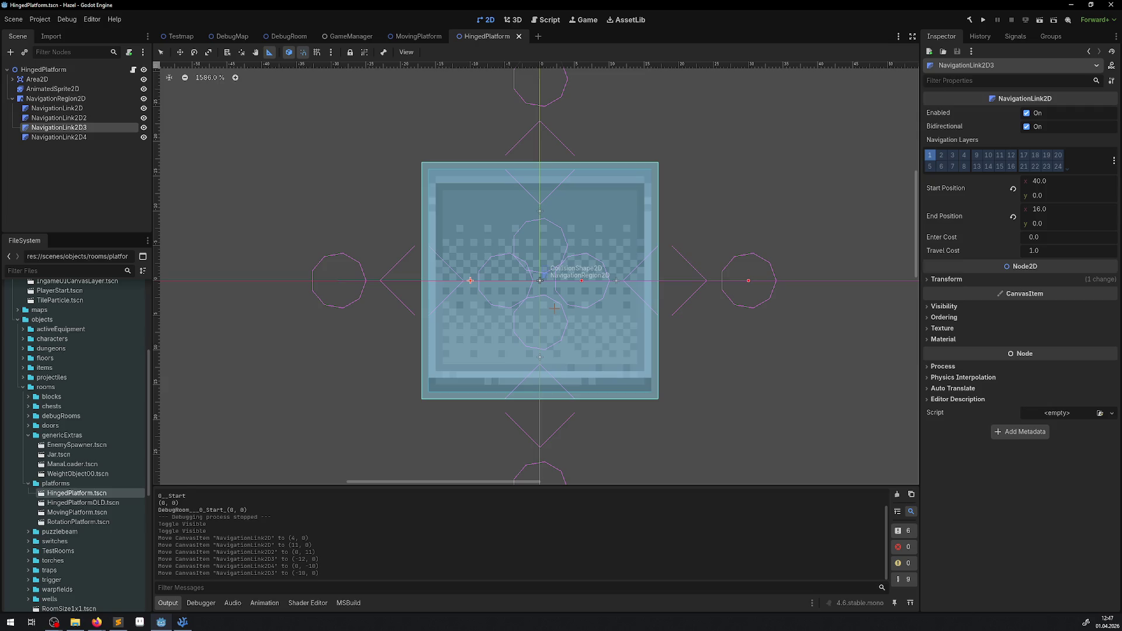
left_click_drag(555, 307, 536, 281)
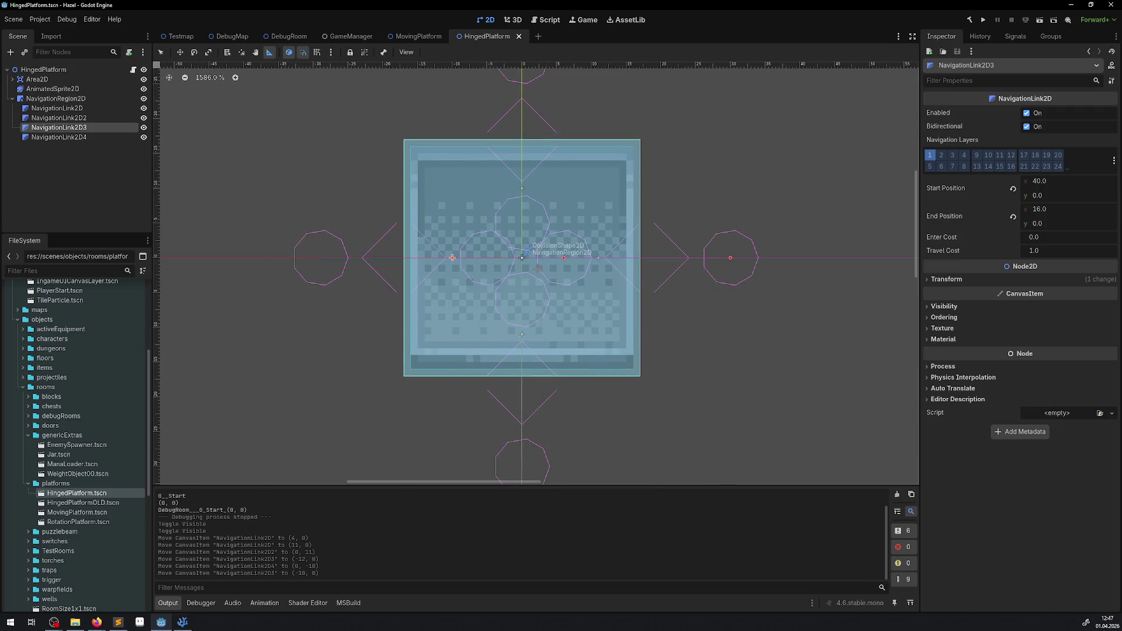
scroll(537, 224, "down", 2)
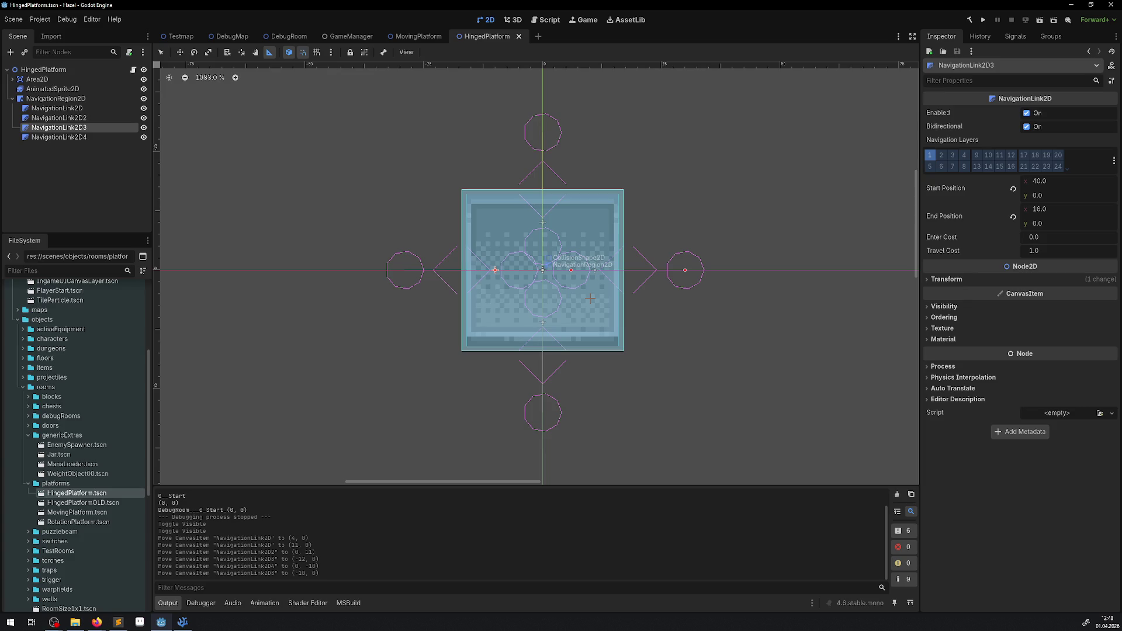
Switch to the DebugMap scene tab
left_click(234, 37)
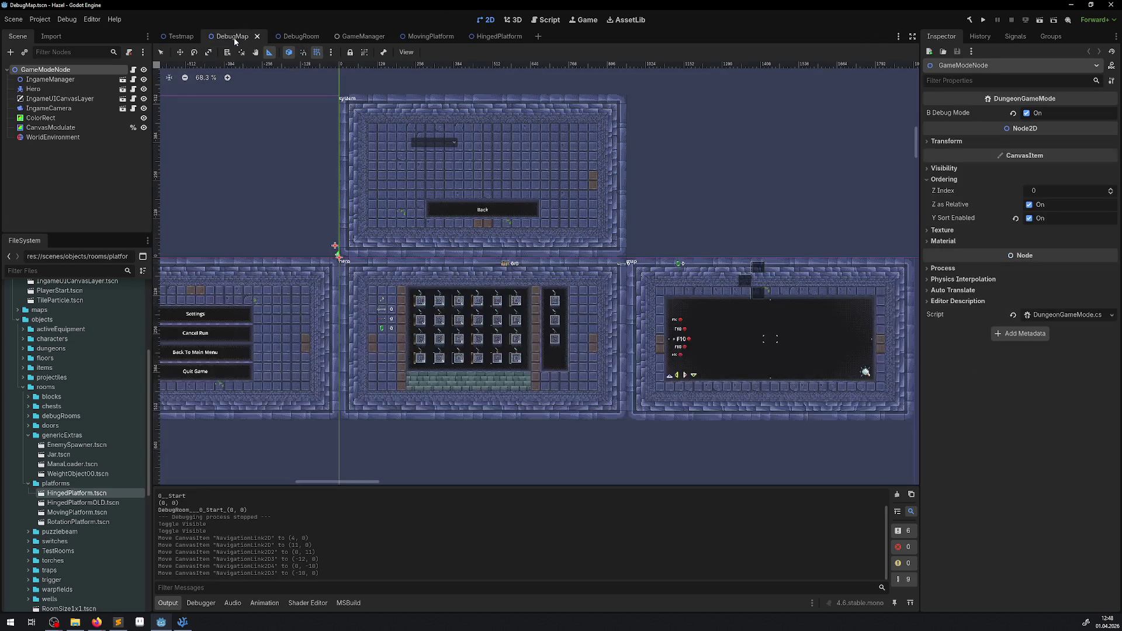
Open DebugRoom, clear the output log, run the game and walk onto the bottom platform block
left_click(294, 37)
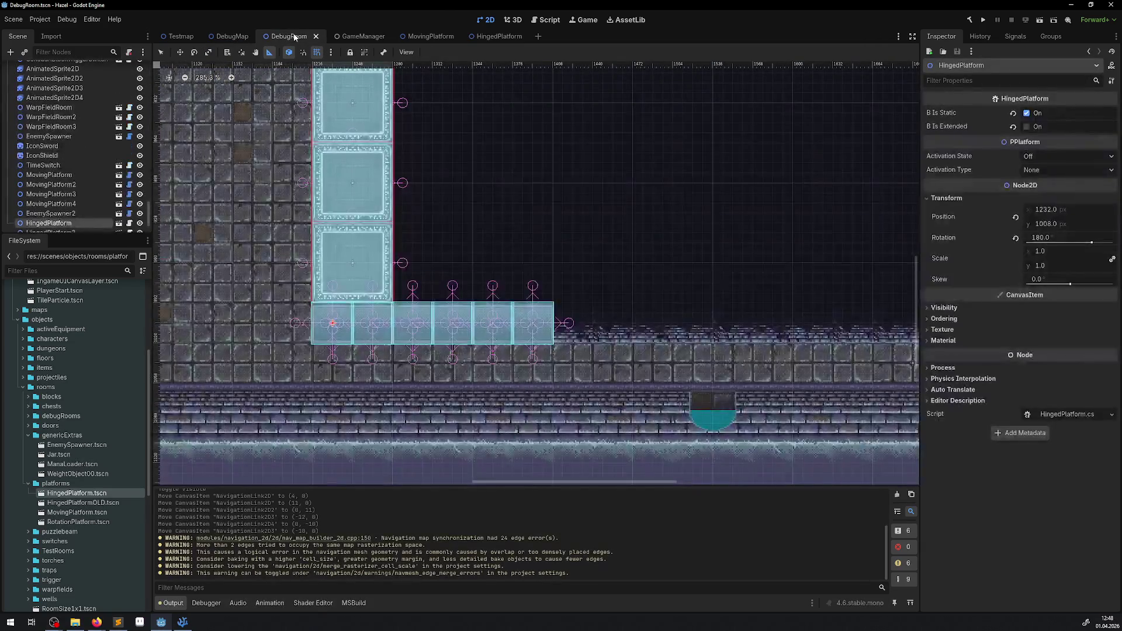
left_click(897, 494)
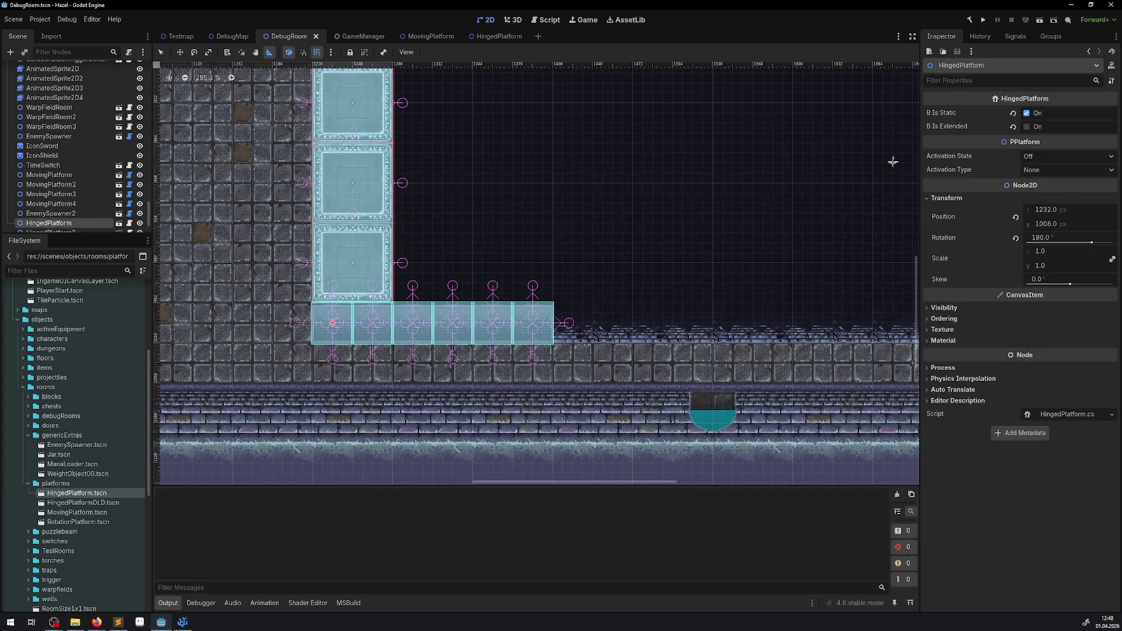
left_click(984, 21)
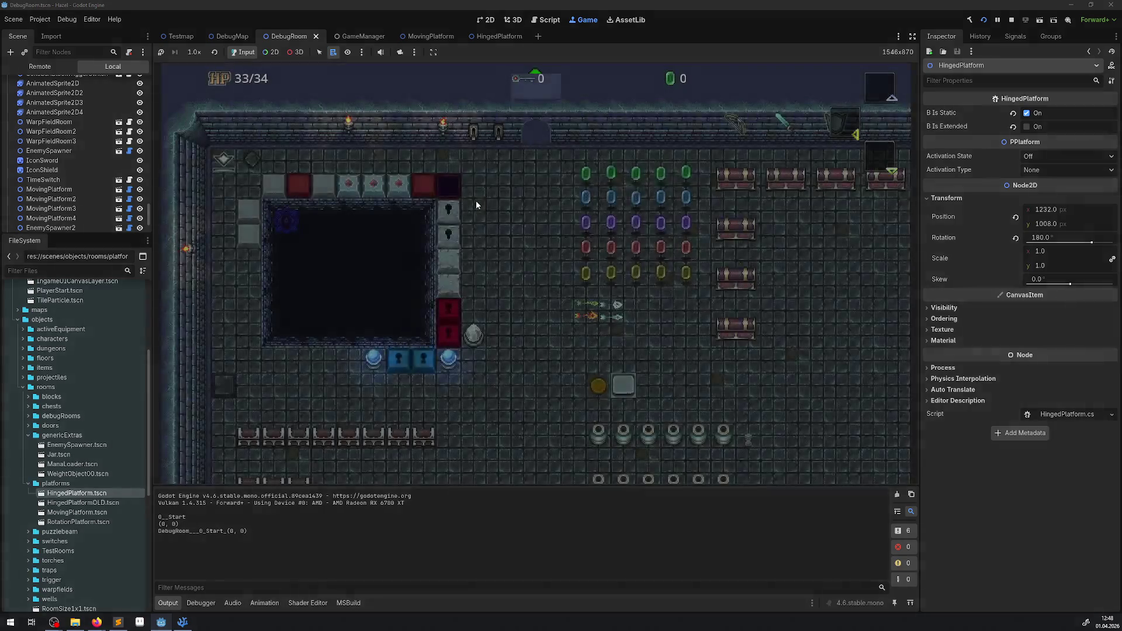
key("Down")
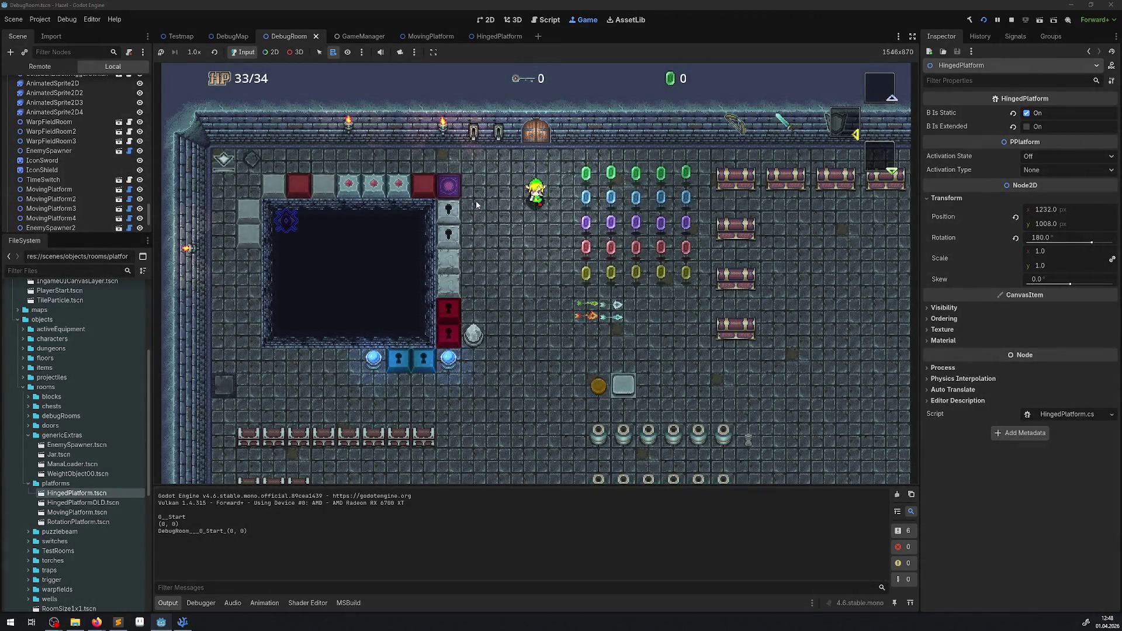
key("Left")
key("Right")
key("Left")
key("Up")
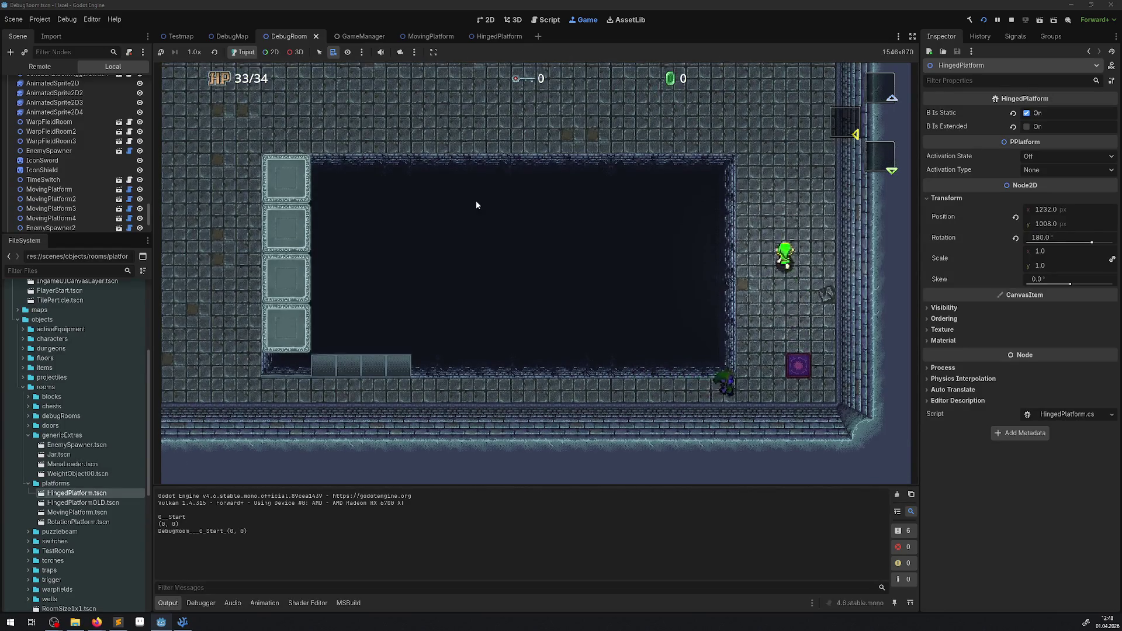
key("Left")
key("Left")
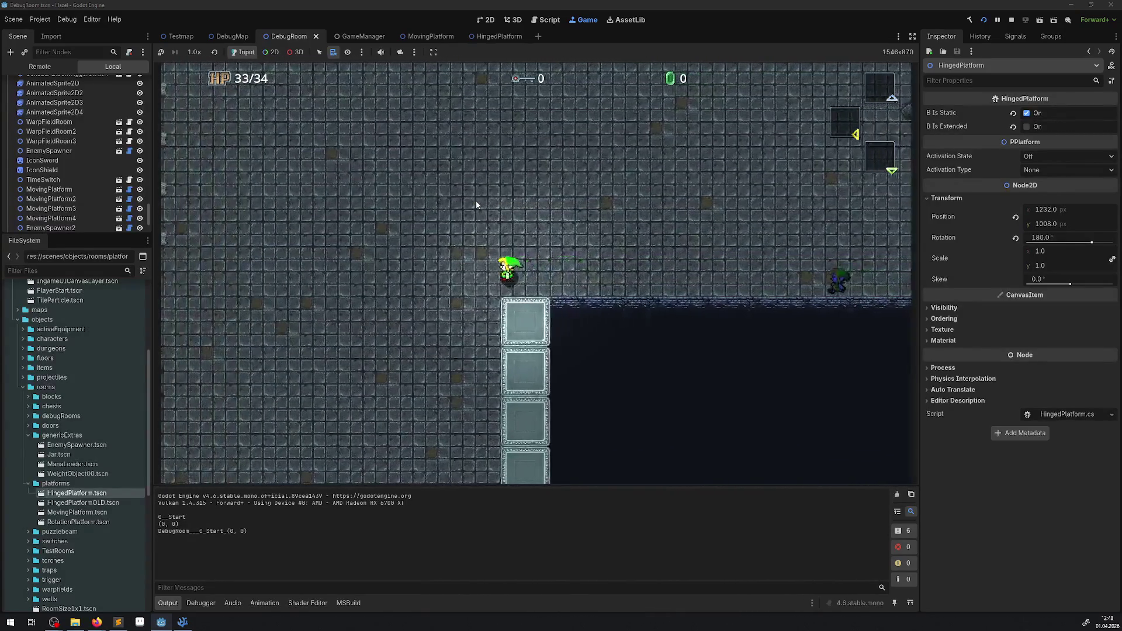
key("Down")
key("Right")
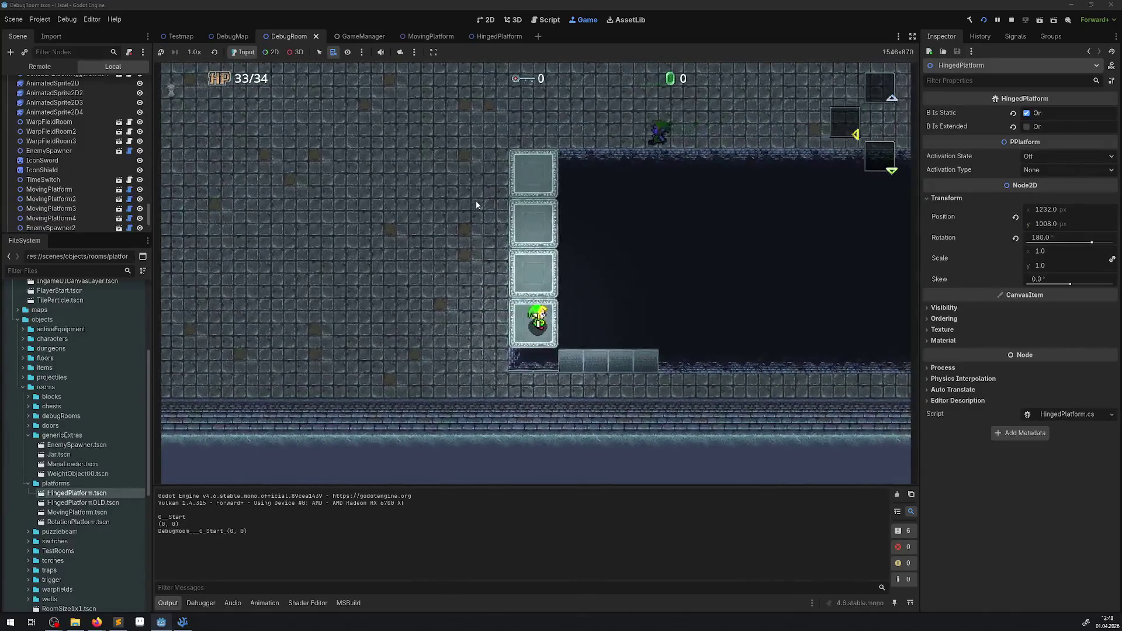
Walk the player off the block, up along the blocks, and down past the column
key("Down")
key("Right")
key("Down")
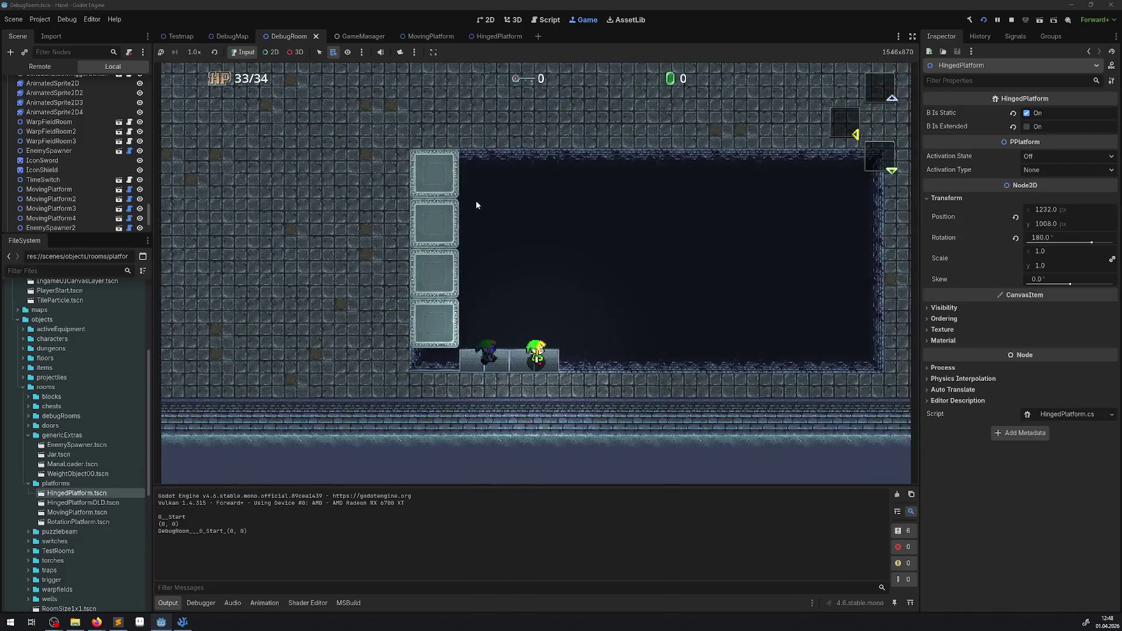
key("Left")
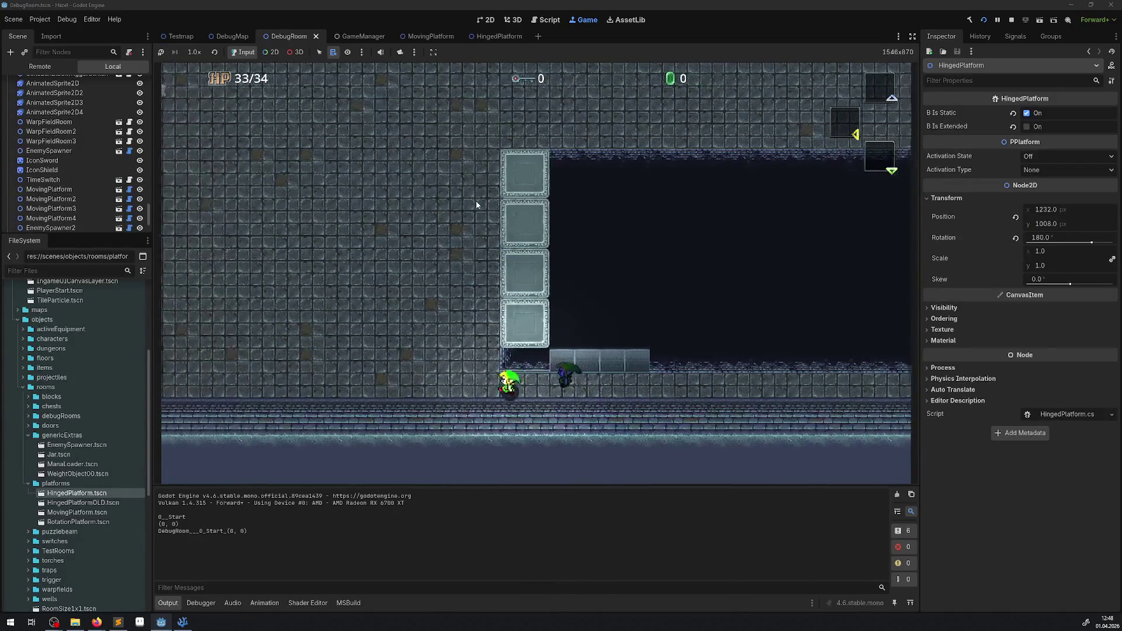
key("Up")
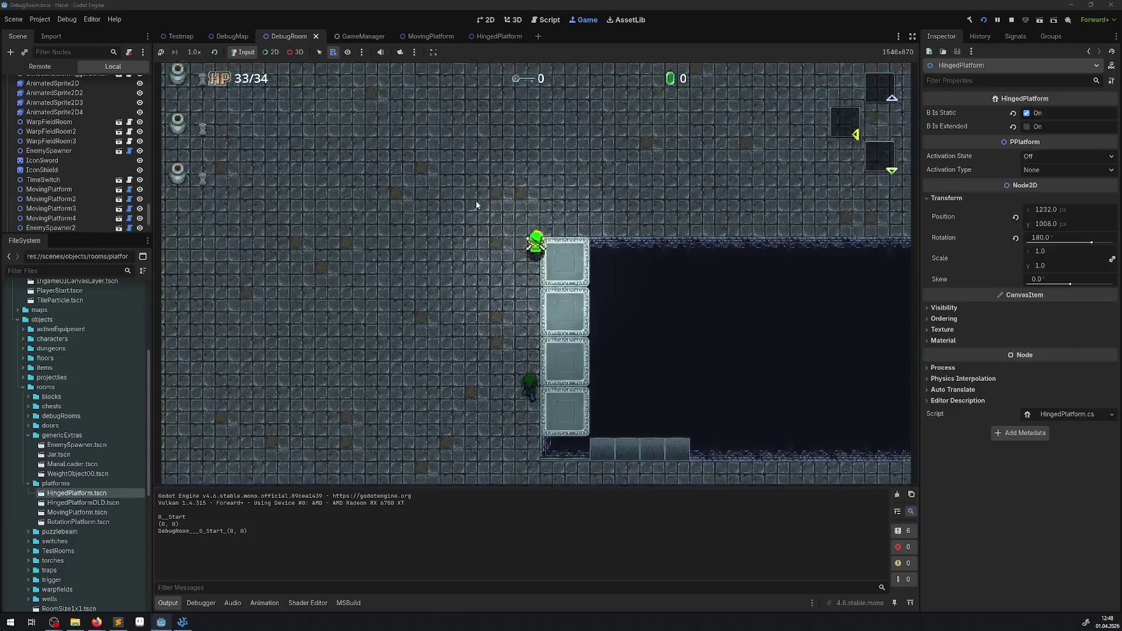
key("Right")
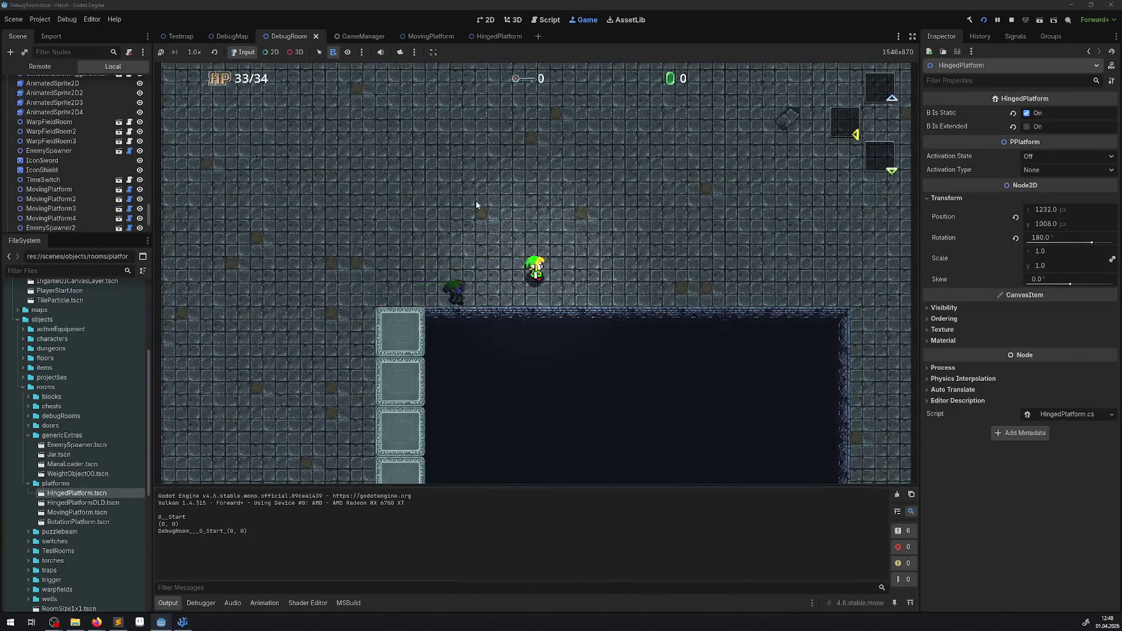
key("Left")
key("Down")
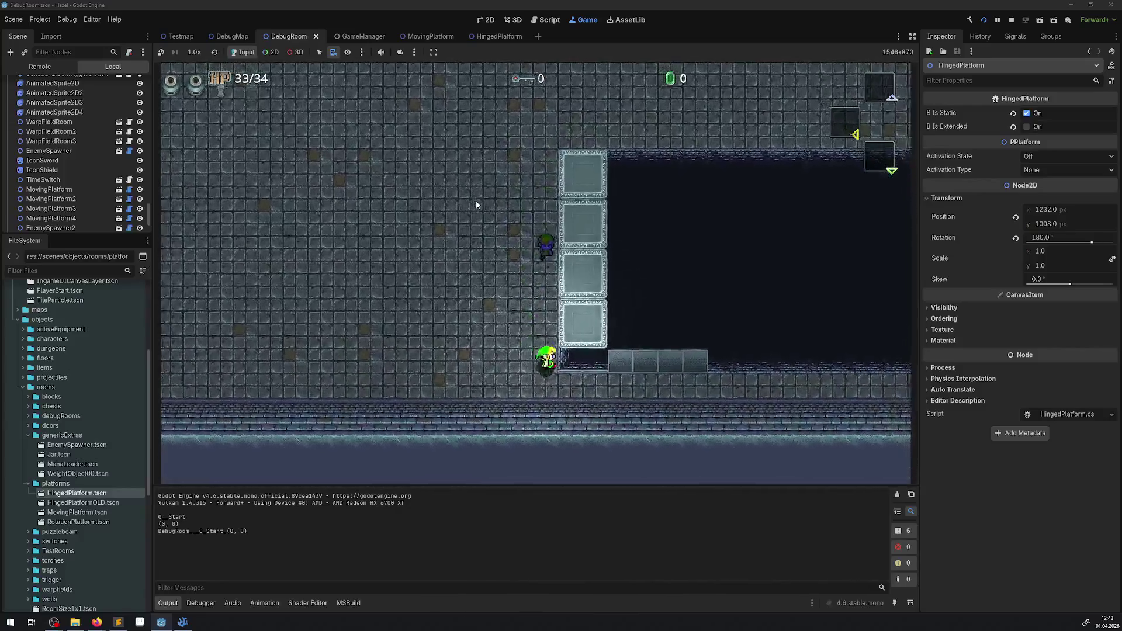
Walk the player up the pit's right side and along its top edge, then stop the game
key("Right")
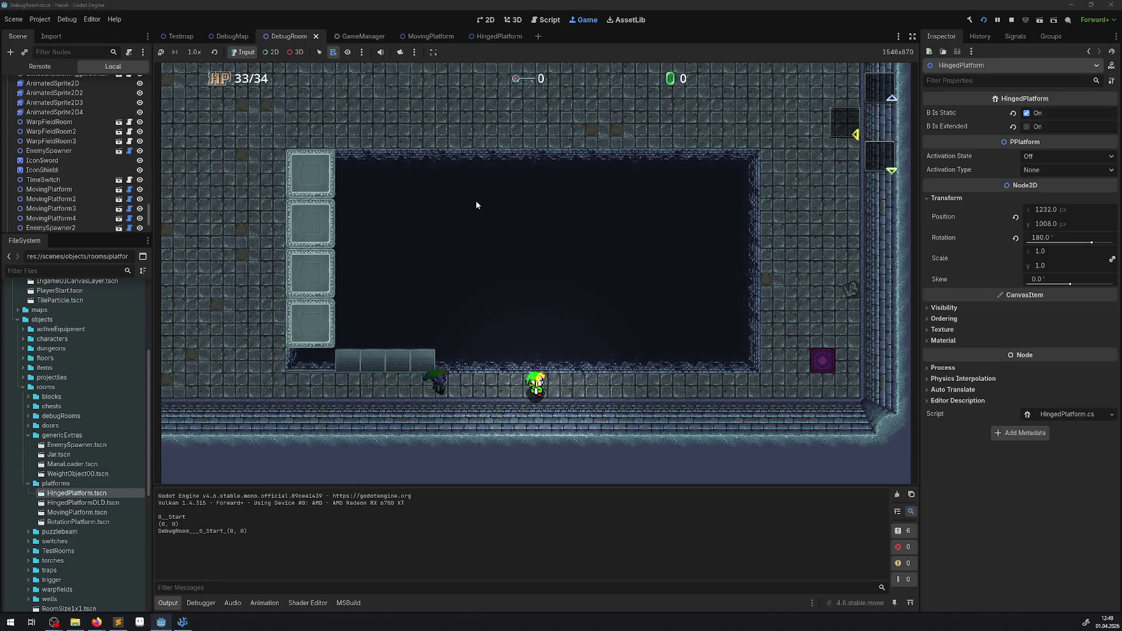
key("Right")
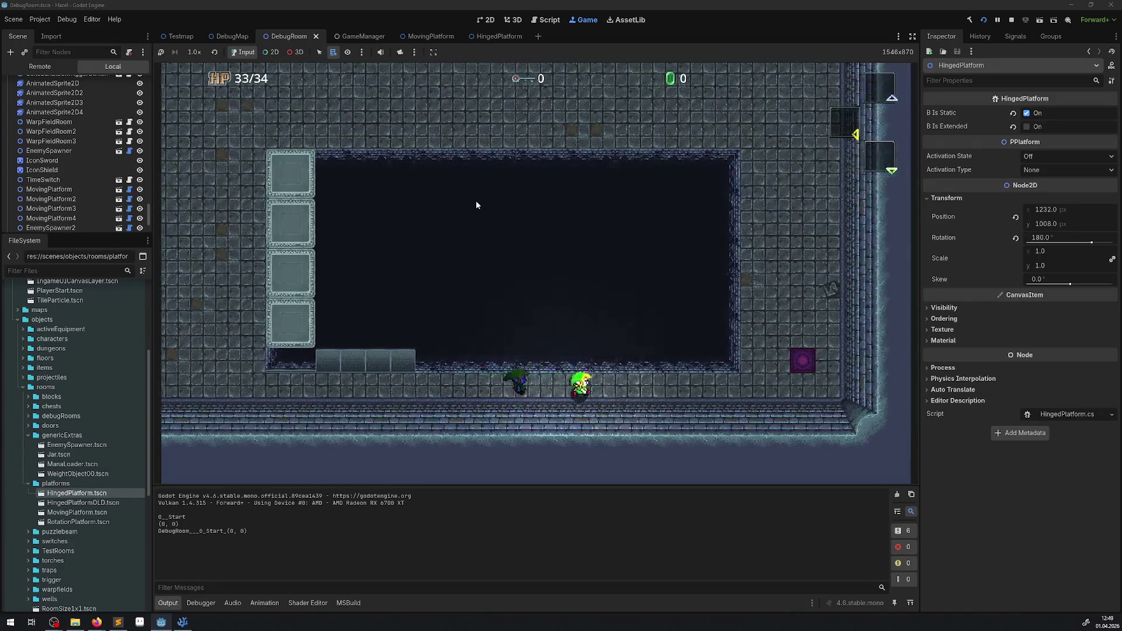
key("Right")
key("Up")
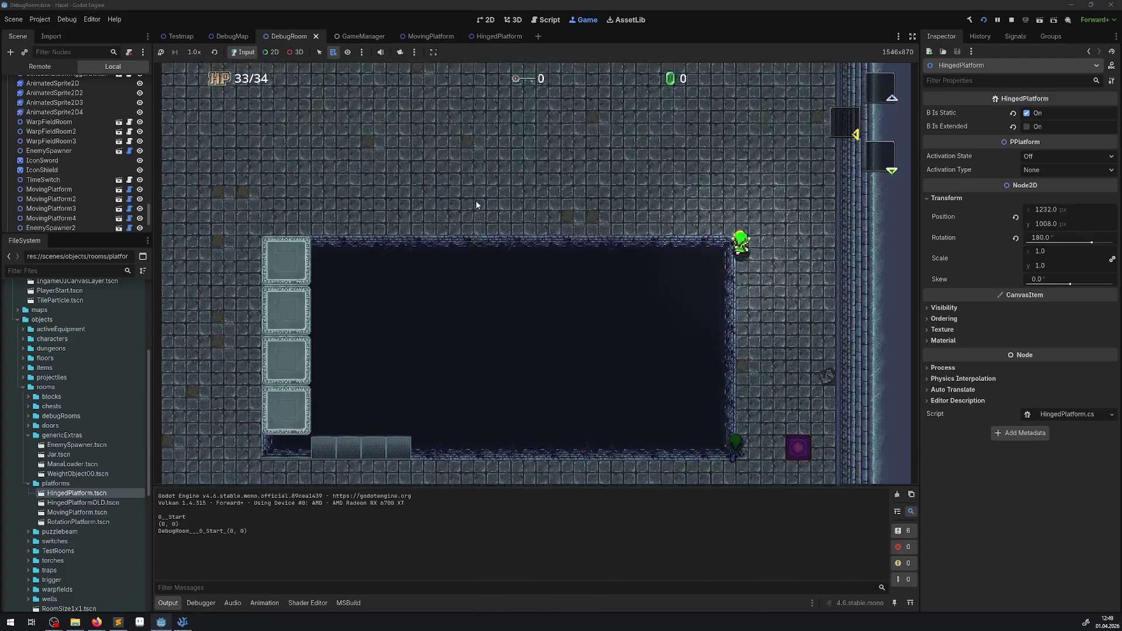
key("Left")
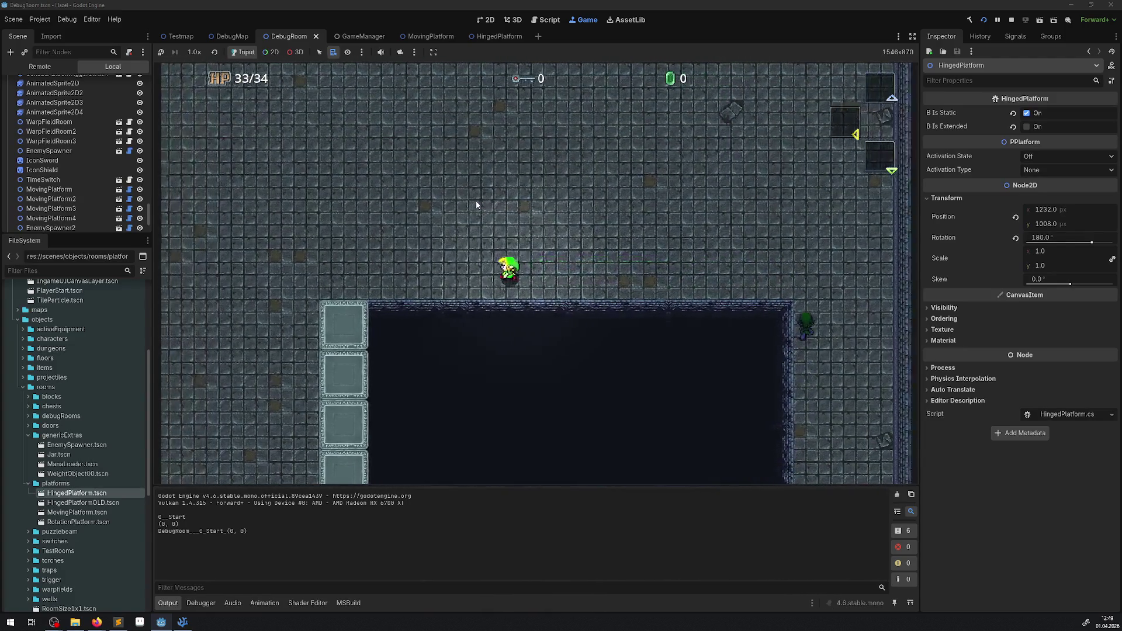
key("Left")
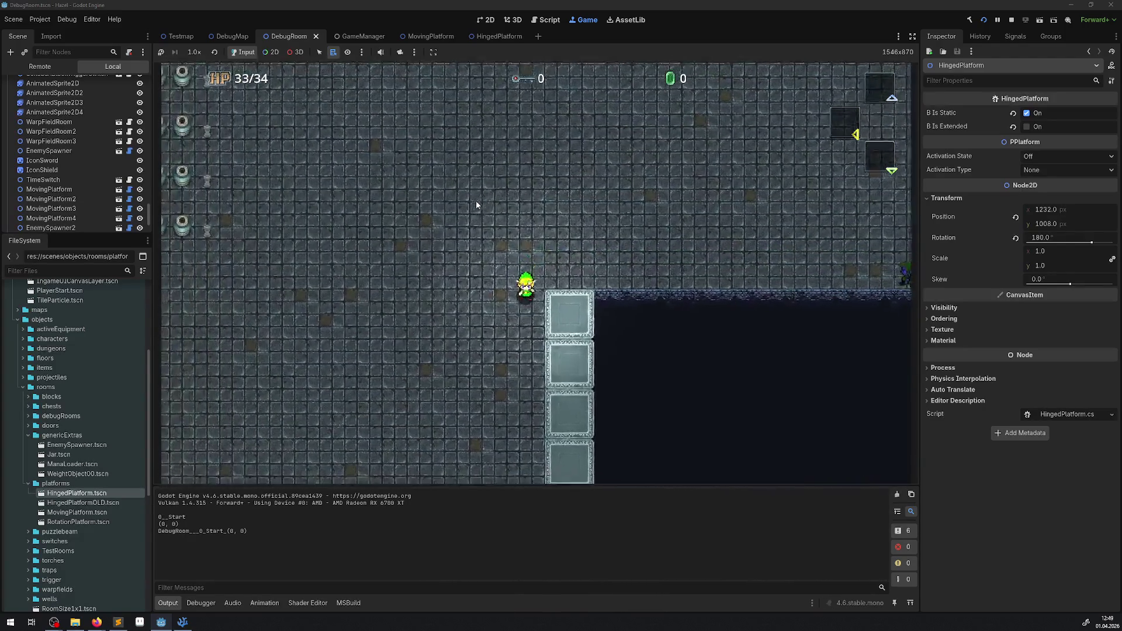
key("Down")
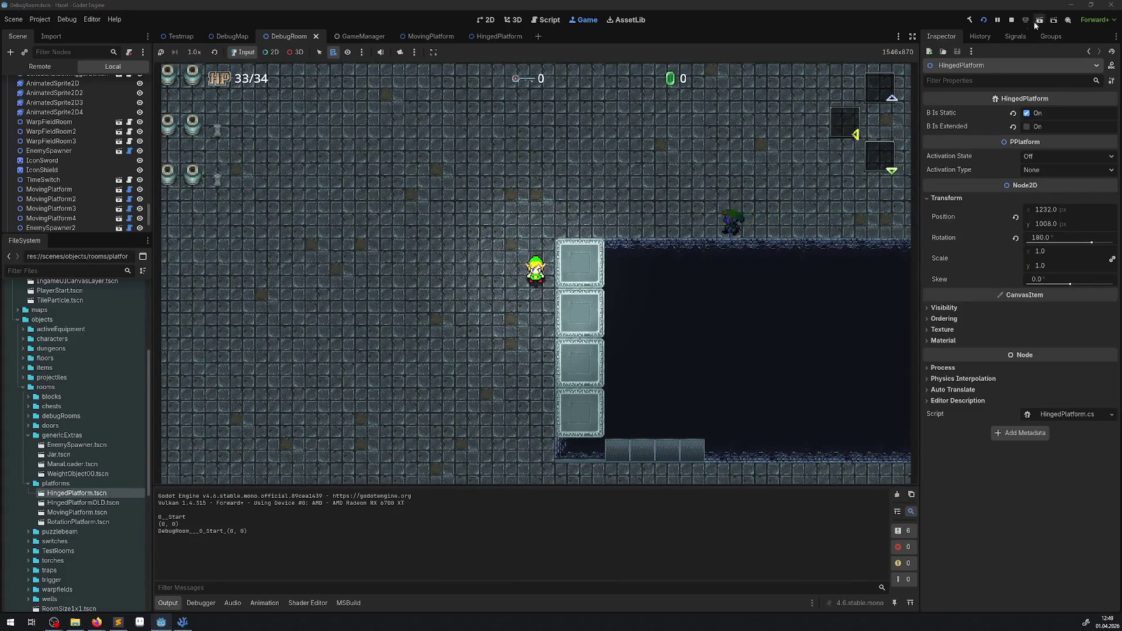
left_click(1010, 21)
scroll(76, 200, "down", 2)
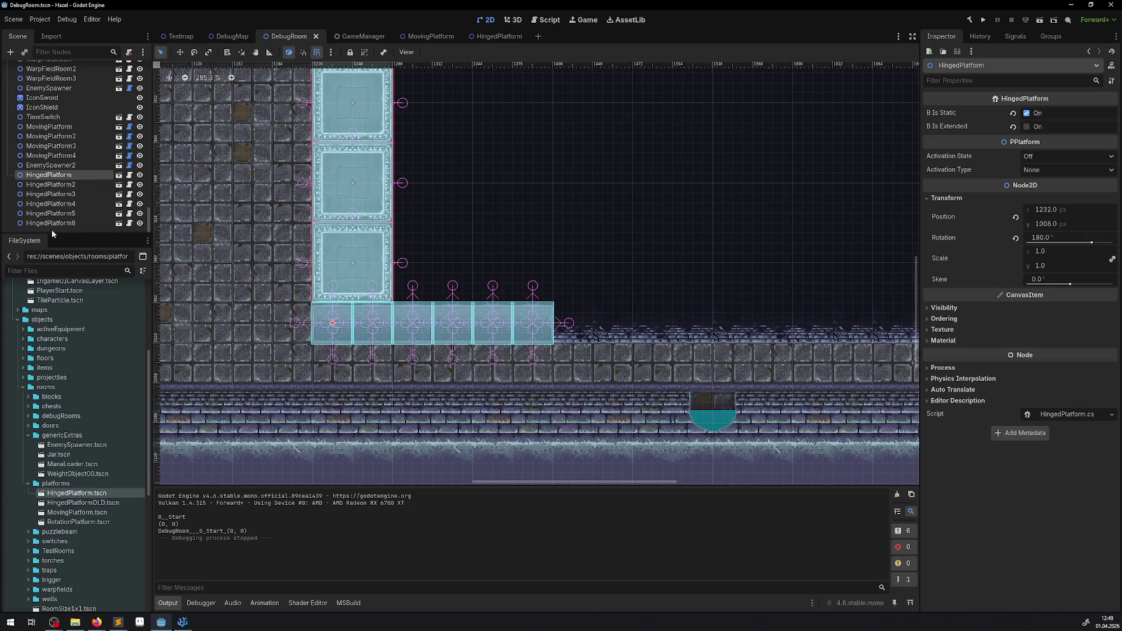
Duplicate HingedPlatform through HingedPlatform6 and stack the copies two rows up in the pit
left_click(50, 223)
left_click(87, 175, "shift")
scroll(379, 284, "down", 3)
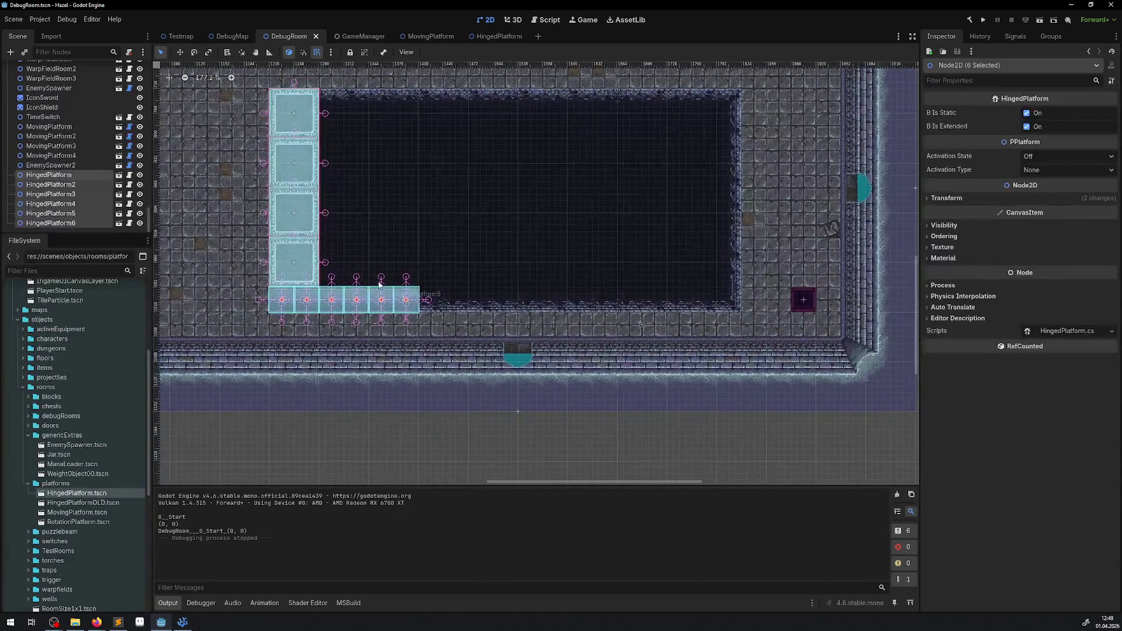
right_click(37, 220)
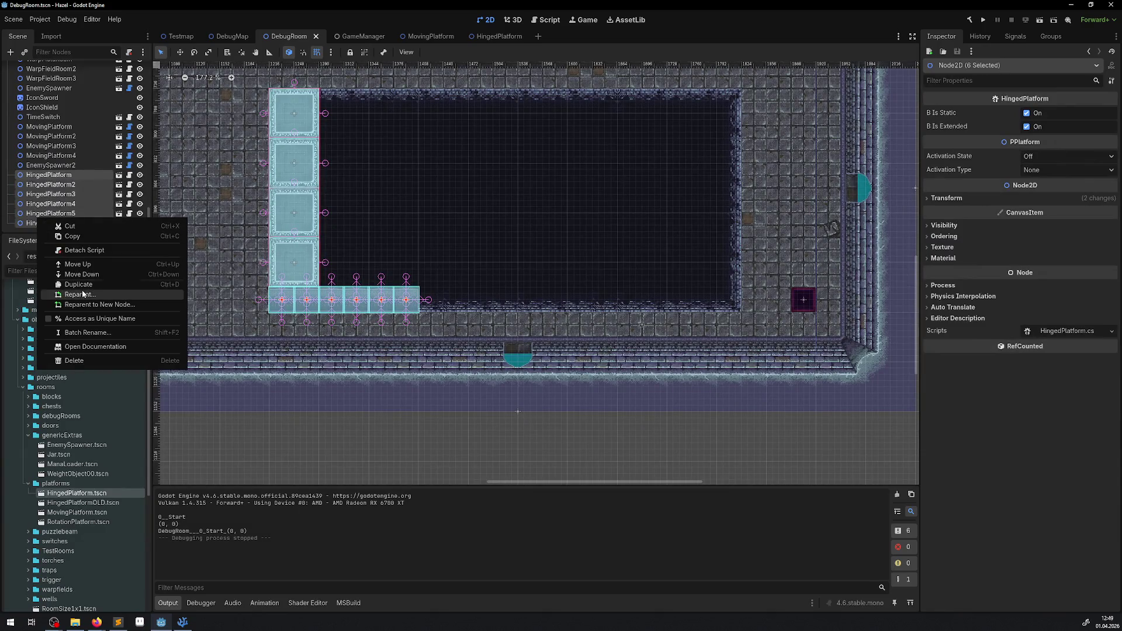
left_click(64, 295)
mouse_move(373, 307)
left_mouse_down()
mouse_move(485, 265)
mouse_move(419, 276)
left_mouse_up()
right_click(51, 222)
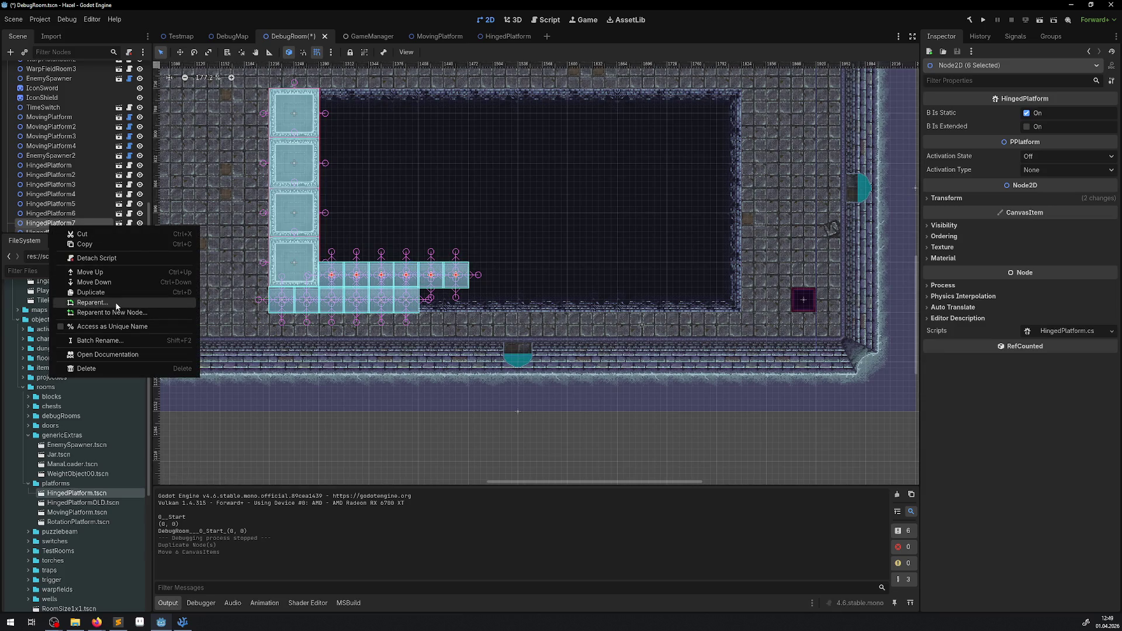
left_click(64, 294)
left_click_drag(391, 282, 385, 253)
Add three more duplicated platform rows, each moved one row higher
right_click(66, 225)
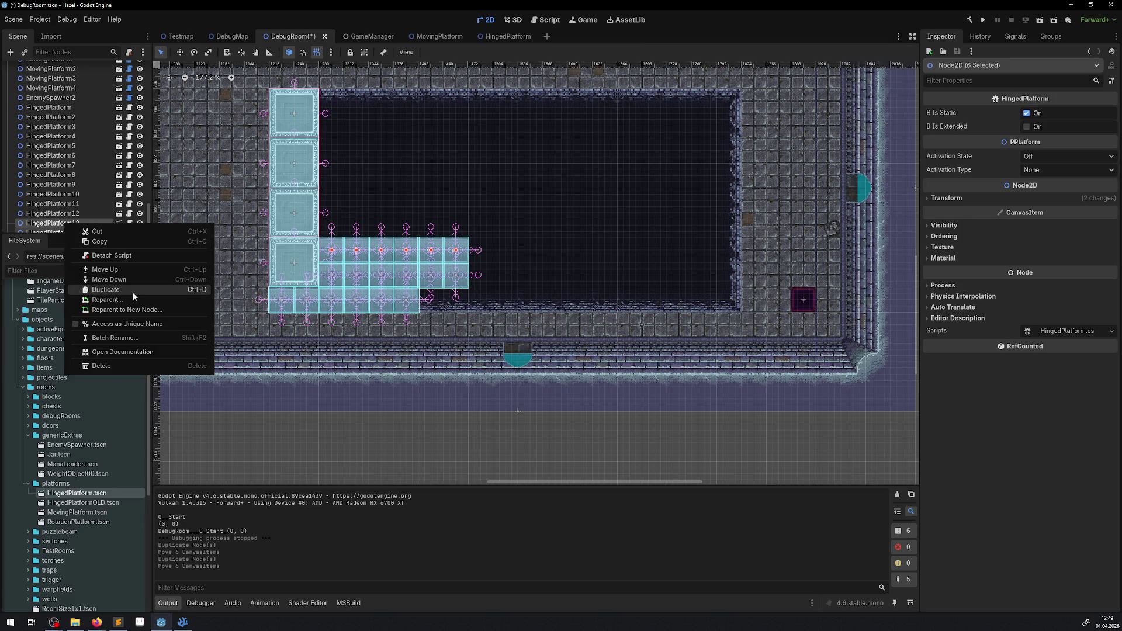
left_click(125, 286)
mouse_move(429, 258)
left_mouse_down()
mouse_move(422, 196)
mouse_move(428, 233)
left_mouse_up()
right_click(68, 223)
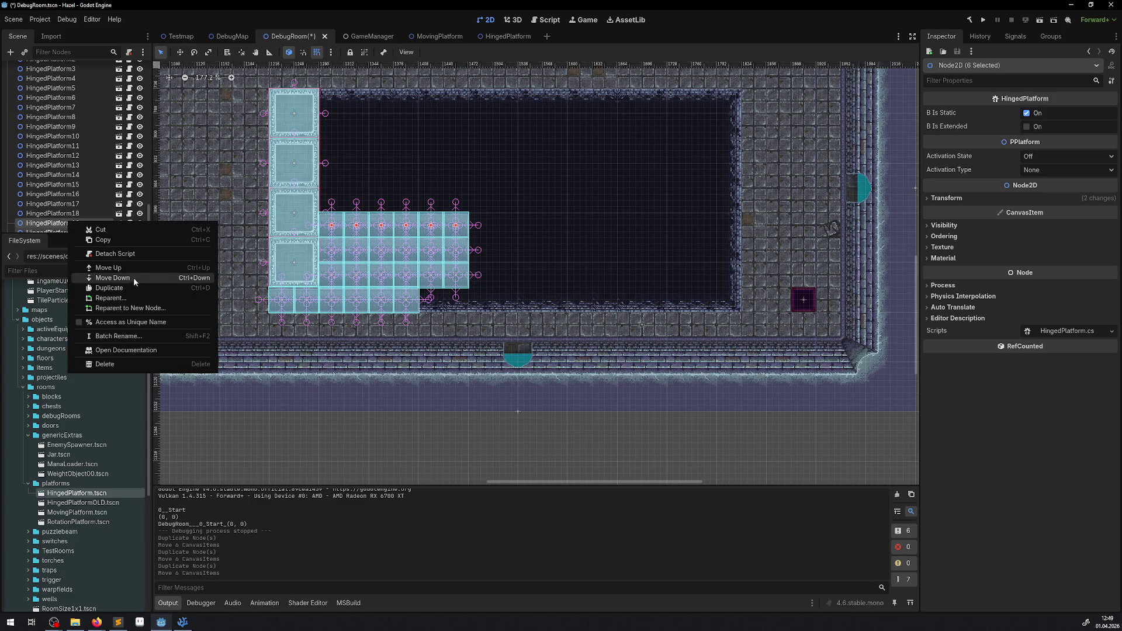
left_click(111, 288)
mouse_move(372, 236)
left_mouse_down()
mouse_move(372, 199)
mouse_move(372, 211)
left_mouse_up()
right_click(56, 225)
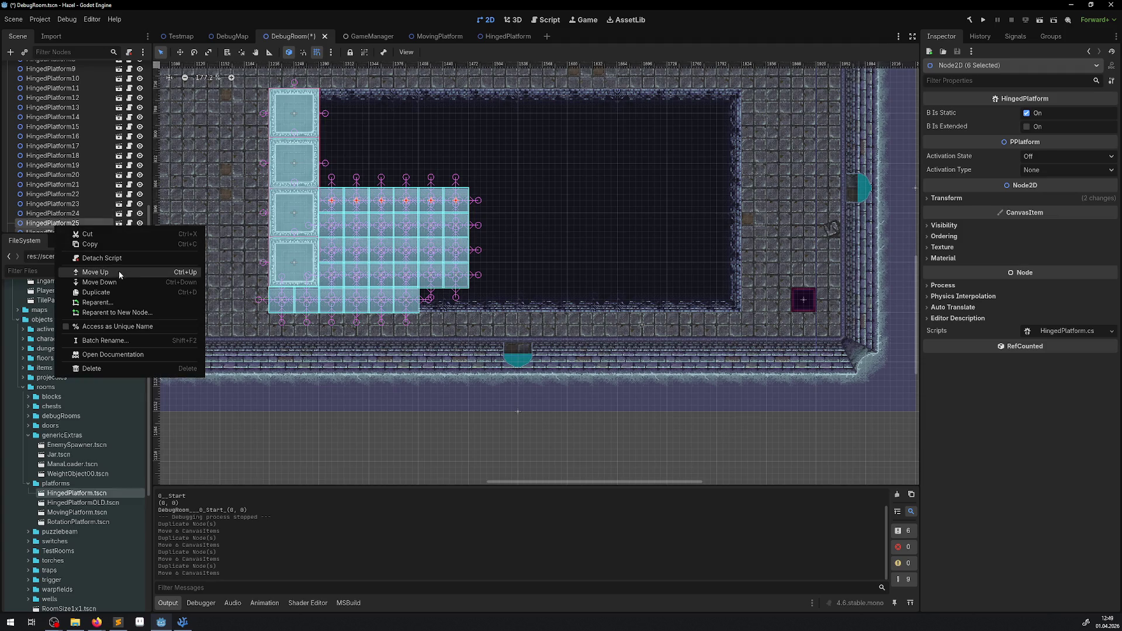
left_click(96, 292)
mouse_move(376, 194)
left_mouse_down()
mouse_move(383, 128)
mouse_move(385, 149)
left_mouse_up()
Duplicate the top row repeatedly until the final row reaches the pit's top edge
right_click(52, 234)
left_click(87, 295)
right_click(54, 226)
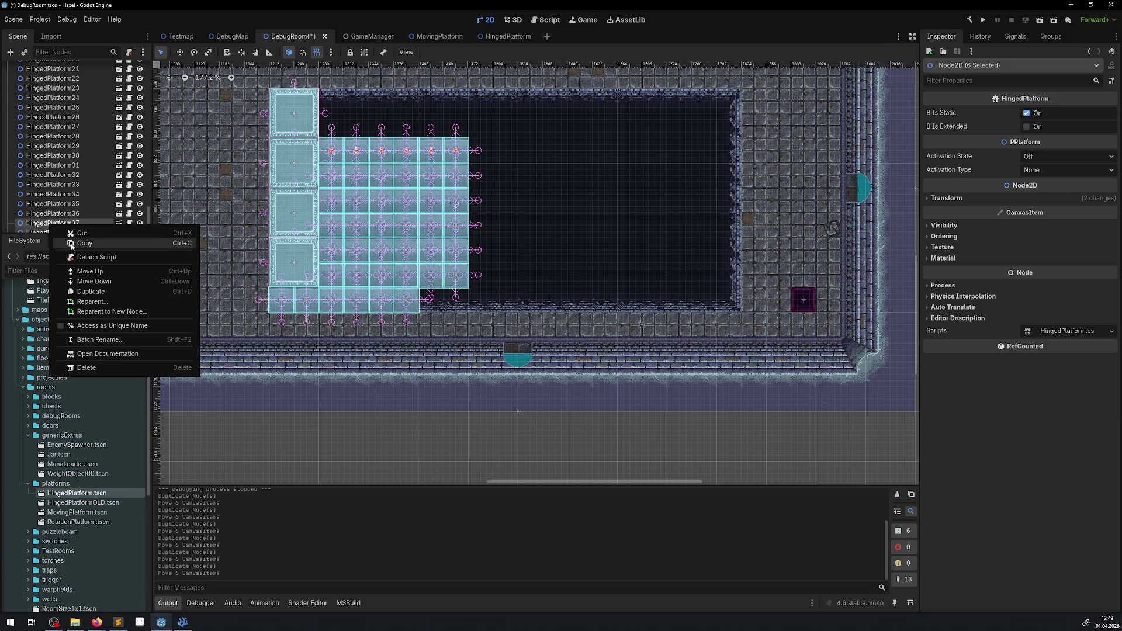
left_click(87, 291)
left_click_drag(396, 162, 396, 127)
right_click(70, 223)
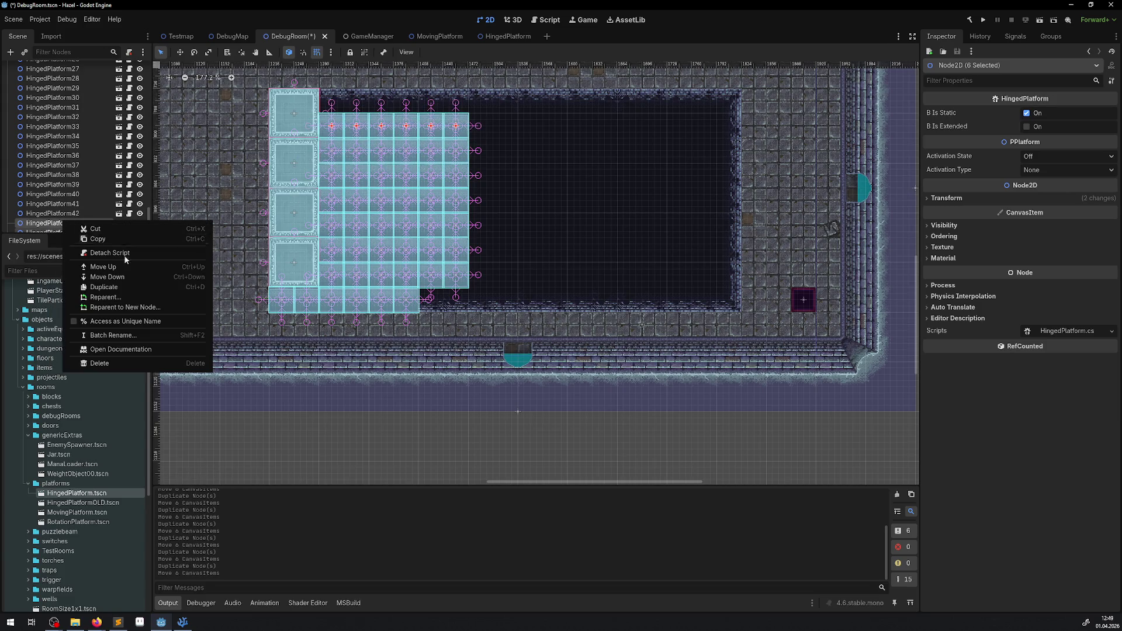
left_click(122, 286)
left_click_drag(399, 130, 398, 104)
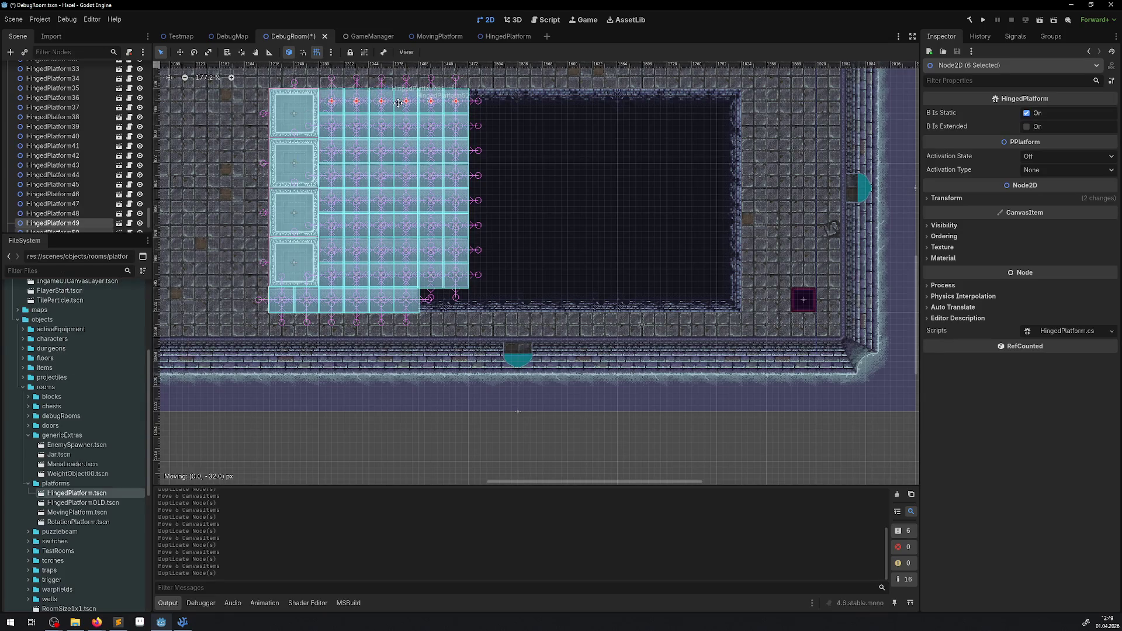
Deselect the platforms, save the DebugRoom scene, and start a test run
left_click(222, 193)
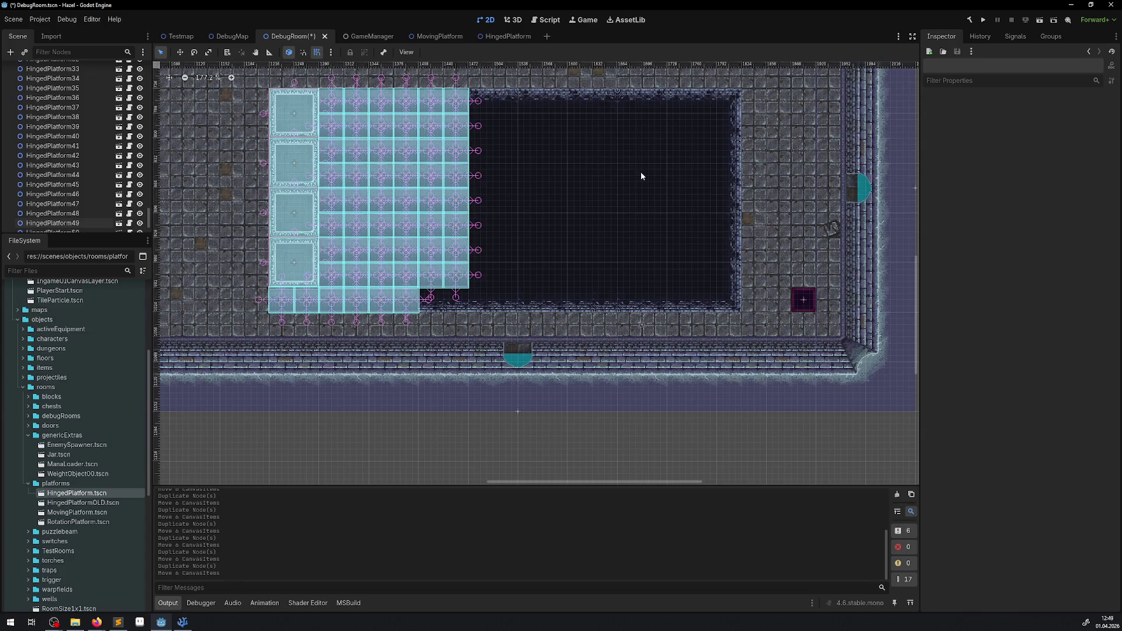
key("ctrl+s")
left_click(980, 21)
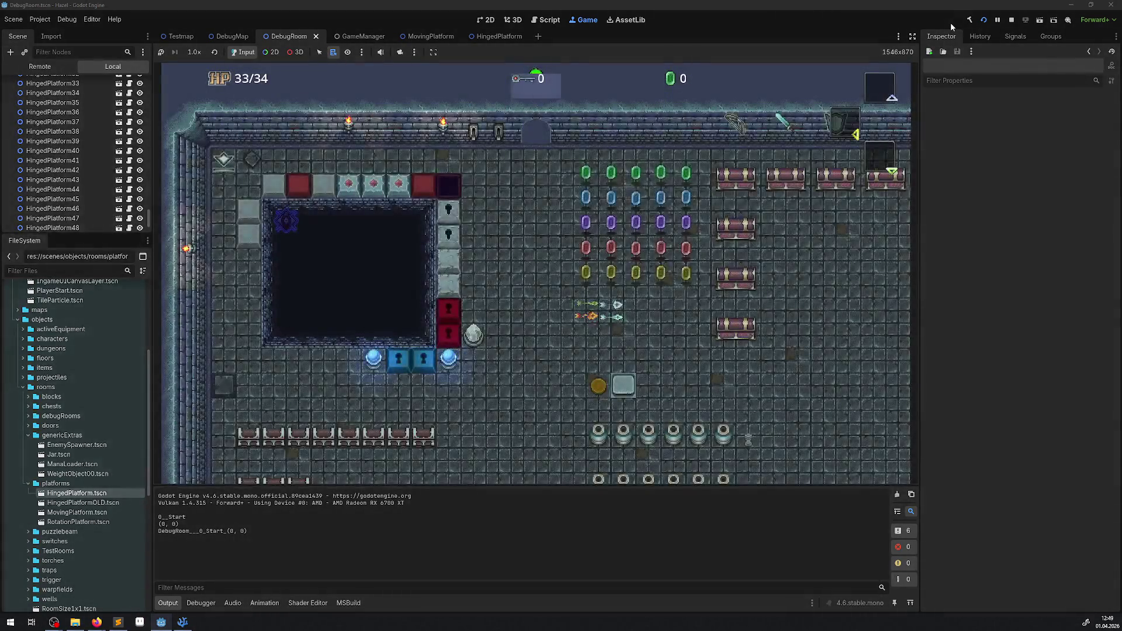
key("Left")
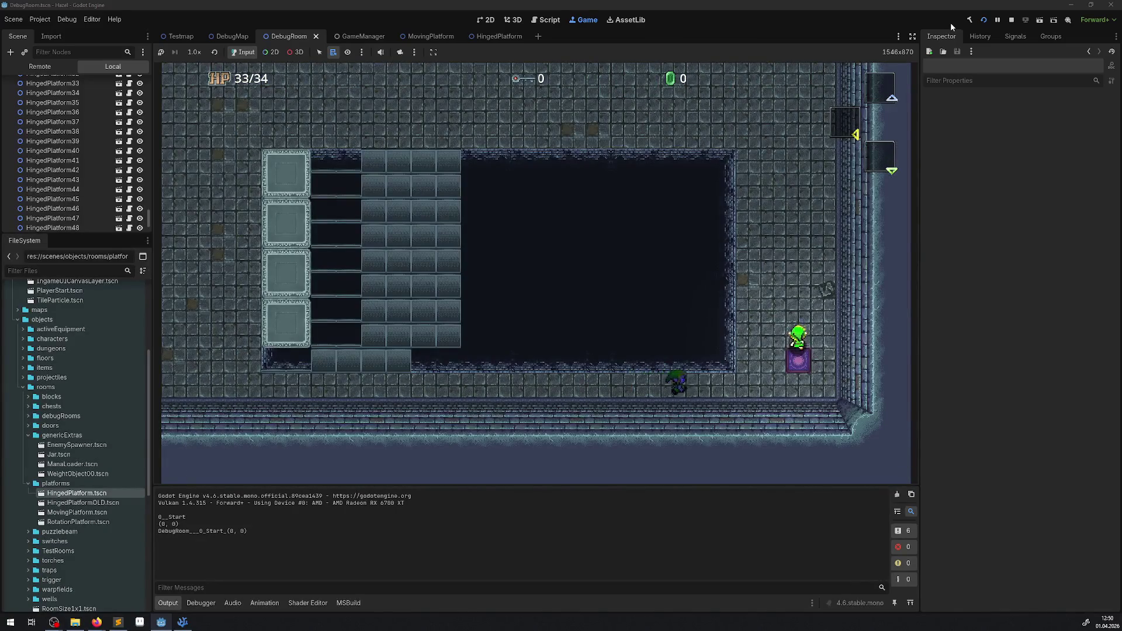
key("Up")
key("Left")
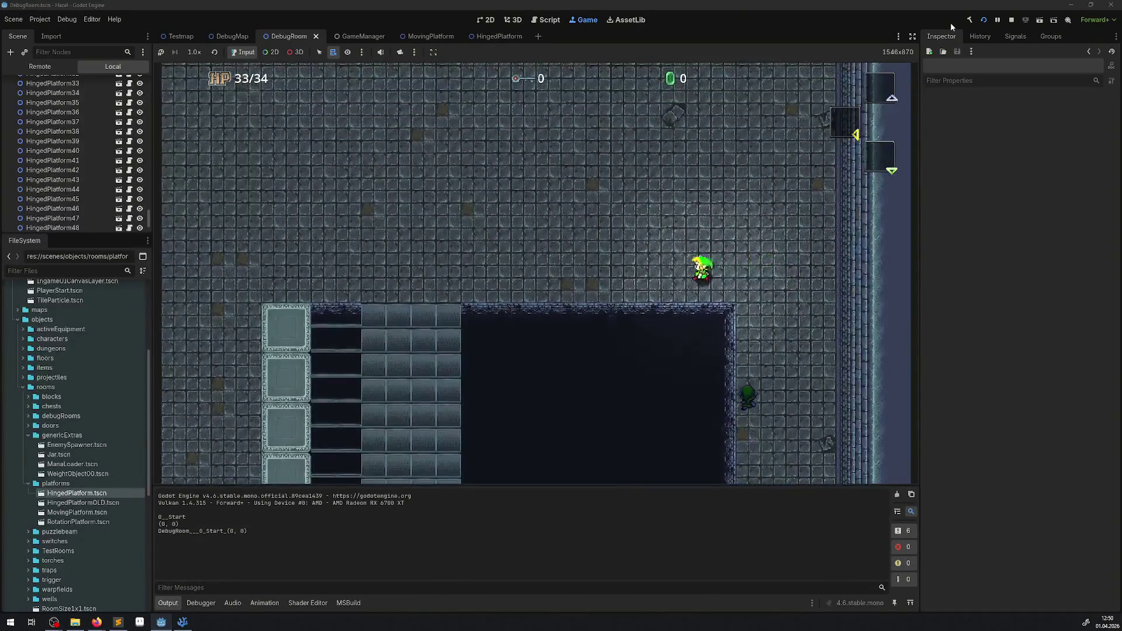
key("Left")
key("Down")
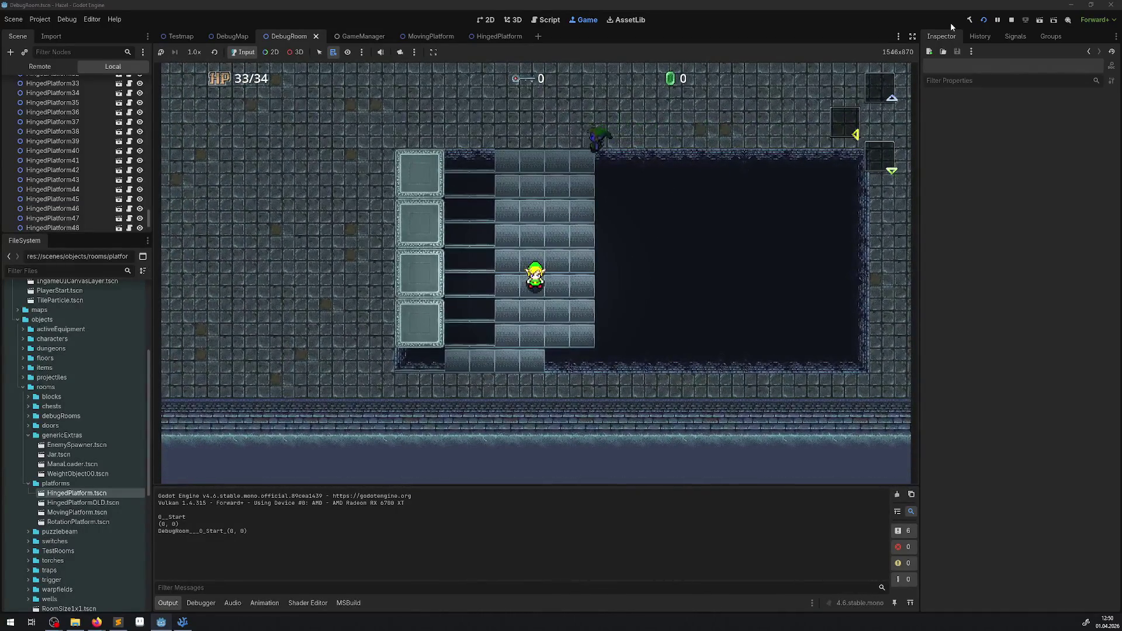
key("Left")
key("Down")
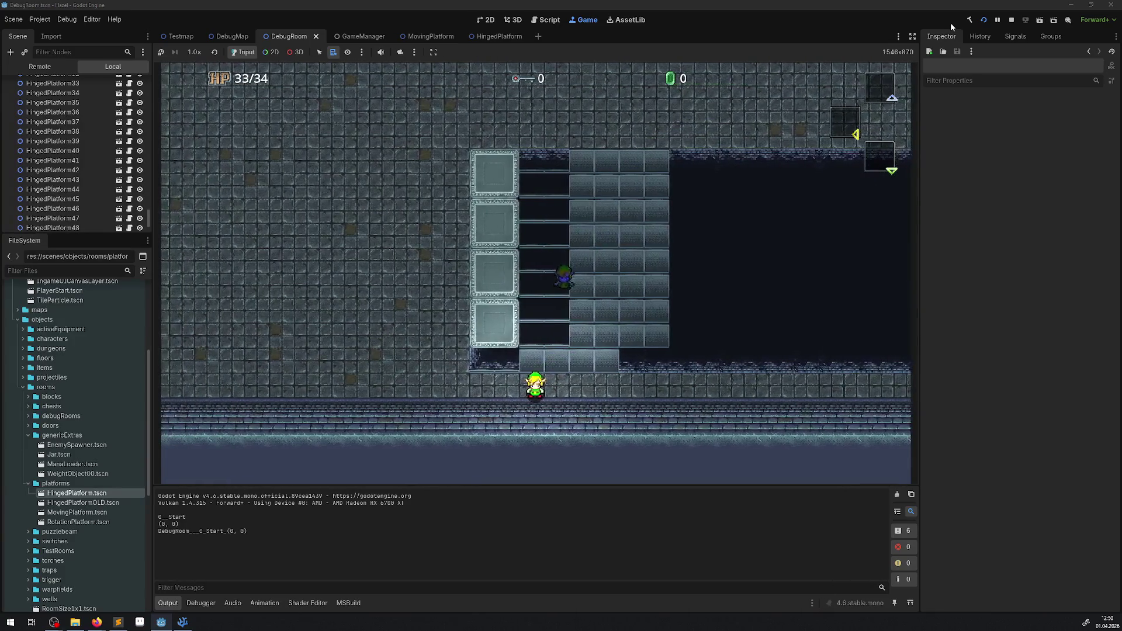
key("Right")
key("Right")
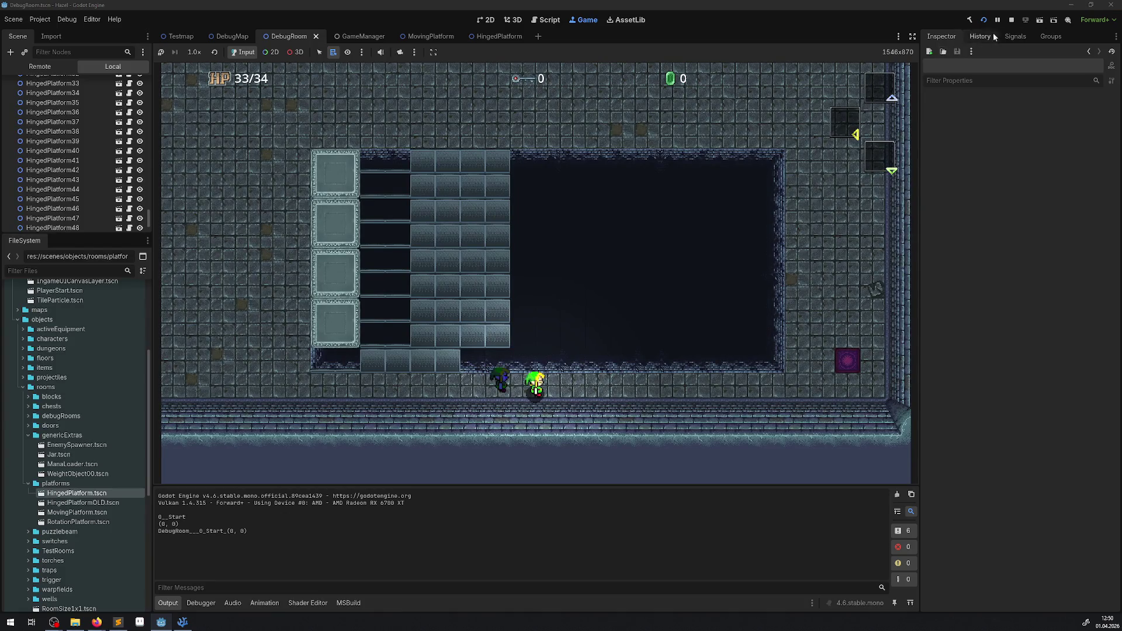
left_click(1009, 23)
left_click(183, 623)
Review the commented navigation code and add an empty line inside SetRegion
scroll(271, 421, "down", 5)
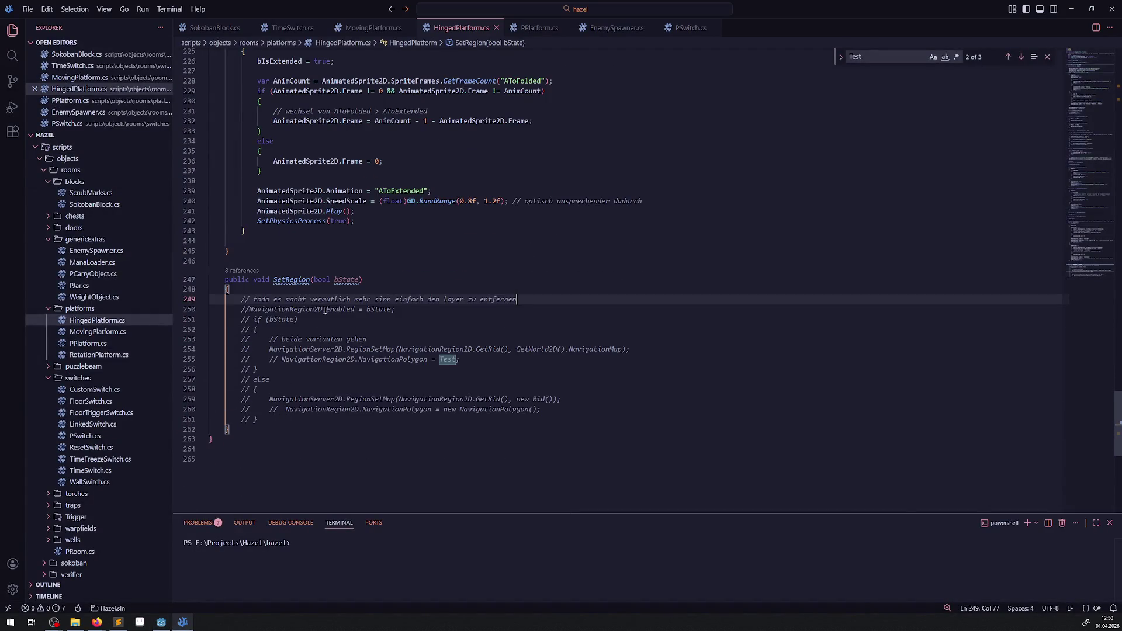
left_click_drag(255, 312, 466, 409)
left_click(391, 370)
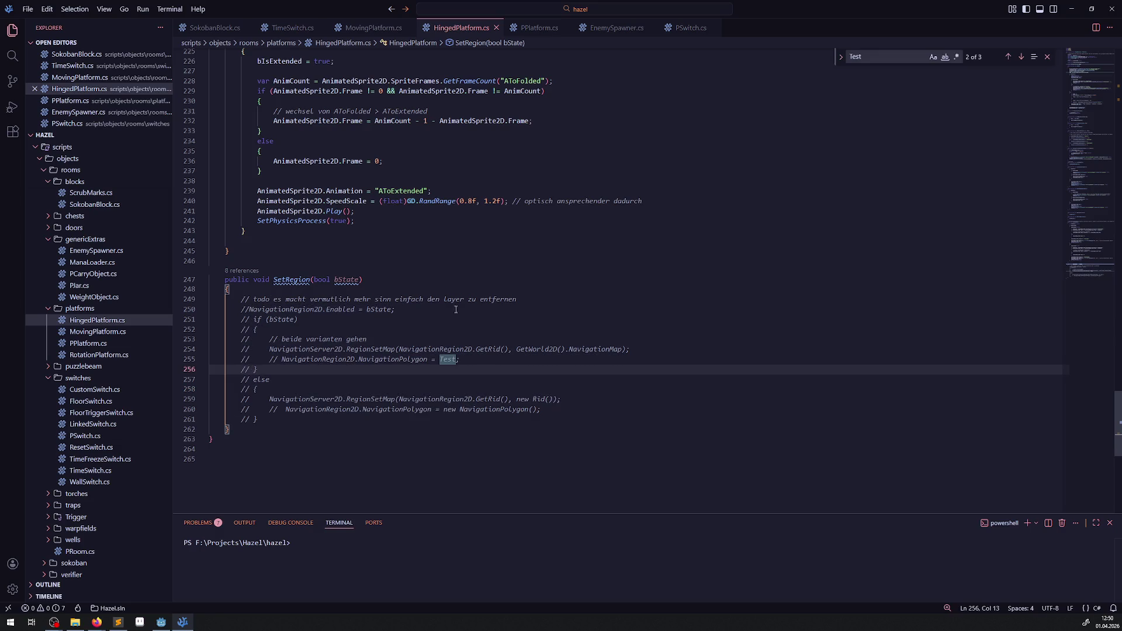
double_click(336, 280)
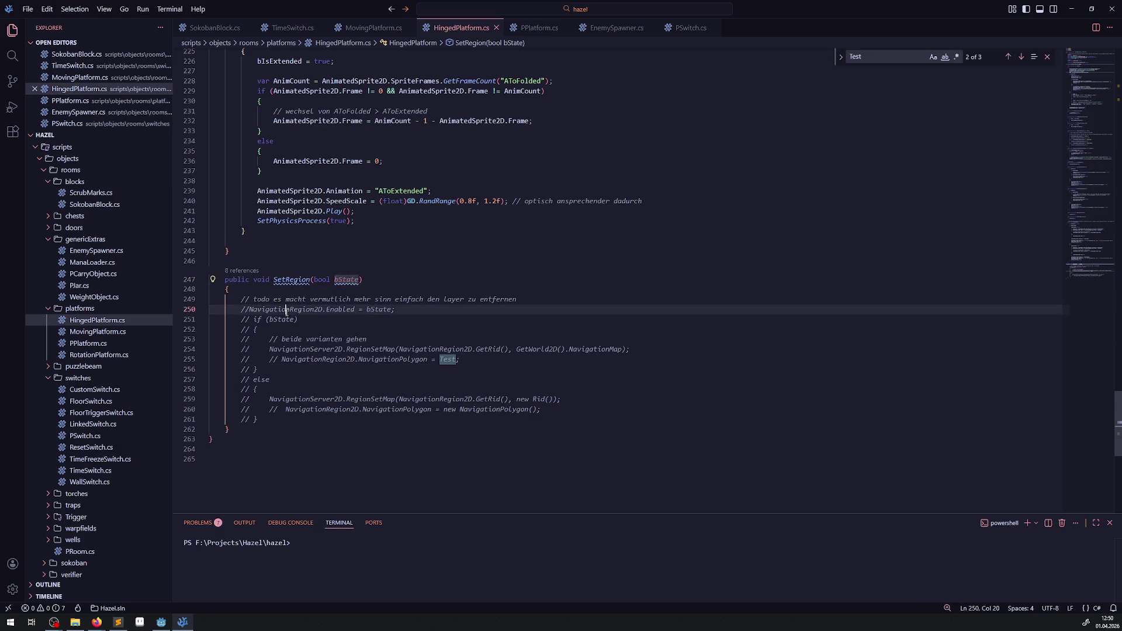
left_click(306, 290)
key("Return")
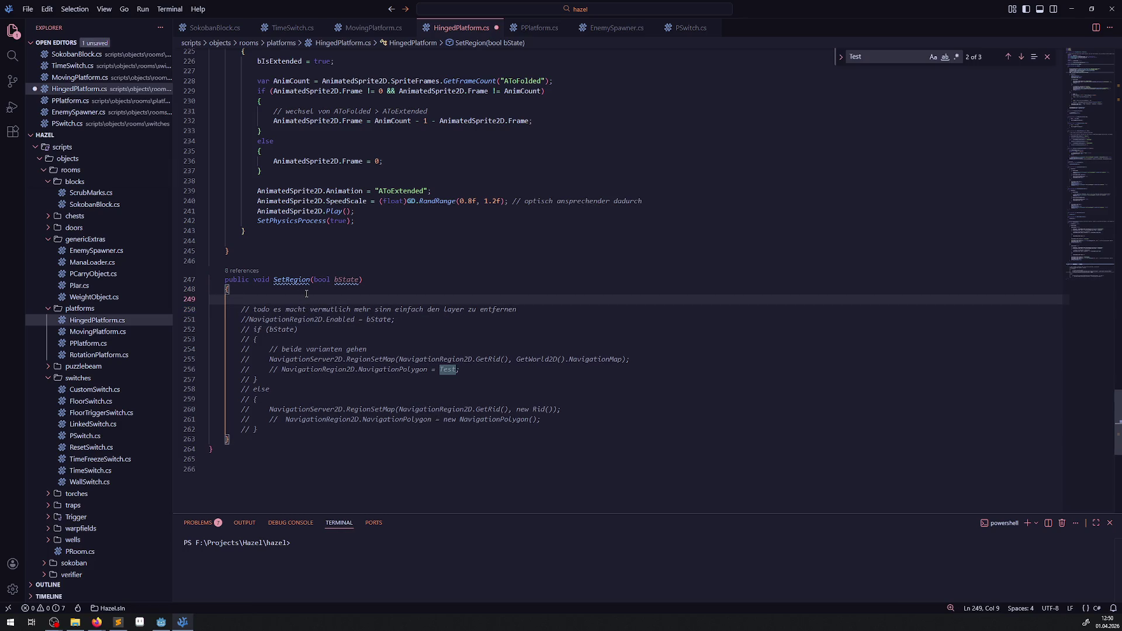
Write NavigationRegion2D.SetNavigationLayerValue(1, true) using autocomplete
type("NavigationRegion2D.Lay")
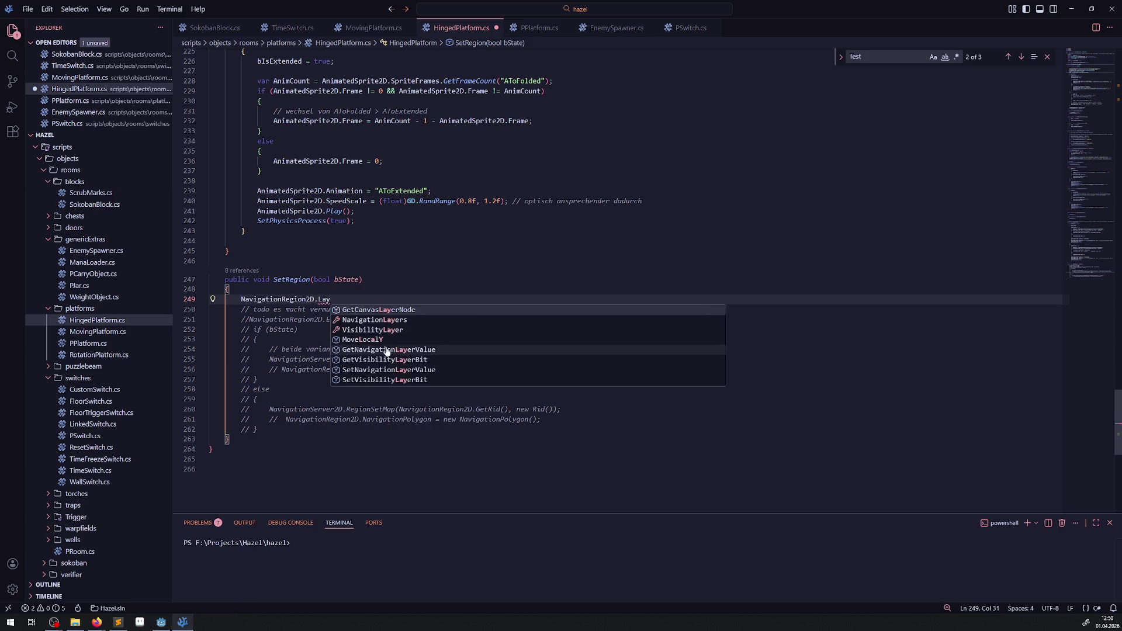
left_click(386, 320)
type(".")
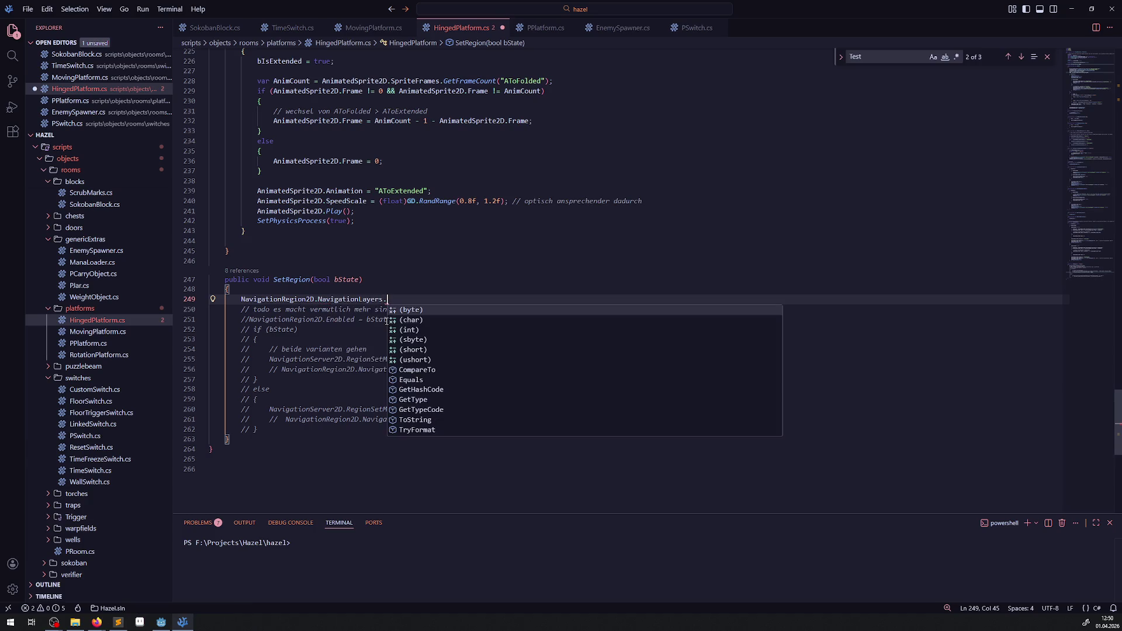
key("ctrl+BackSpace")
key("ctrl+BackSpace")
type("et")
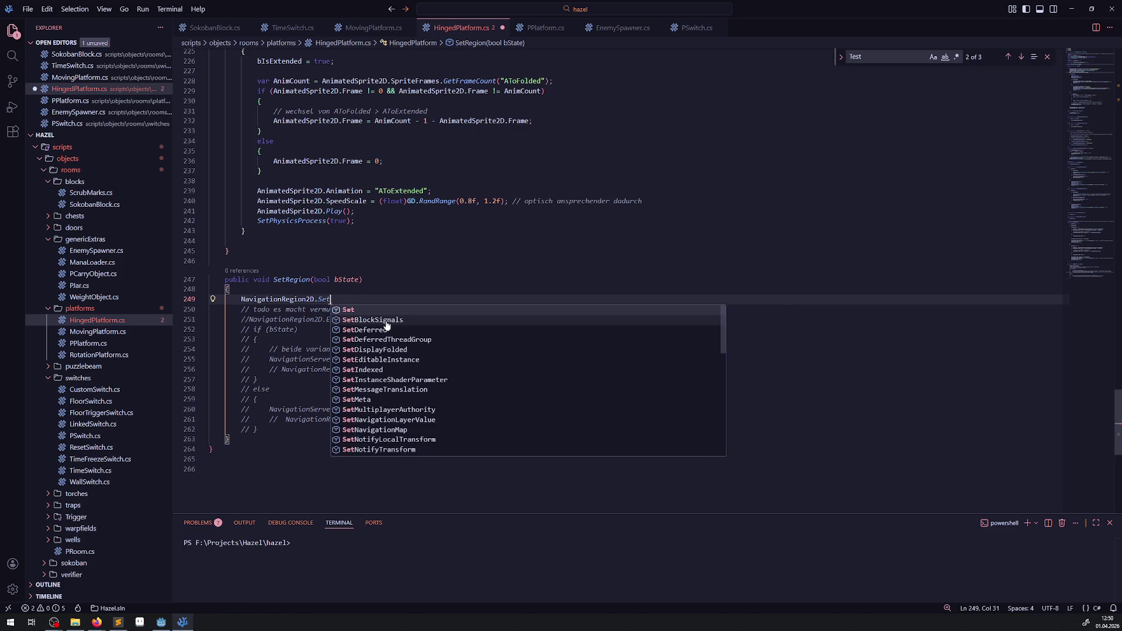
type("Na")
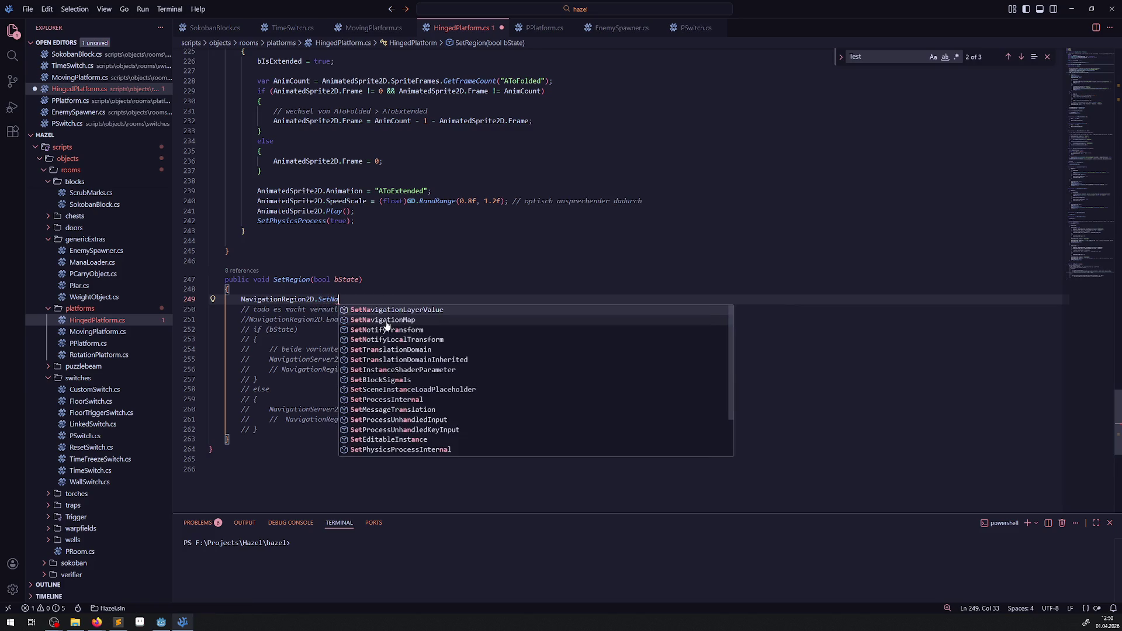
left_click(415, 309)
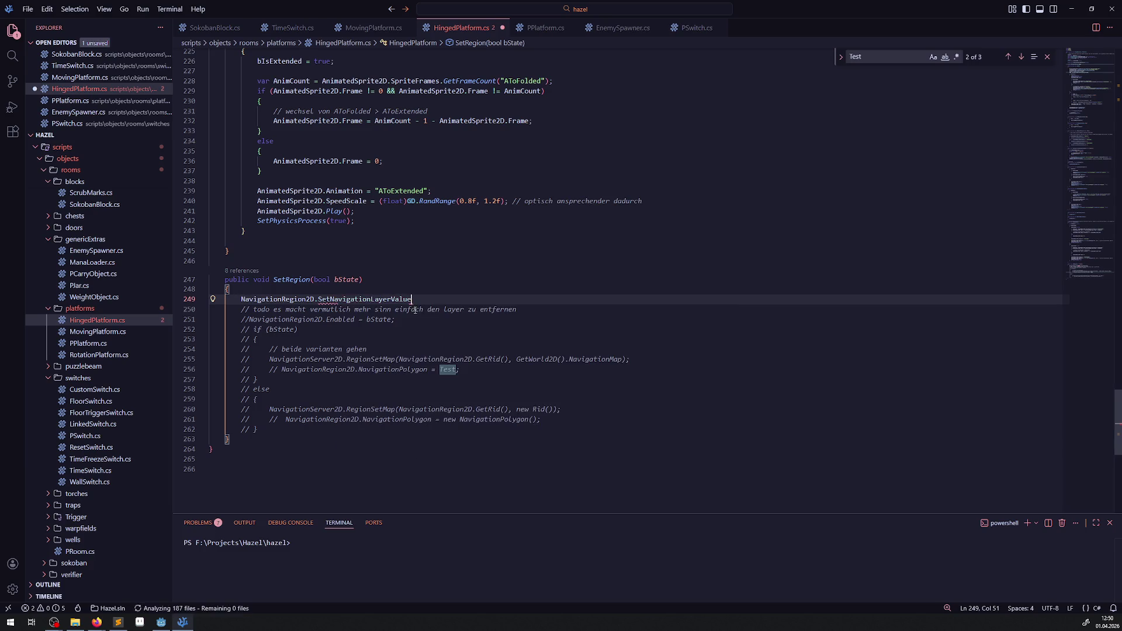
type("()")
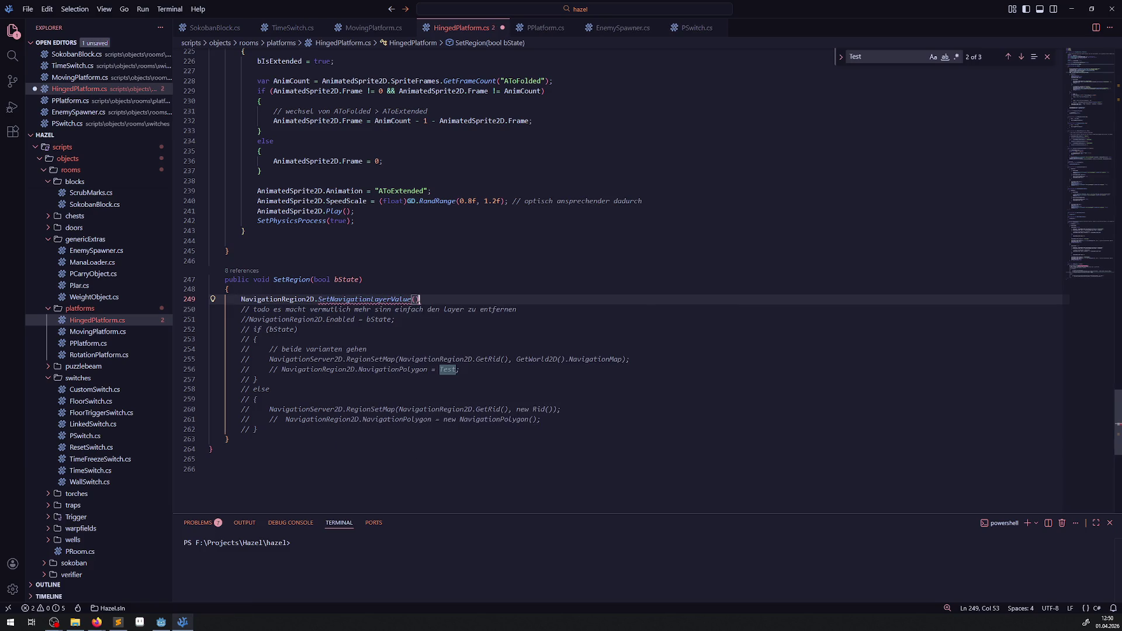
mouse_move(390, 299)
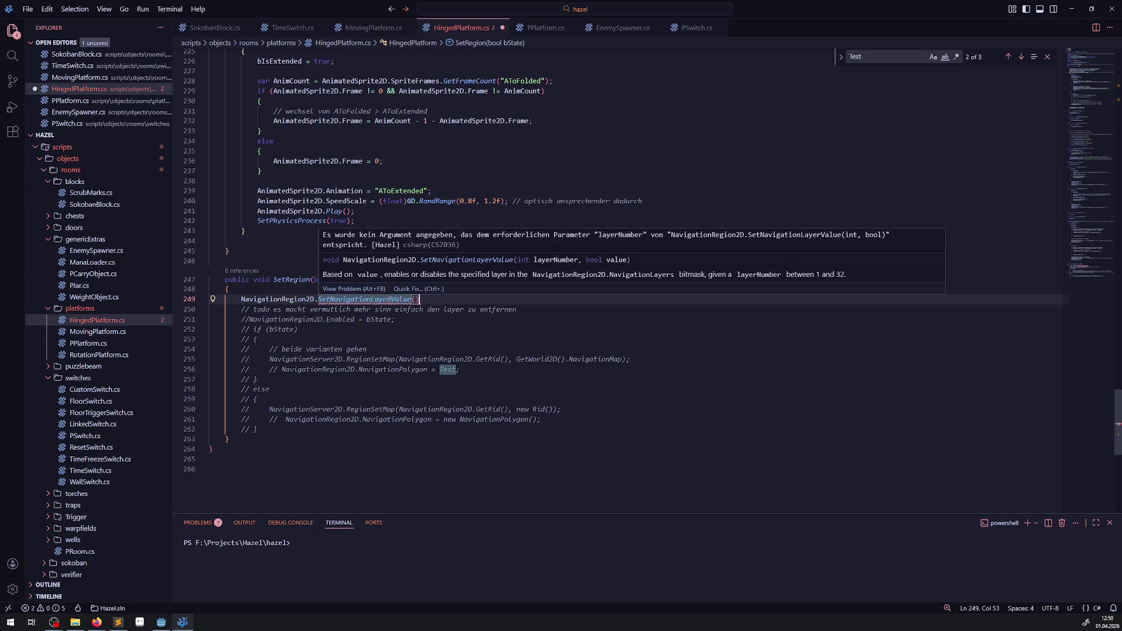
left_click(415, 299)
type("1, tru")
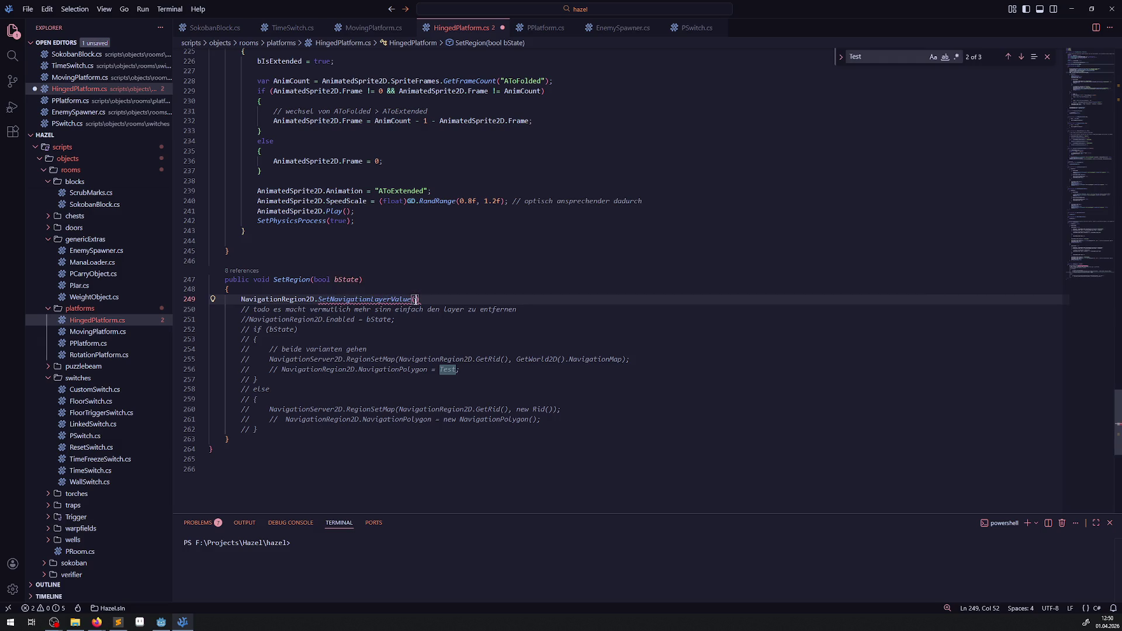
type("e)")
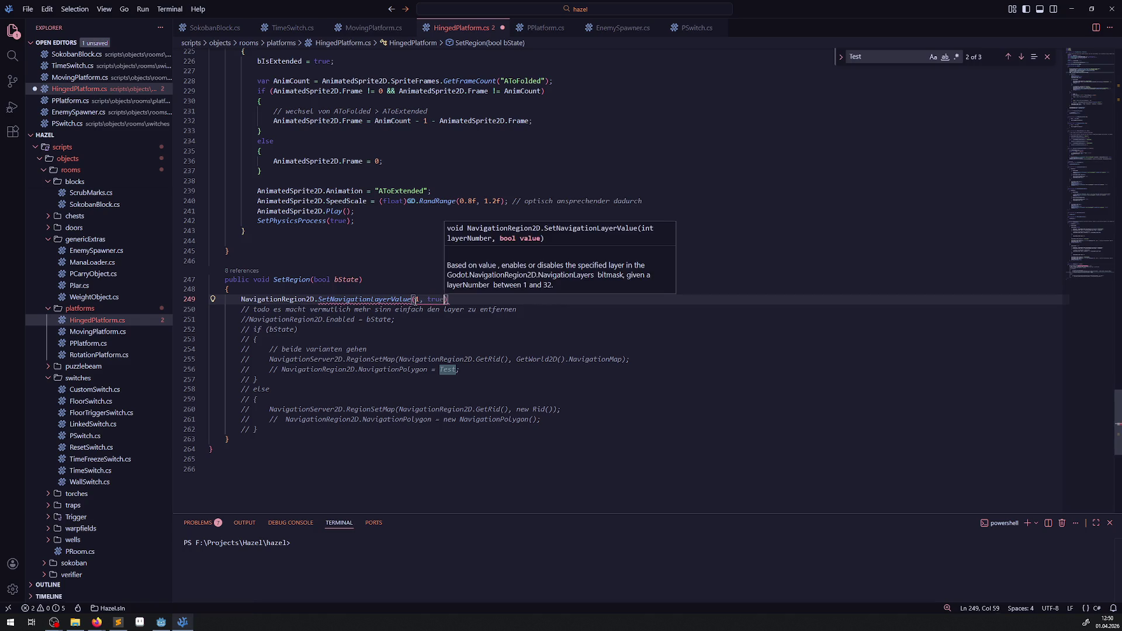
Duplicate the call on the next line with false instead of true
key("ctrl+c")
key("ctrl+v")
key("Left")
key("Left")
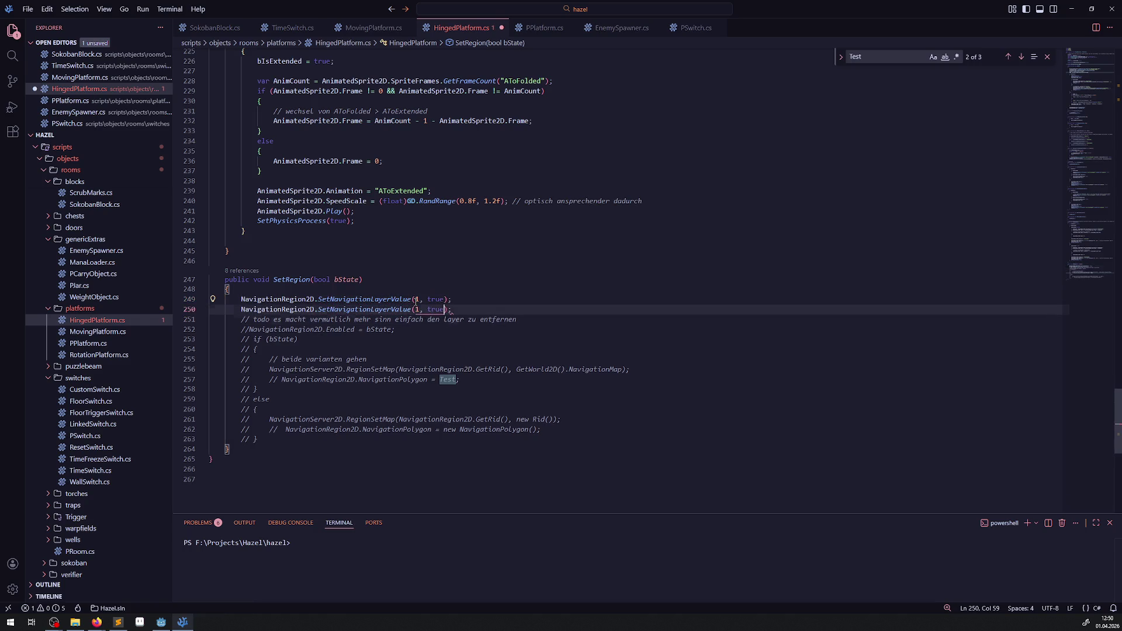
type("lse")
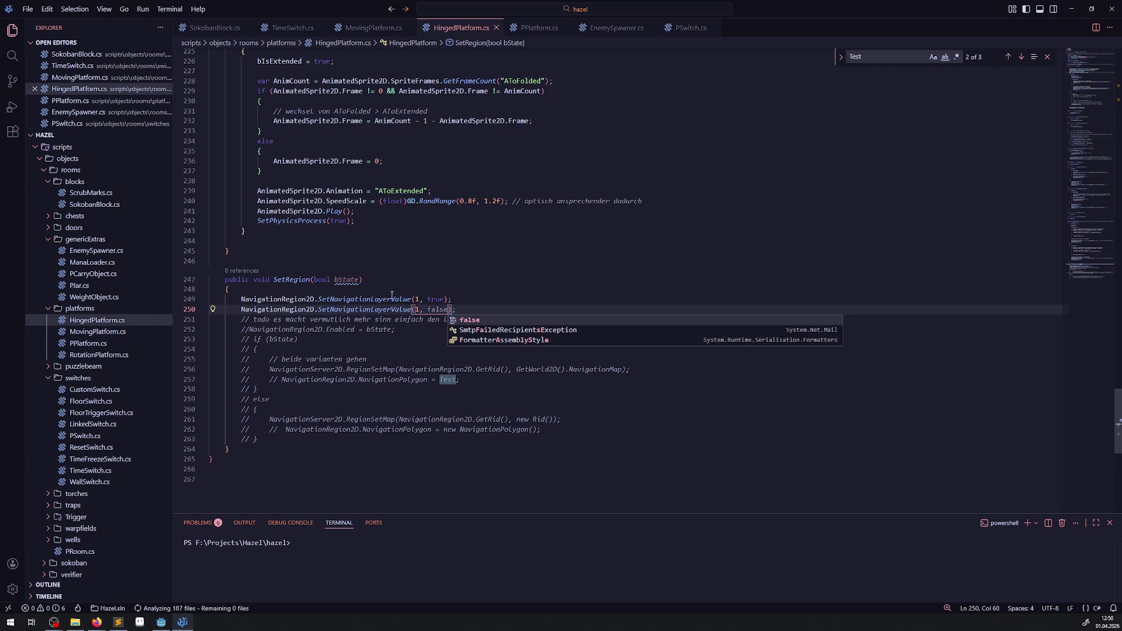
Wrap the two calls in if (bState) … else, save the script, and return to Godot
double_click(346, 280)
left_click(241, 300)
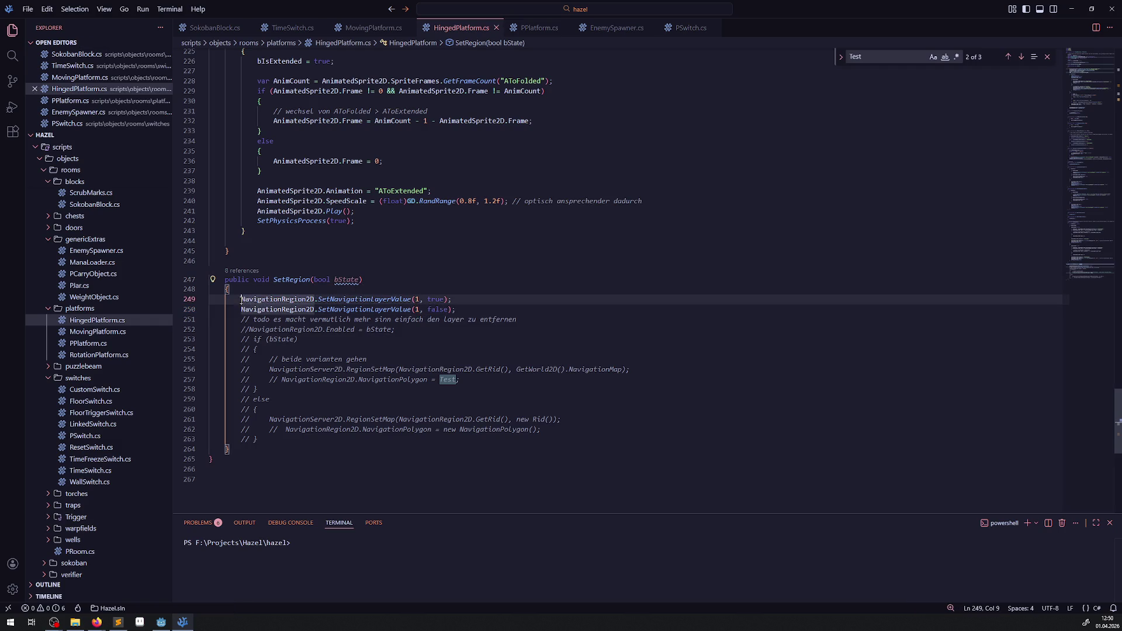
type("if()")
key("Left")
type("bState")
key("Right")
key("Down")
key("Home")
type("else")
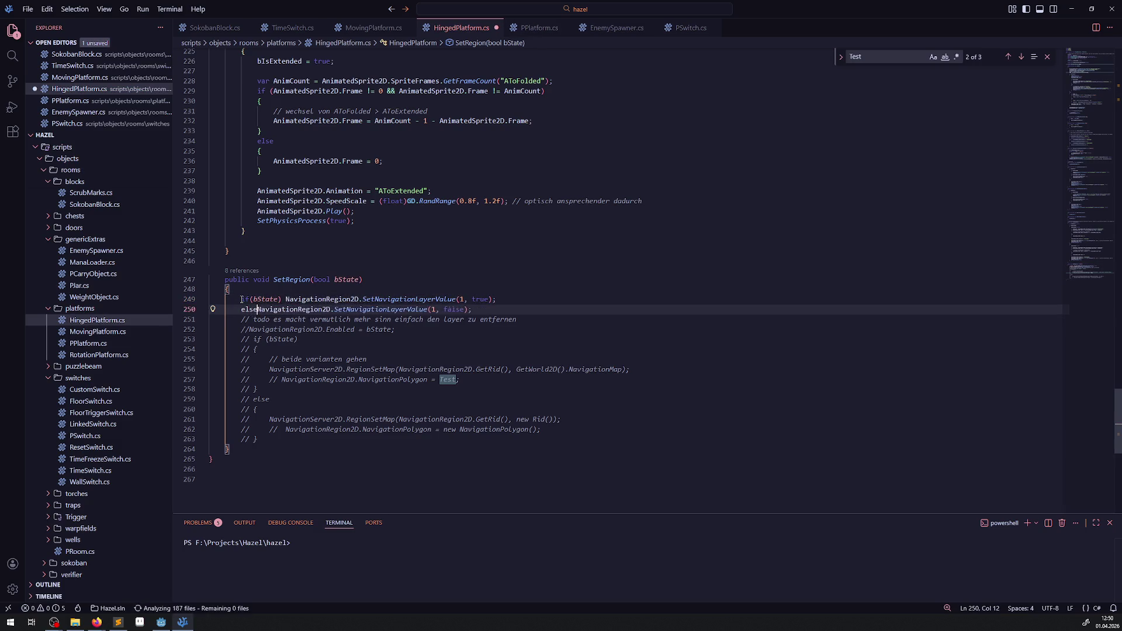
key("ctrl+s")
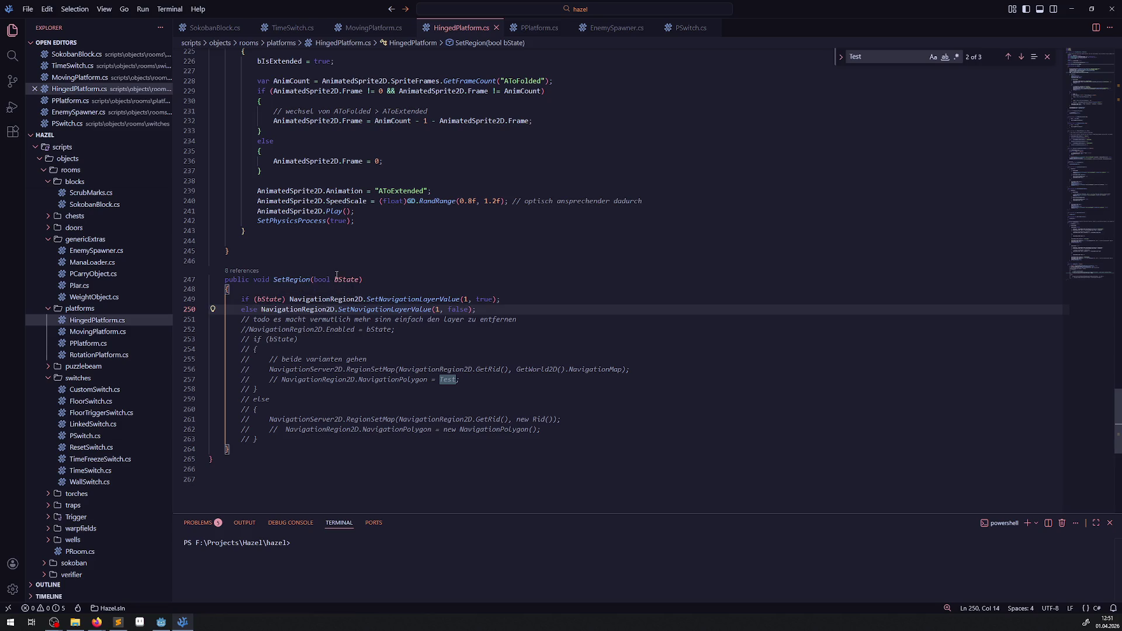
left_click(162, 621)
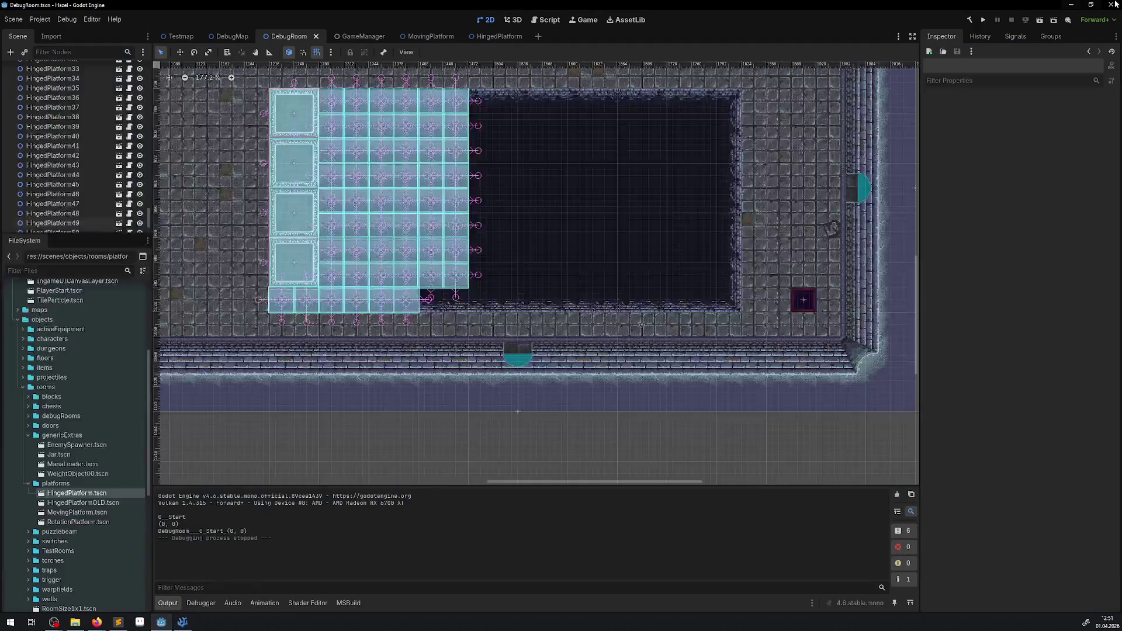
Build the .NET project, run the game, and walk the player onto the pit platforms
left_click(969, 20)
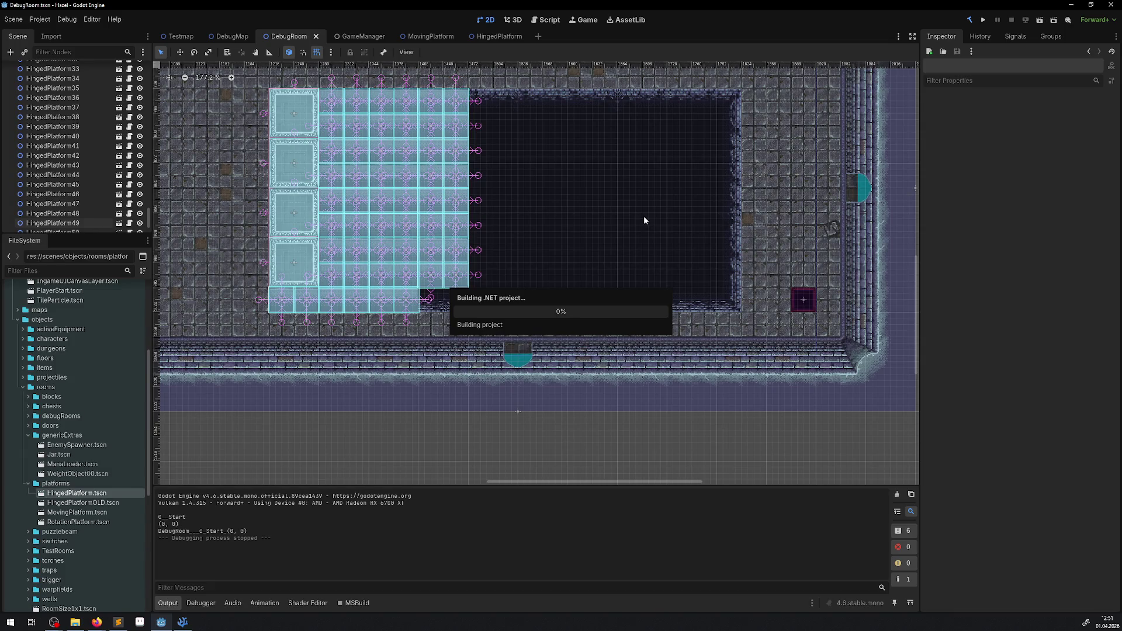
left_click(984, 22)
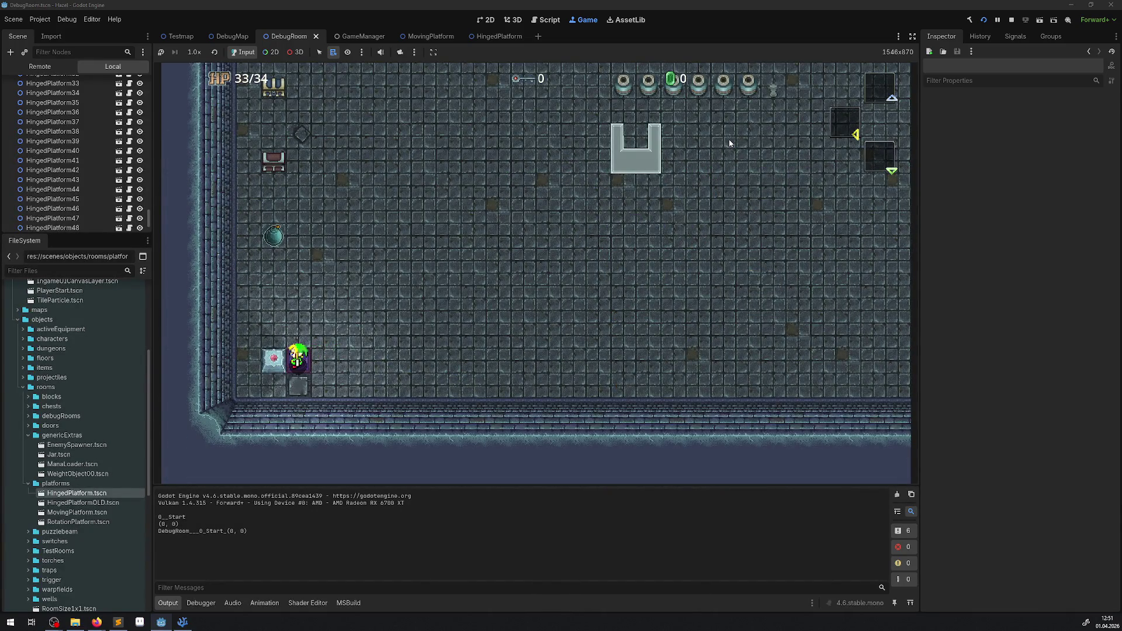
key("Up")
key("Left")
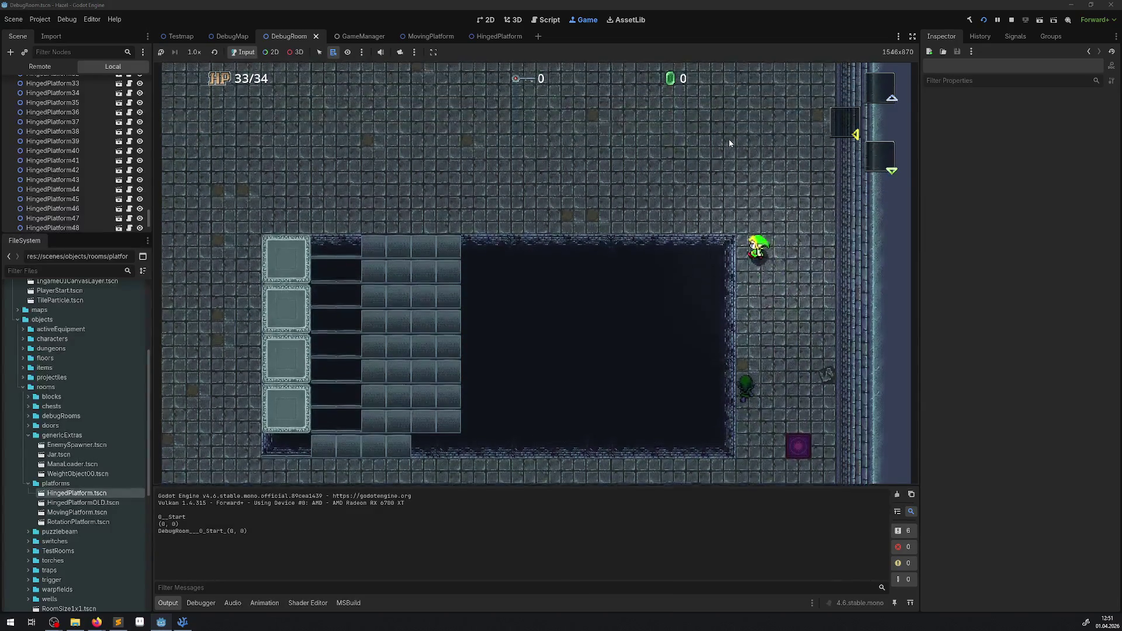
key("Down")
key("Left")
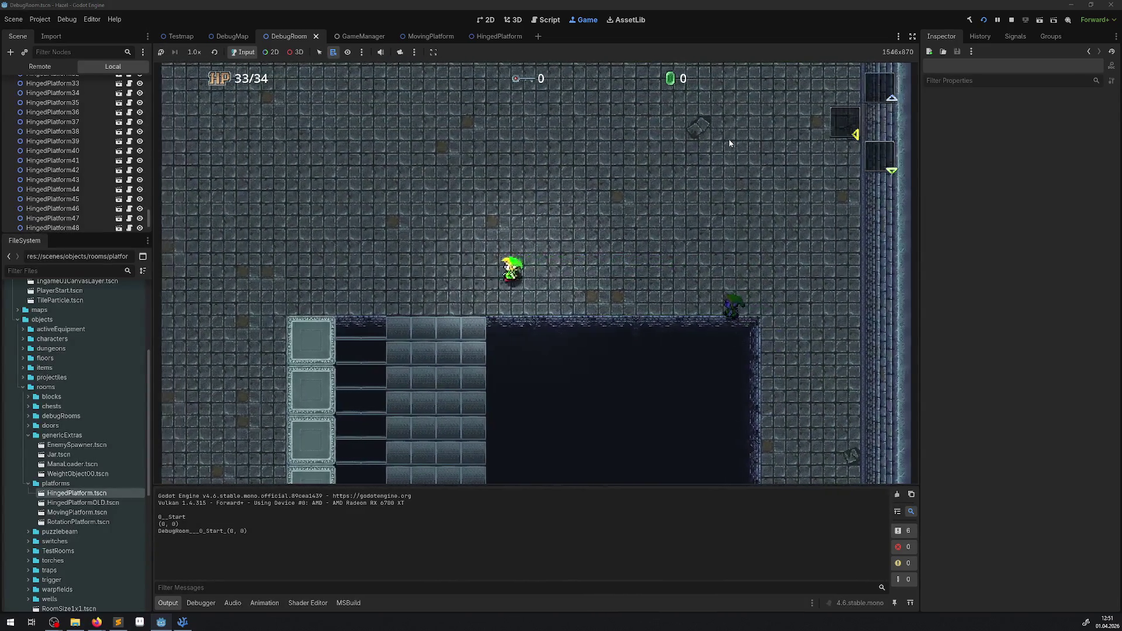
key("Down")
key("Left")
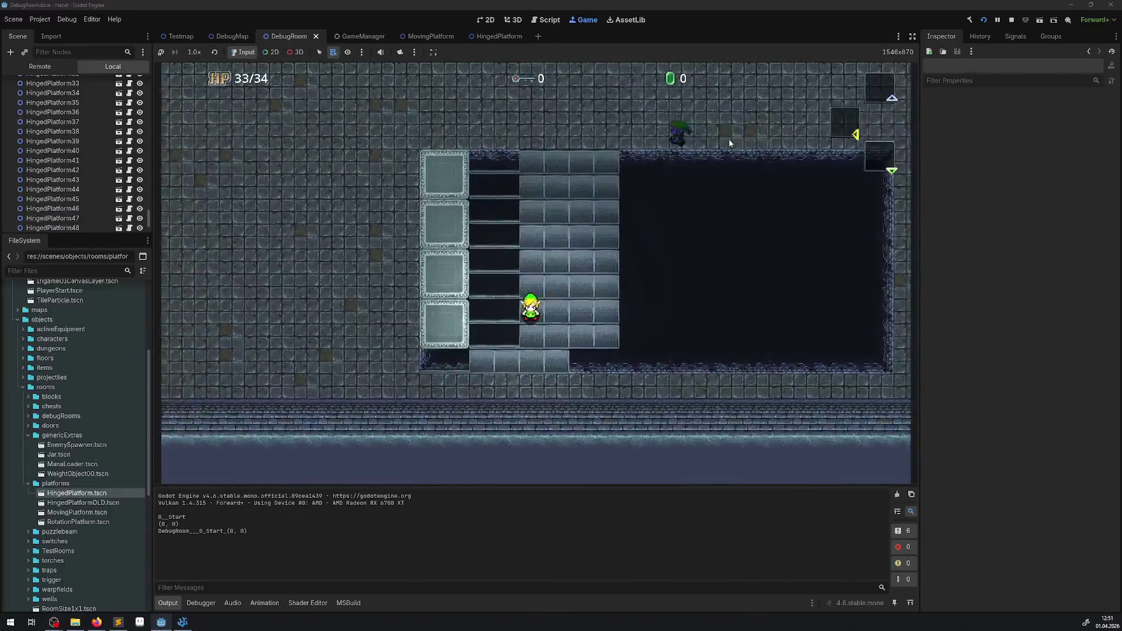
Walk back and forth across the platform rows, stop the game, and open MovingPlatform
key("Up")
key("Left")
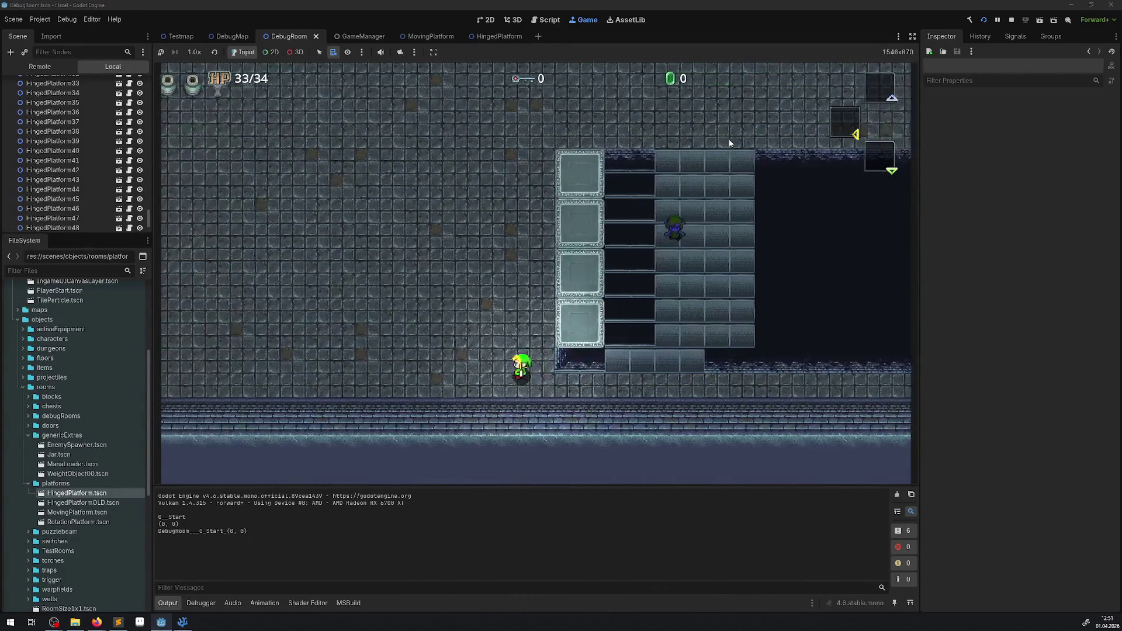
key("Up")
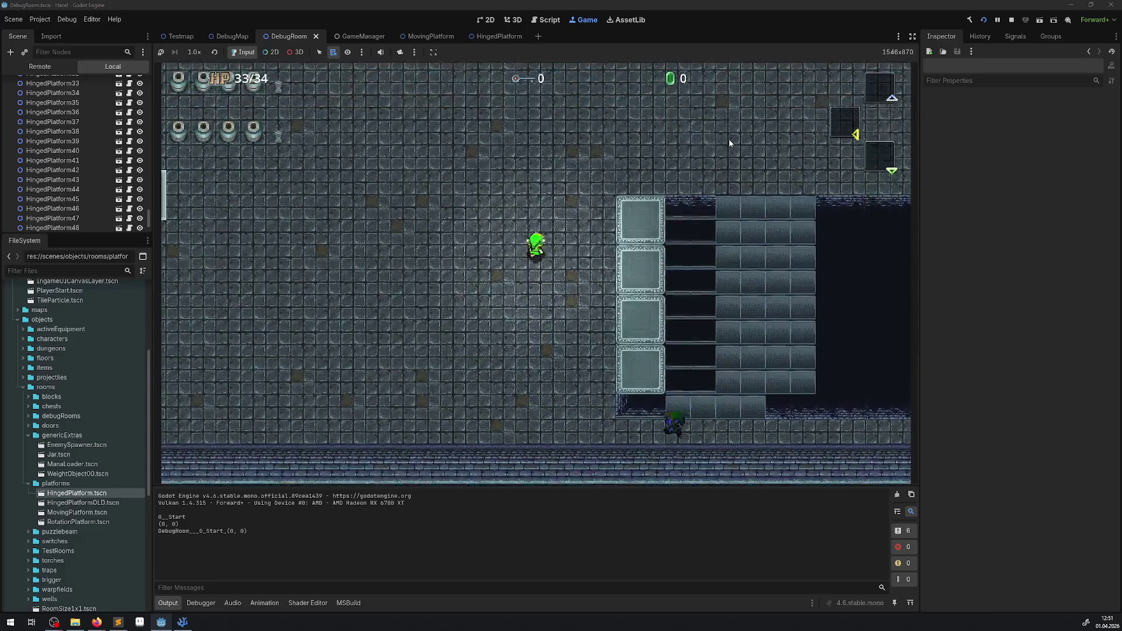
key("Right")
key("Right")
key("Down")
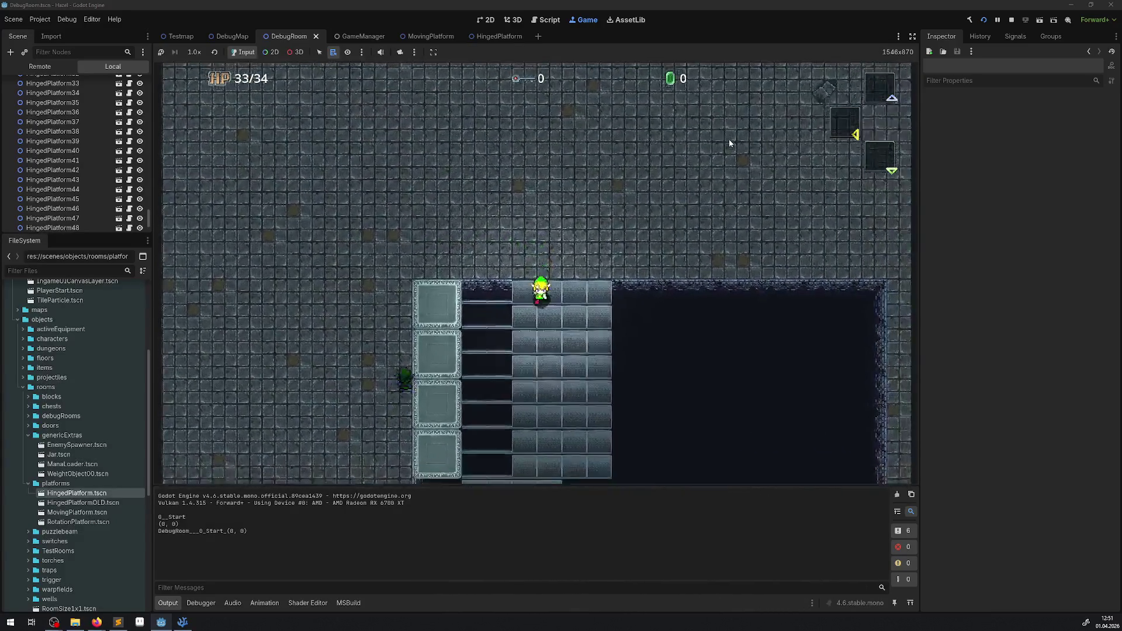
key("Down")
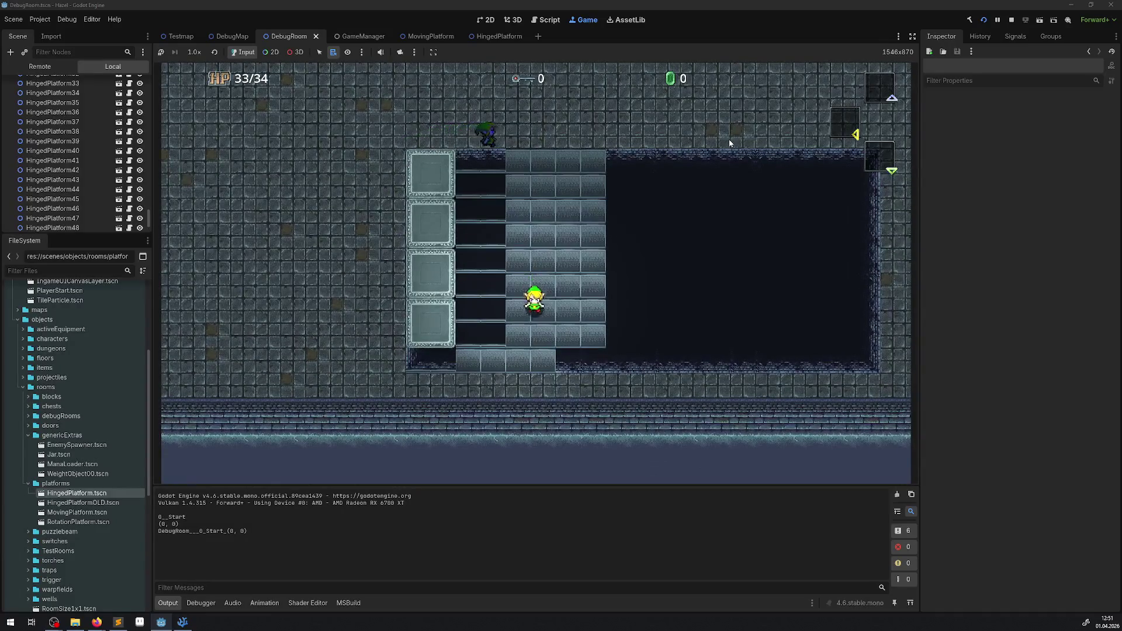
key("Left")
key("Right")
key("Up")
key("Up")
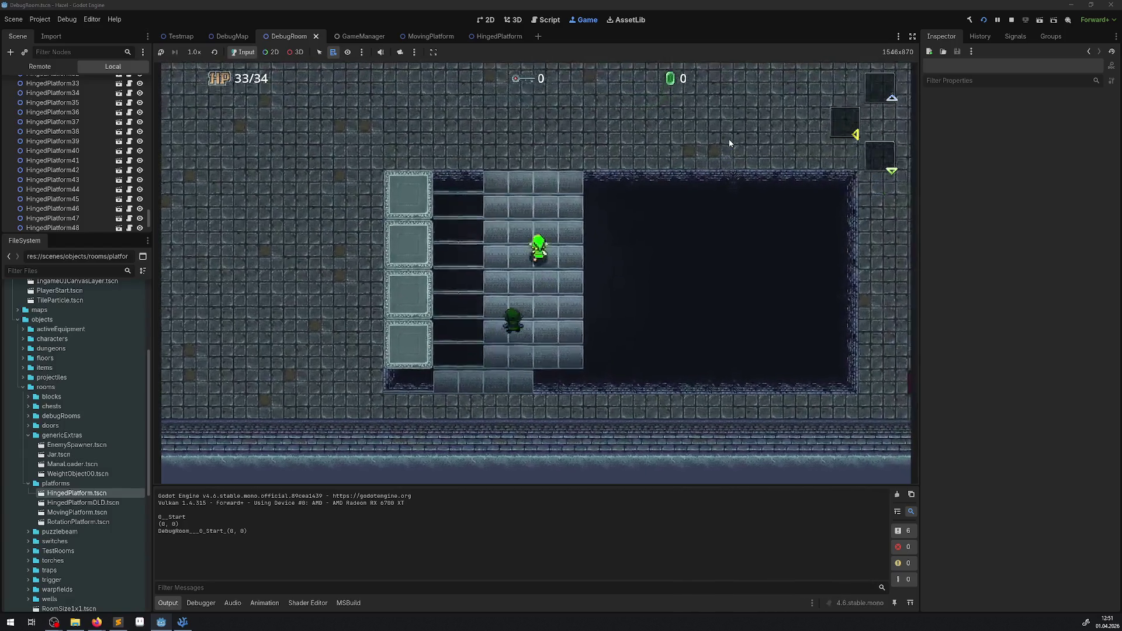
left_click(1012, 20)
left_click(444, 37)
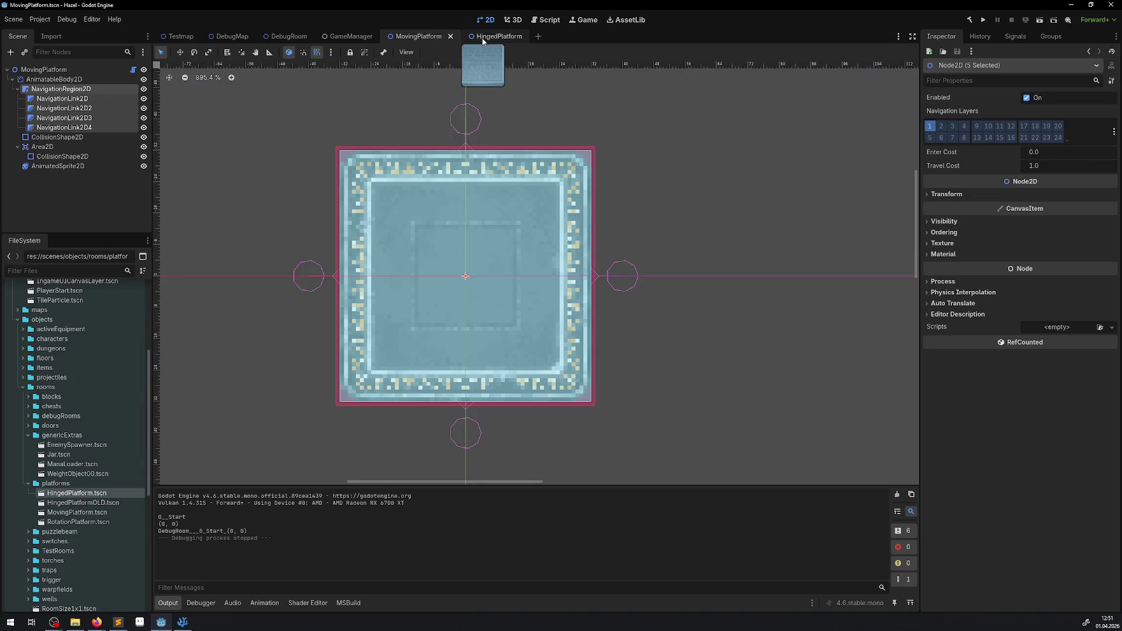
In the HingedPlatform scene, set the first NavigationLink2D's start x to -32
left_click(498, 36)
scroll(434, 266, "up", 4)
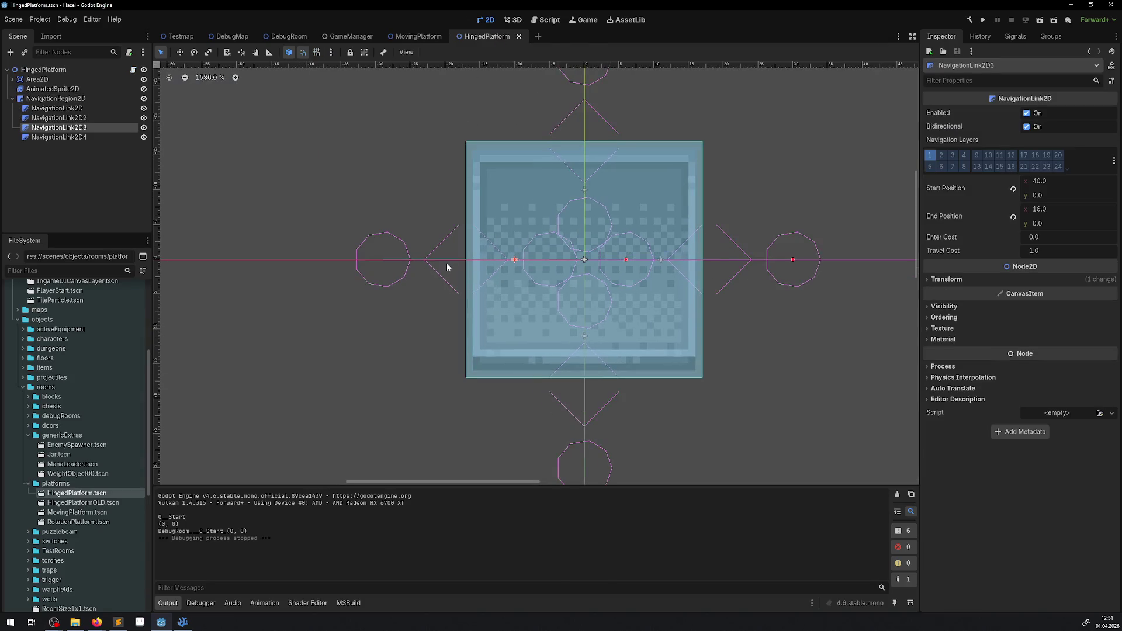
left_click(427, 264)
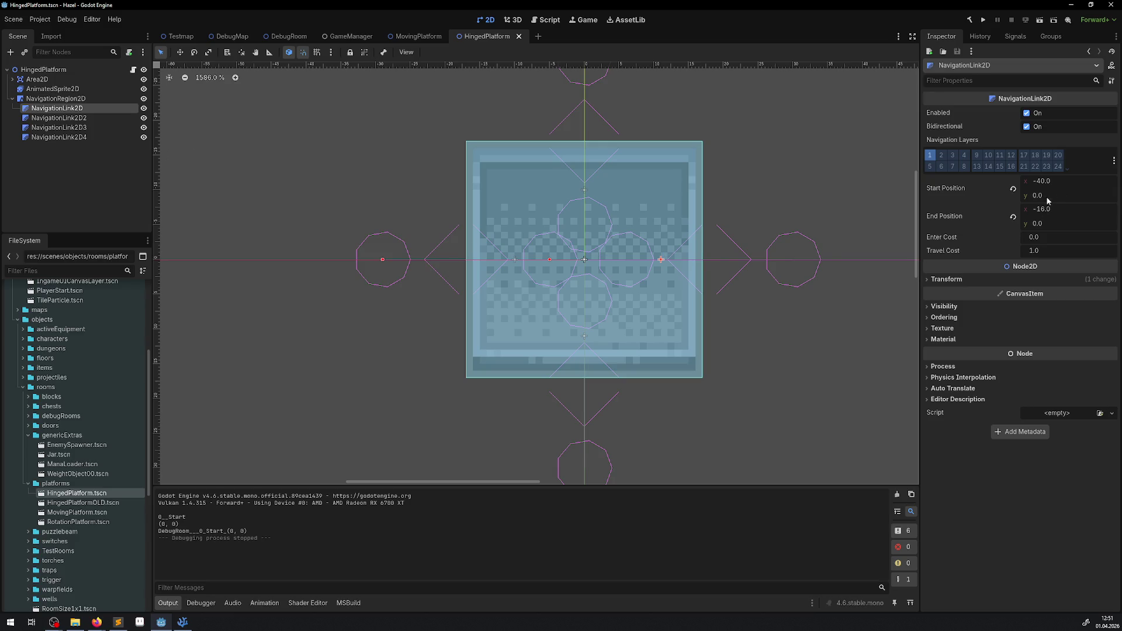
left_click_drag(1047, 185, 1047, 182)
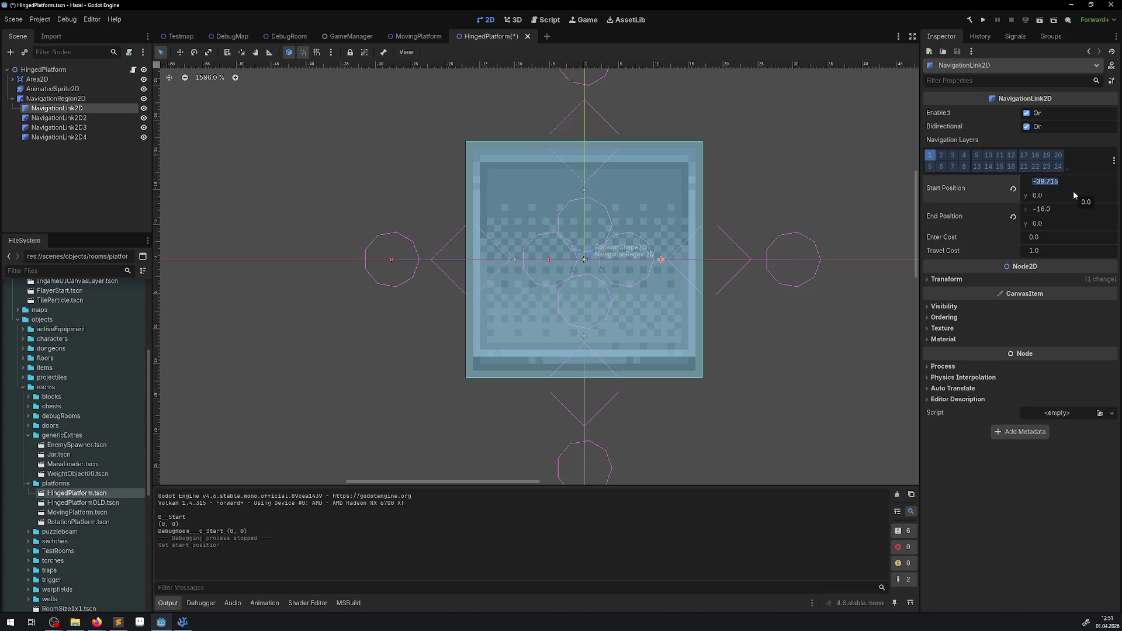
type("-2")
type("32")
key("Return")
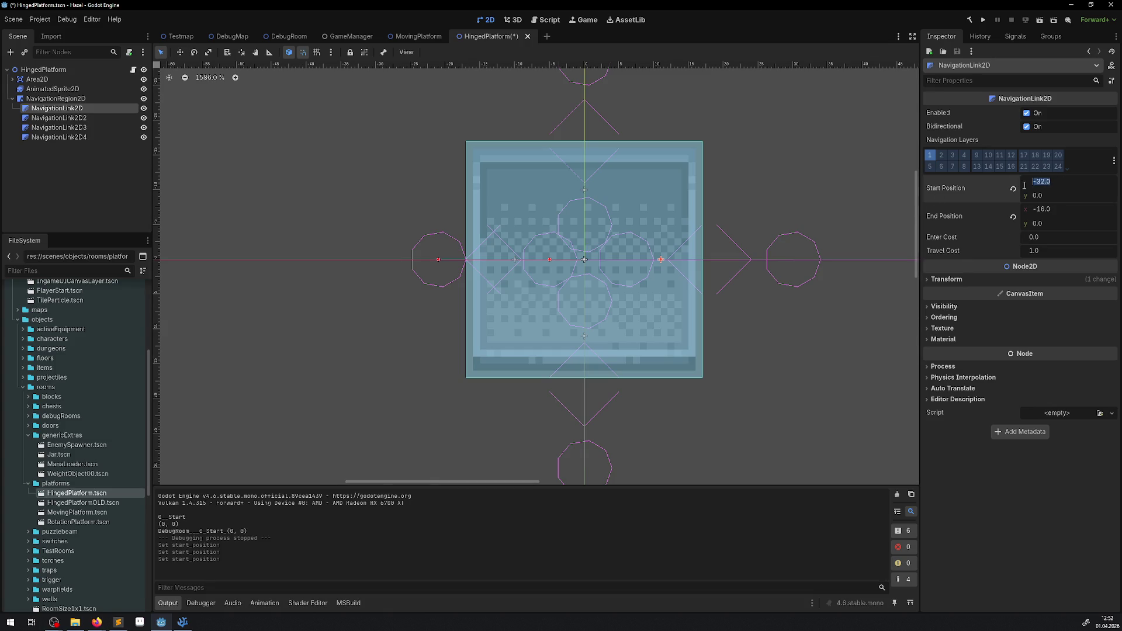
Check links 2 and 3, set NavigationLink2D4's start y to 32, save, and run
left_click(59, 117)
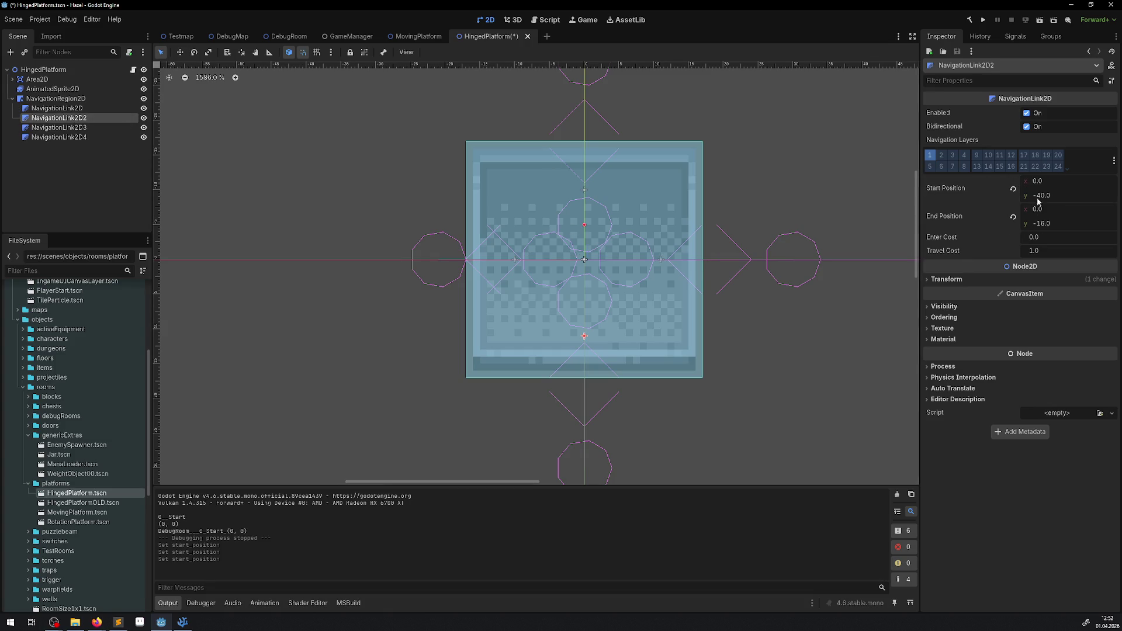
left_click(58, 128)
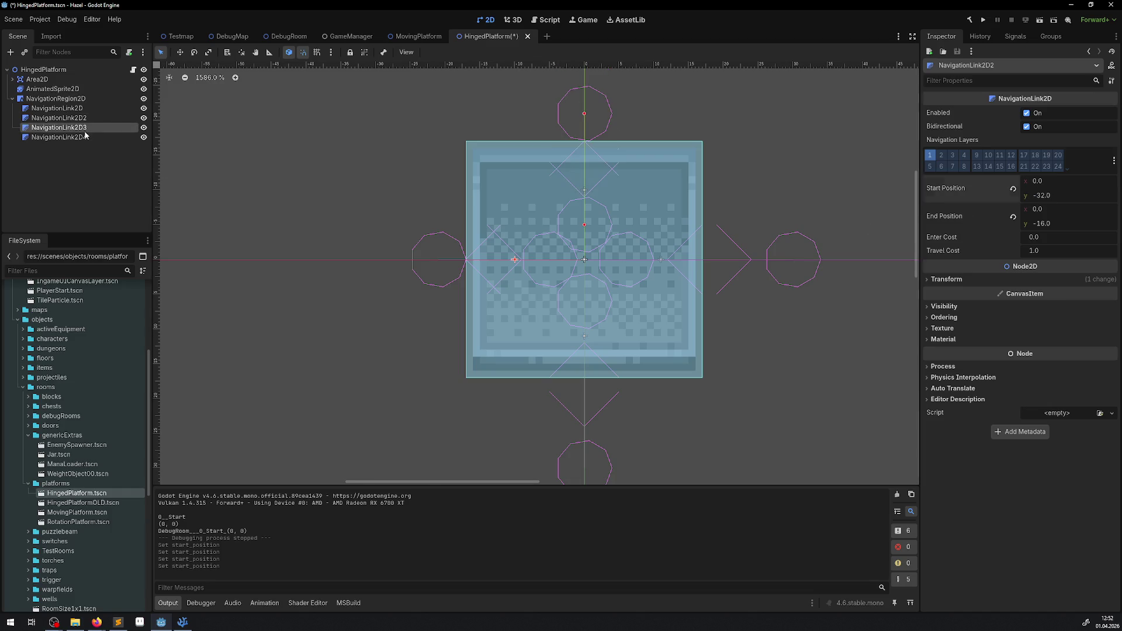
left_click(1046, 182)
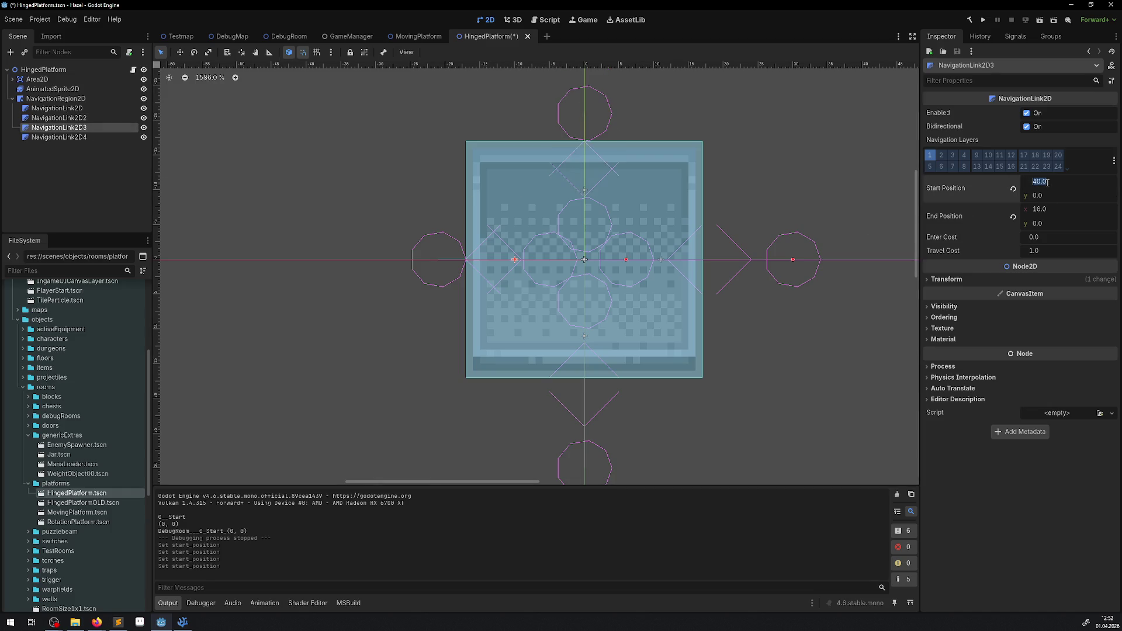
left_click(91, 140)
left_click(1045, 198)
type("32")
key("Return")
key("ctrl+s")
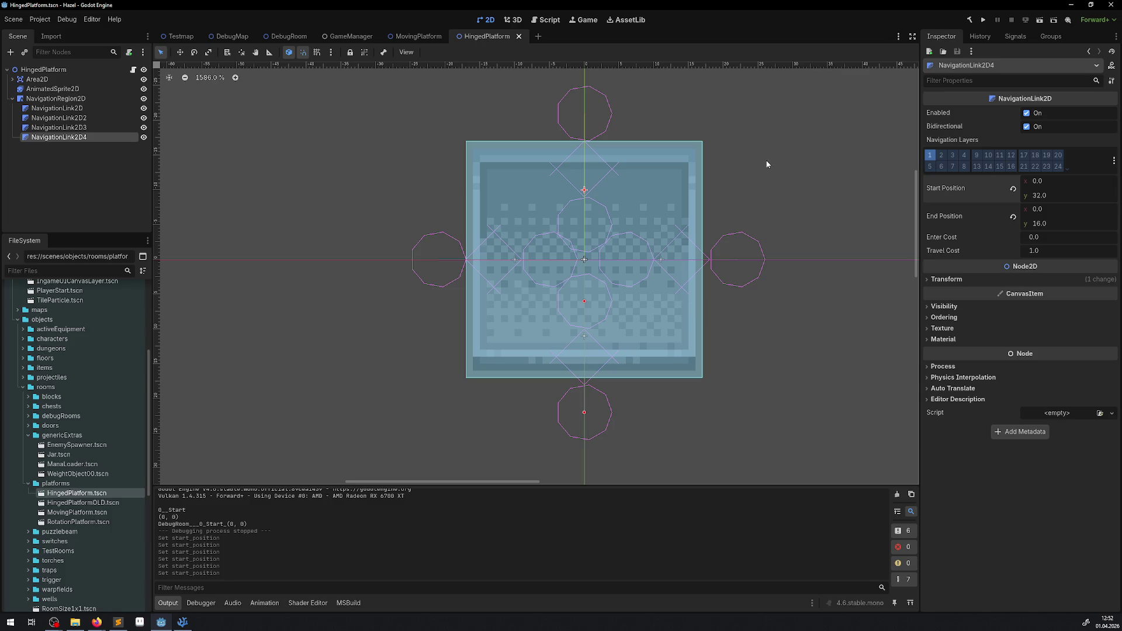
left_click(984, 21)
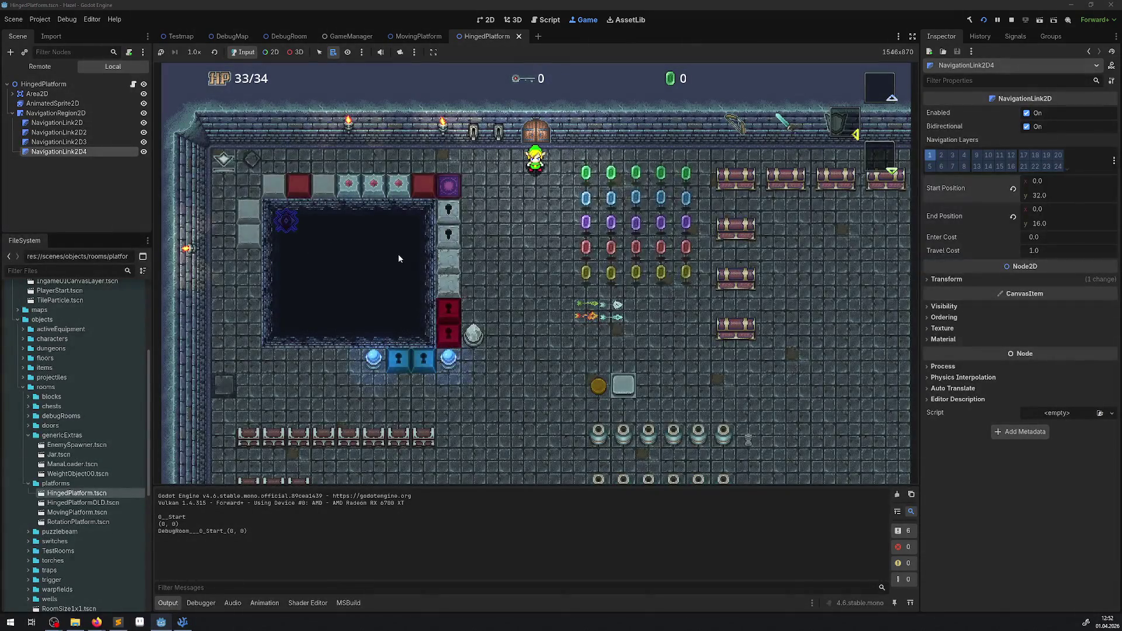
Walk the player through the rooms and down across the stone bridge by the pit, then stop the game
key("Down")
key("Left")
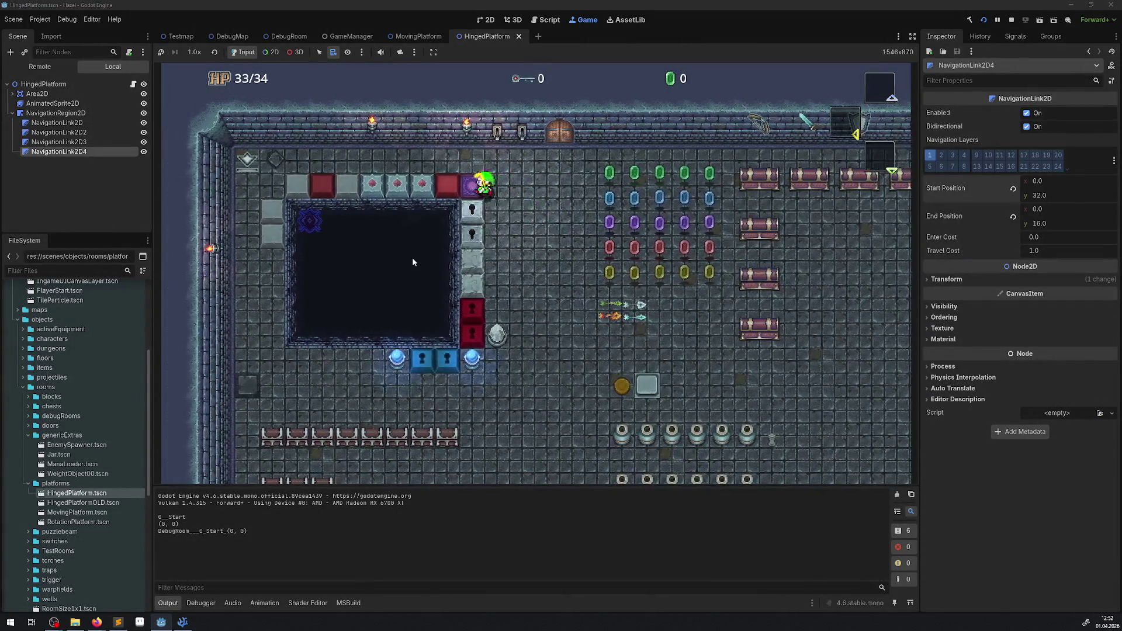
key("Left")
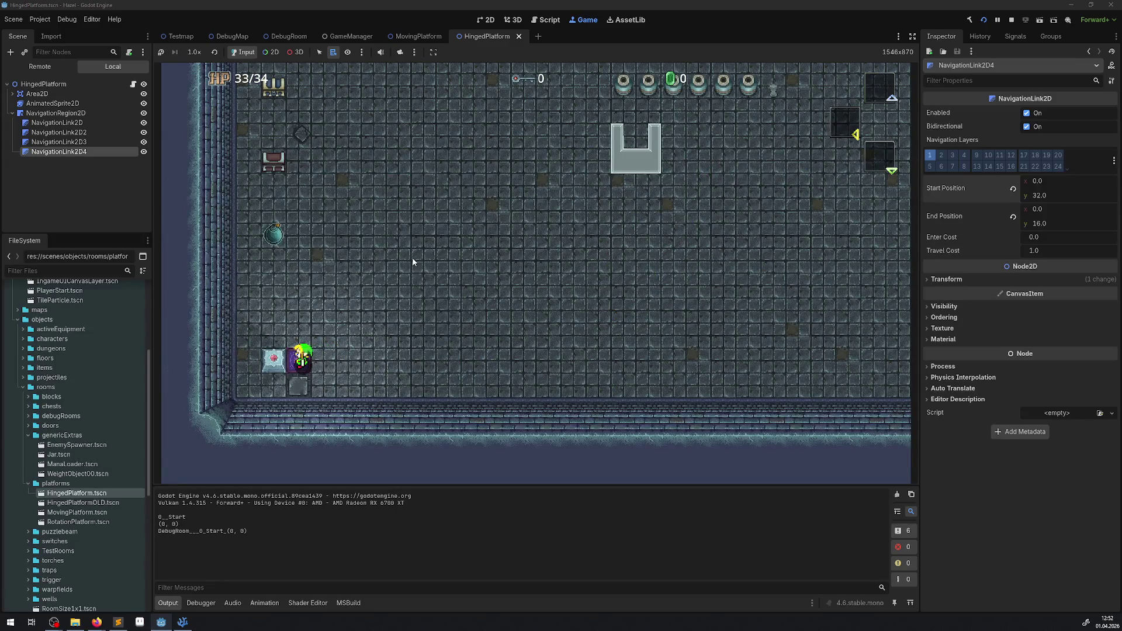
key("Up")
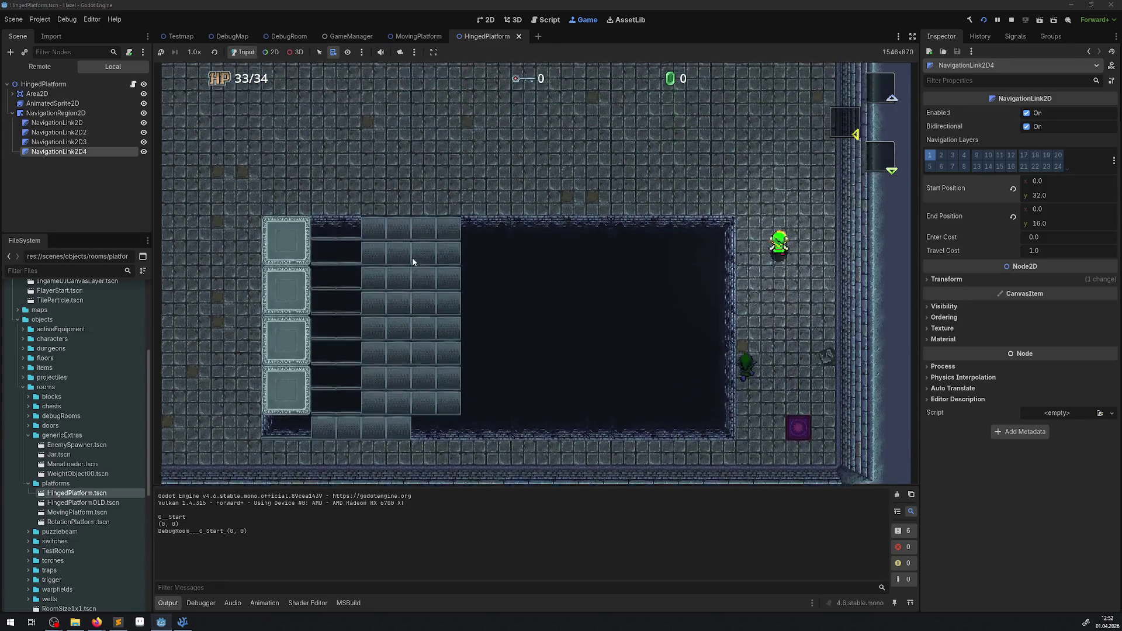
key("Left")
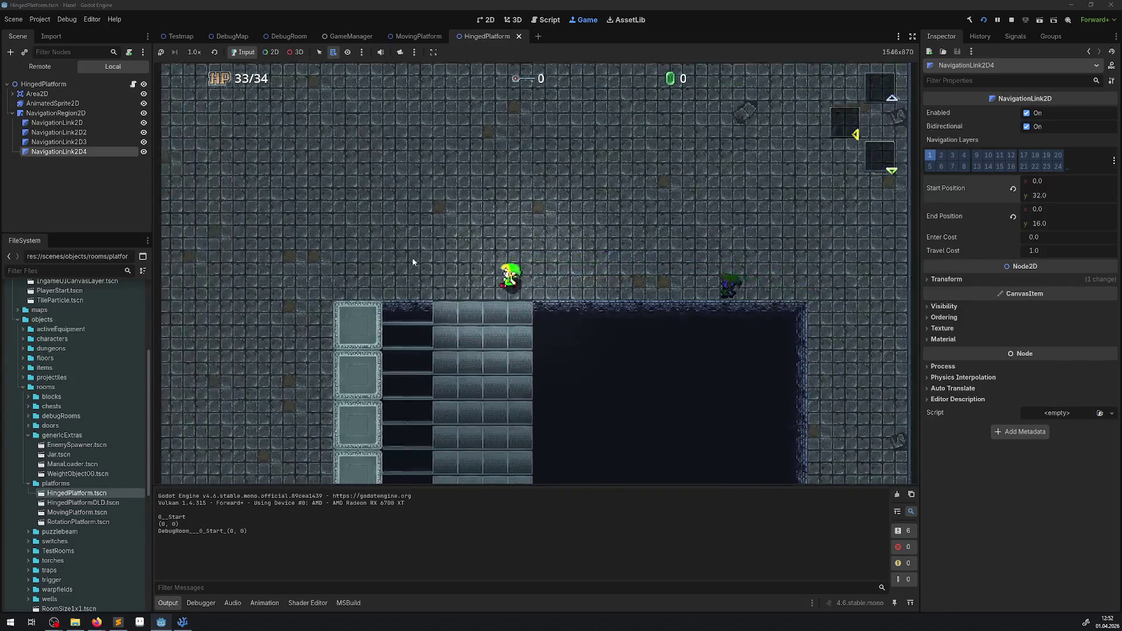
key("Down")
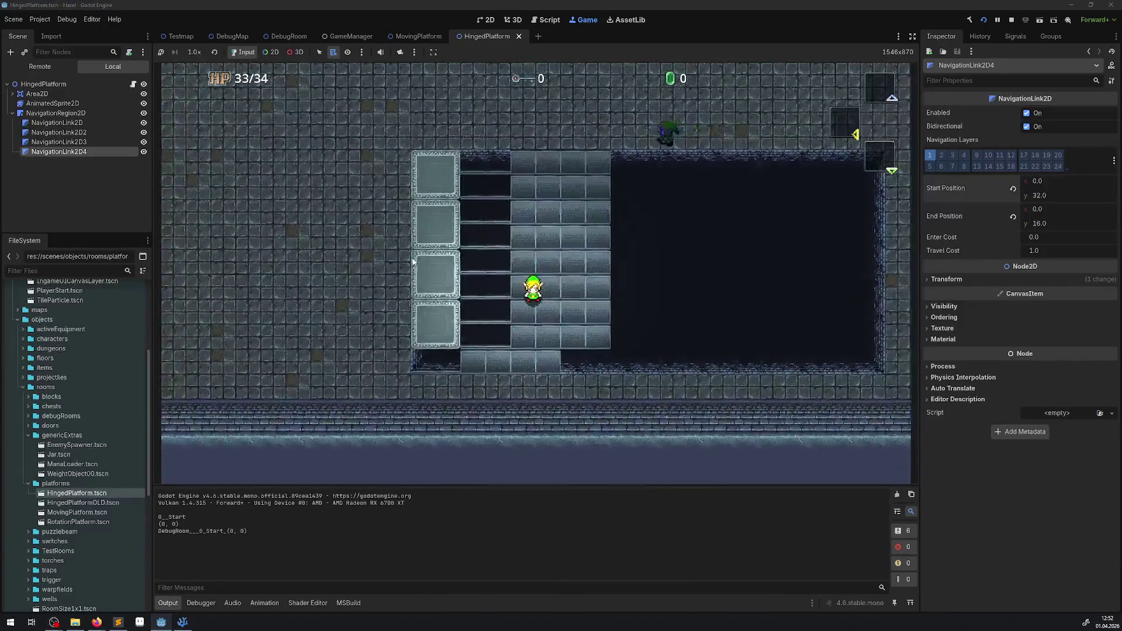
key("Down")
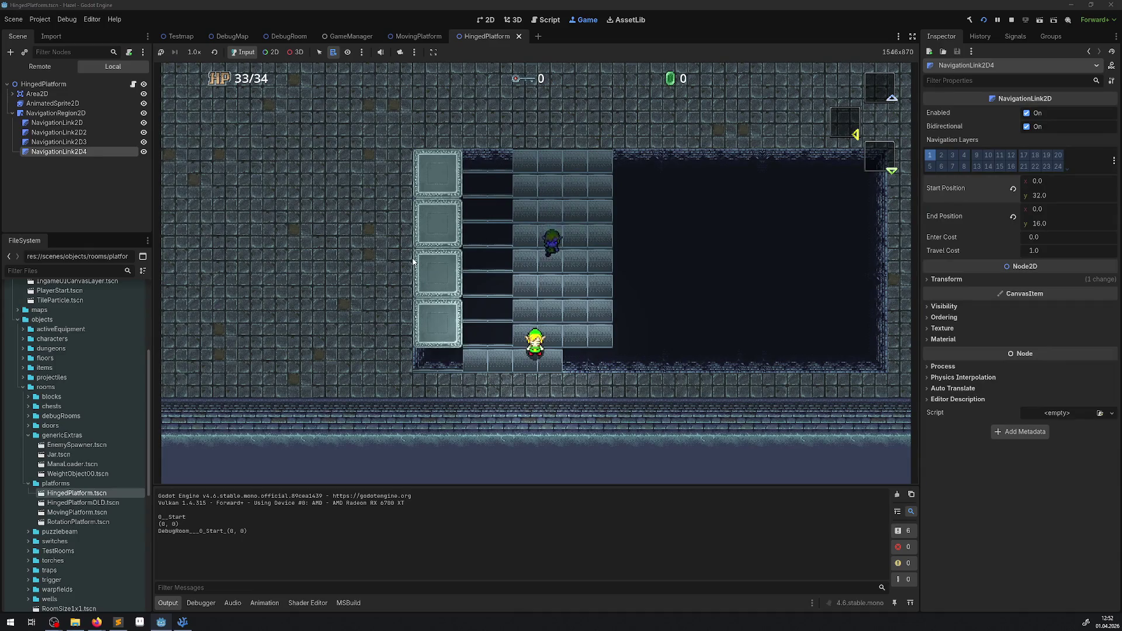
key("Left")
key("Up")
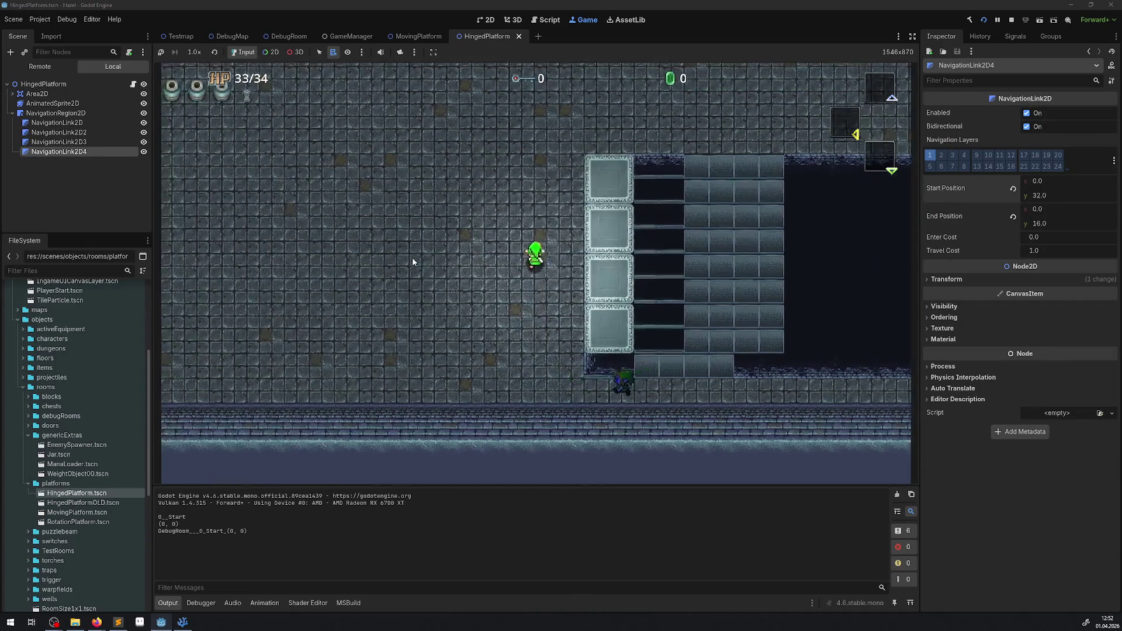
key("Up")
key("Right")
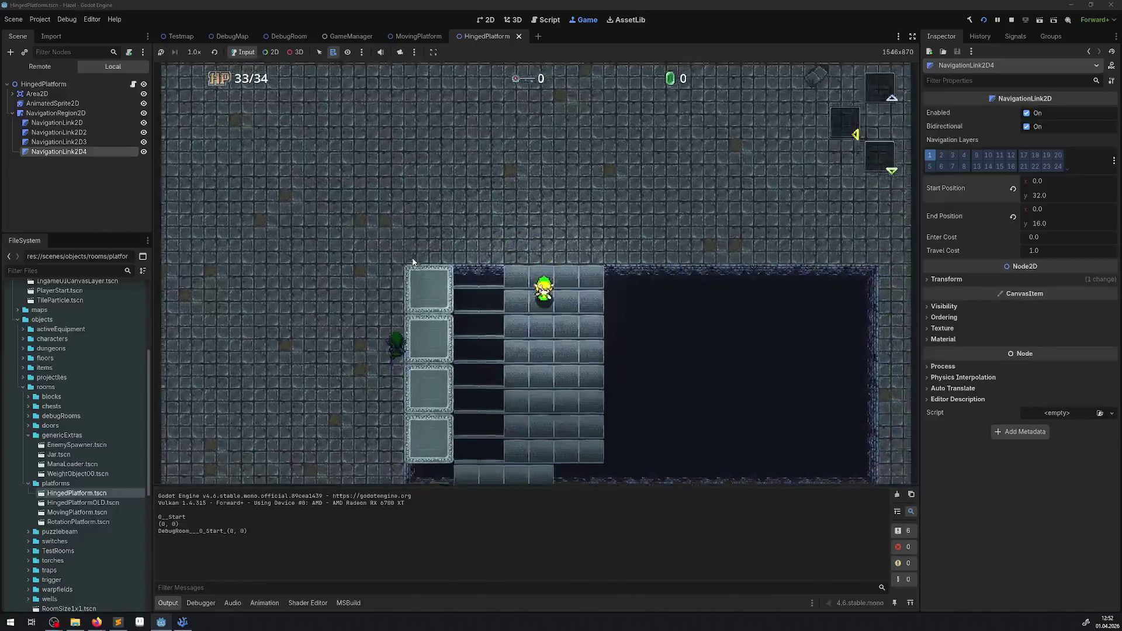
key("Down")
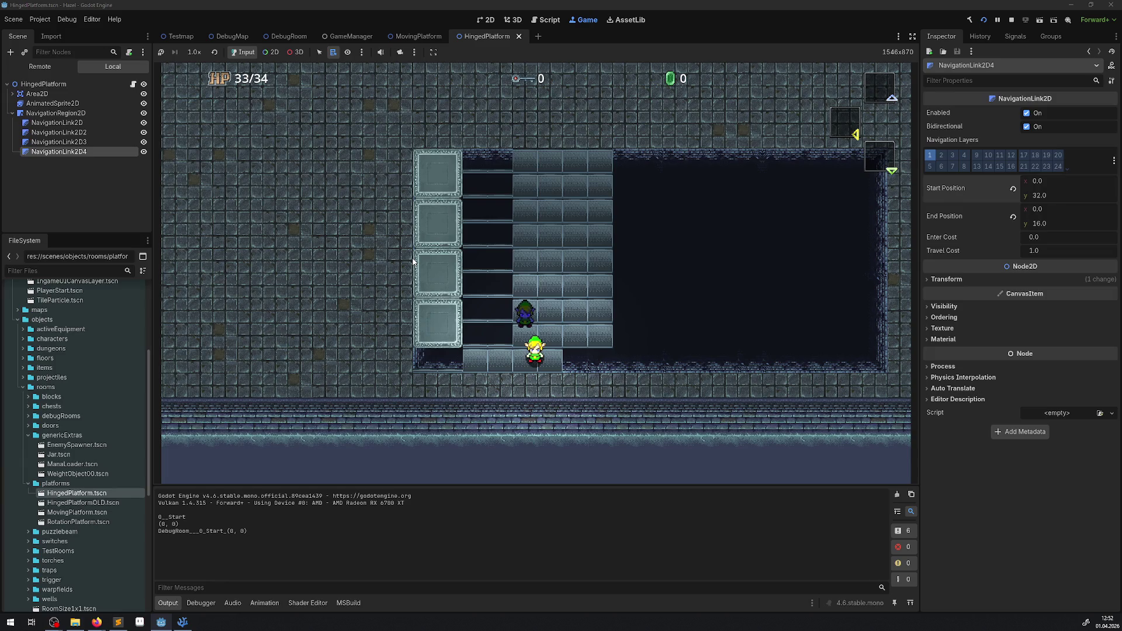
left_click(1012, 20)
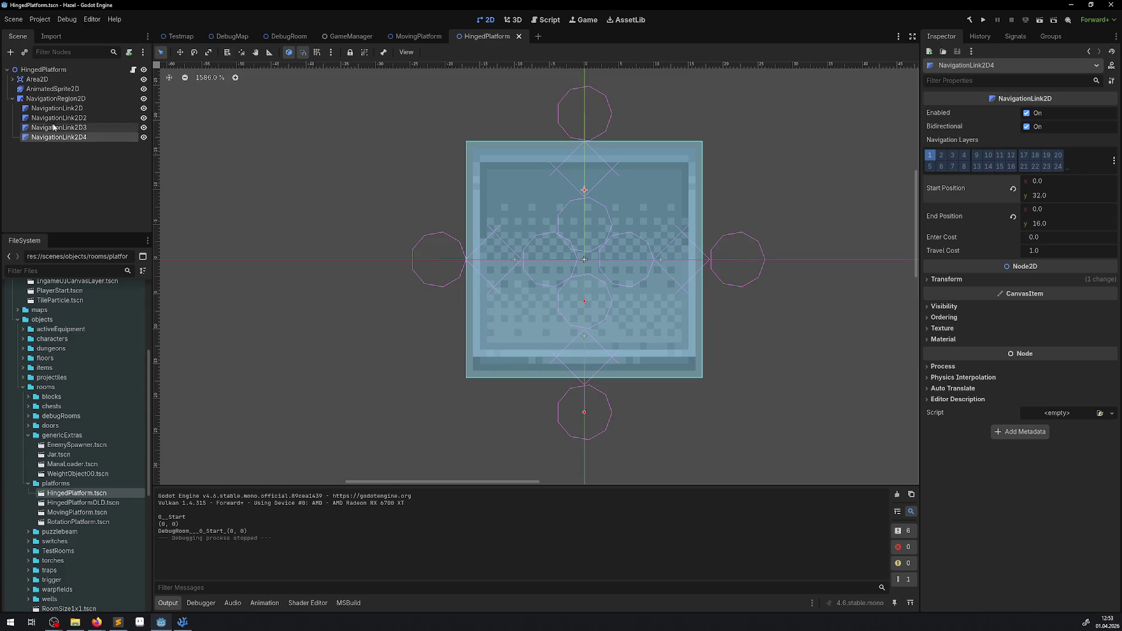
Turn off layer 1, Enabled and Bidirectional on all four navigation links, then run the game
left_click(69, 110, "shift")
left_click(930, 151)
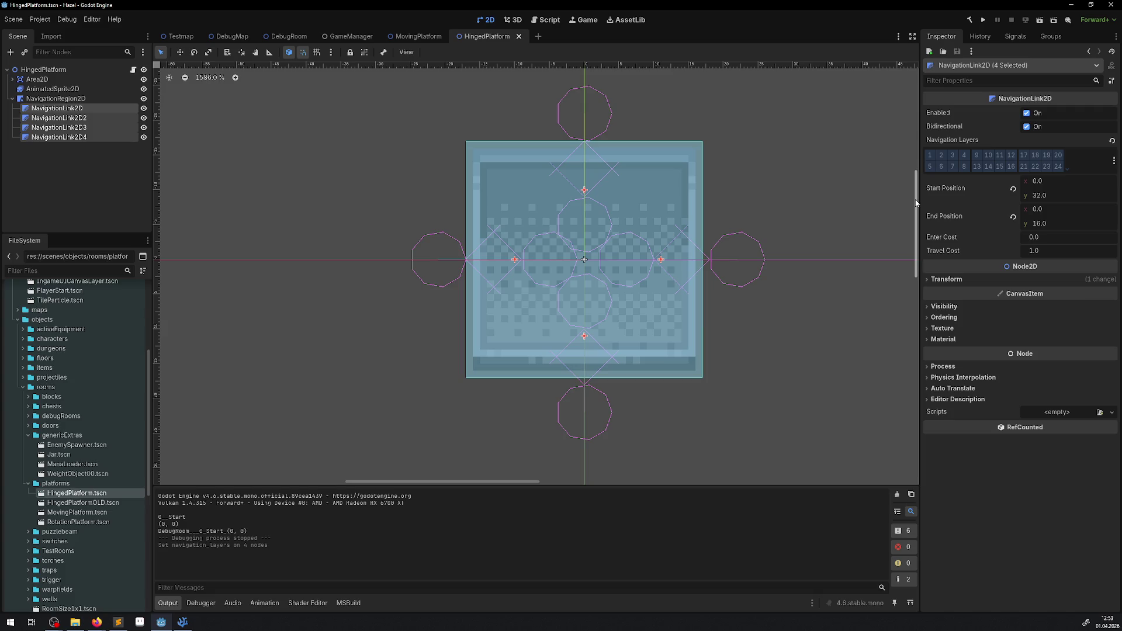
left_click(1026, 114)
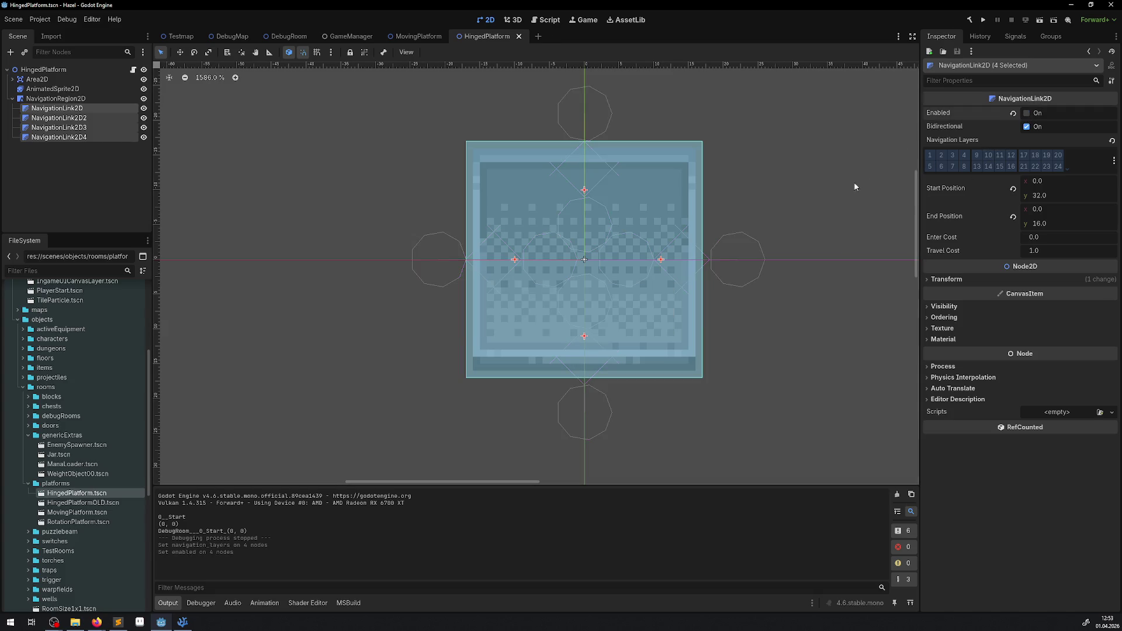
left_click(1026, 128)
left_click(983, 21)
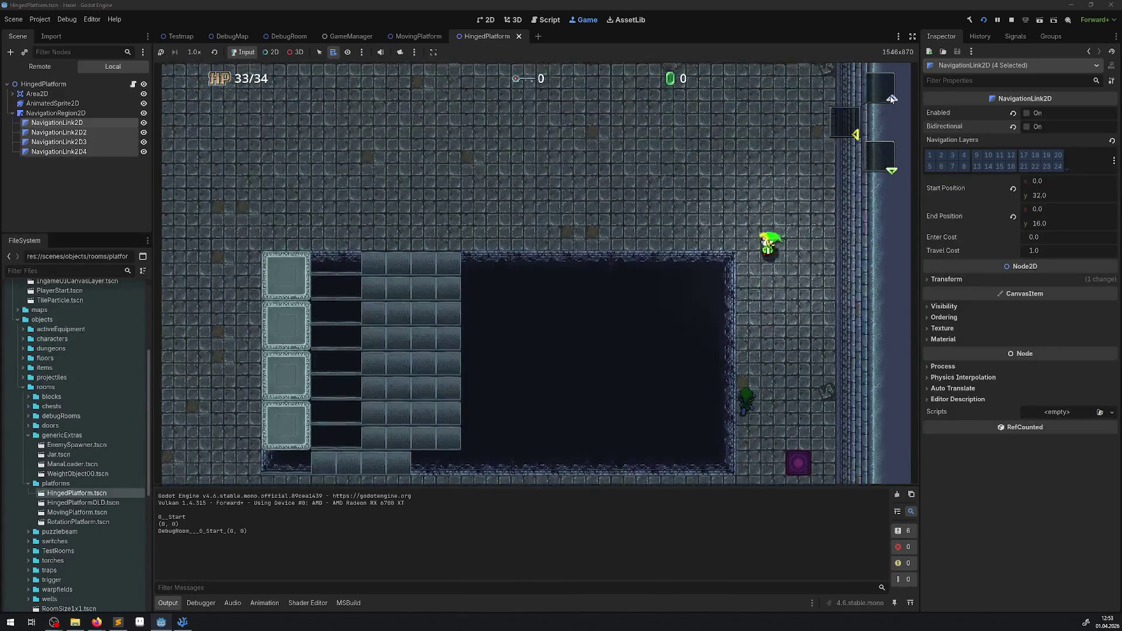
Walk the player down and back up across the bridge, then stop the game
key("Left")
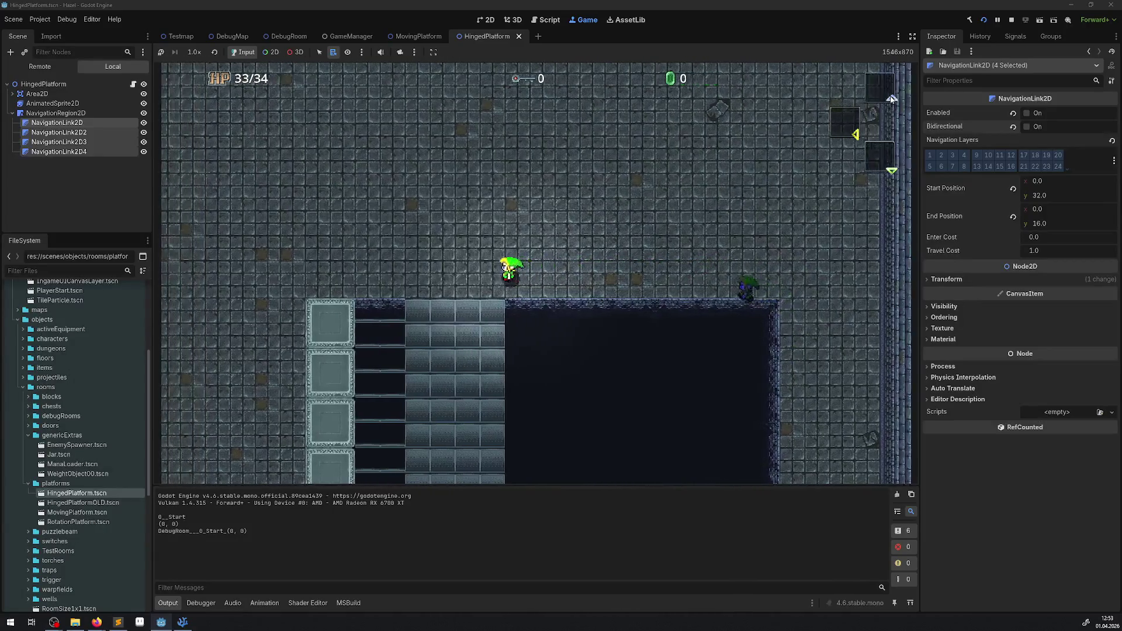
key("Left")
key("Down")
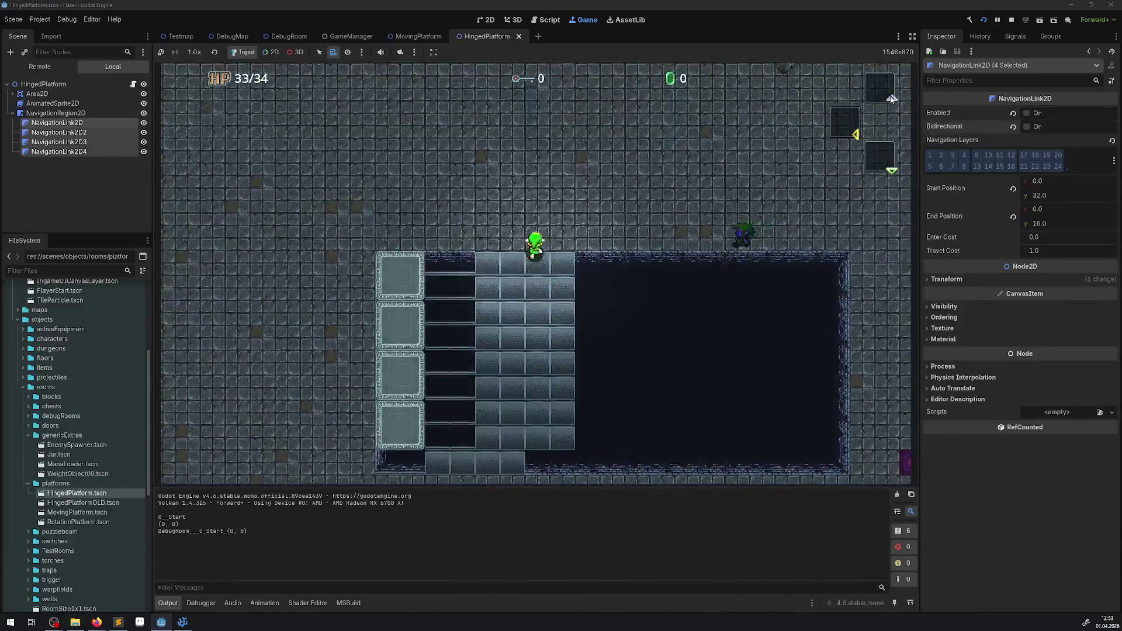
key("Left")
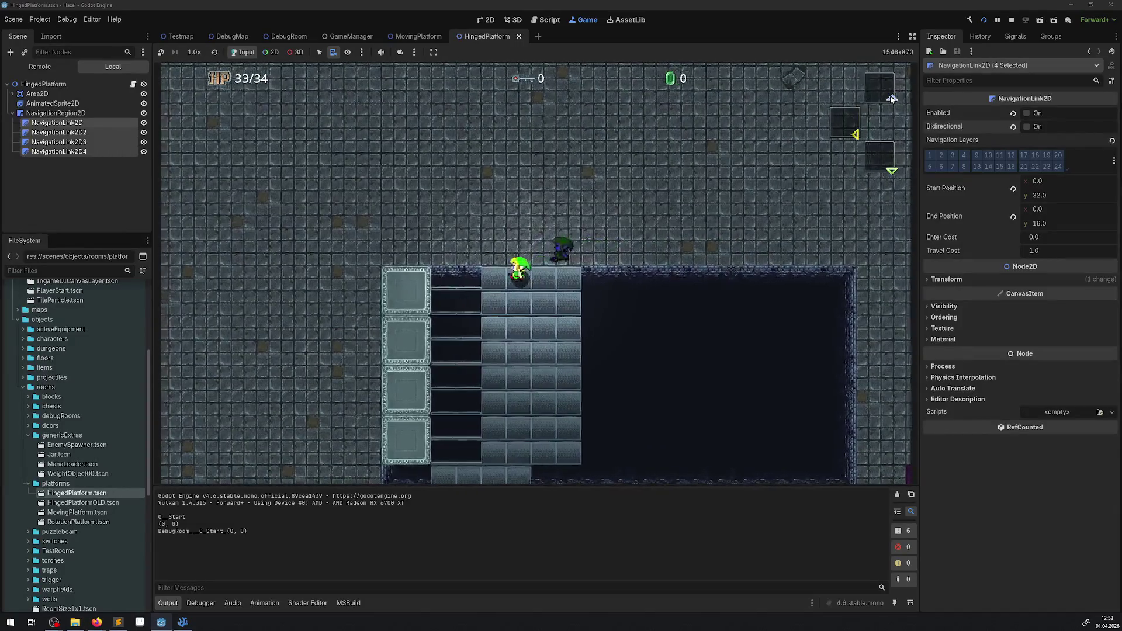
key("Down")
key("Down")
key("Up")
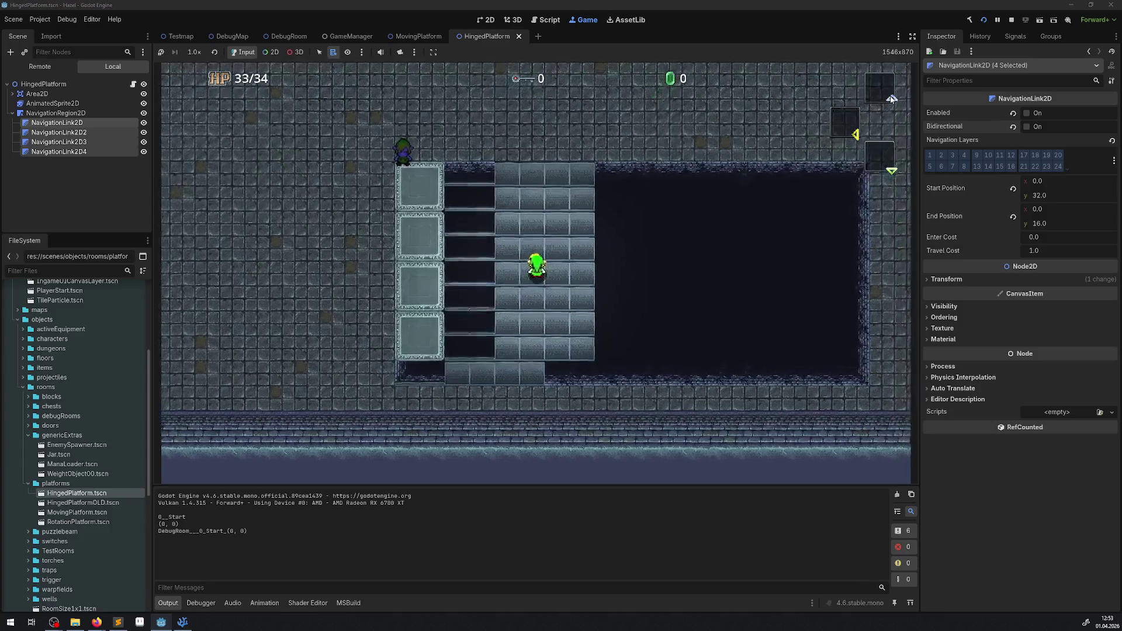
key("Up")
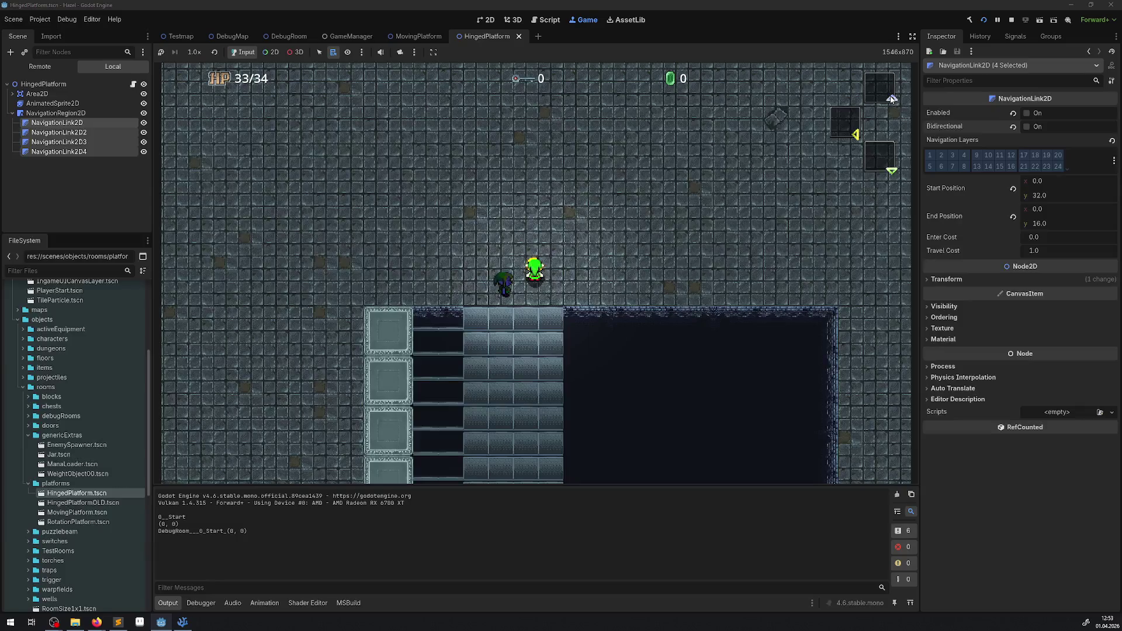
key("Down")
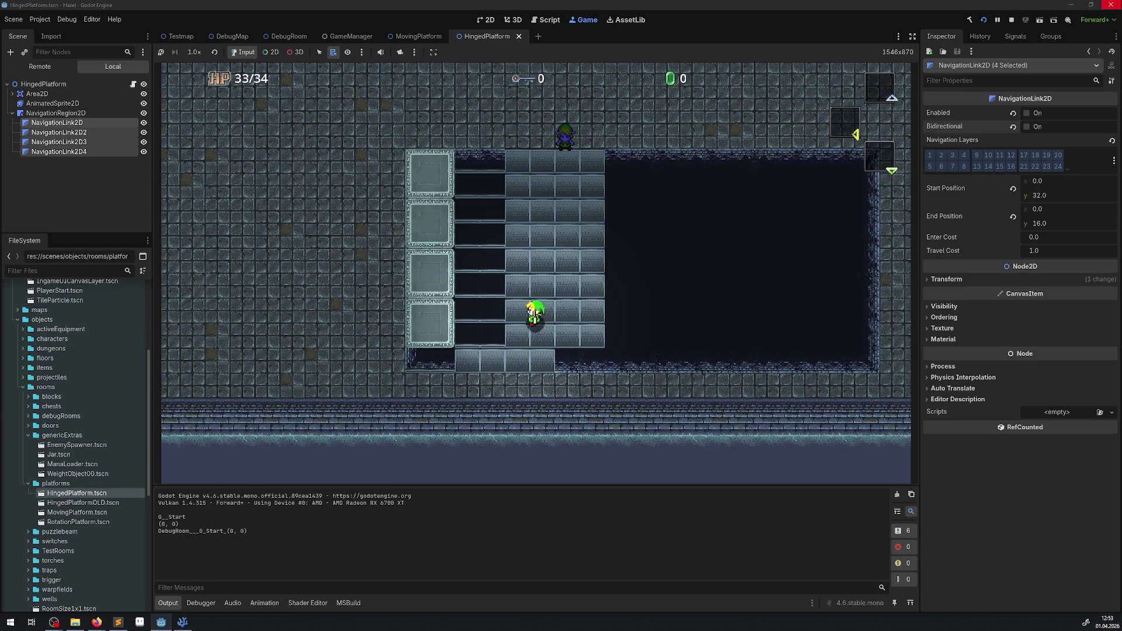
left_click(1011, 19)
Re-check Enabled and Bidirectional on the four links, save, and run the game
left_click(1027, 126)
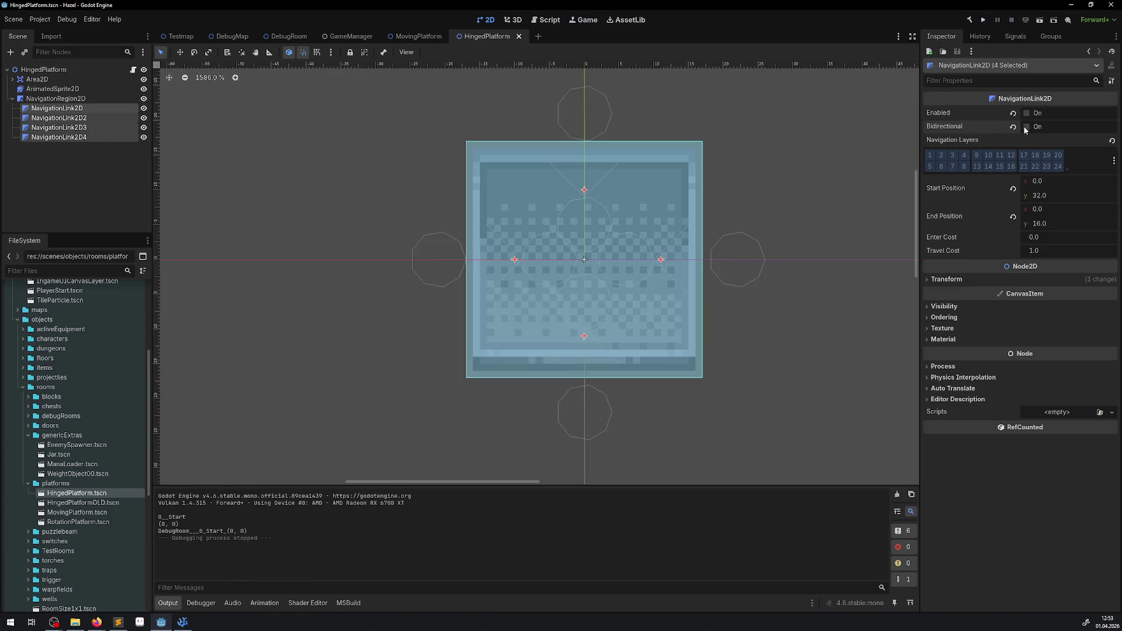
left_click(1026, 112)
key("ctrl+s")
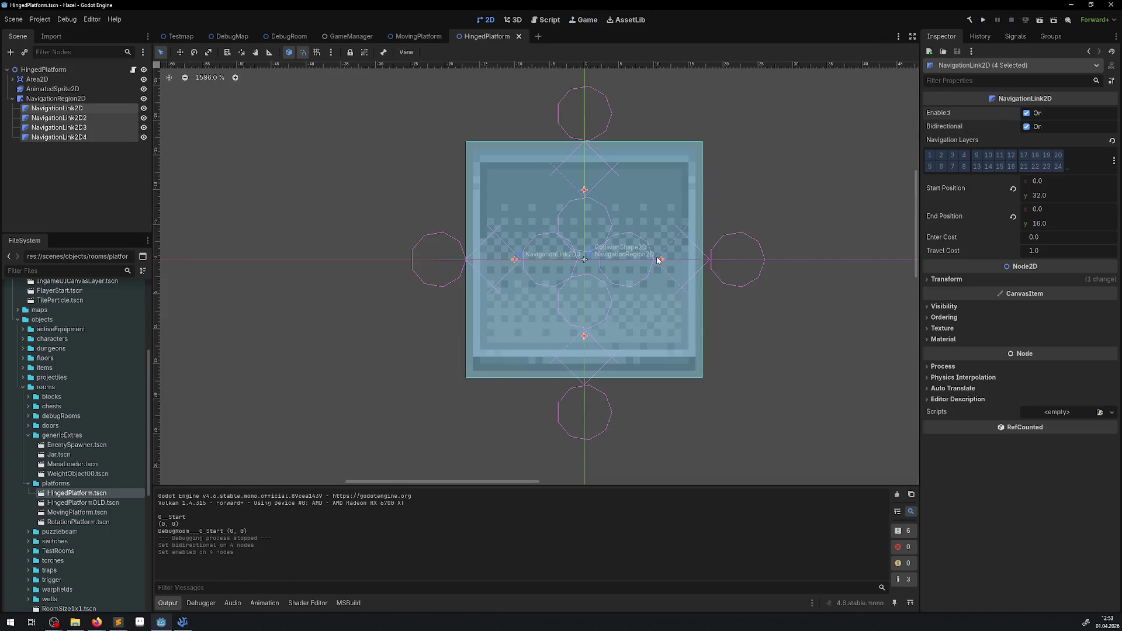
left_click(984, 21)
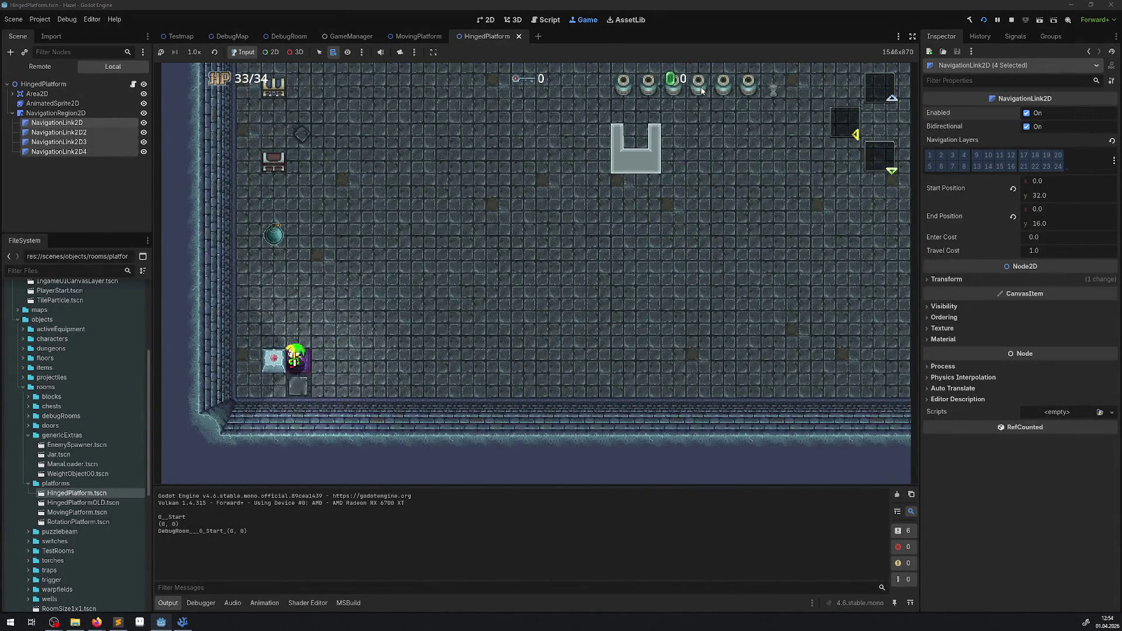
Walk the player over the stone bridge and hinged platform, then stop the game
key("Up")
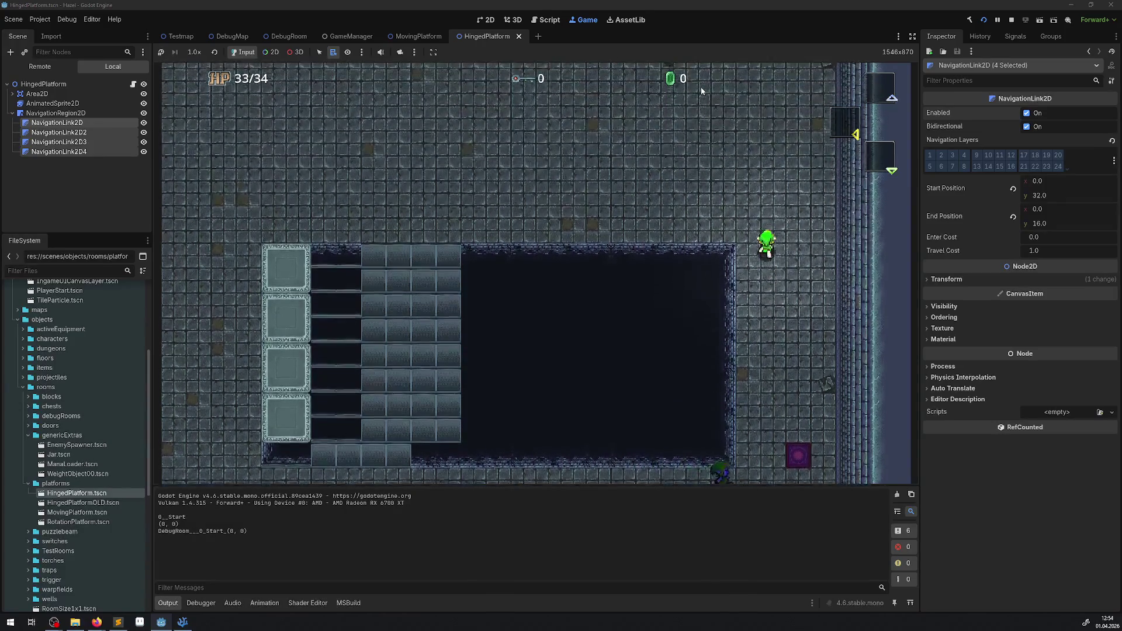
key("Left")
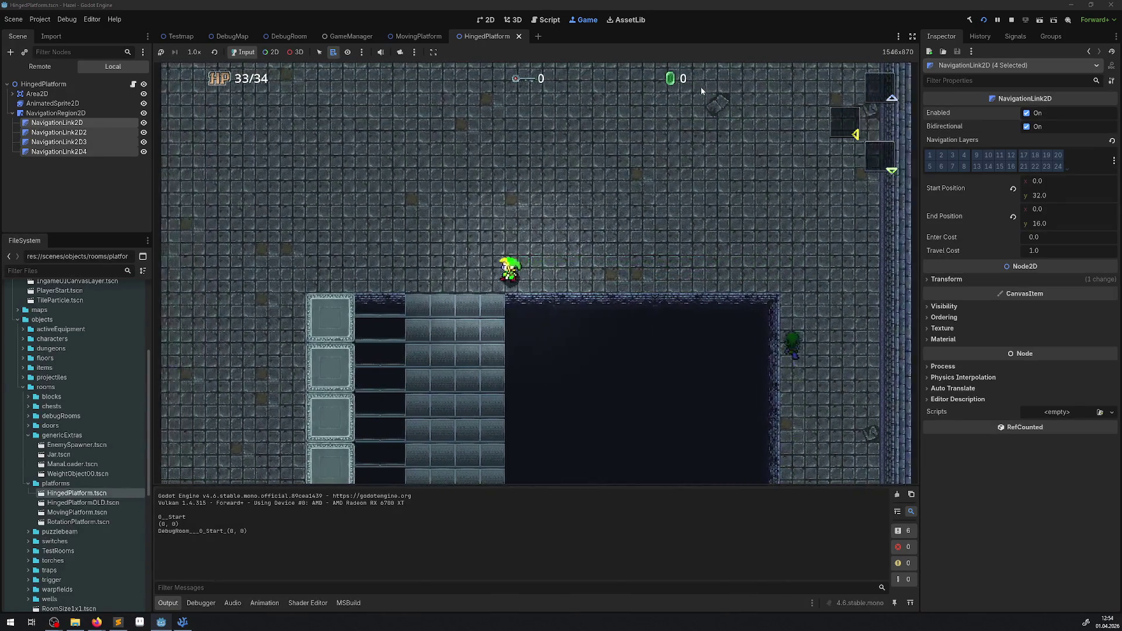
key("Down")
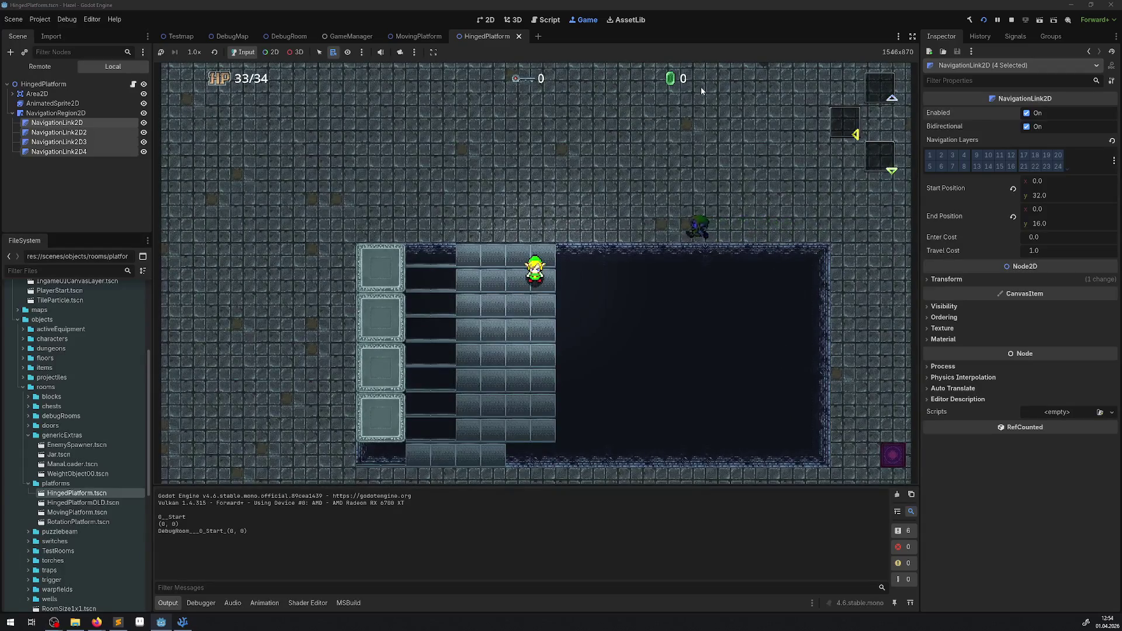
key("Down")
key("Left")
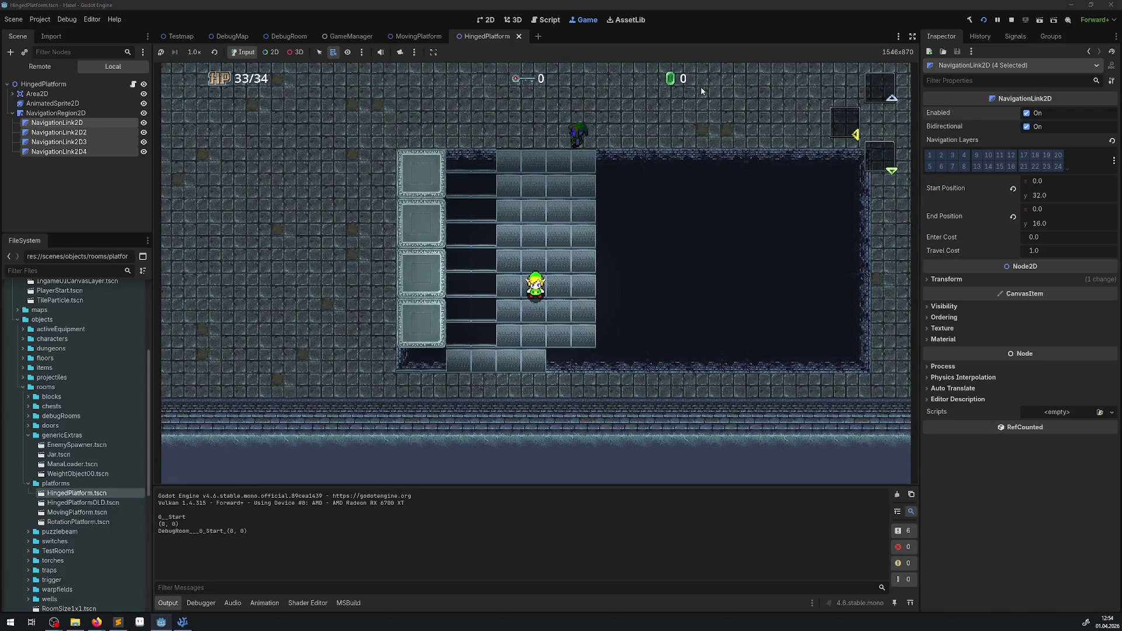
left_click(1014, 22)
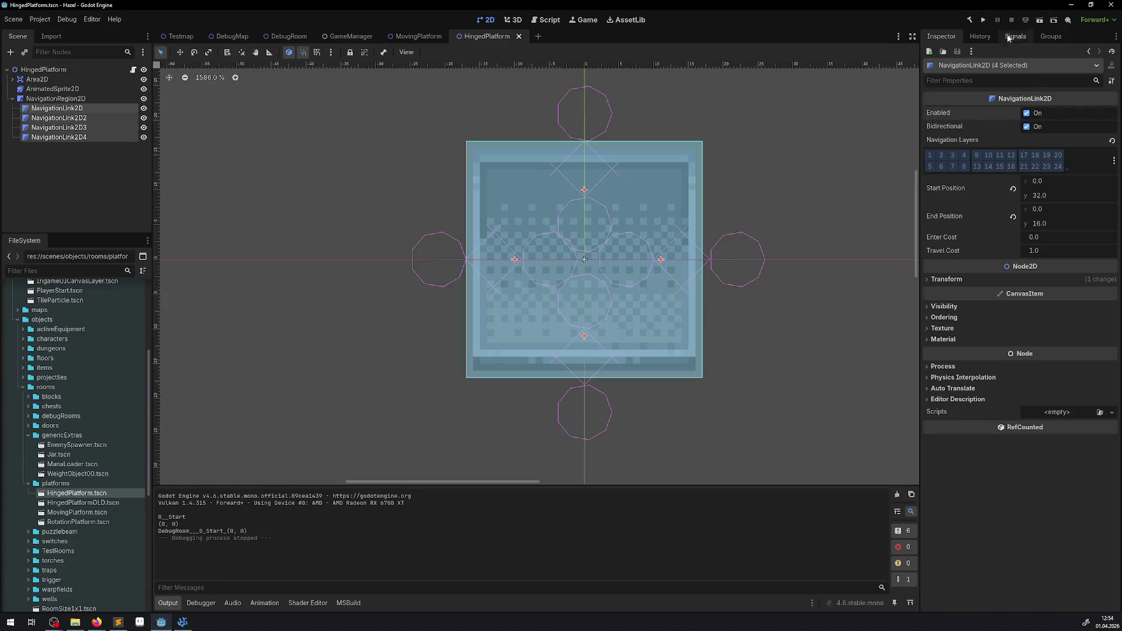
left_click(930, 155)
key("ctrl+s")
left_click(986, 21)
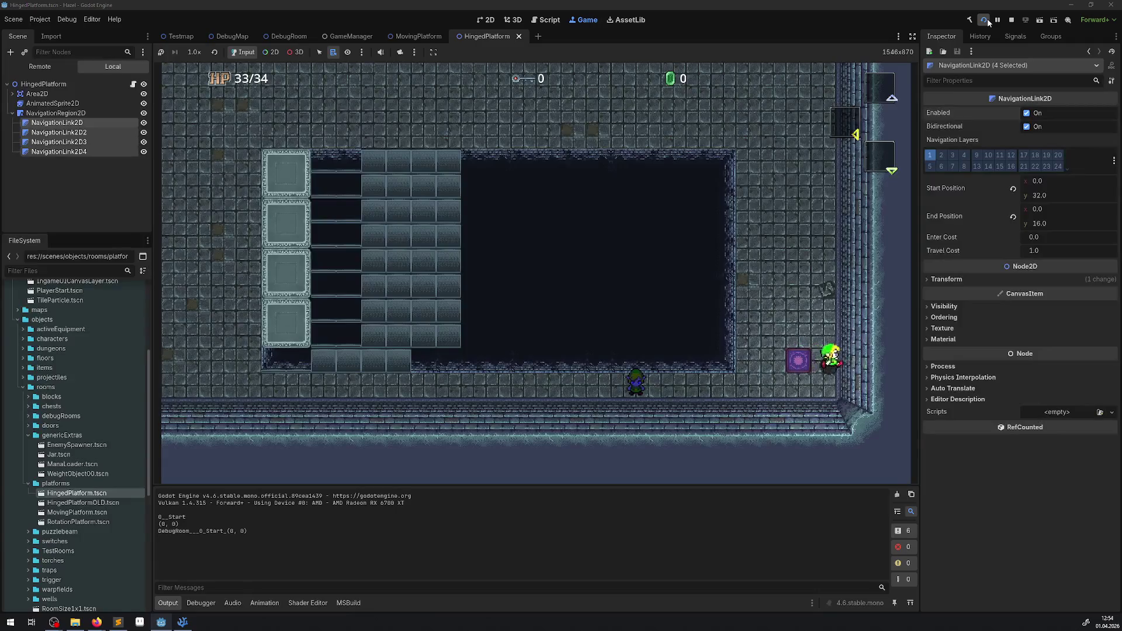
key("Up")
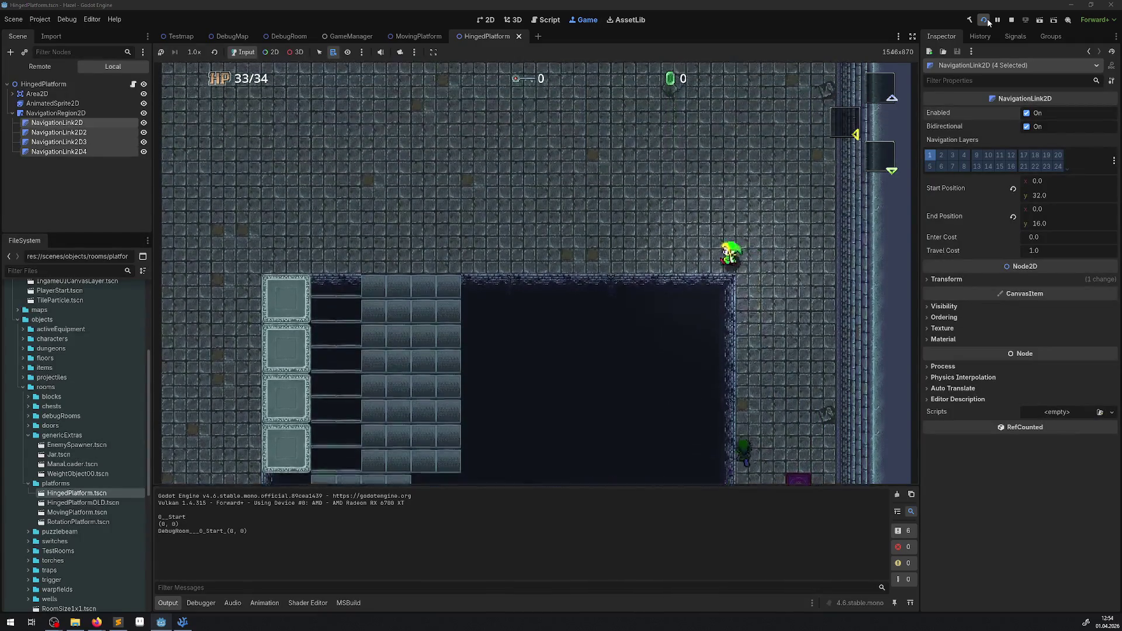
key("Left")
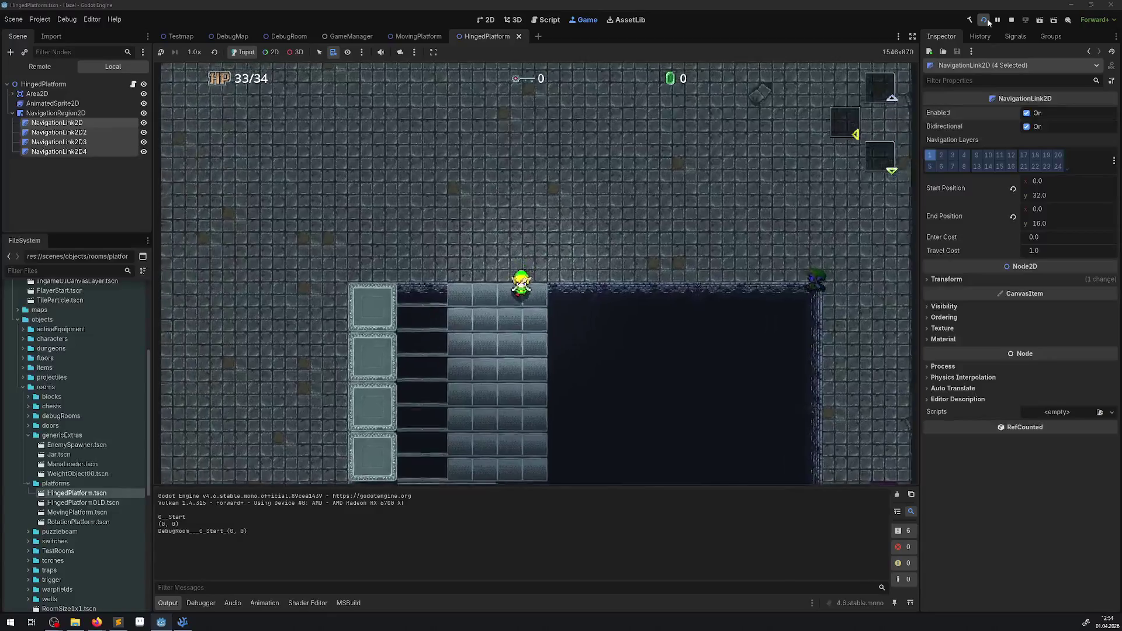
key("Down")
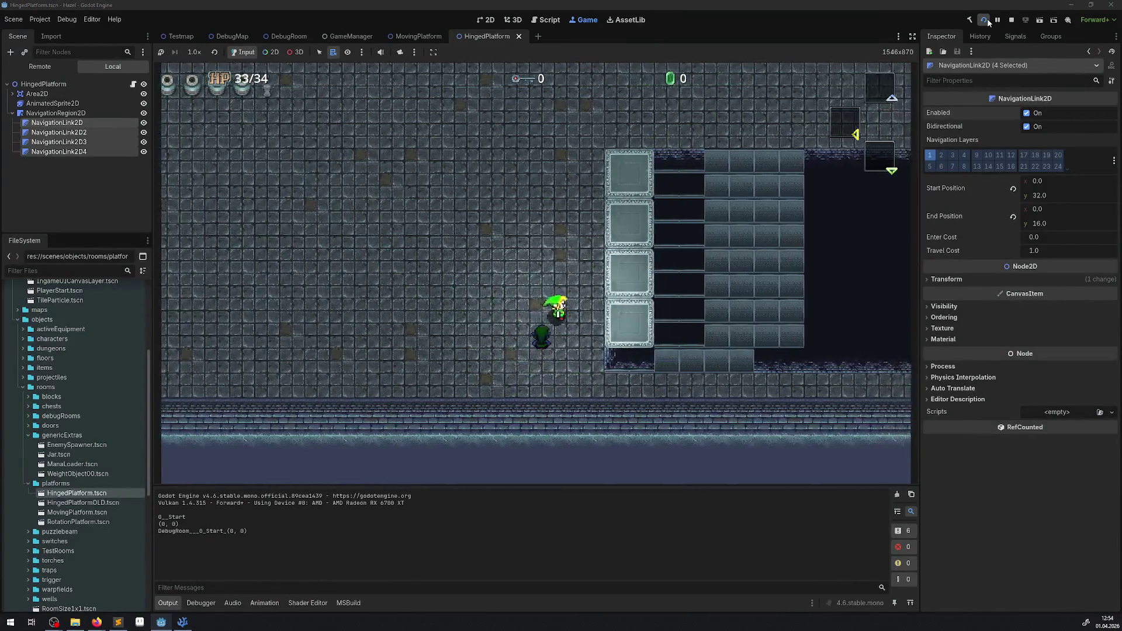
key("Right")
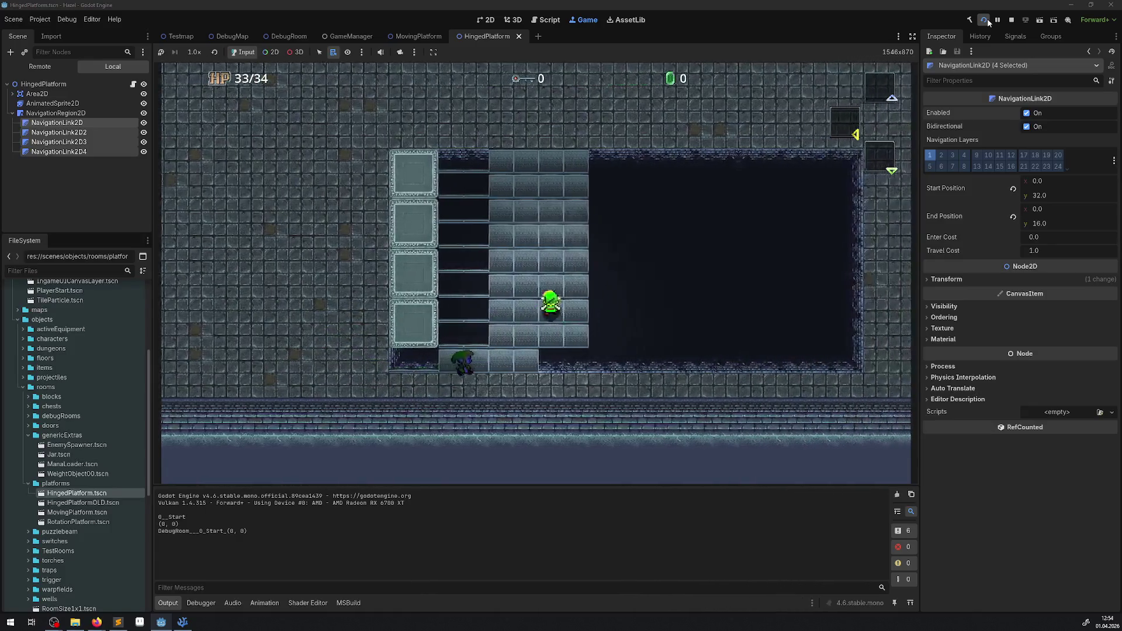
key("Up")
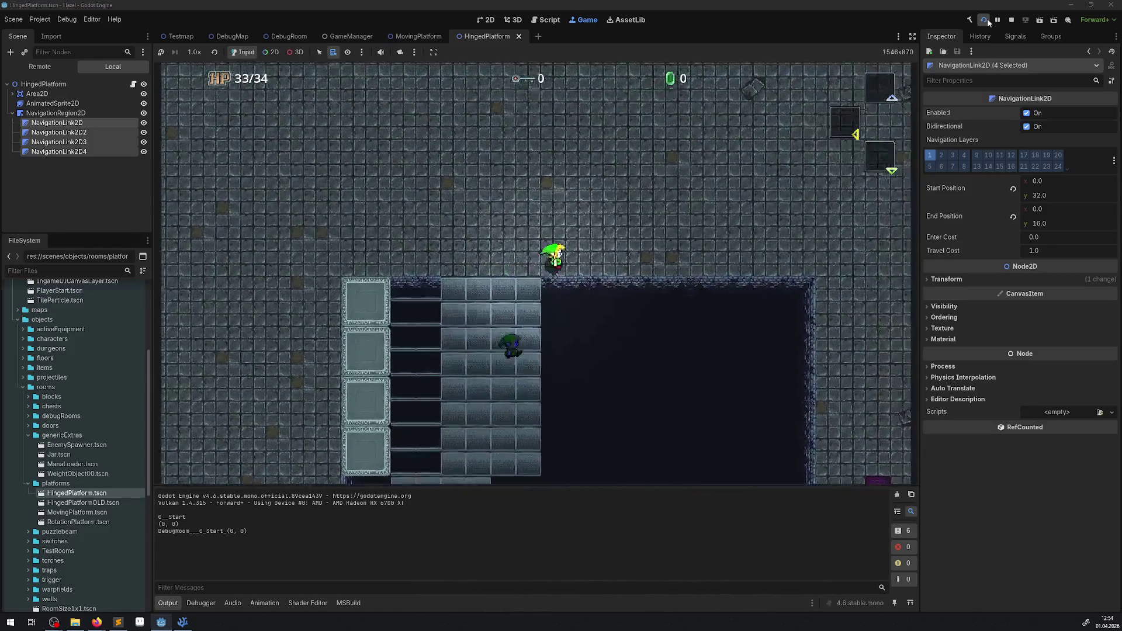
key("Left")
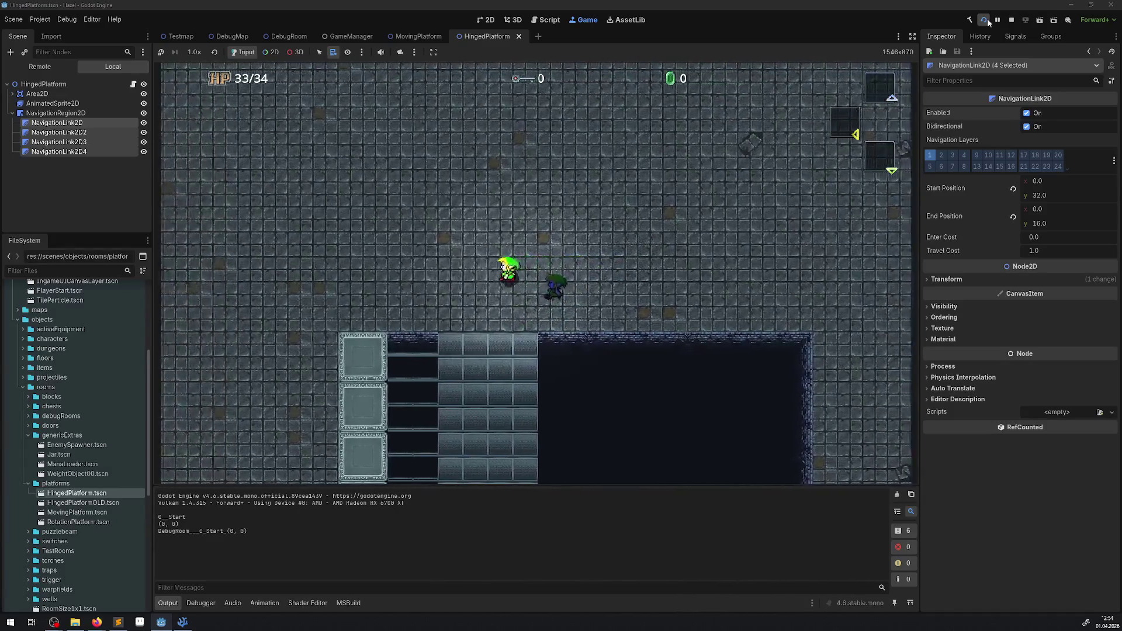
key("Down")
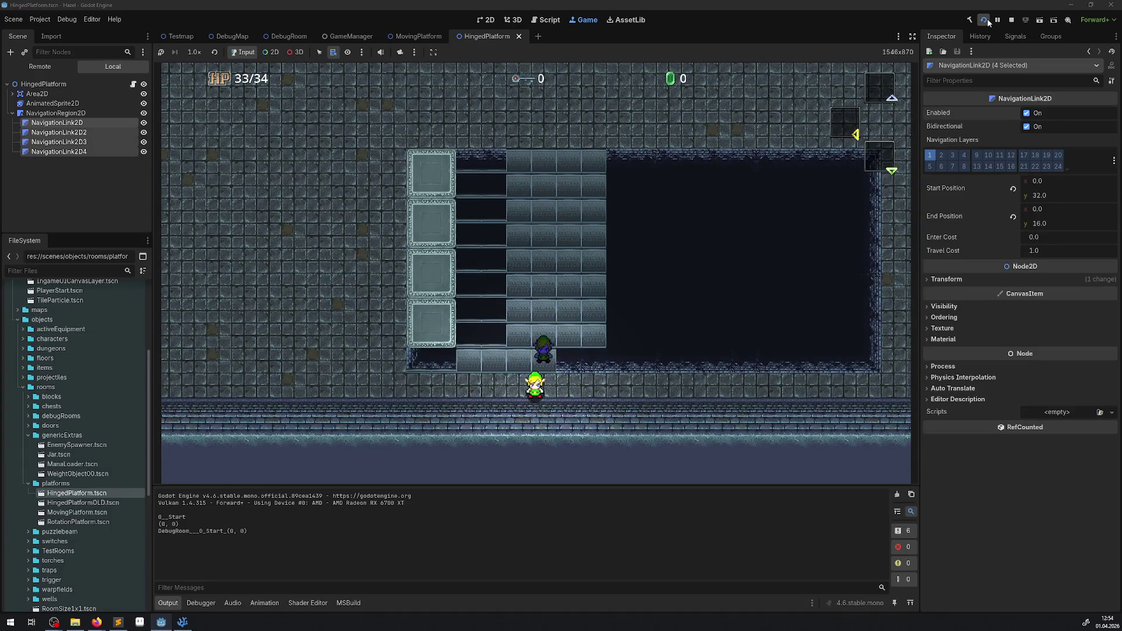
key("Left")
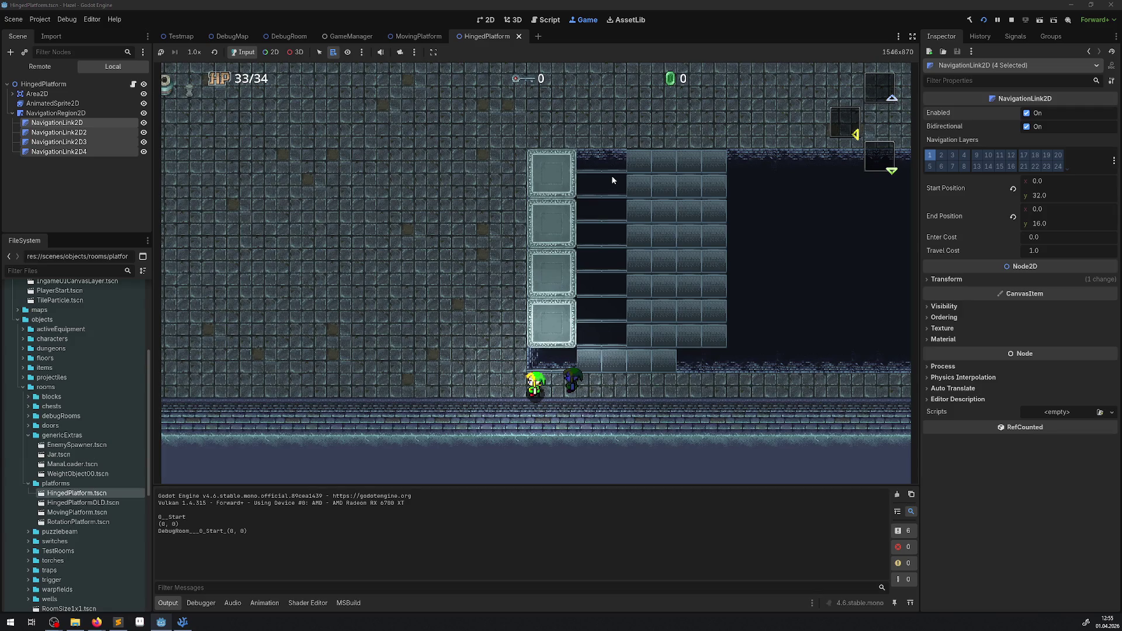
key("Up")
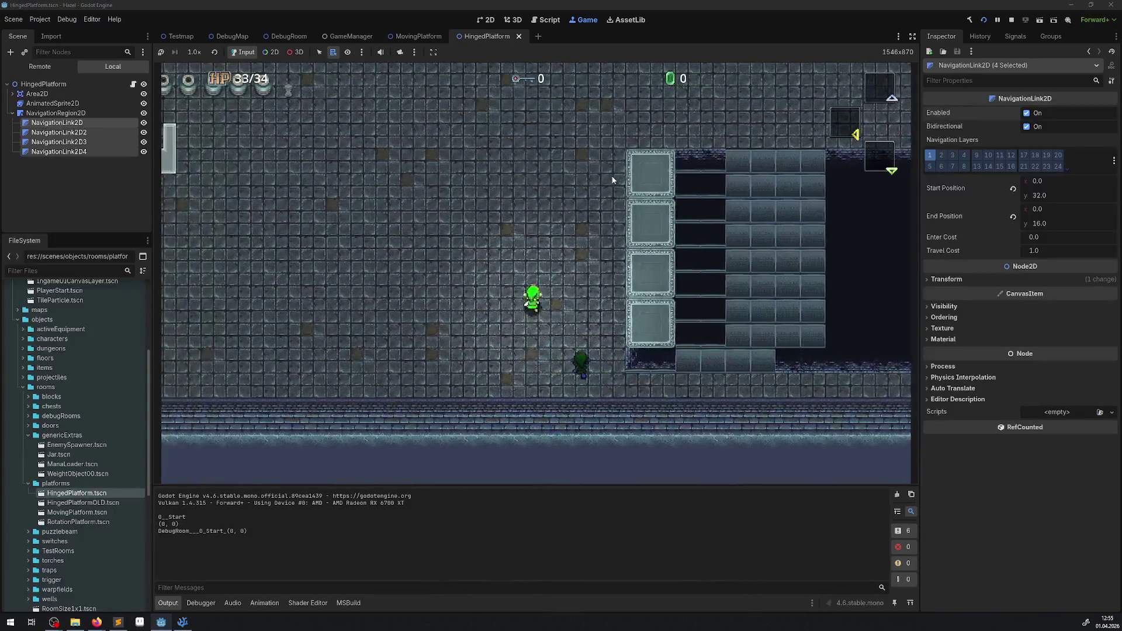
key("Down")
key("Right")
key("Up")
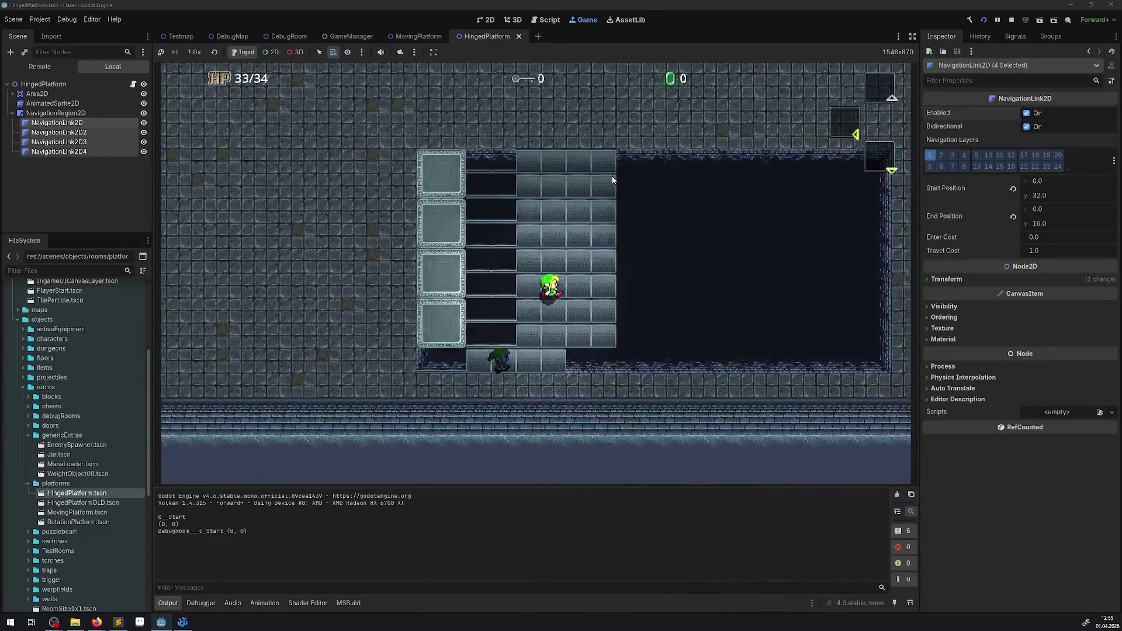
key("Up")
key("Right")
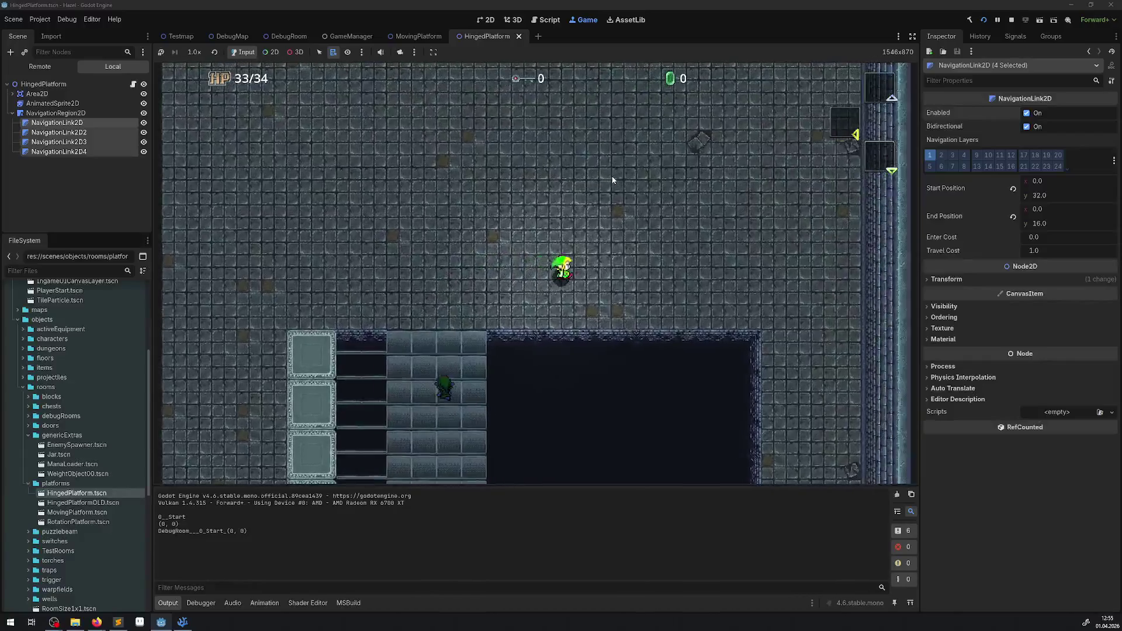
key("Right")
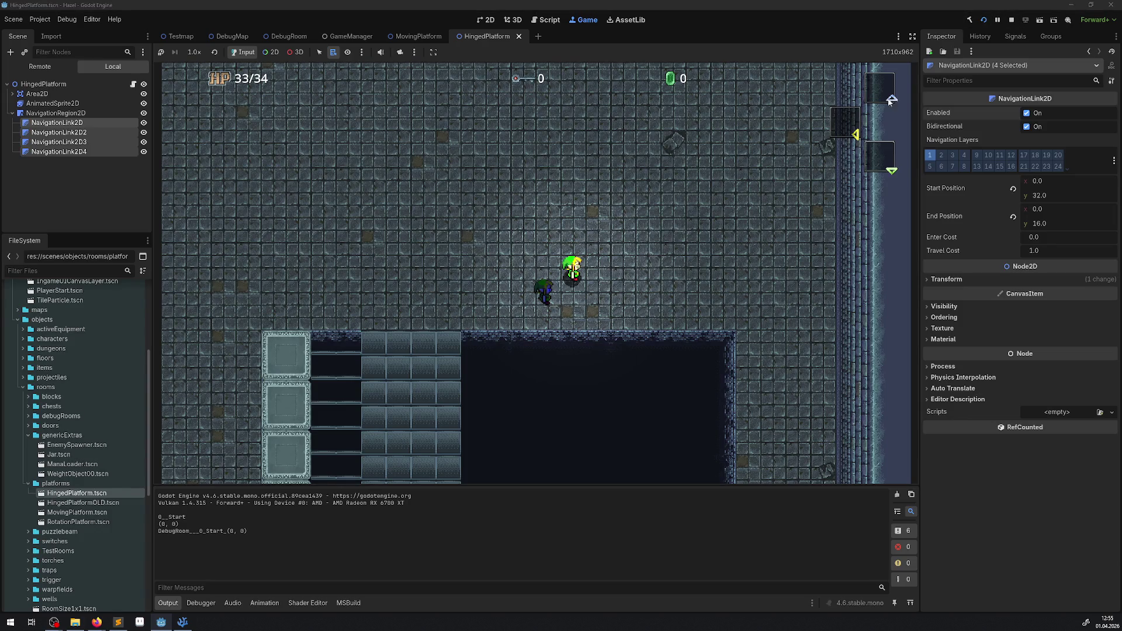
left_click(1011, 20)
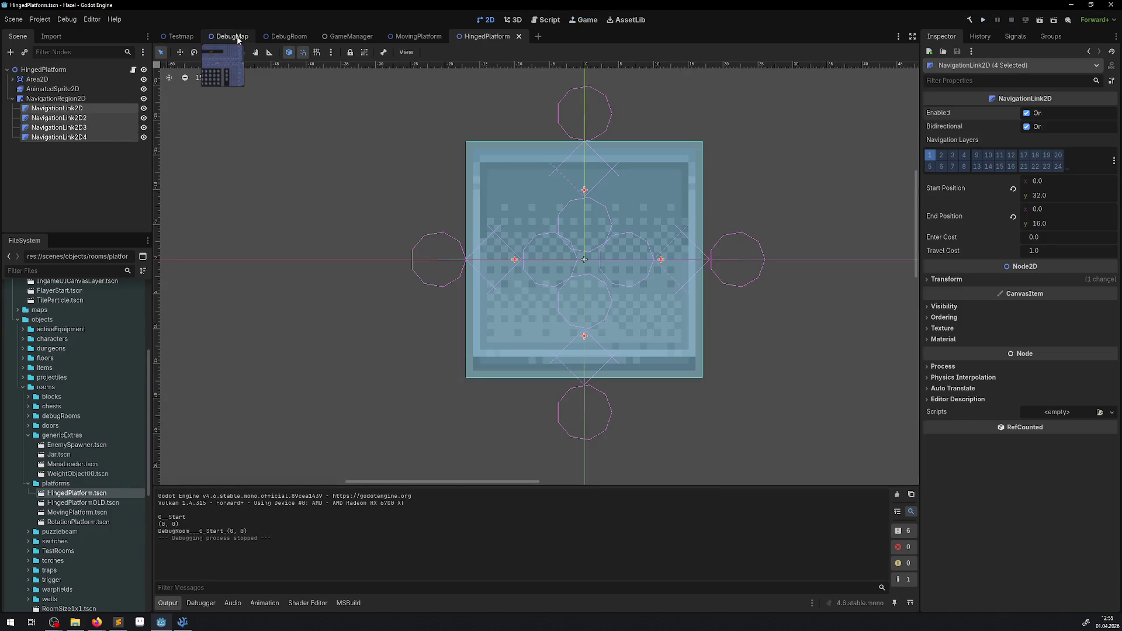
Stop the running game and switch to the DebugRoom scene
left_click(231, 36)
left_click(297, 36)
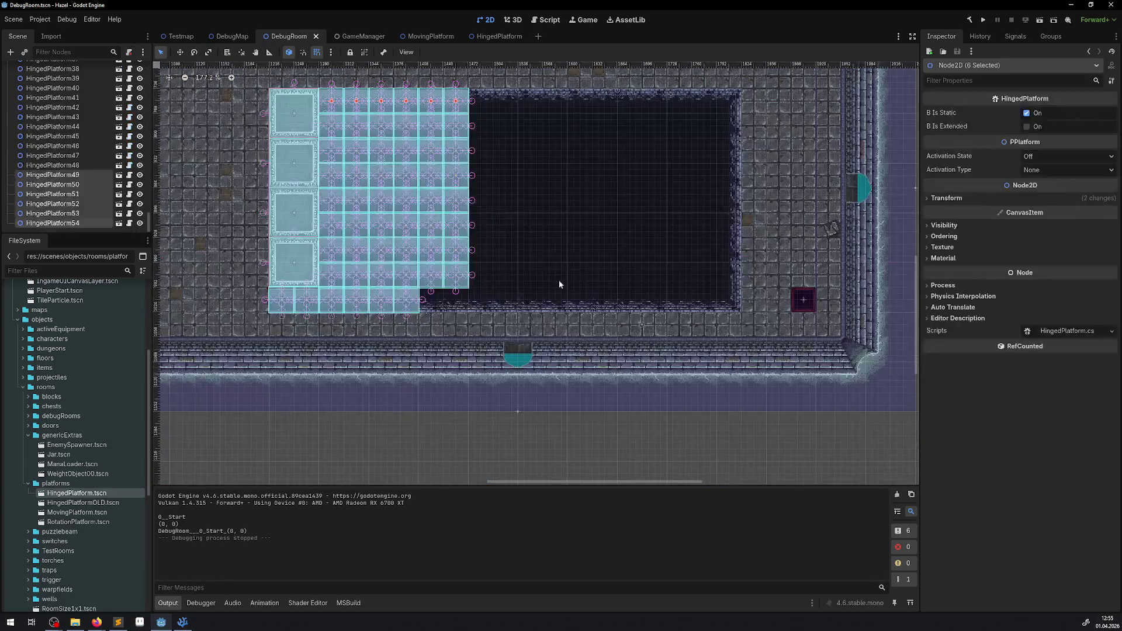
scroll(477, 155, "up", 2)
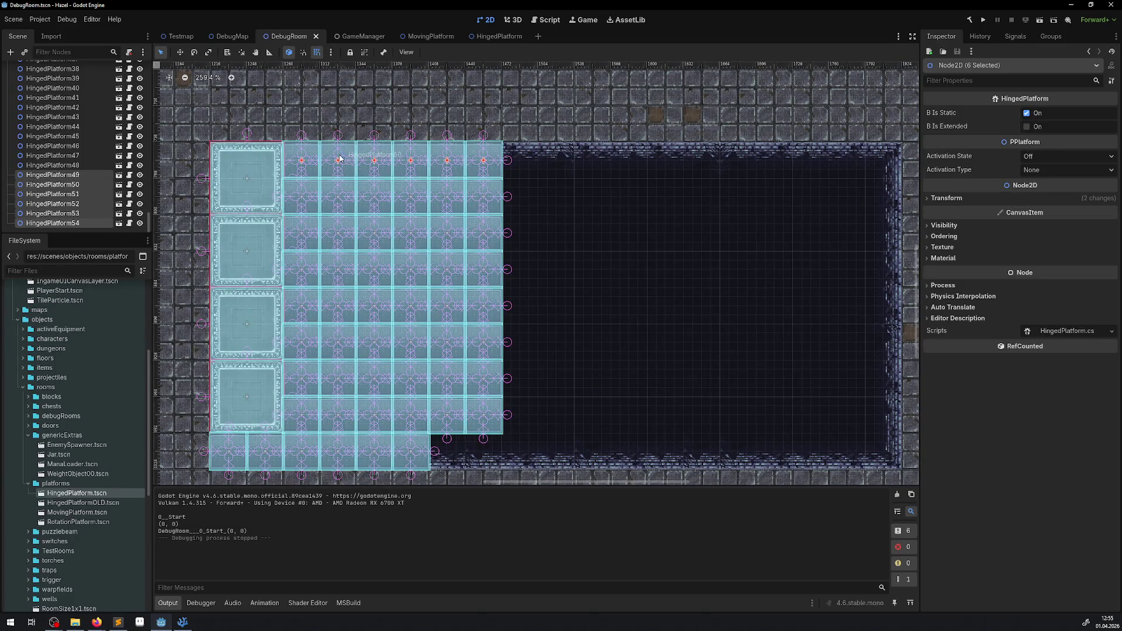
Delete the 39 platforms HingedPlatform10–48, then select HingedPlatform7–9 and delete them too
left_click(63, 164)
scroll(63, 174, "up", 5)
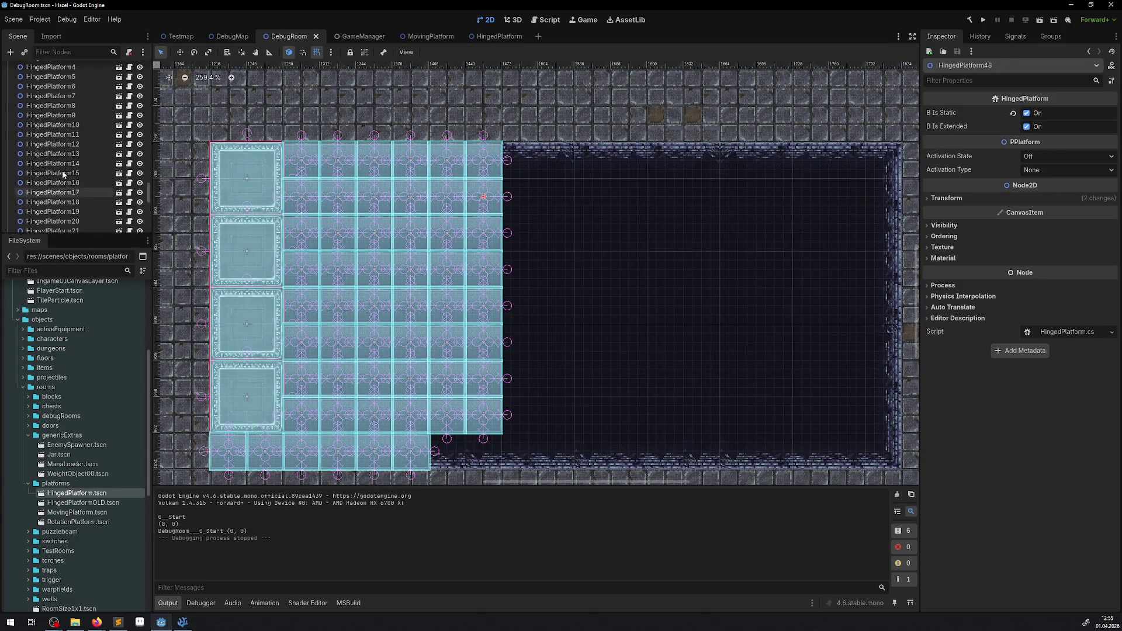
left_click(58, 125, "shift")
key("Delete")
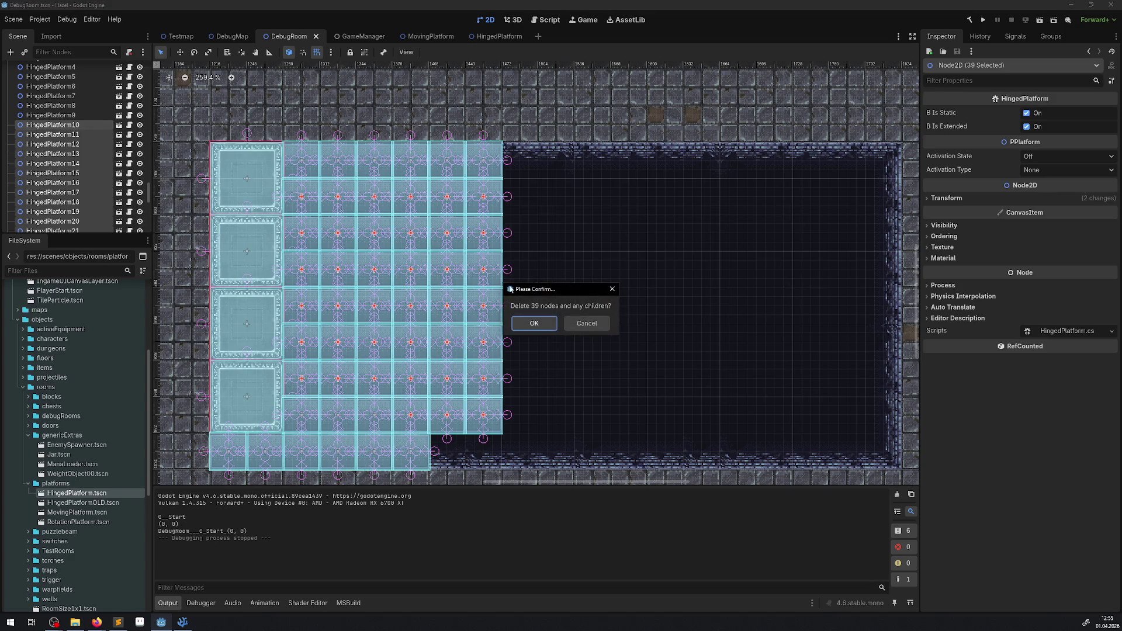
left_click(533, 323)
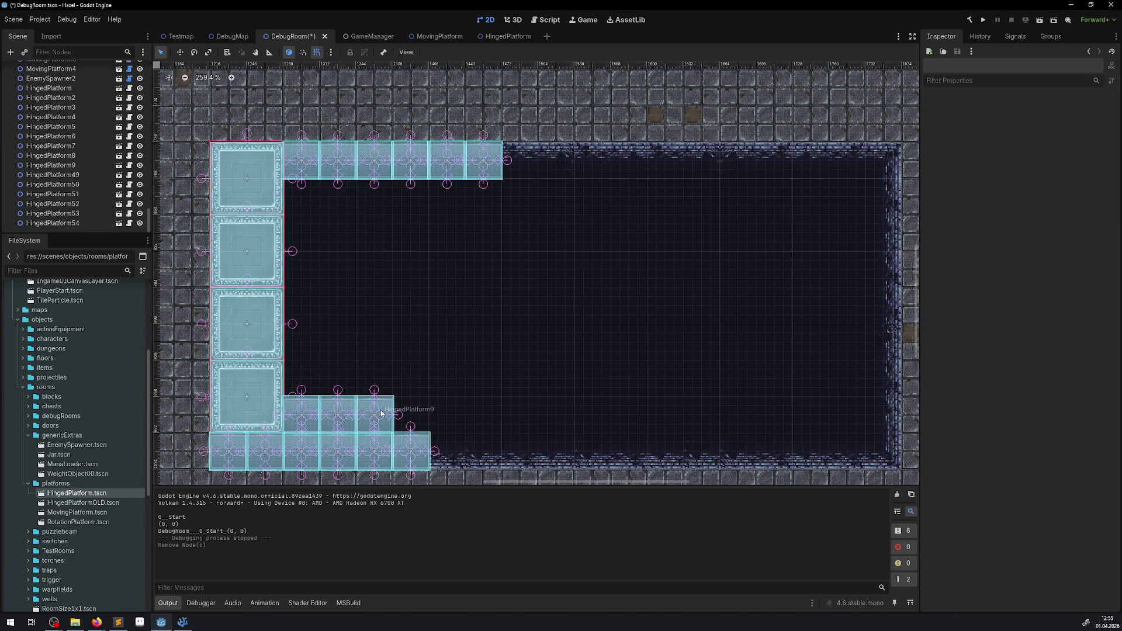
left_click(298, 413, "shift")
key("Delete")
Confirm removing HingedPlatform7–9 and set Rotation to 0 on top-row HingedPlatform49–54
left_click(528, 321)
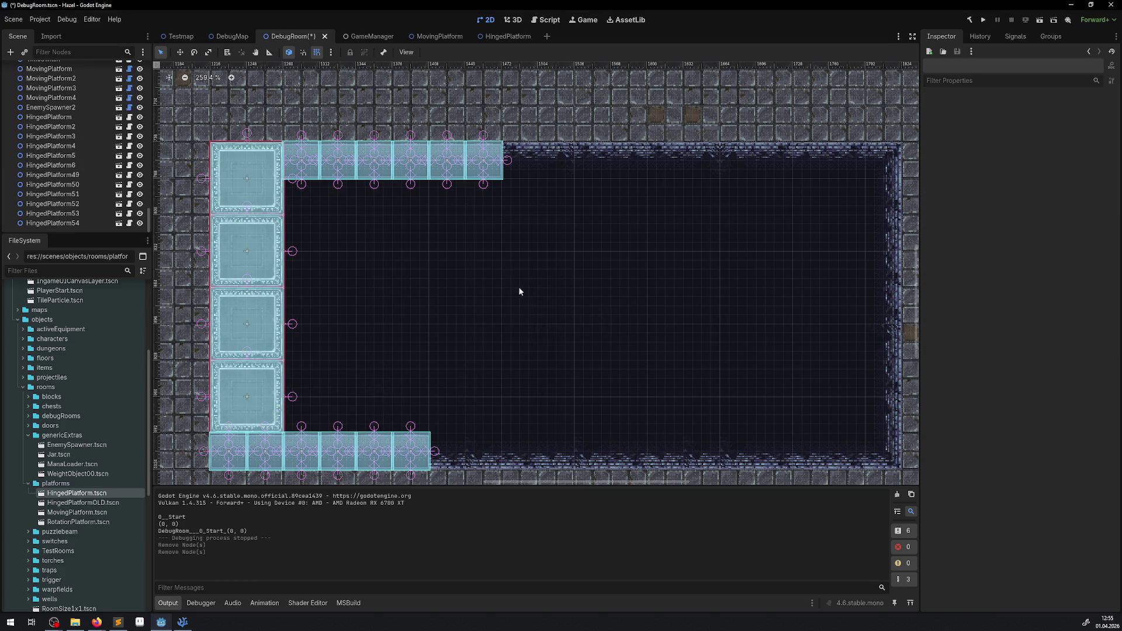
left_click(449, 164, "shift")
left_click(408, 164, "shift")
left_click(371, 164, "shift")
left_click(328, 164, "shift")
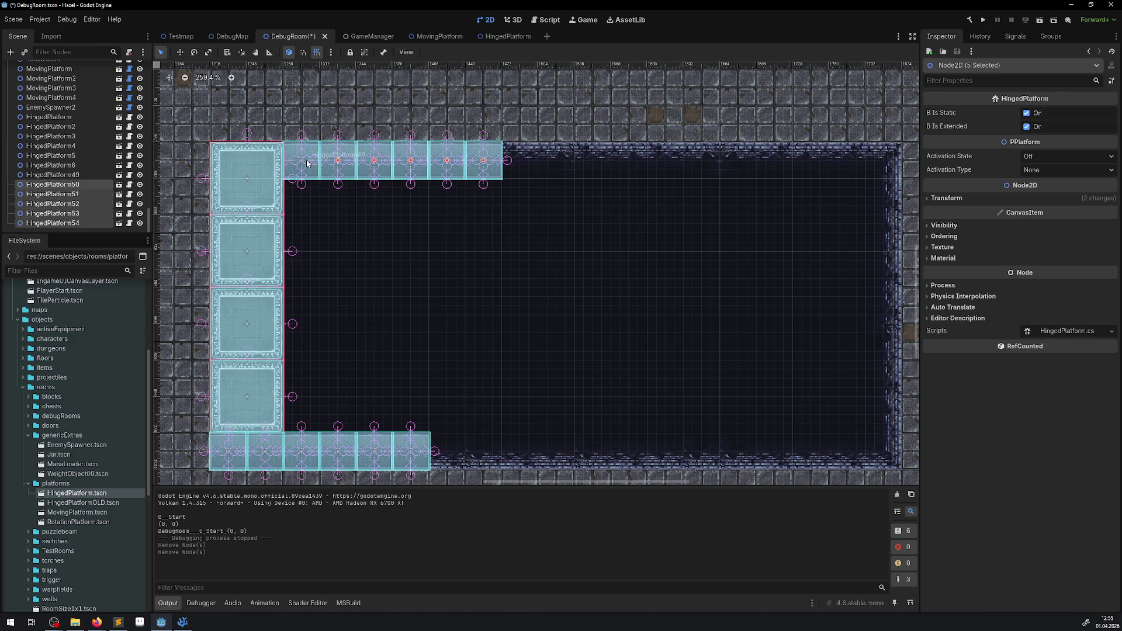
left_click(307, 164, "shift")
left_click(940, 198)
left_click(1047, 242)
type("0")
key("Return")
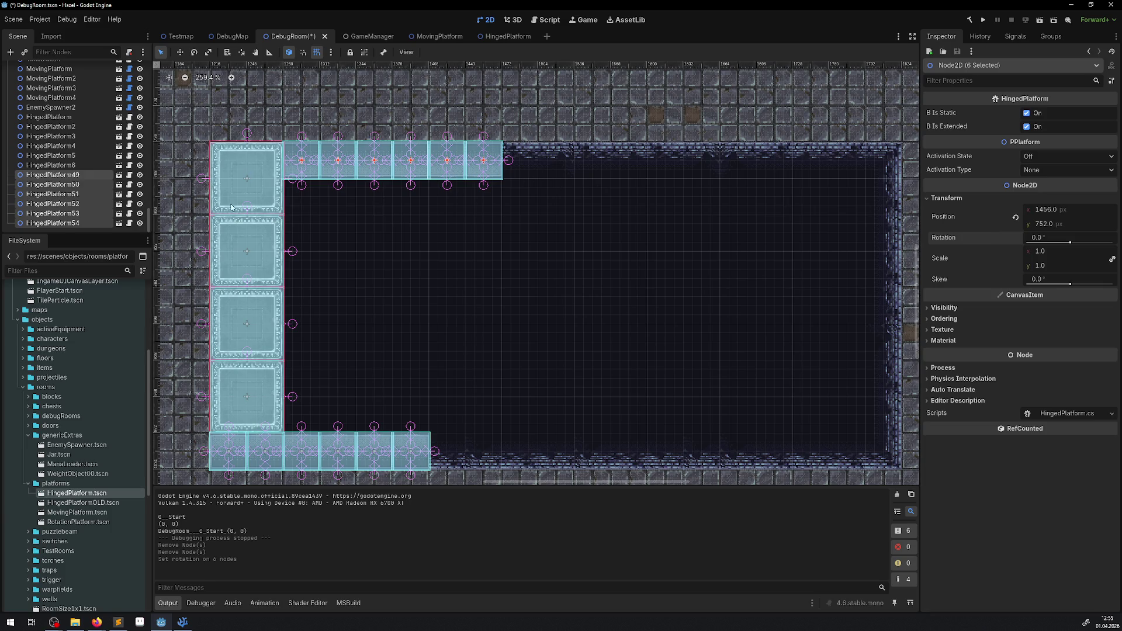
Duplicate the six top-row platforms twice, placing the copies to extend the row rightward
right_click(82, 195)
left_click(135, 263)
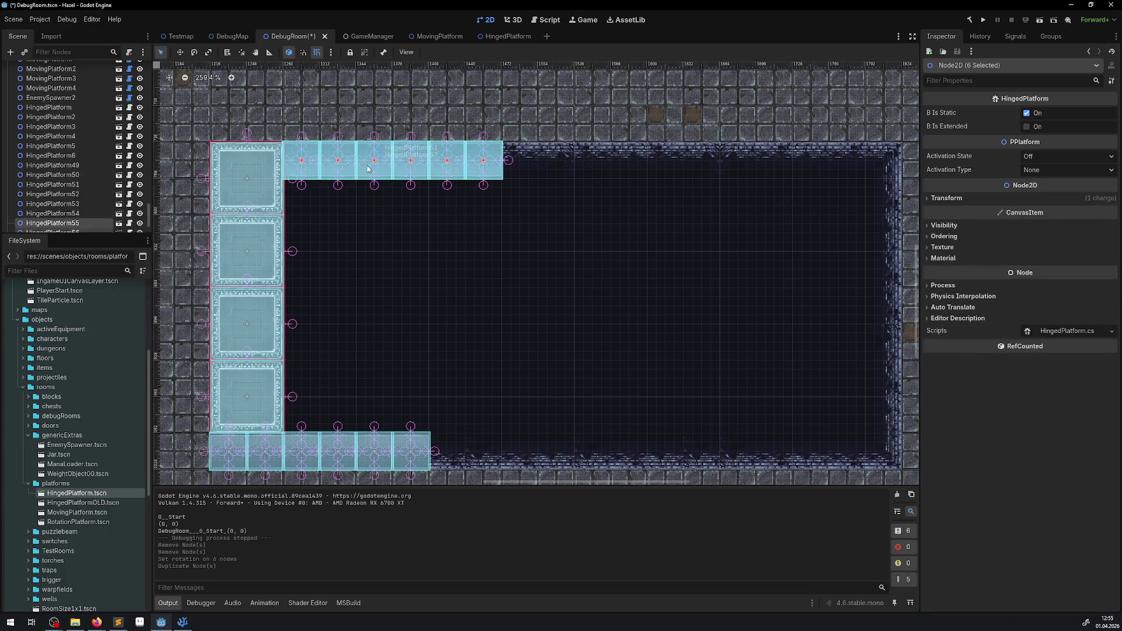
left_click(286, 186)
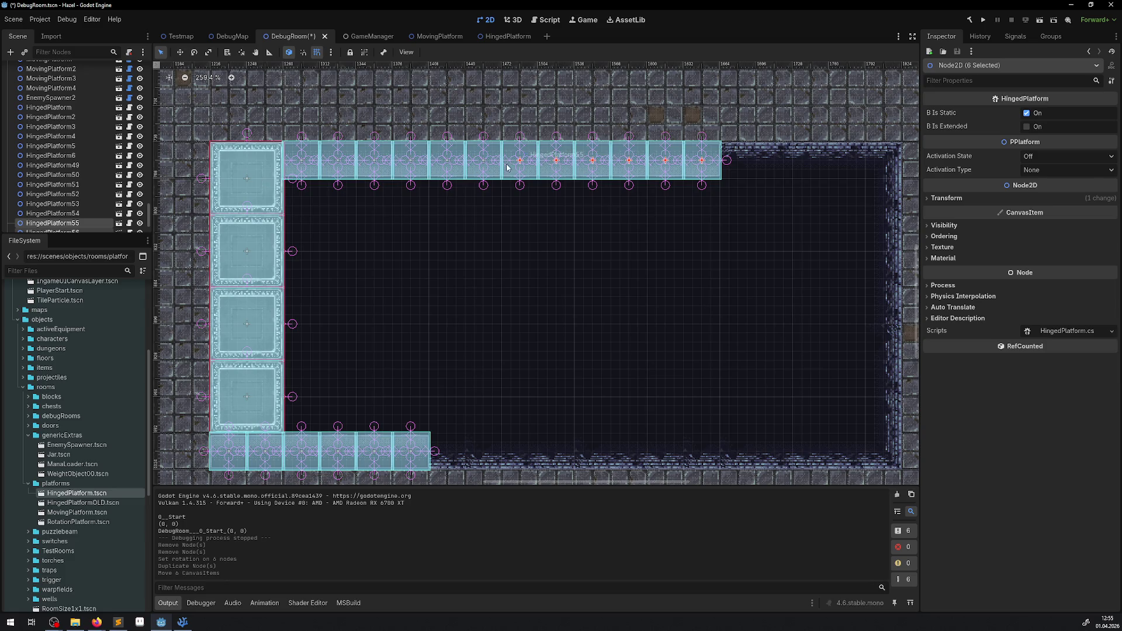
right_click(119, 222)
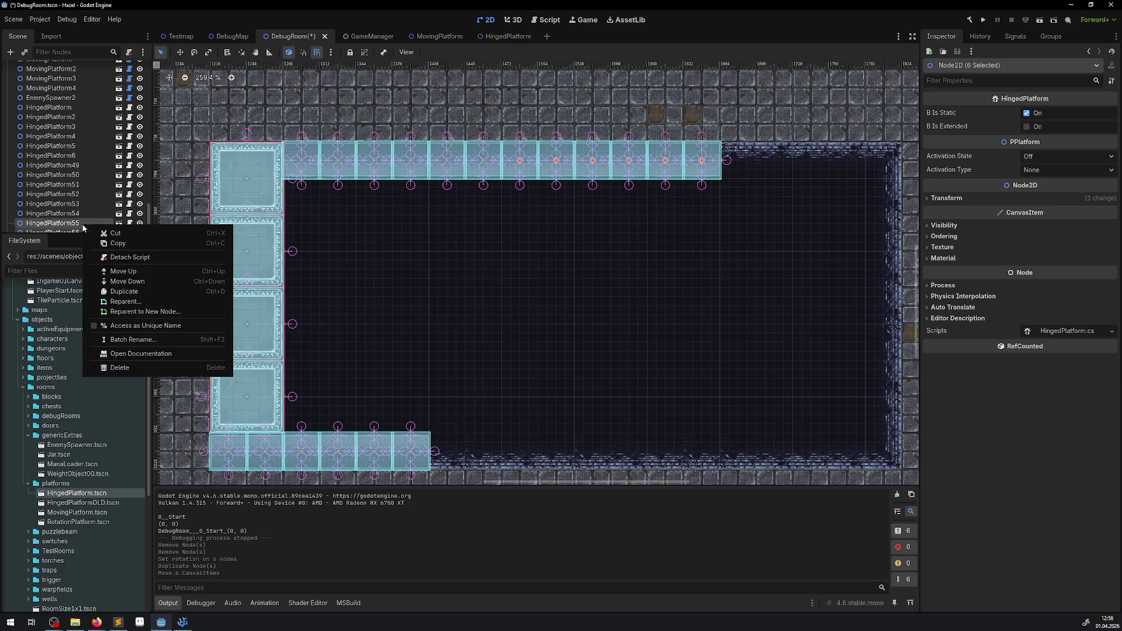
left_click(141, 291)
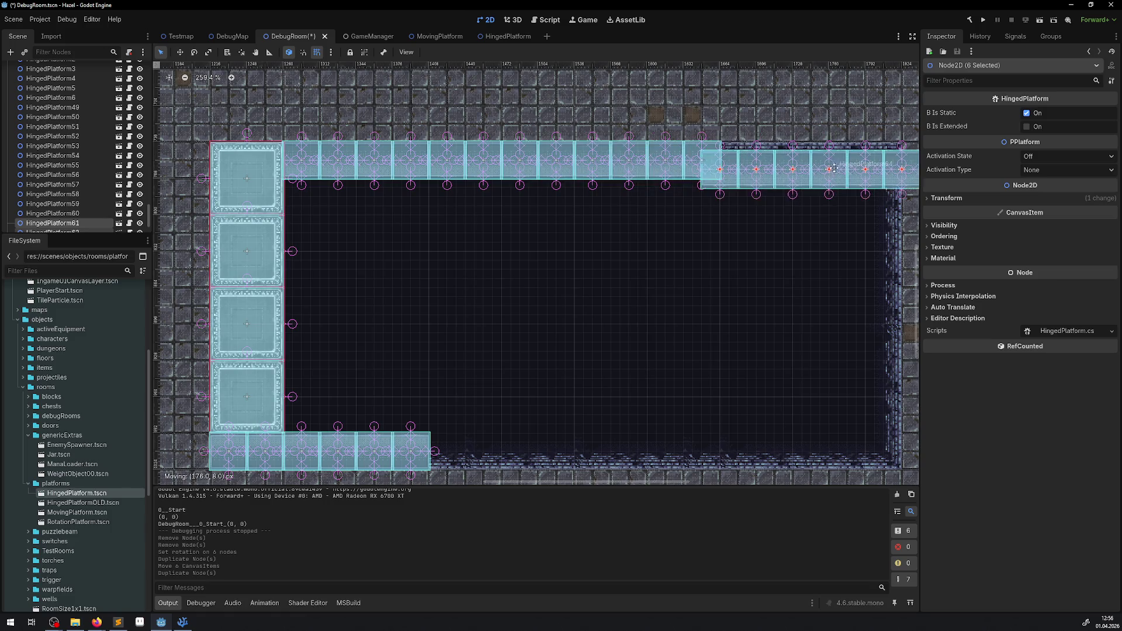
left_click(841, 163)
Delete the surplus HingedPlatform66 past the pit's edge, then reselect HingedPlatform49
scroll(646, 206, "right", 5)
scroll(645, 205, "up", 1)
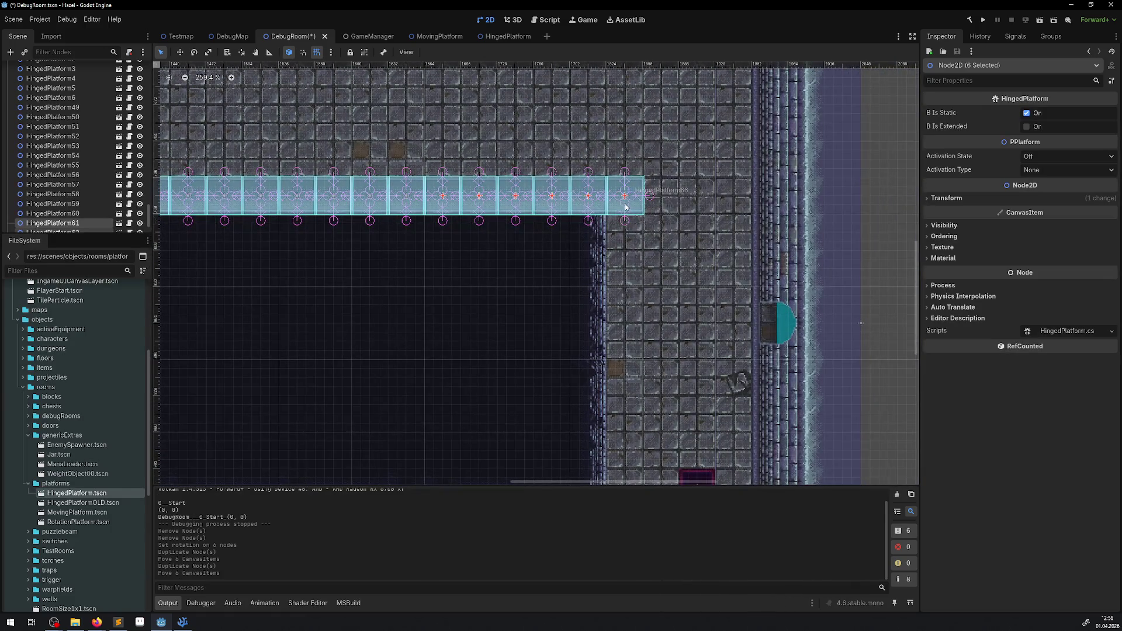
left_click(624, 206)
key("Delete")
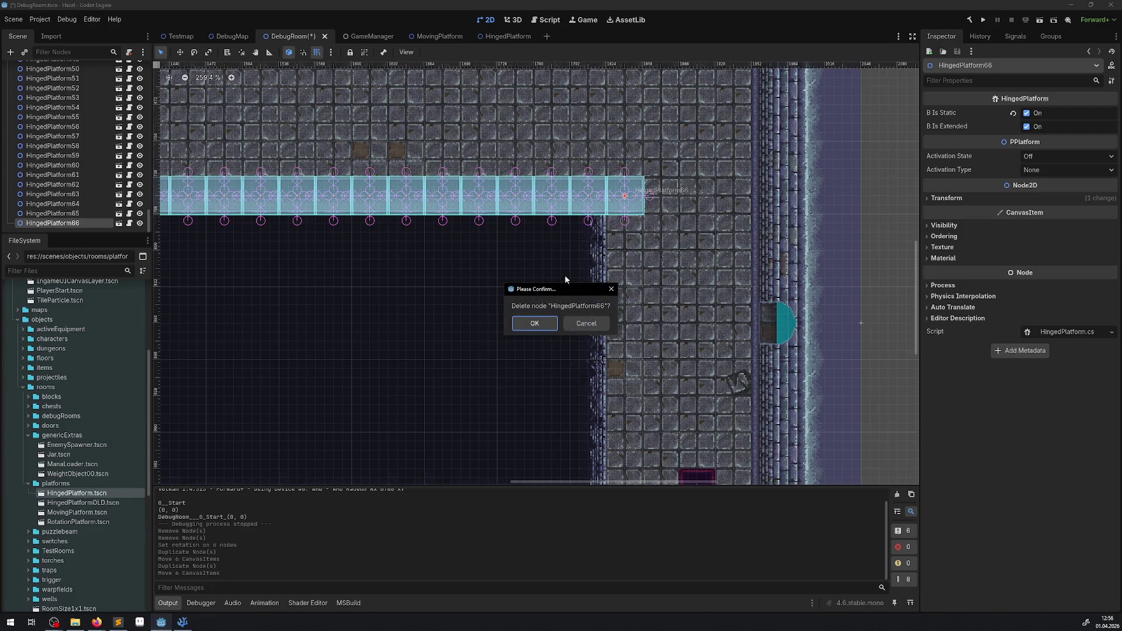
left_click(534, 323)
scroll(341, 222, "left", 5)
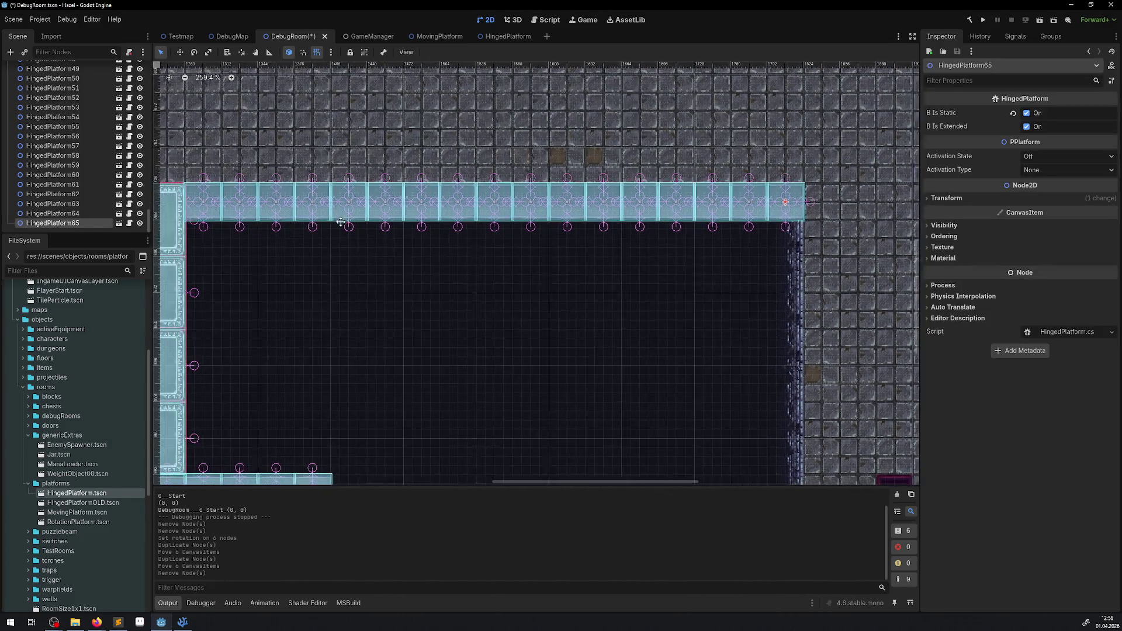
scroll(341, 222, "left", 1)
left_click(53, 69, "ctrl")
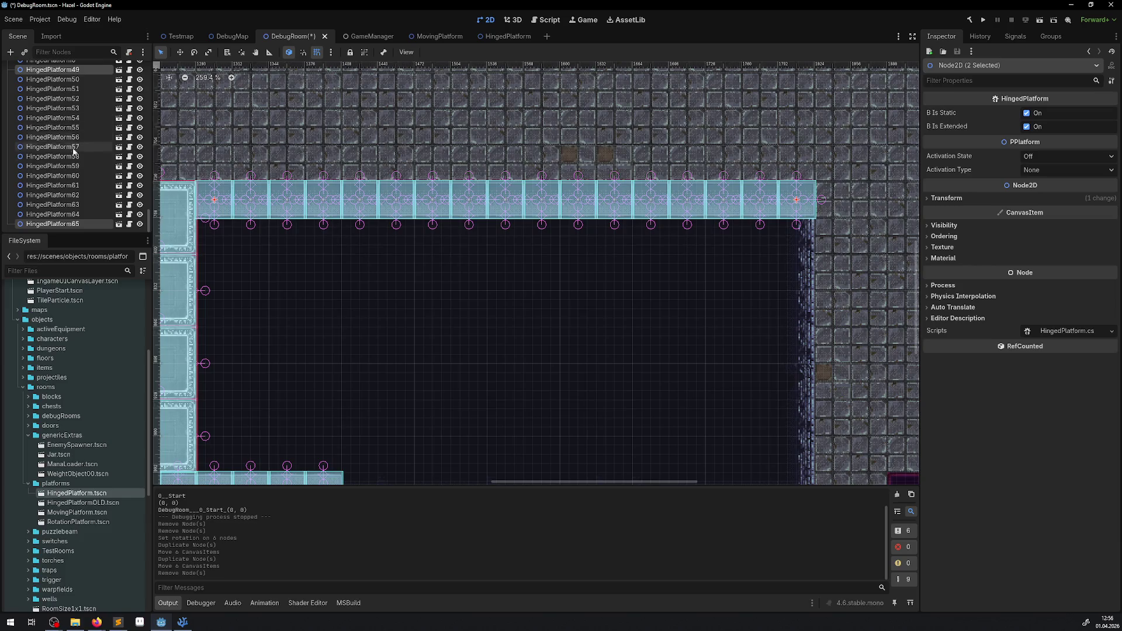
Make all 16 top-row platforms non-static with Activation State On, Activation Type None, and save DebugRoom
left_click(53, 79, "shift")
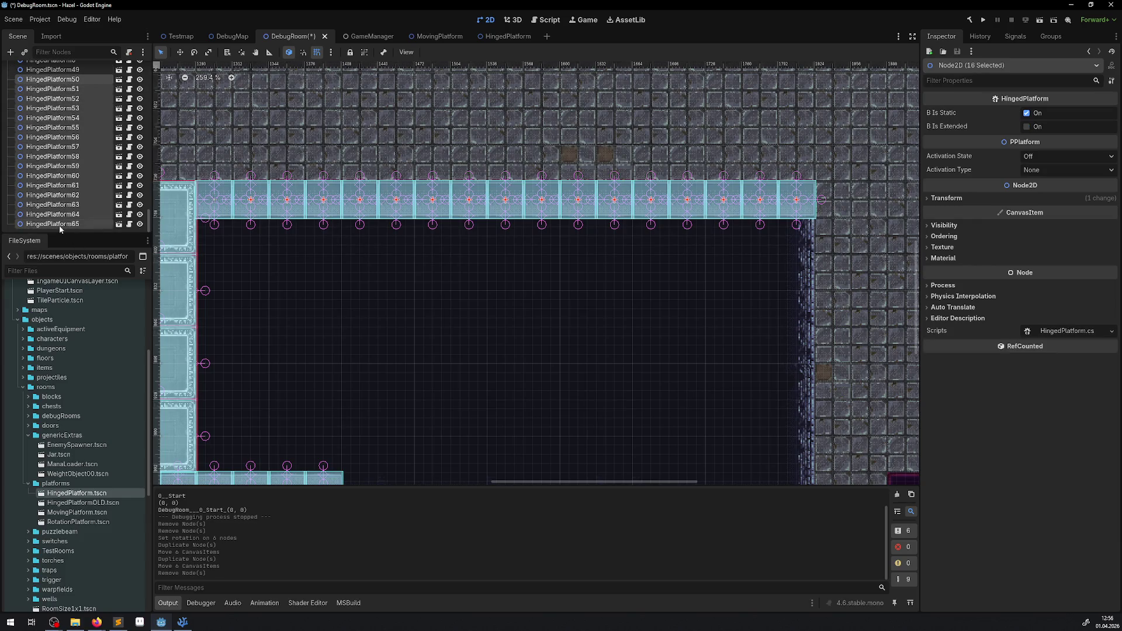
left_click(1026, 113)
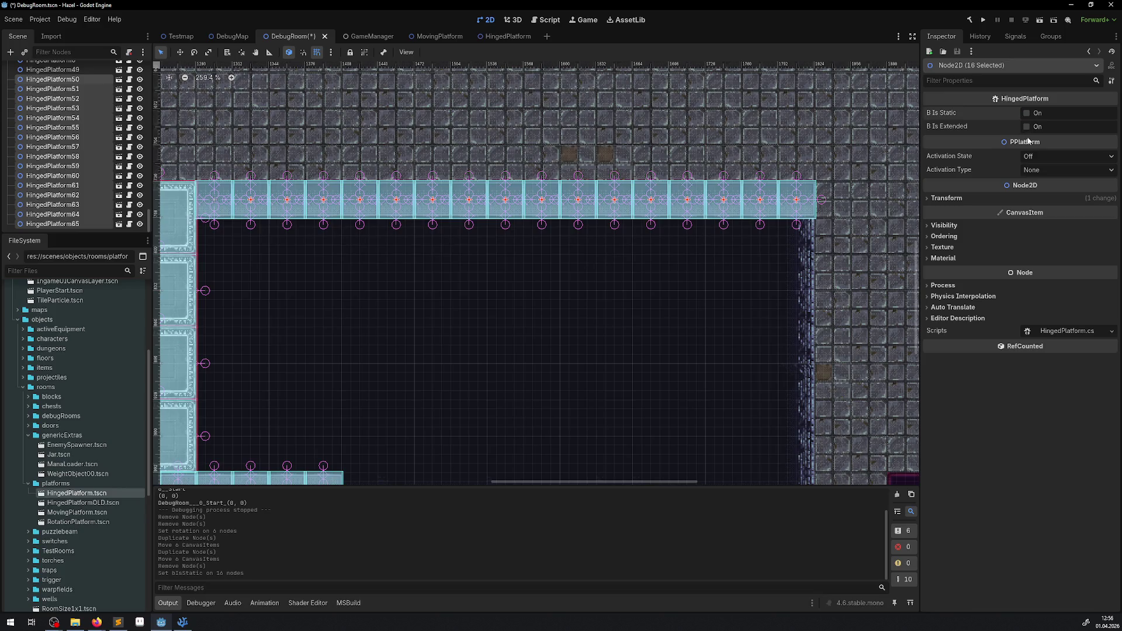
left_click(1040, 157)
left_click(1040, 175)
left_click(1038, 170)
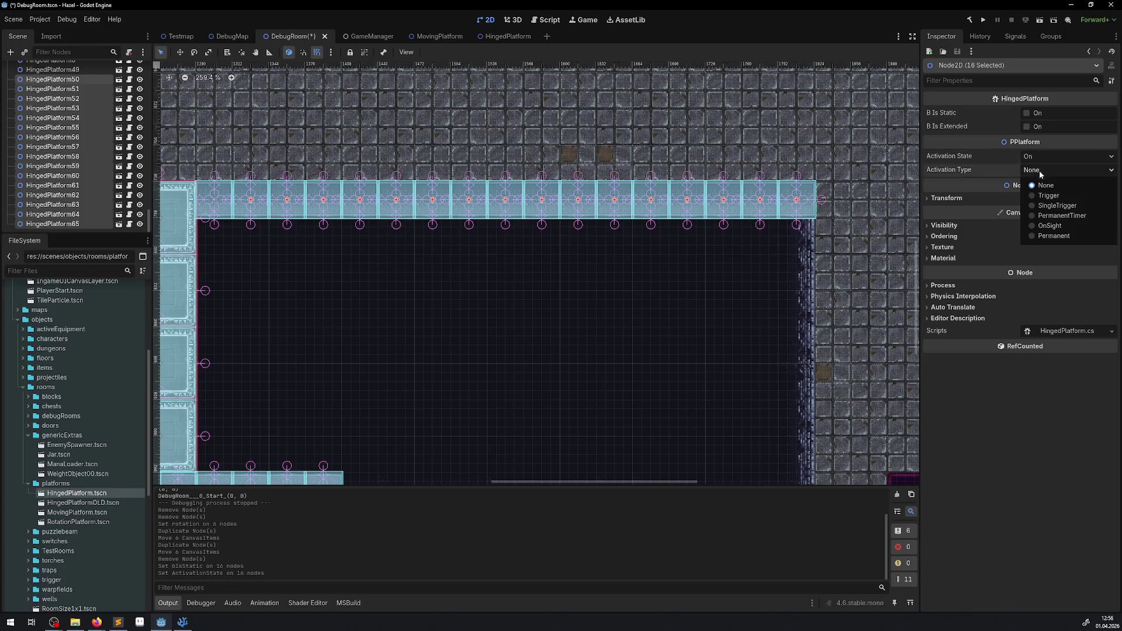
left_click(977, 165)
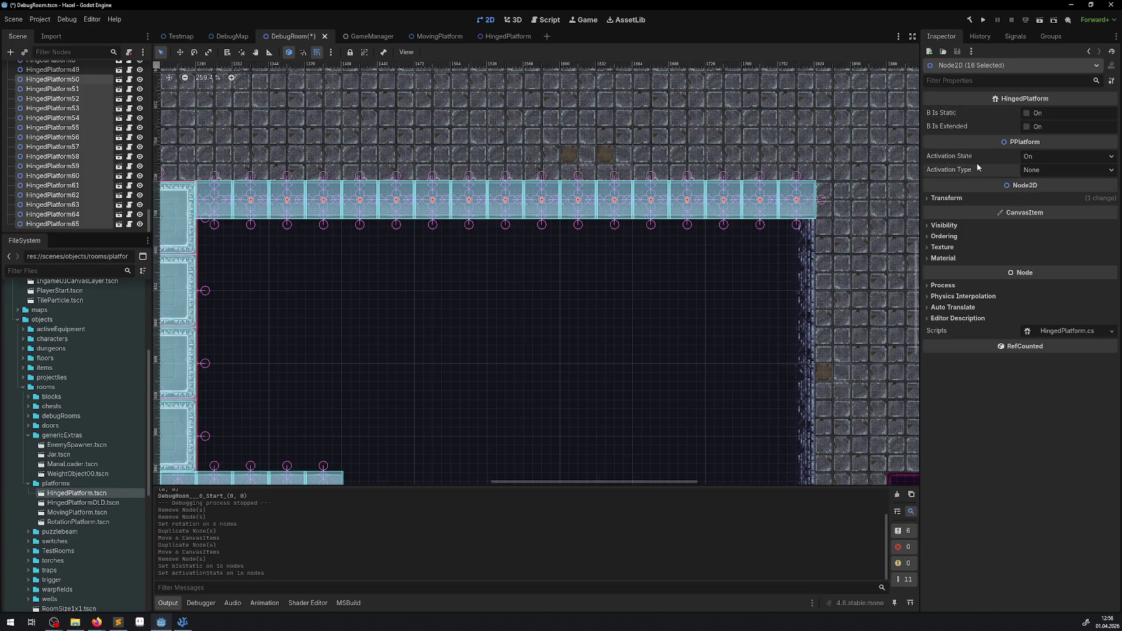
key("ctrl+s")
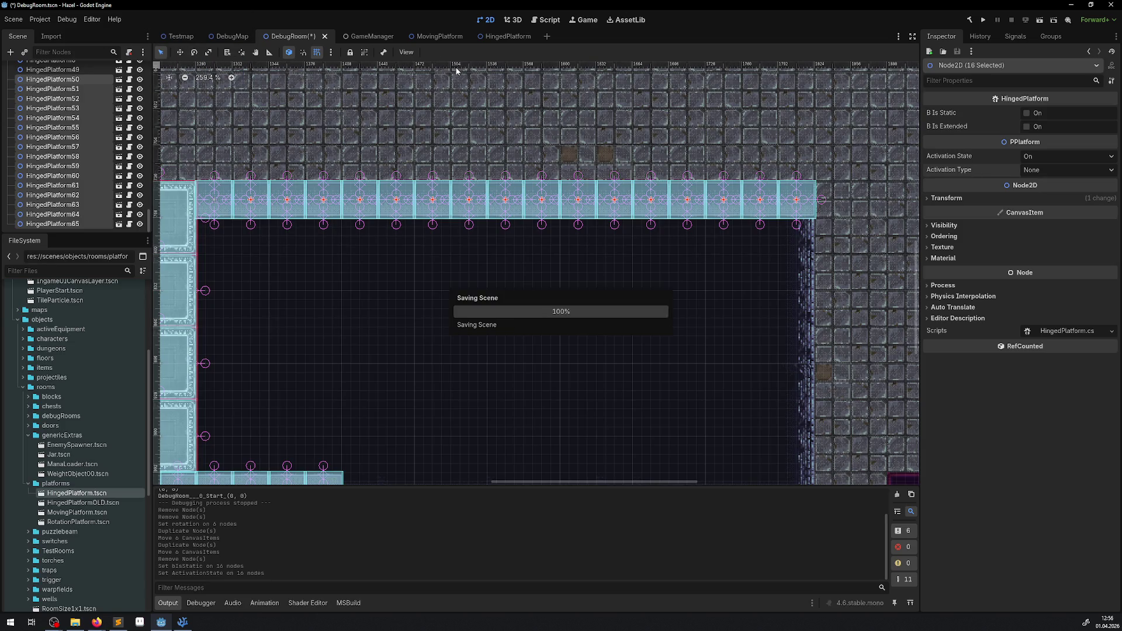
Build and run the project, walking the character around the pit and down onto the platforms
left_click(970, 20)
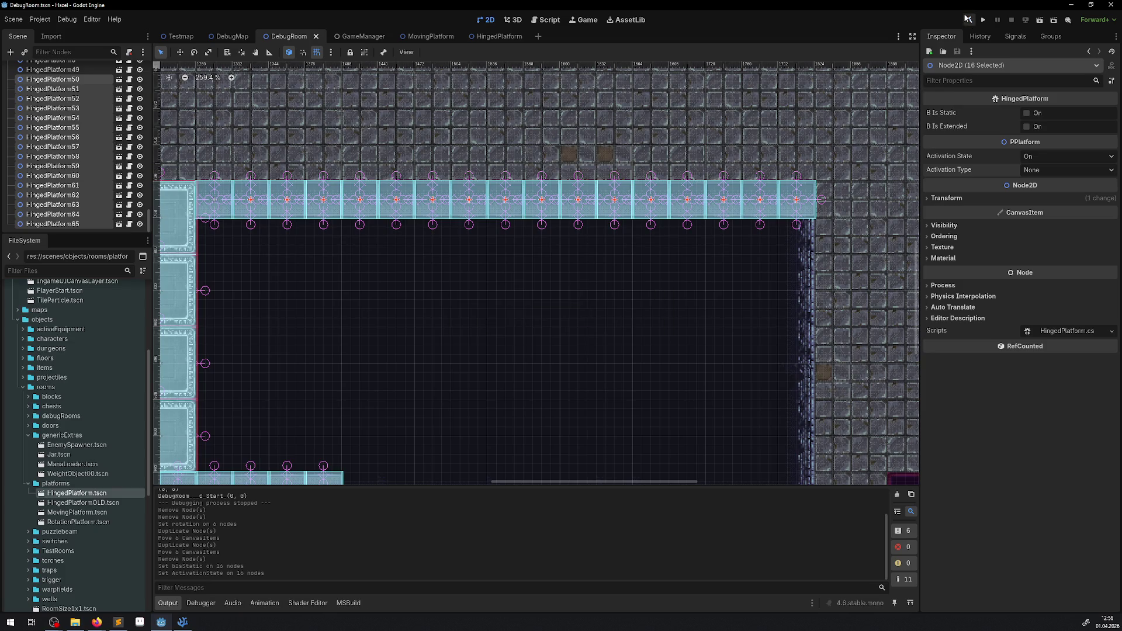
left_click(983, 23)
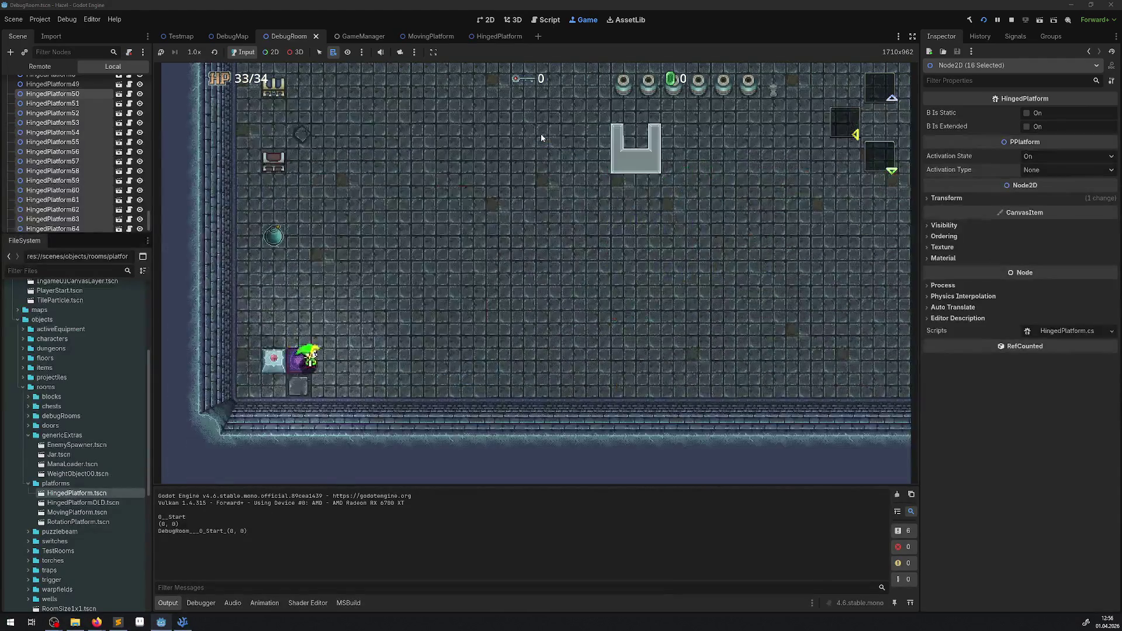
key("Up")
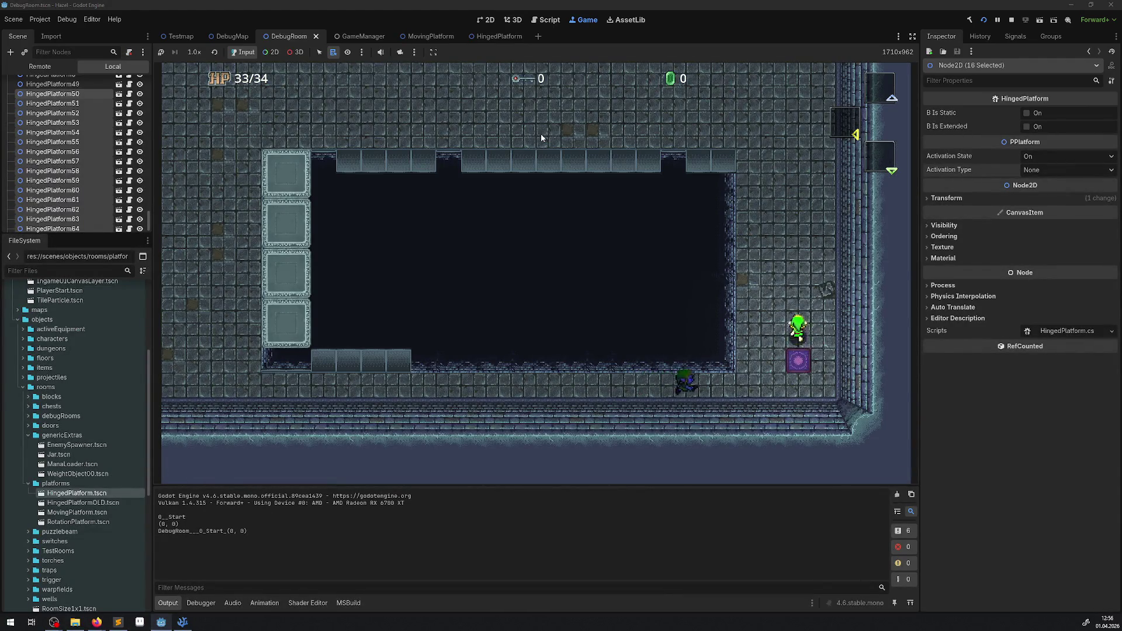
key("Left")
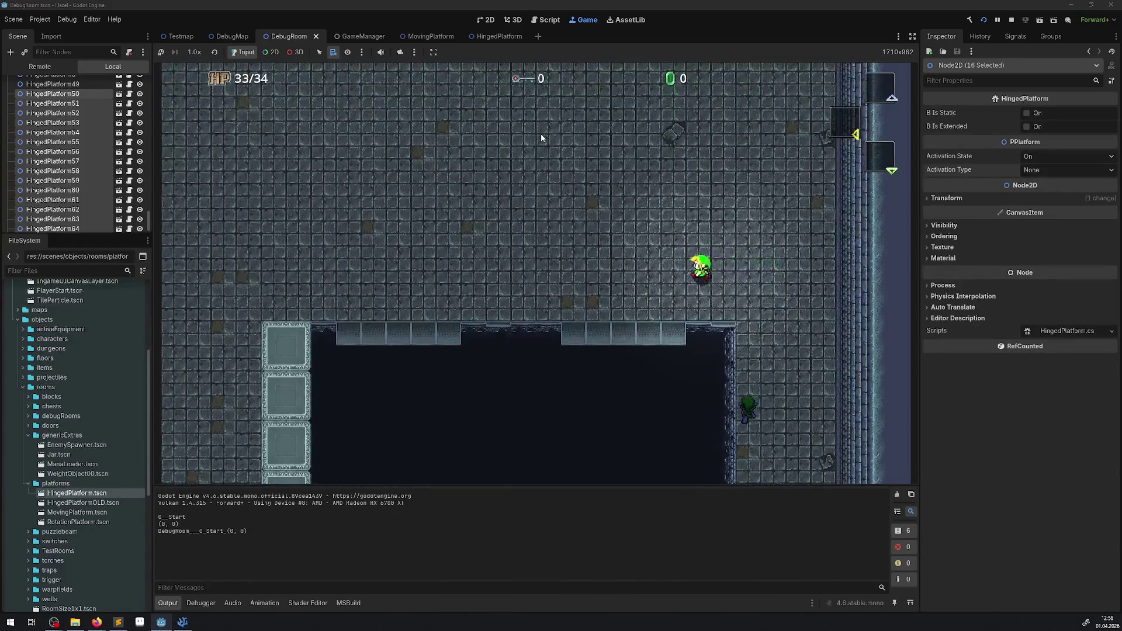
key("Down")
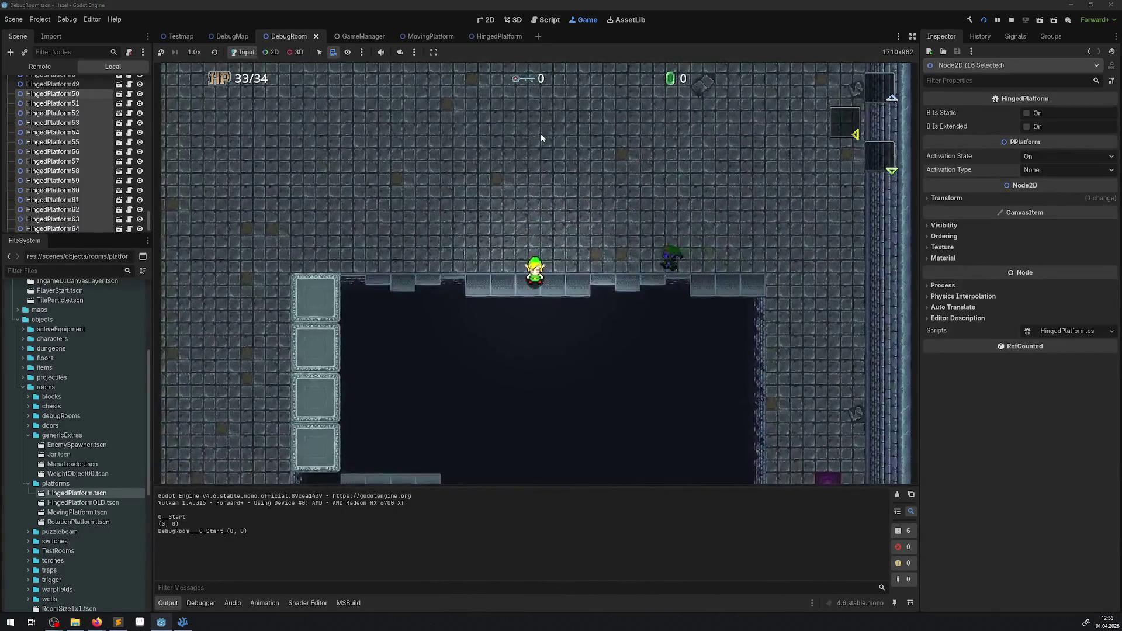
key("Right")
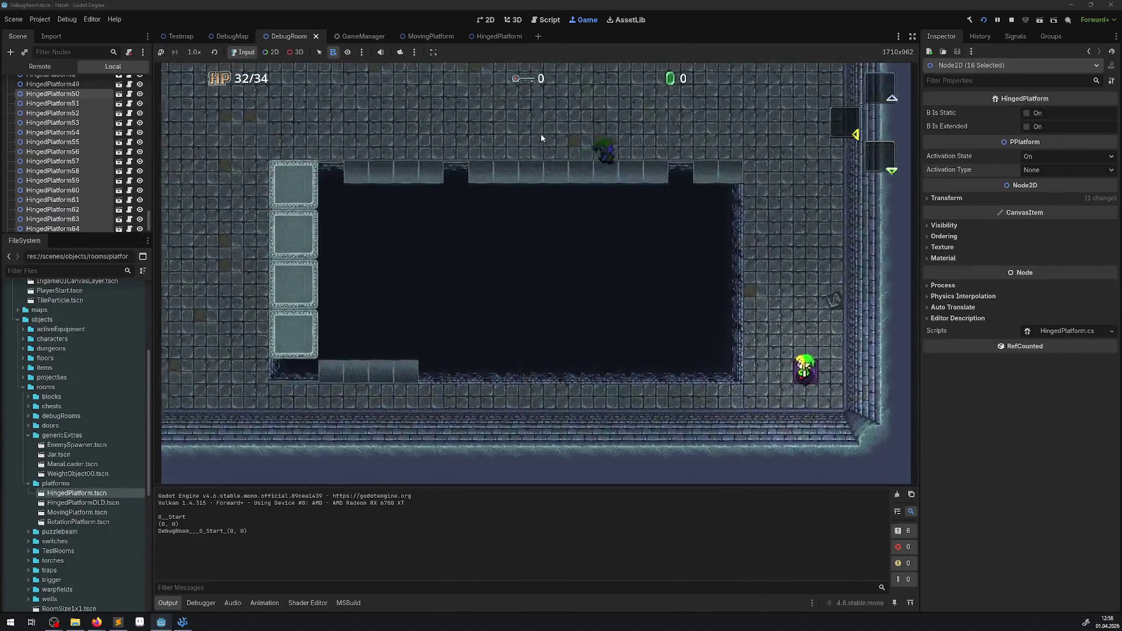
key("Up")
key("Left")
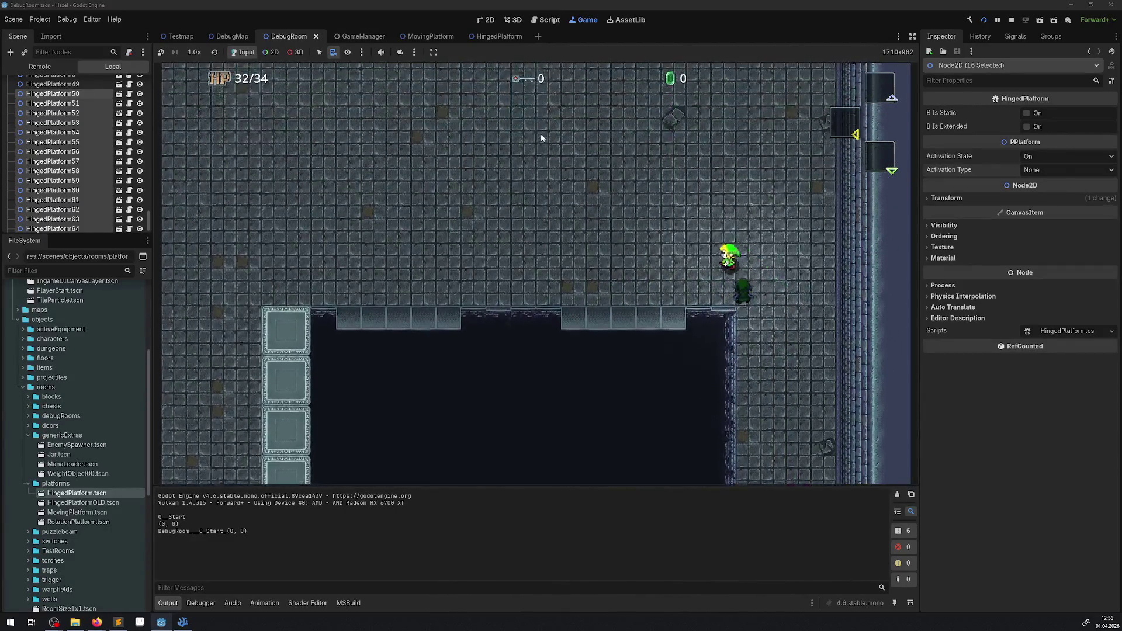
Walk the character along the pit edge and onto the hinged platforms, then stop the game
key("Left")
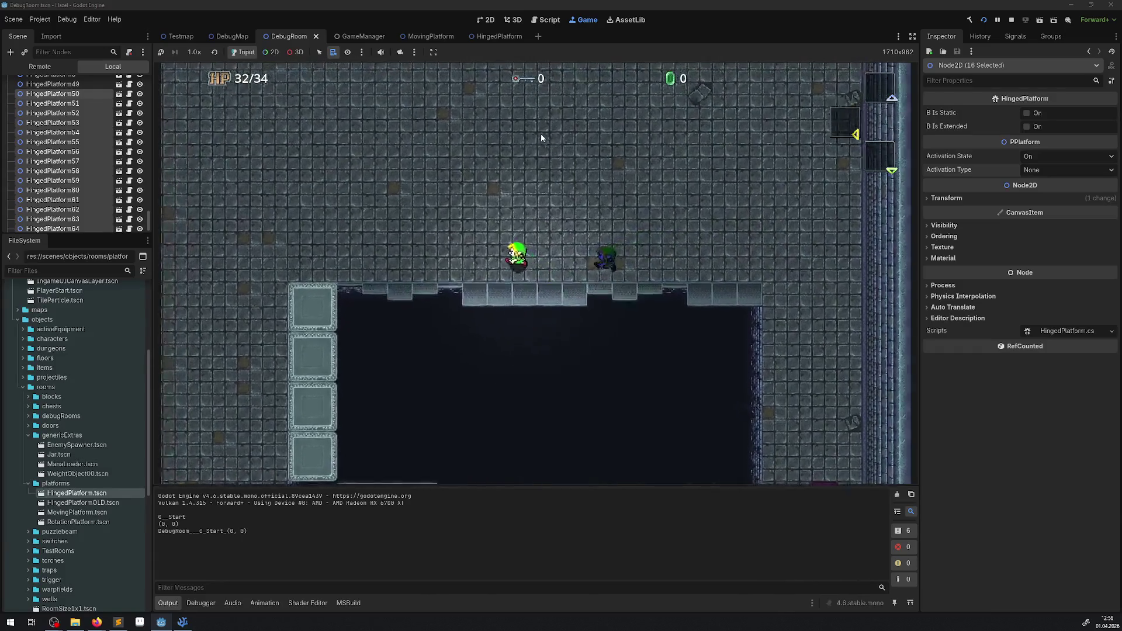
key("Right")
key("Up")
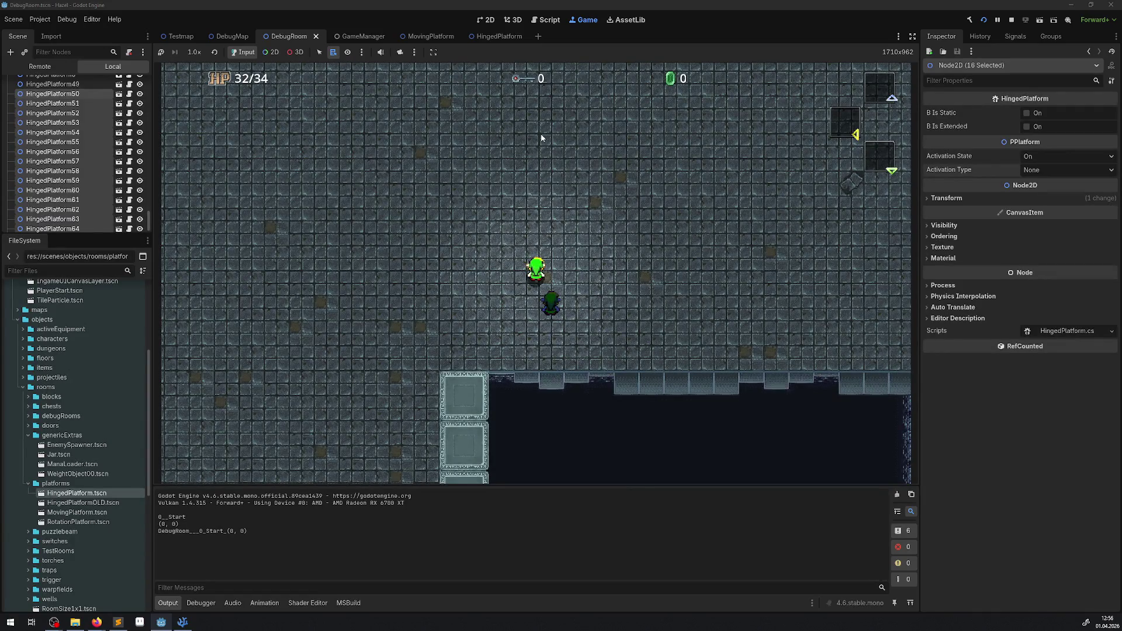
key("Down")
key("Right")
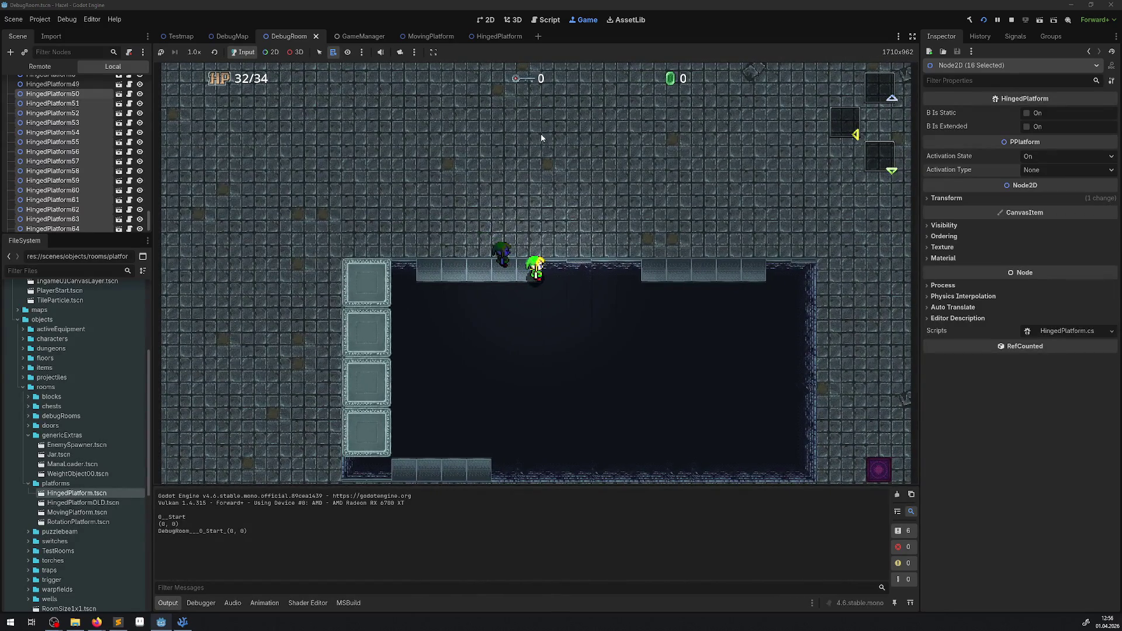
key("Right")
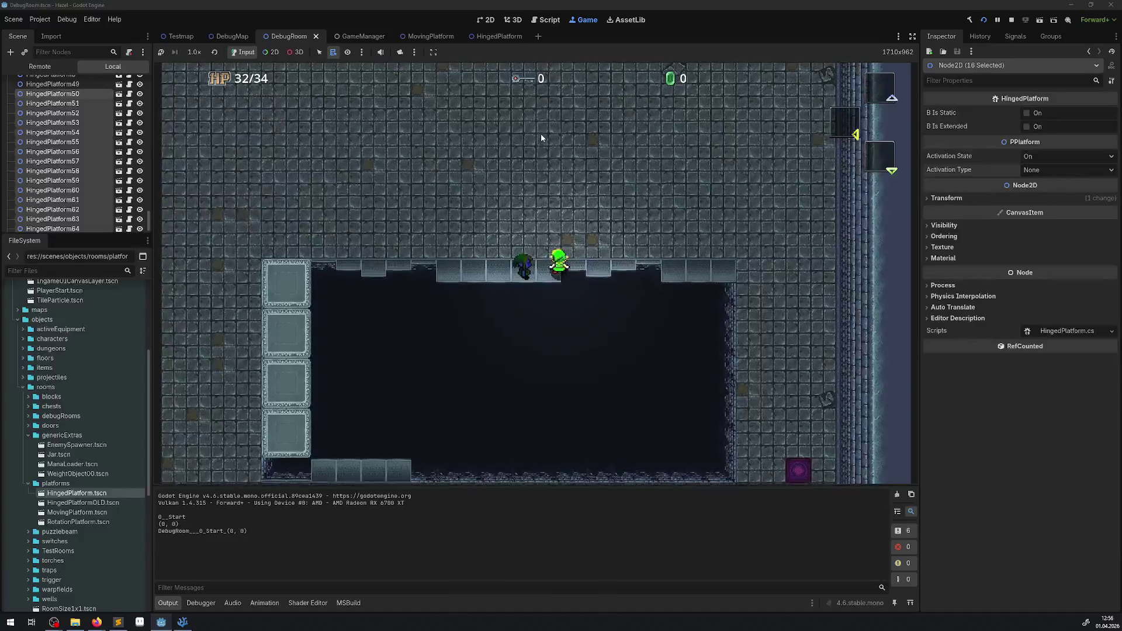
key("Right")
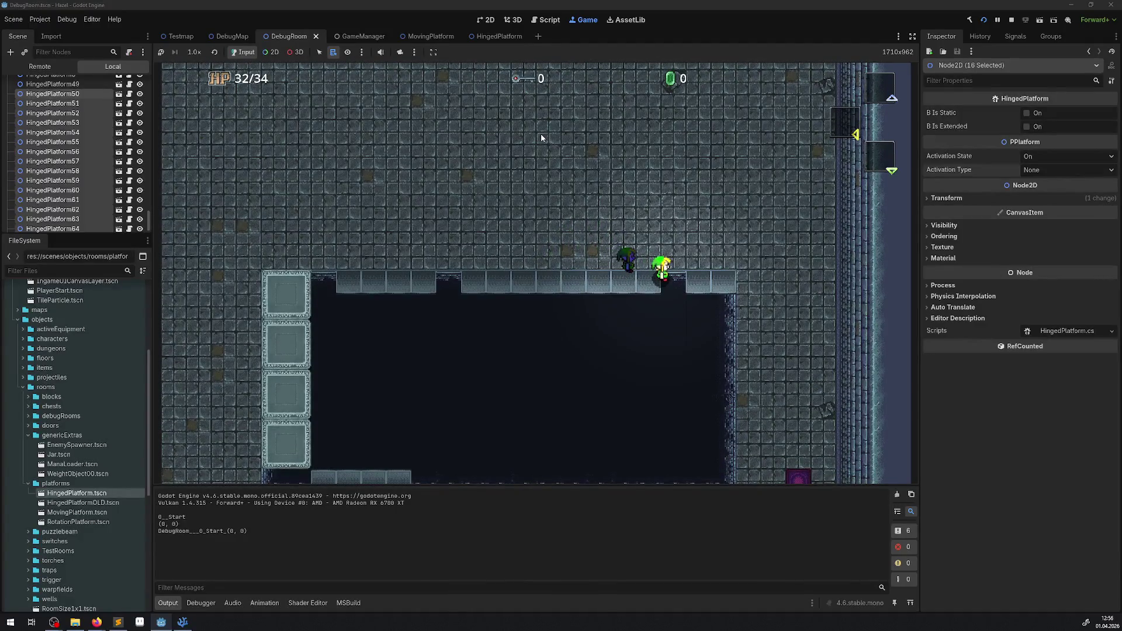
key("Right")
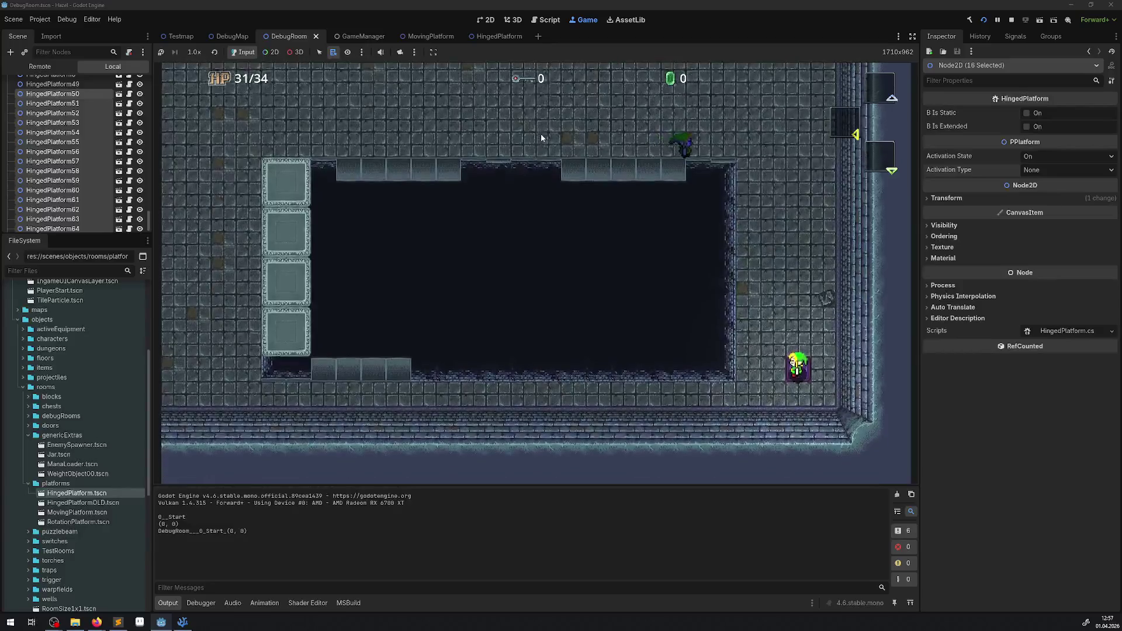
left_click(1011, 21)
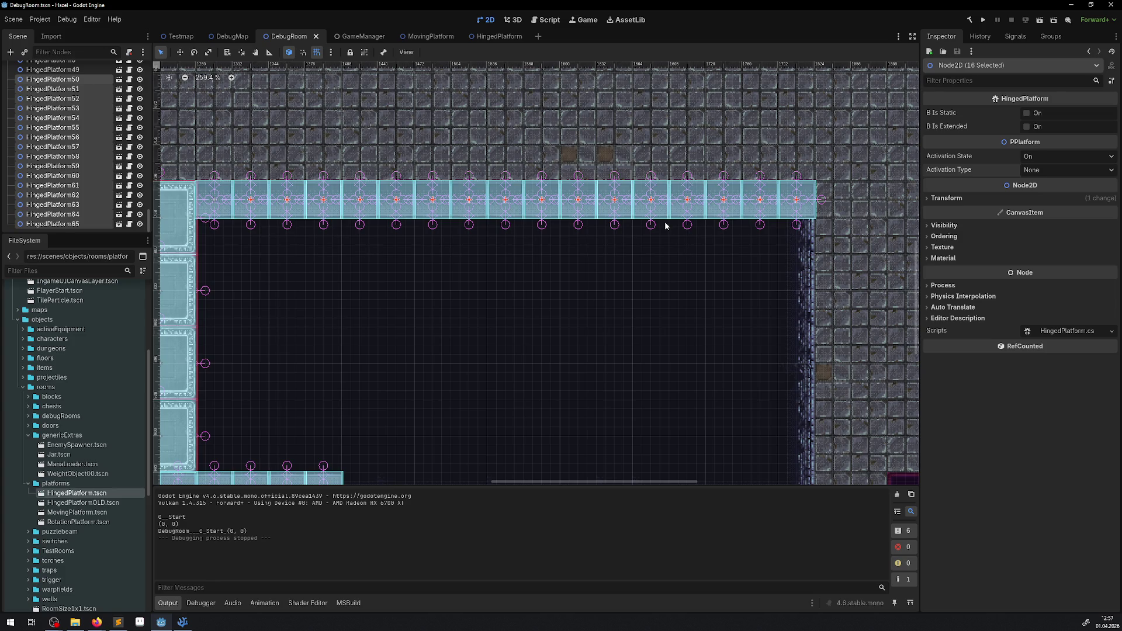
left_click(187, 624)
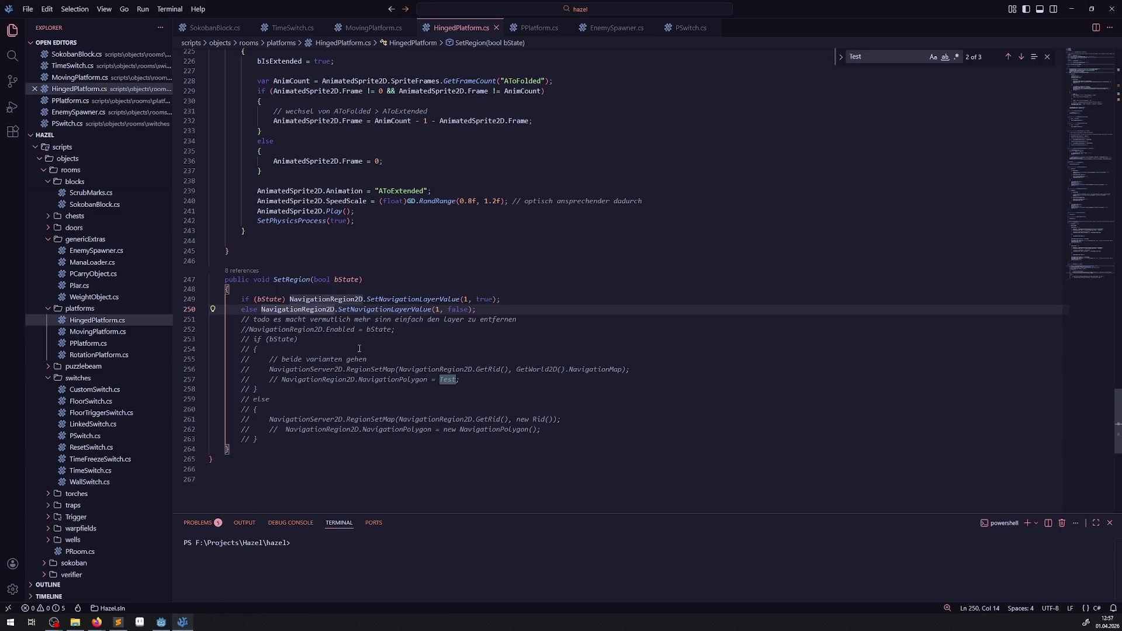
Delete the commented-out block on lines 253–263 of SetRegion
double_click(329, 329)
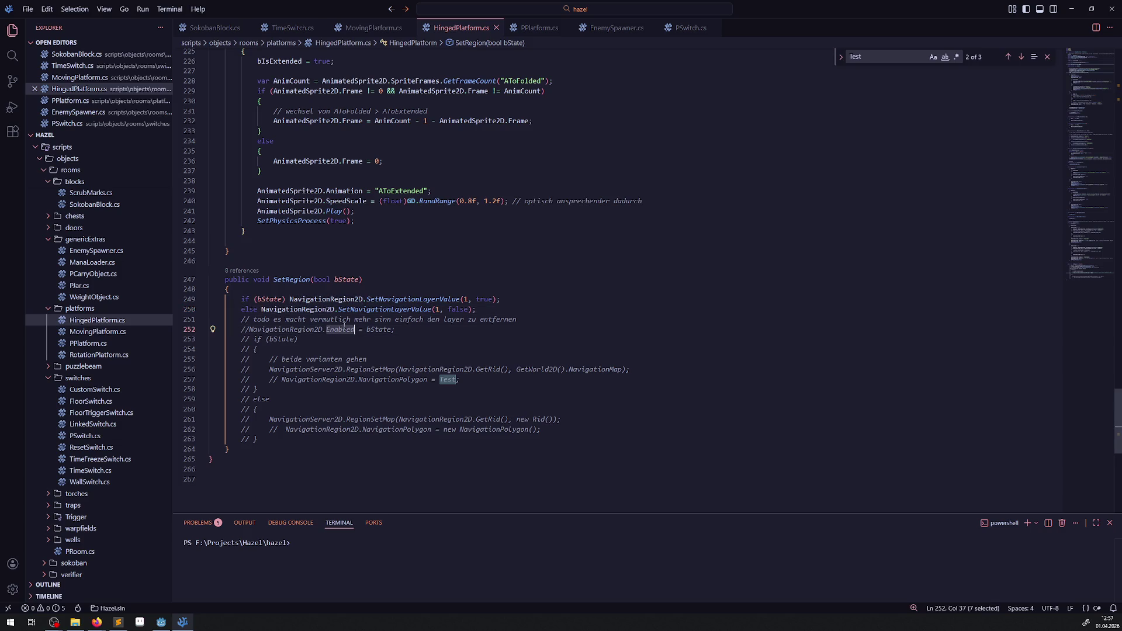
left_click(289, 330)
left_click_drag(249, 330, 355, 329)
mouse_move(217, 339)
left_mouse_down()
mouse_move(274, 386)
mouse_move(280, 436)
left_mouse_up()
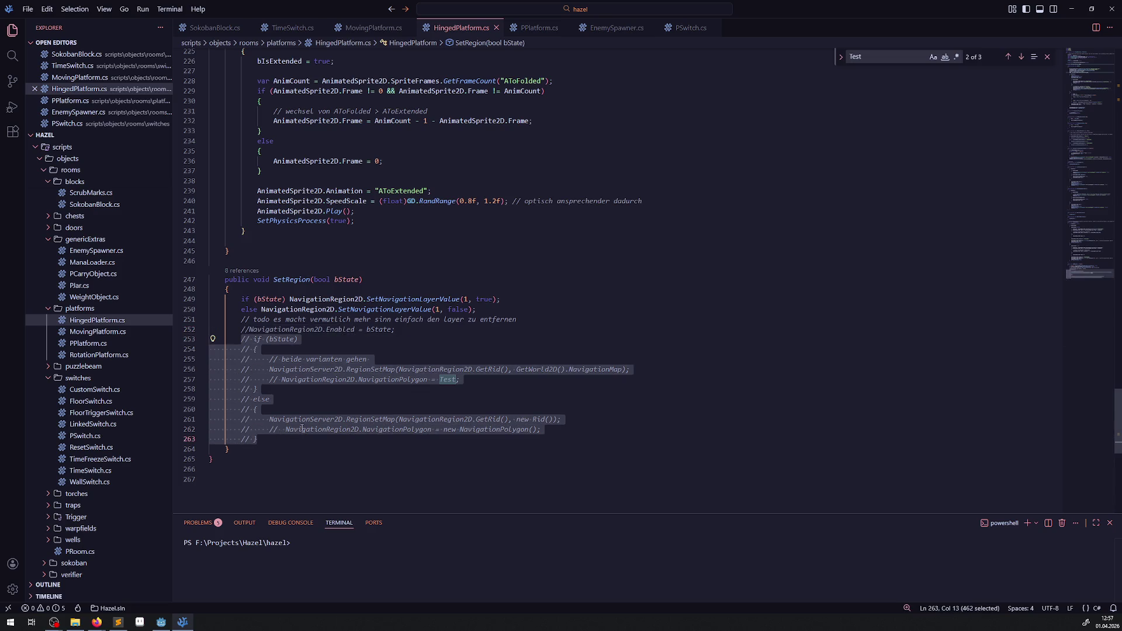
key("BackSpace")
Uncomment the NavigationRegion2D.Enabled = bState line, remove the blank line, and save HingedPlatform.cs
key("Up")
key("ctrl+slash")
key("End")
key("Delete")
key("ctrl+s")
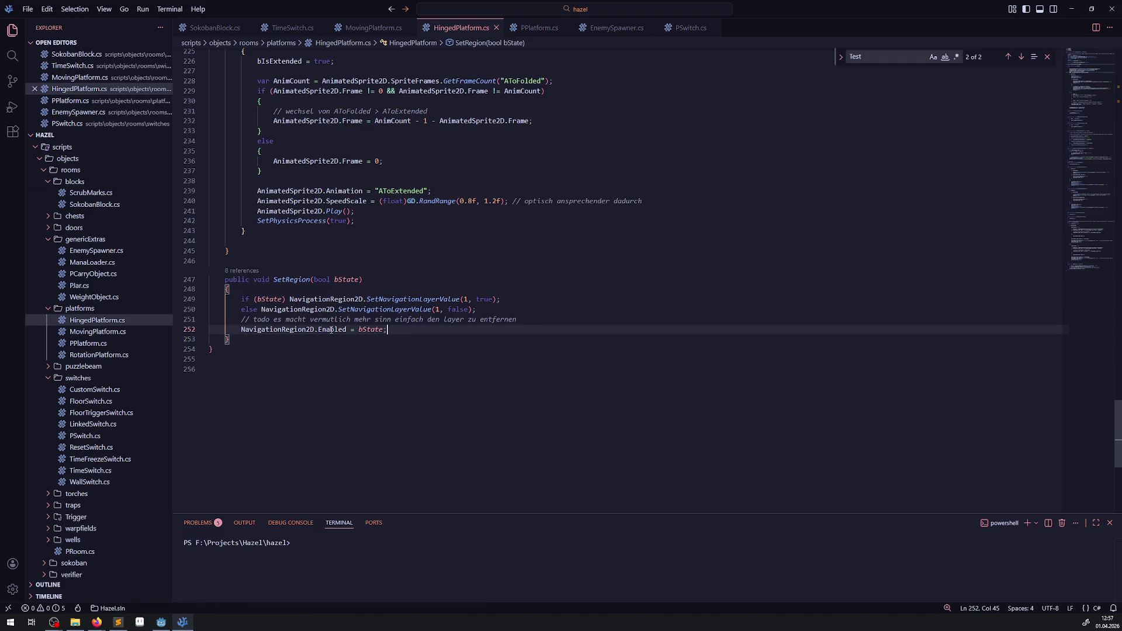
Return to the Godot editor and run the game again
mouse_move(332, 331)
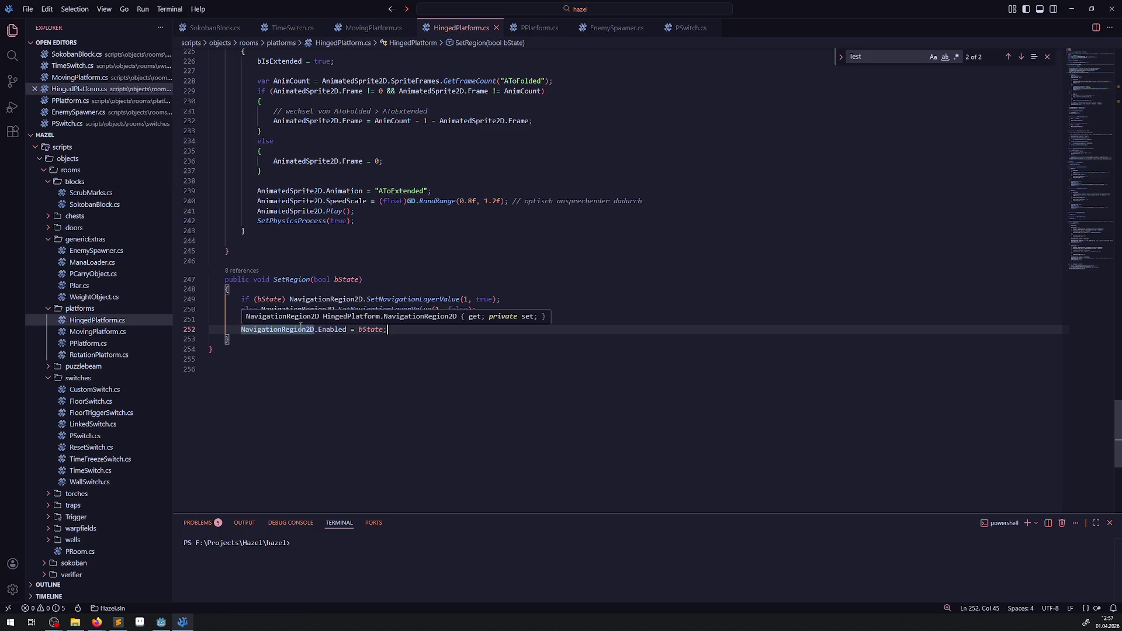
left_click(161, 623)
left_click(981, 20)
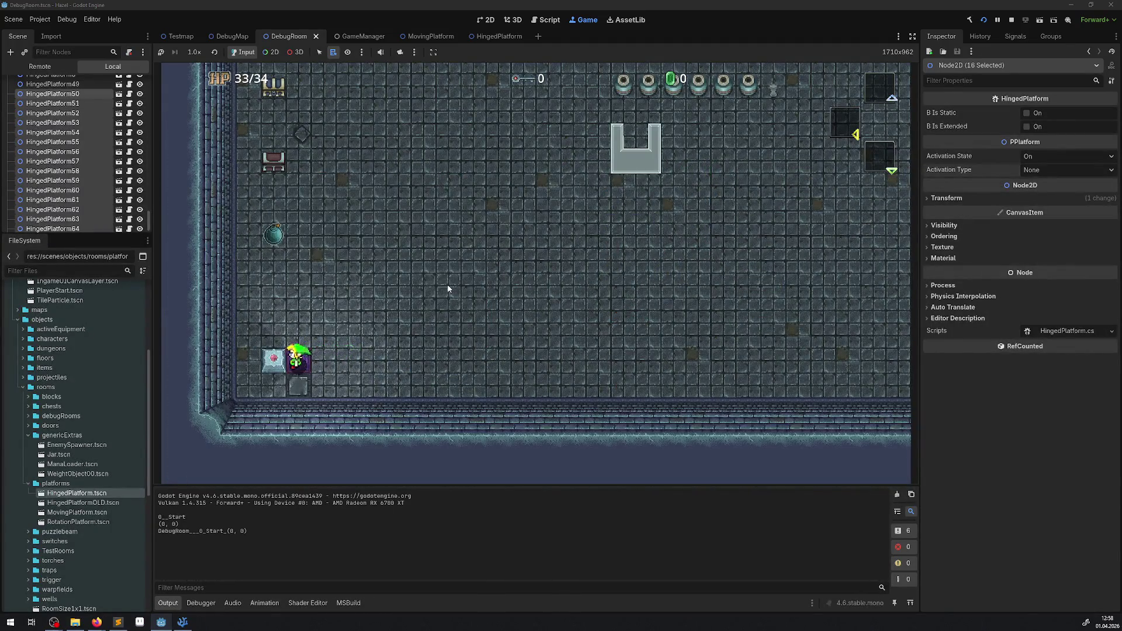
Walk the player left across the extended hinged-platform bridge and up onto the floor, then stop the game
key("Up")
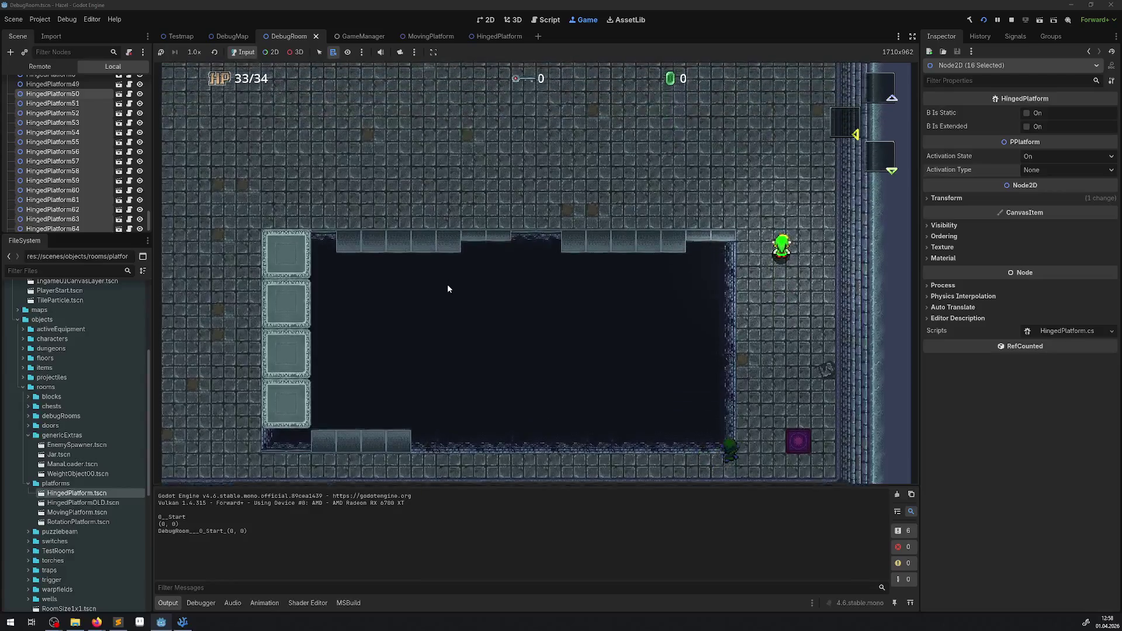
key("Left")
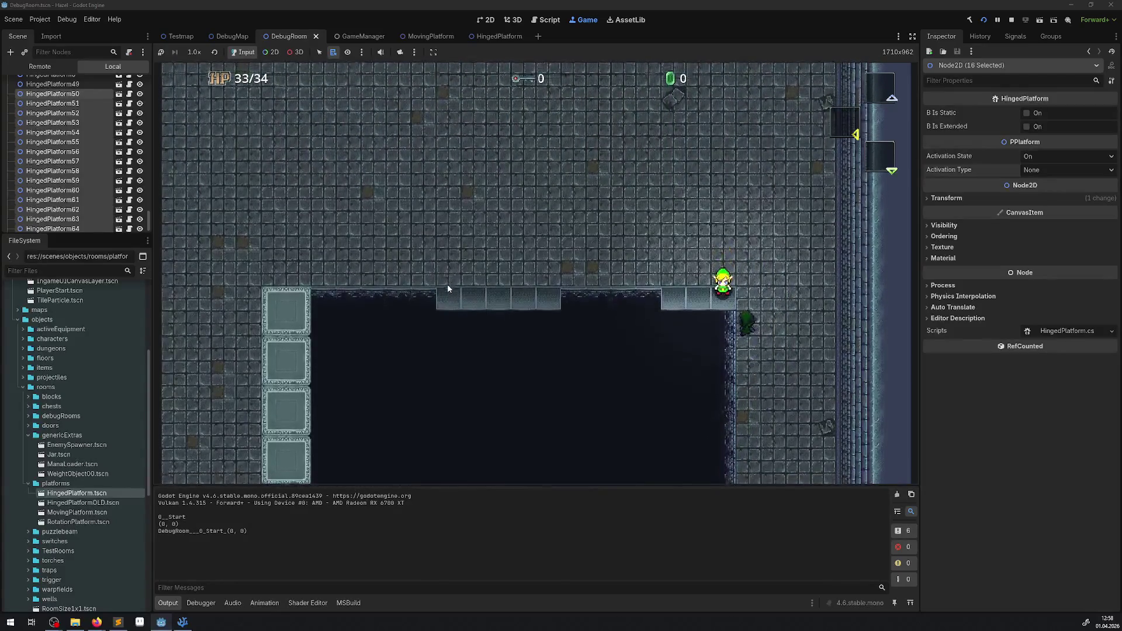
key("Left")
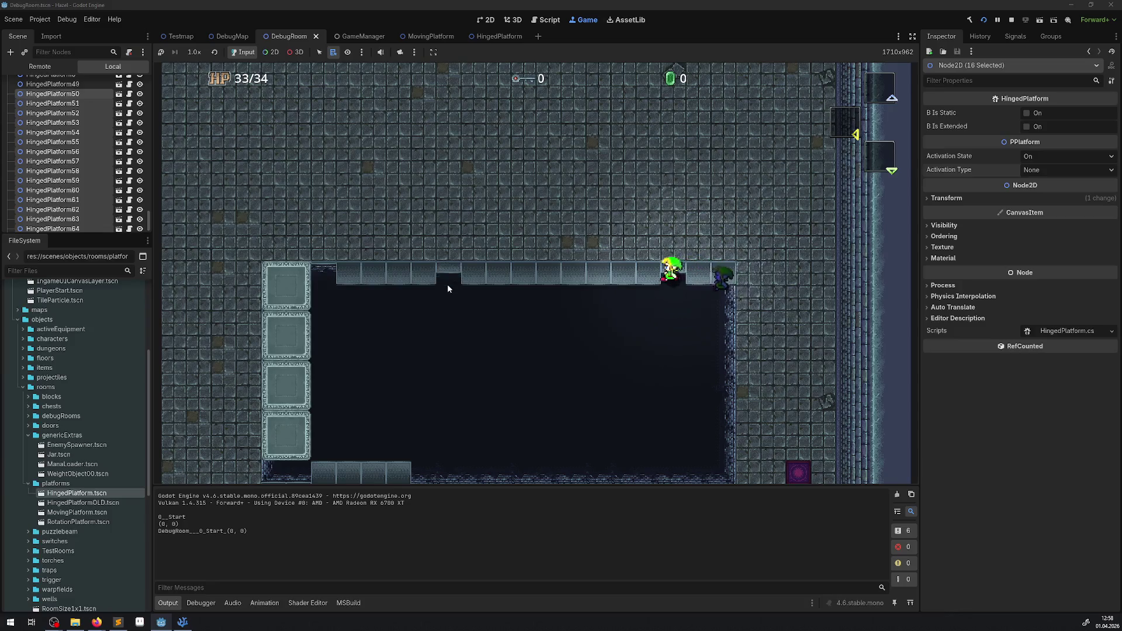
key("Left")
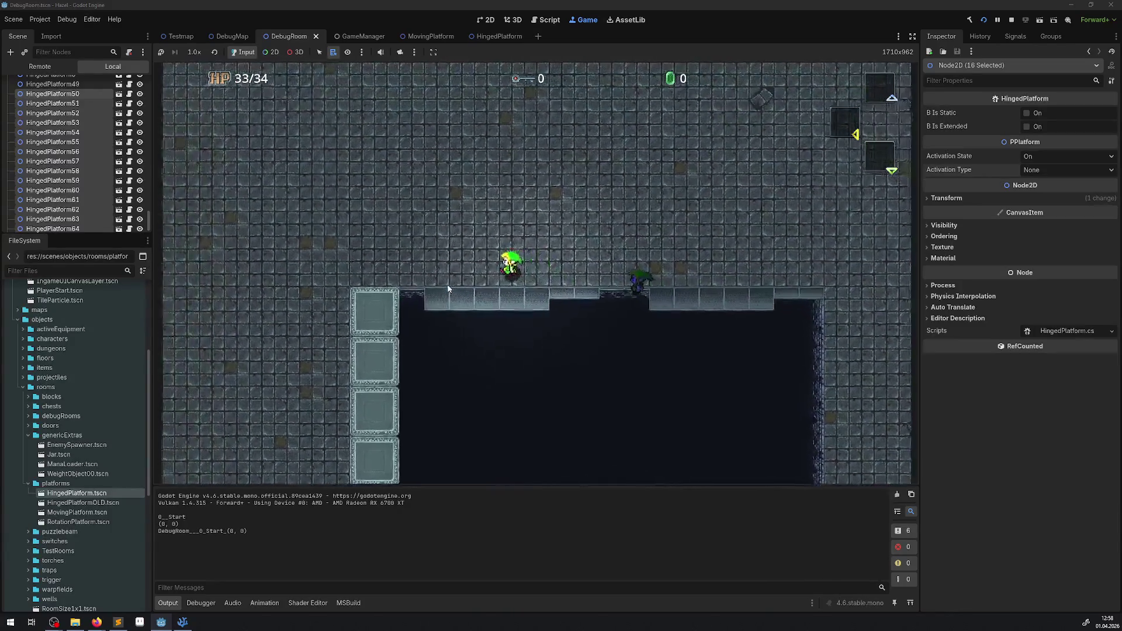
key("Up")
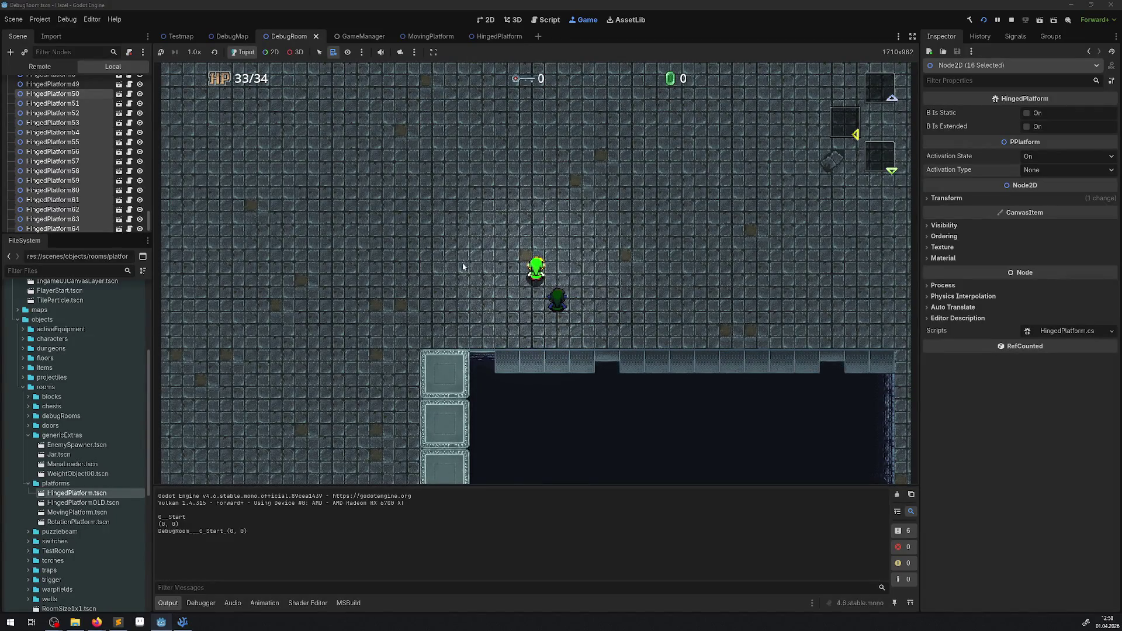
left_click(1012, 20)
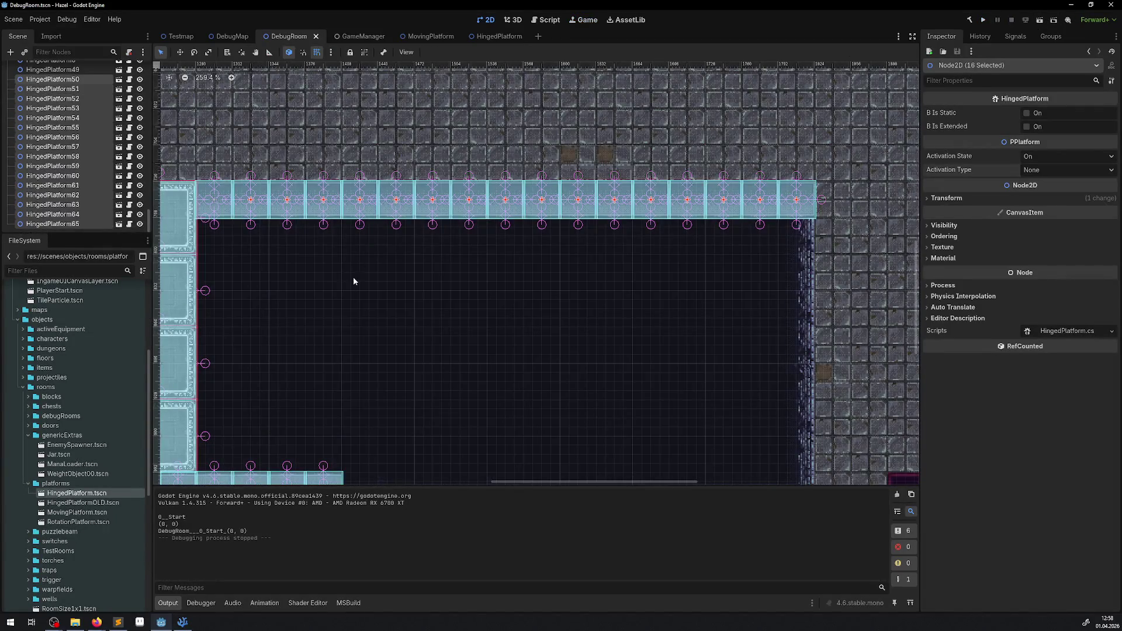
Move HingedPlatform6, 5, 4 and 3 up from the bottom row into a column under the top row, and save
scroll(338, 366, "down", 2)
scroll(380, 367, "left", 2)
left_click(407, 448)
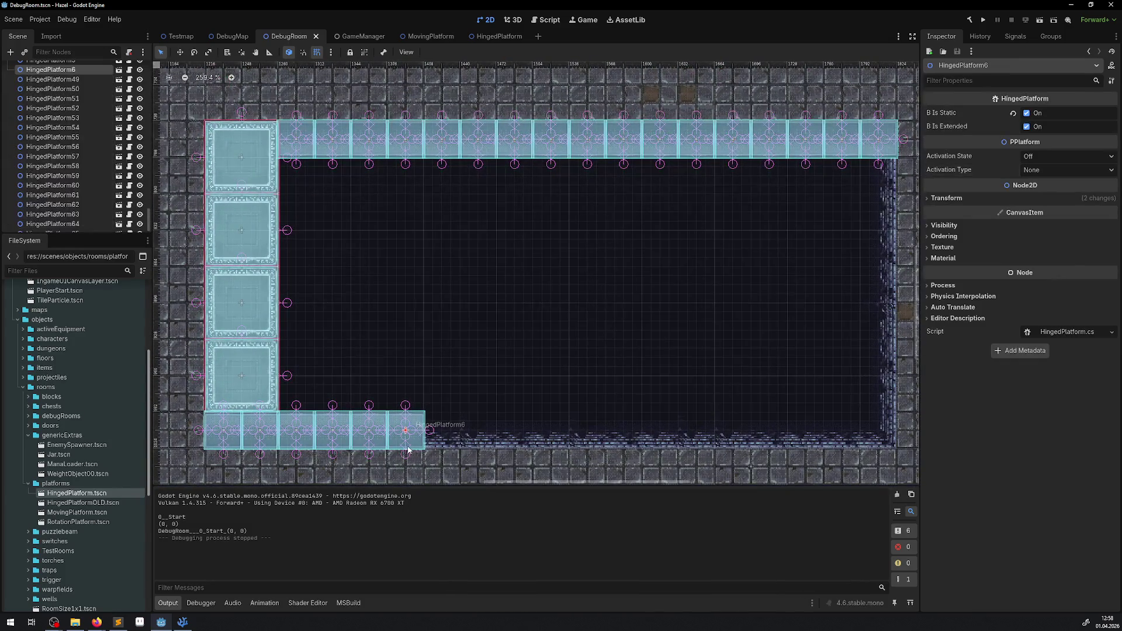
mouse_move(408, 432)
left_mouse_down()
mouse_move(395, 177)
mouse_move(406, 178)
left_mouse_up()
left_click_drag(371, 421, 408, 200)
left_click_drag(338, 435, 410, 258)
mouse_move(316, 425)
left_mouse_down()
mouse_move(420, 301)
mouse_move(420, 283)
mouse_move(311, 428)
left_mouse_up()
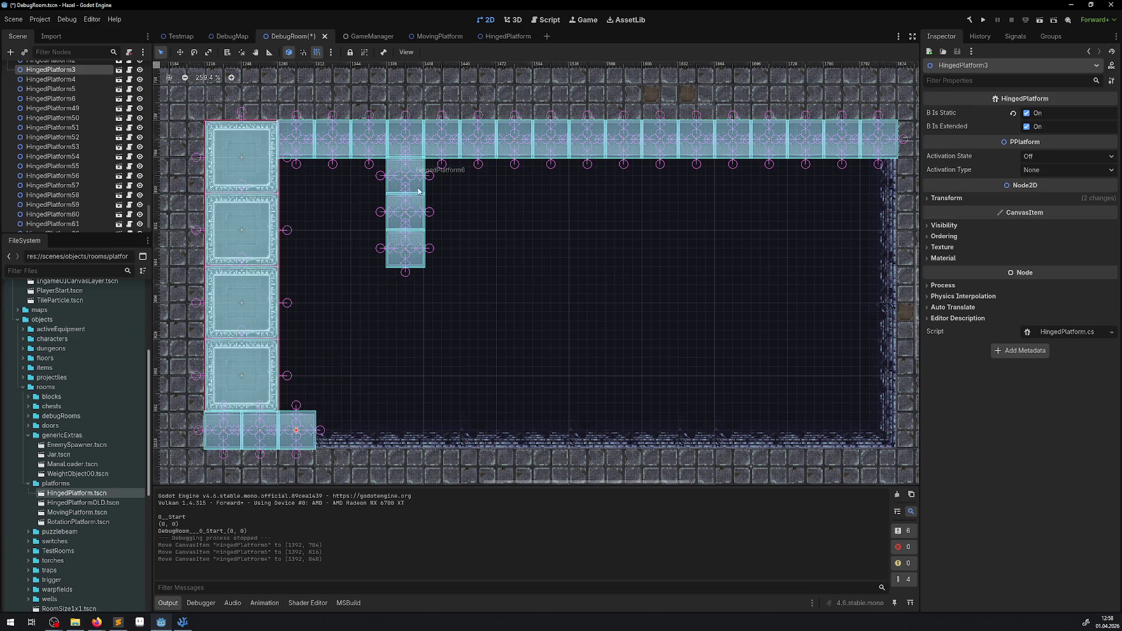
left_click(983, 21)
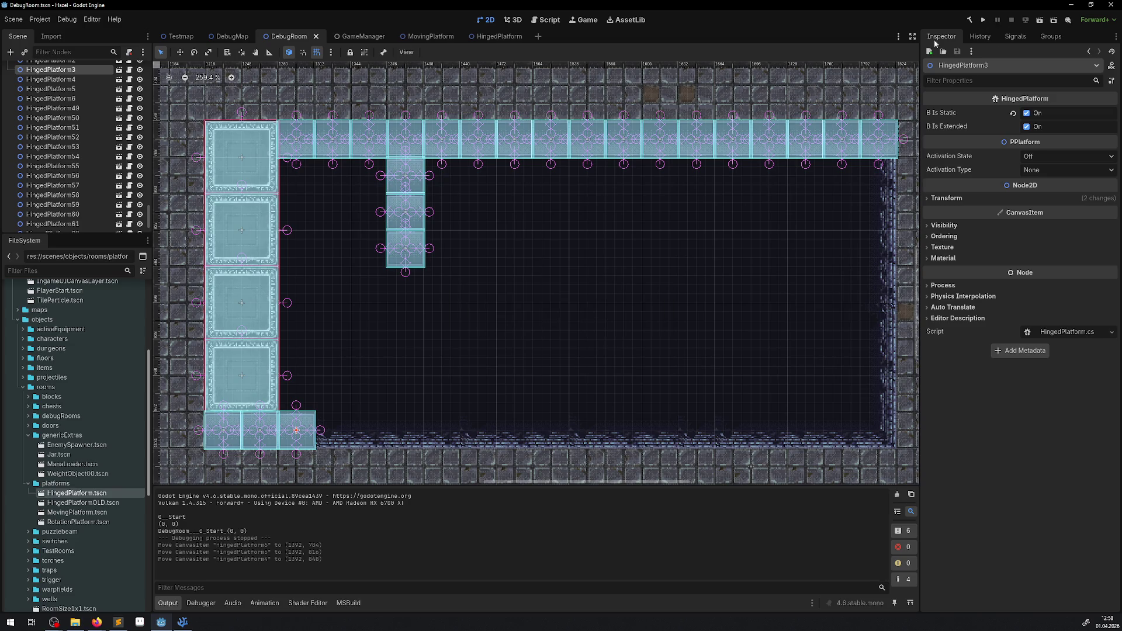
Lower the three column platforms by 64 px
left_click(406, 252)
left_click(406, 212, "shift")
left_click(406, 176, "shift")
left_click_drag(405, 176, 406, 246)
Duplicate HingedPlatform52 and HingedPlatform66 into the top of the column, then save and run the game
left_click(404, 141)
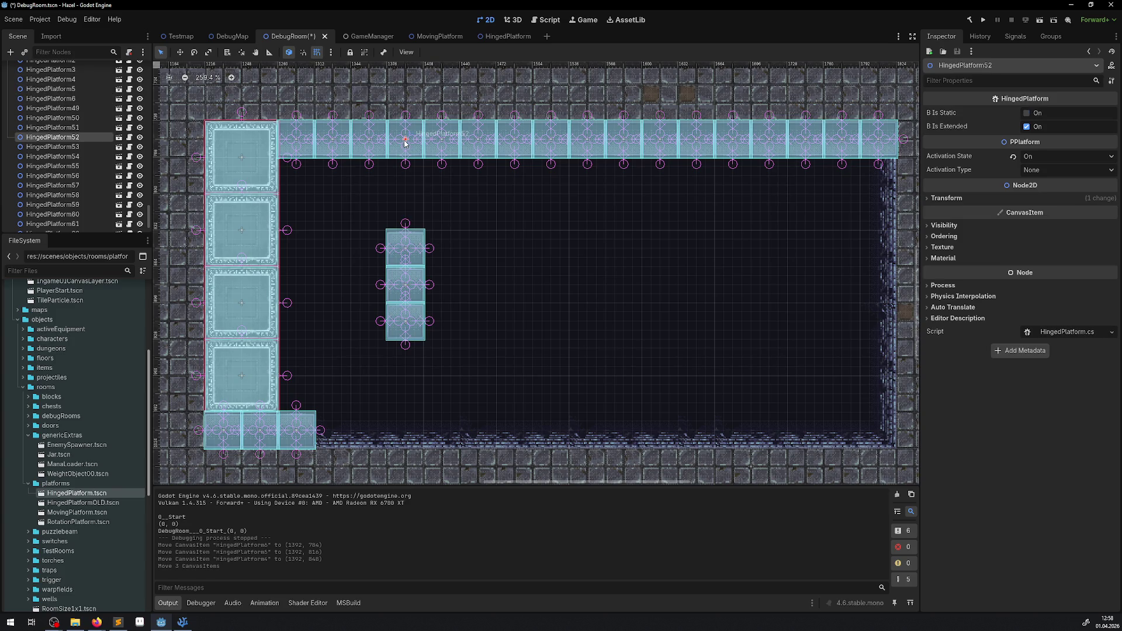
right_click(405, 142)
key("Escape")
right_click(45, 137)
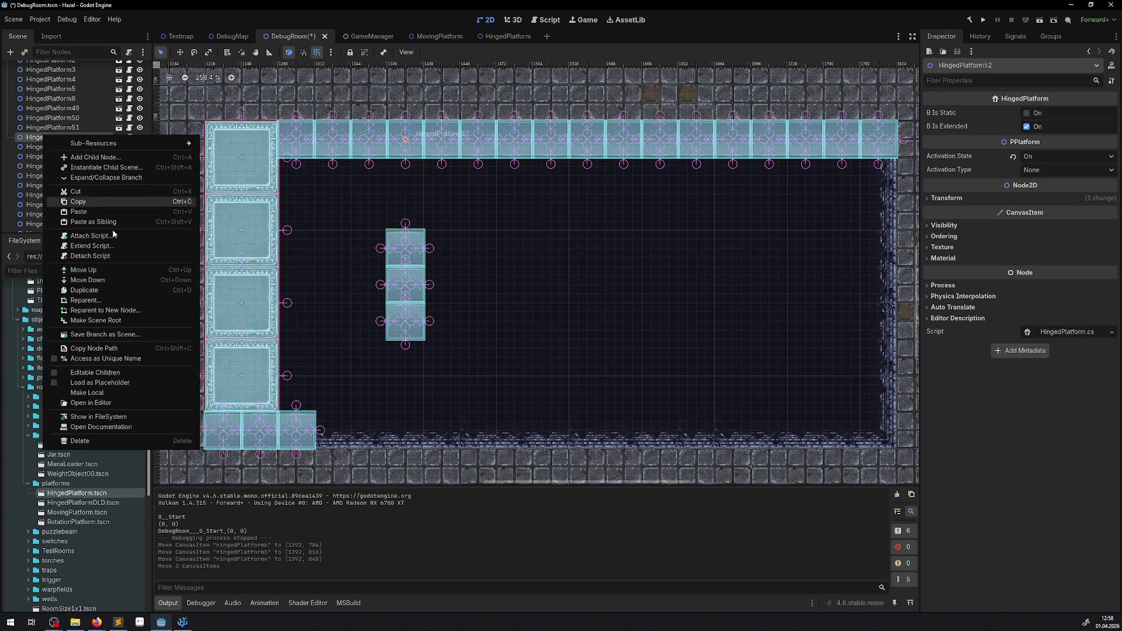
left_click(95, 291)
left_click_drag(407, 146, 405, 204)
right_click(68, 152)
left_click(129, 305)
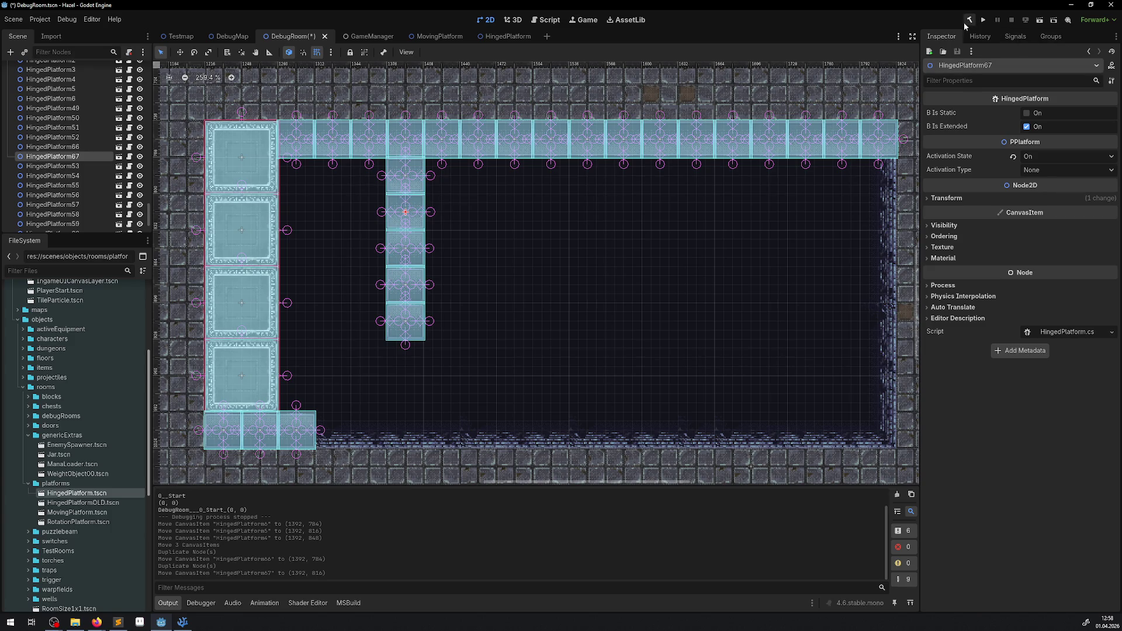
left_click(985, 22)
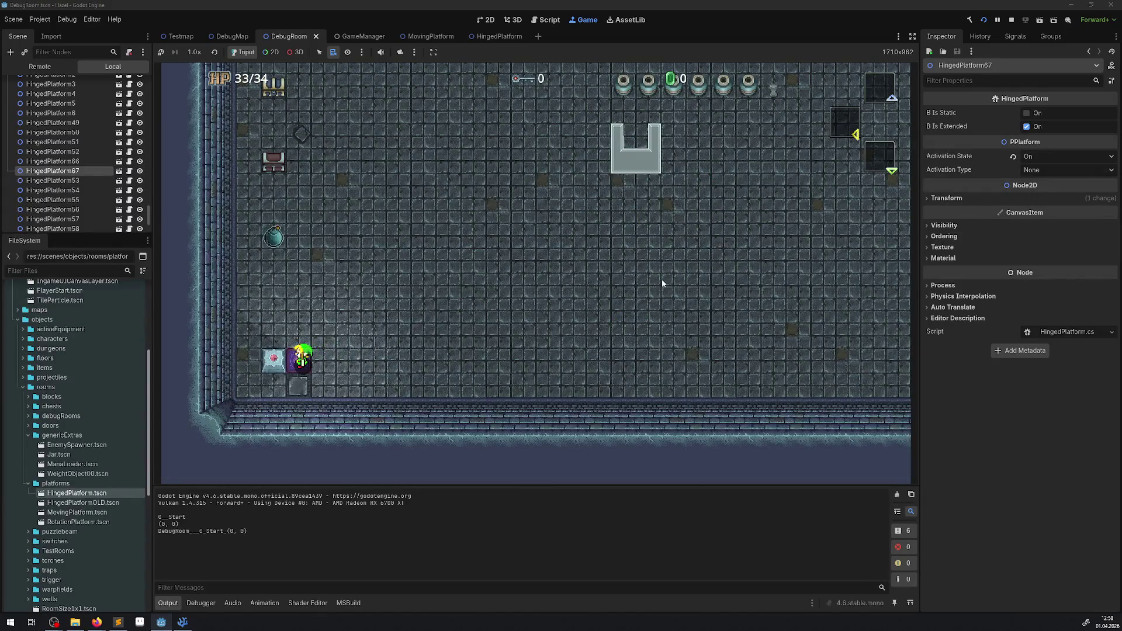
Walk the player left onto the platform column, then back up and left after respawning
key("Up")
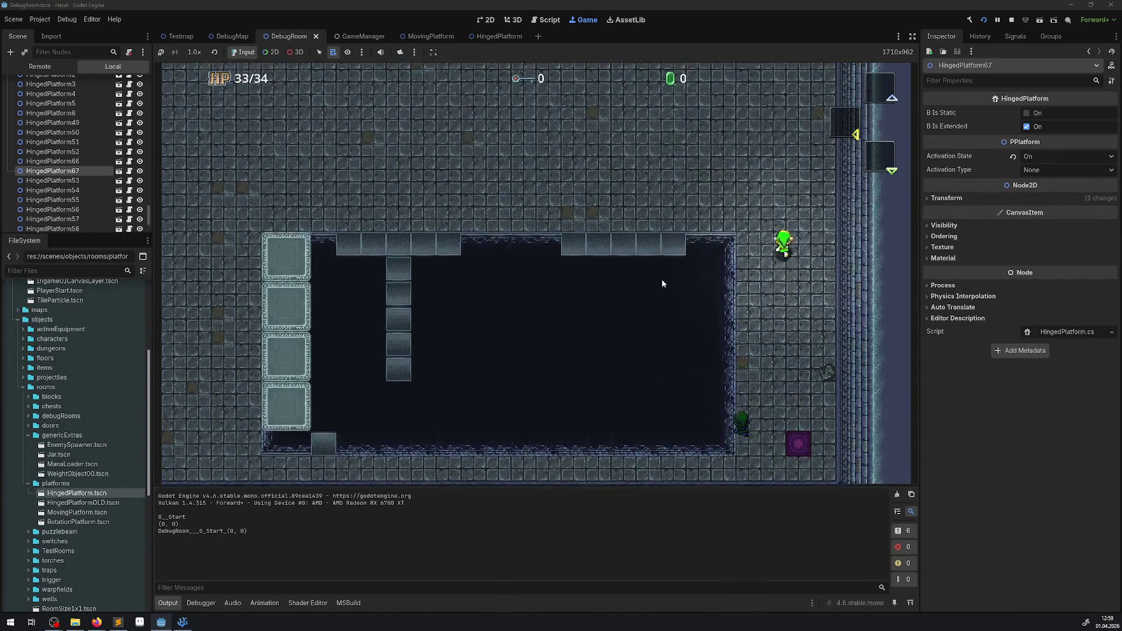
key("Left")
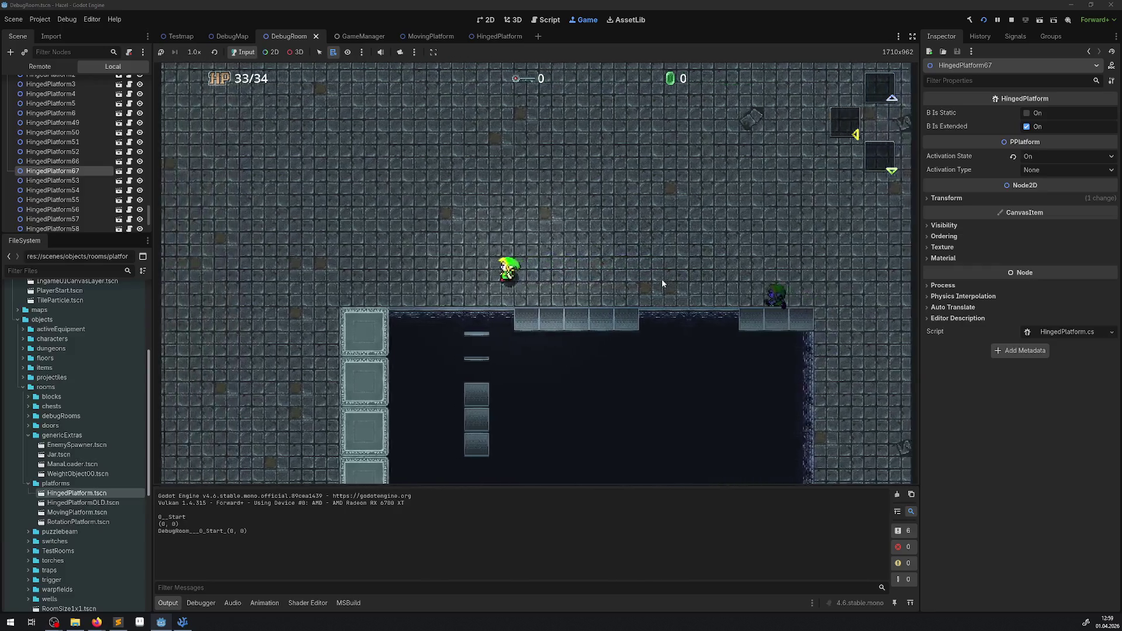
key("Left")
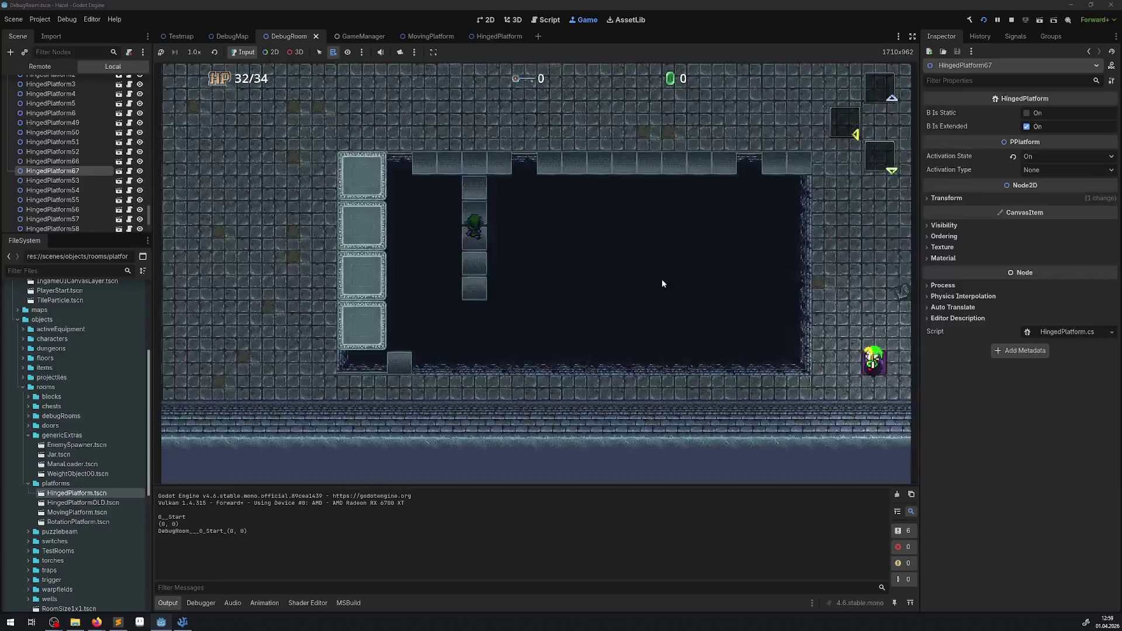
key("Up")
key("Left")
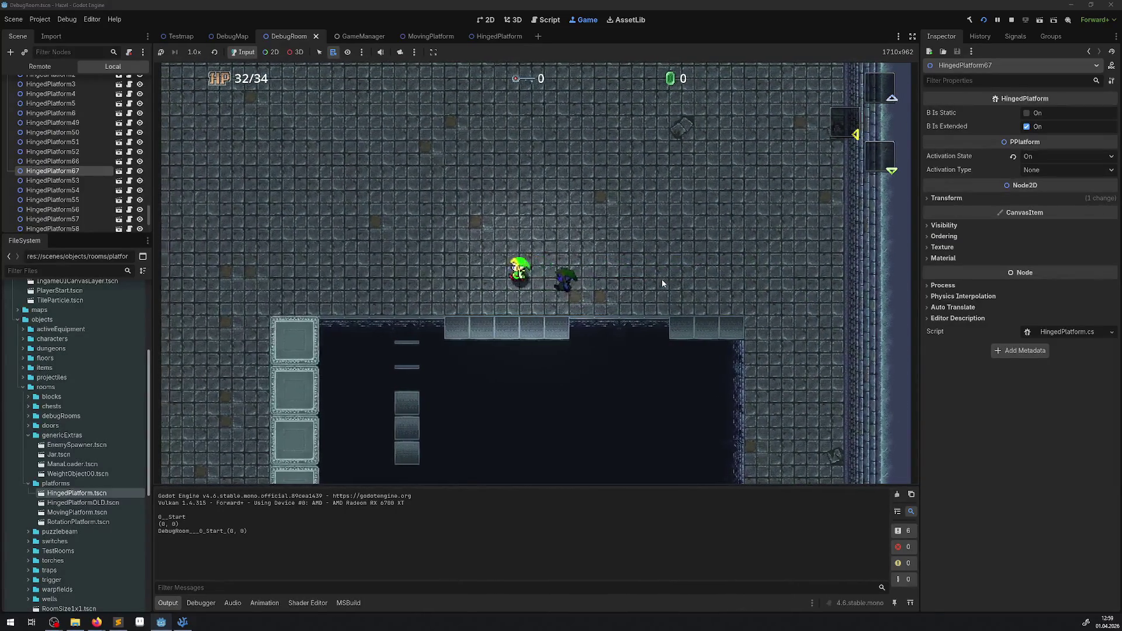
key("Up")
key("Up")
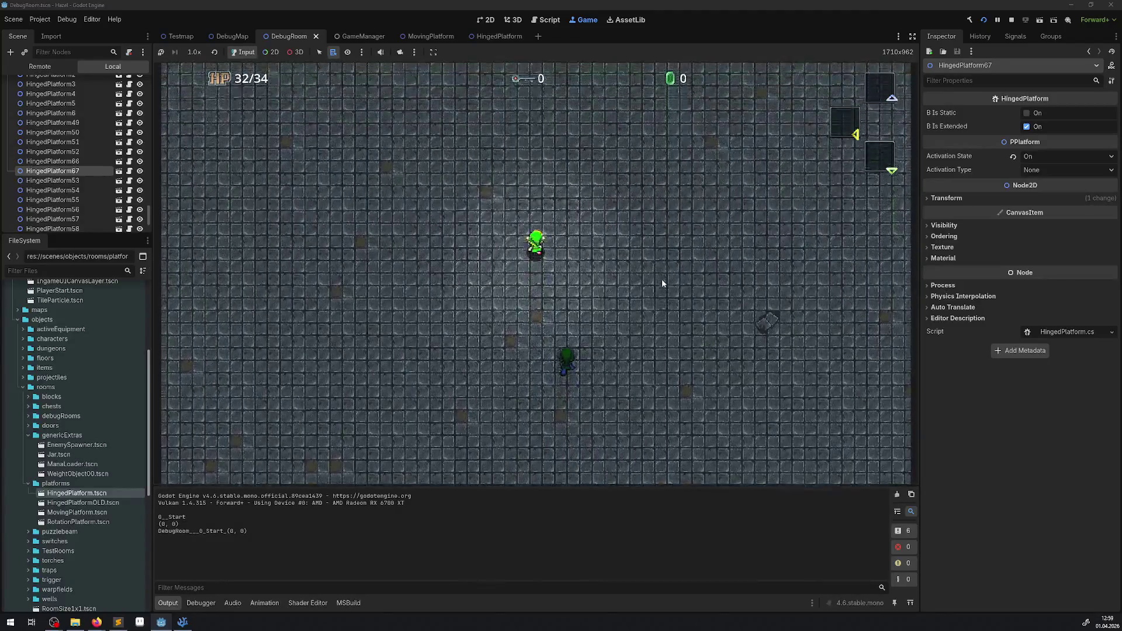
key("Left")
key("Left")
Walk down along the pit edge, descend the hinged platform column, and step off to test falling
key("Down")
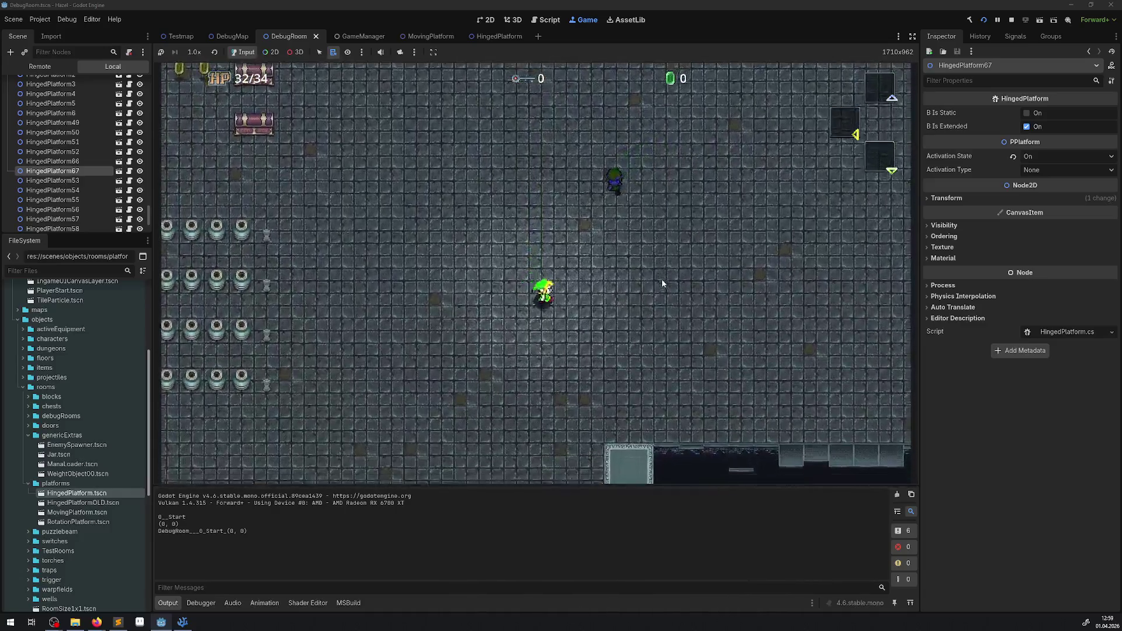
key("Right")
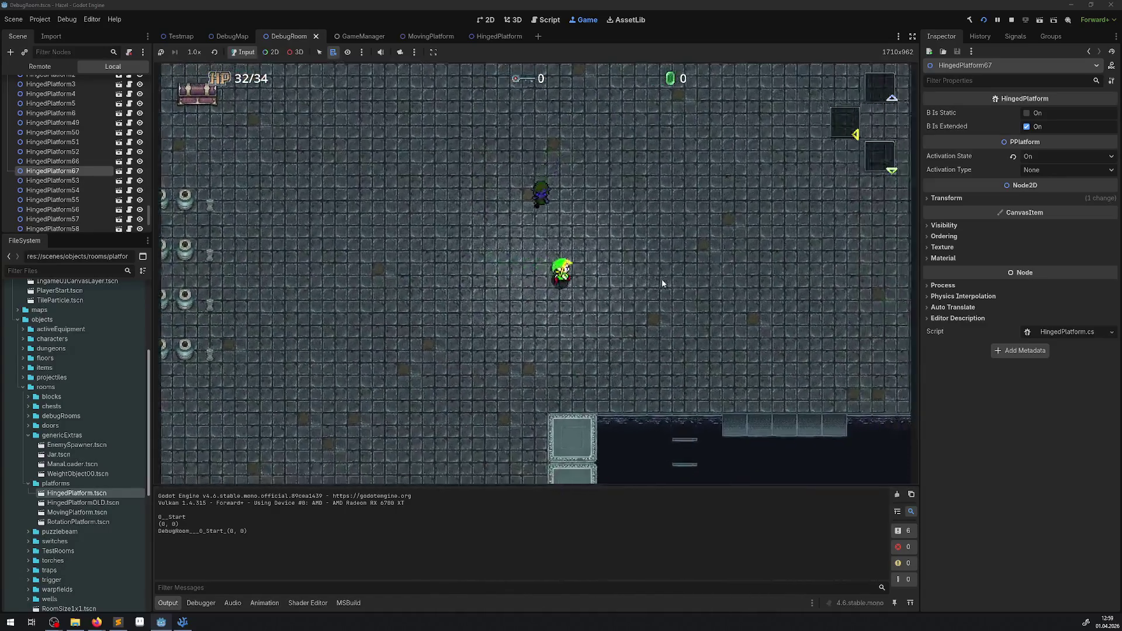
key("Down")
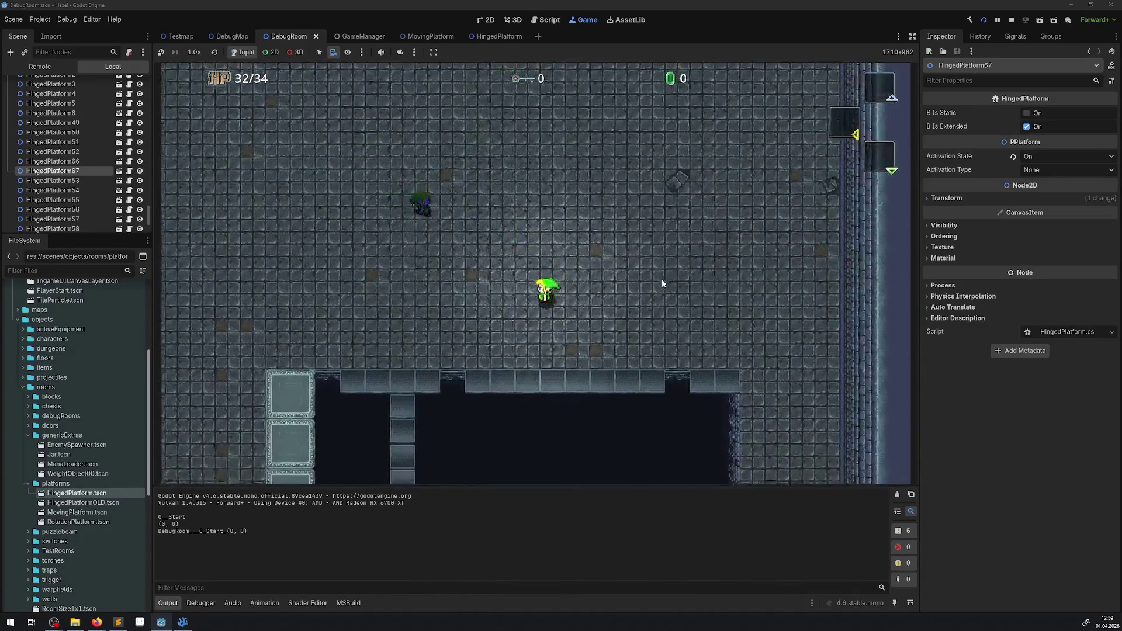
key("Left")
key("Down")
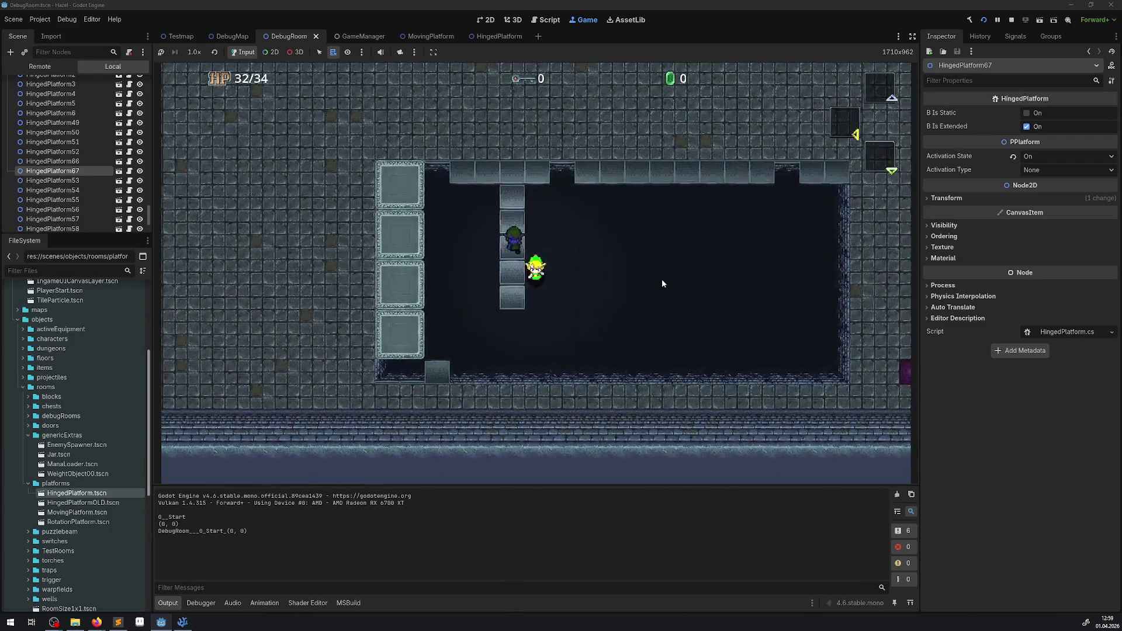
key("Right")
After respawning, walk left along the pit to the column and down its platforms
key("Up")
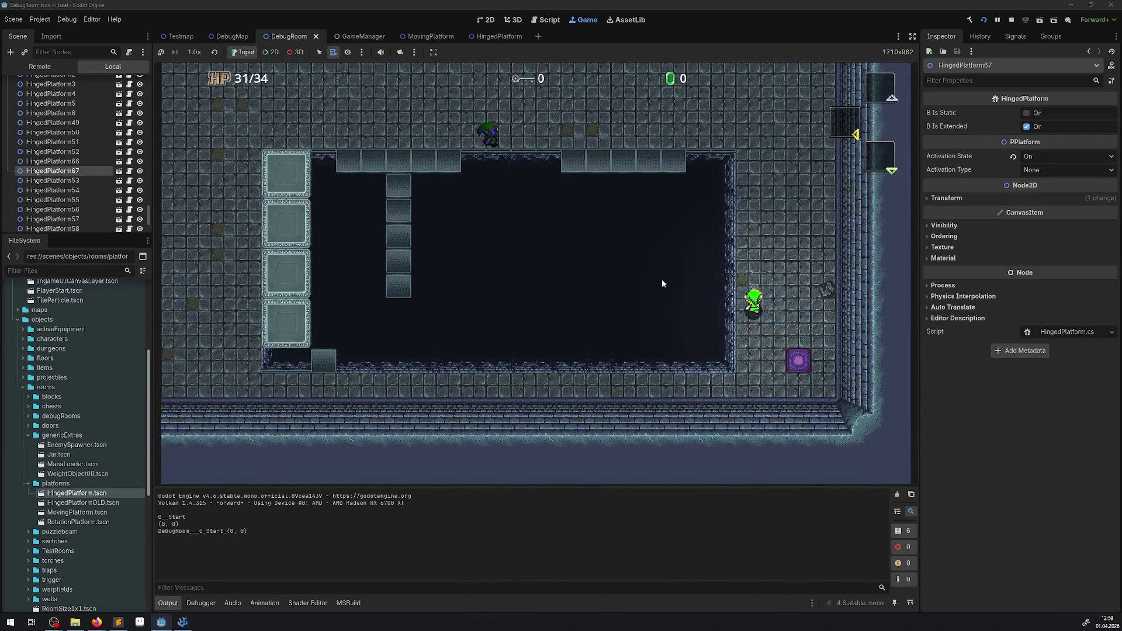
key("Up")
key("Left")
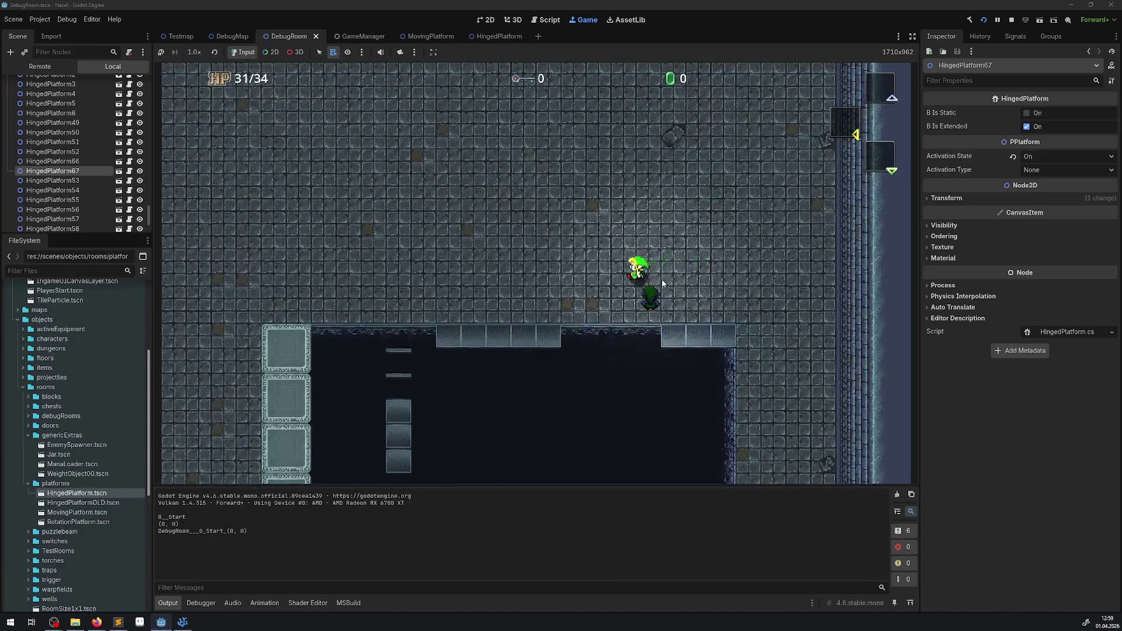
key("Left")
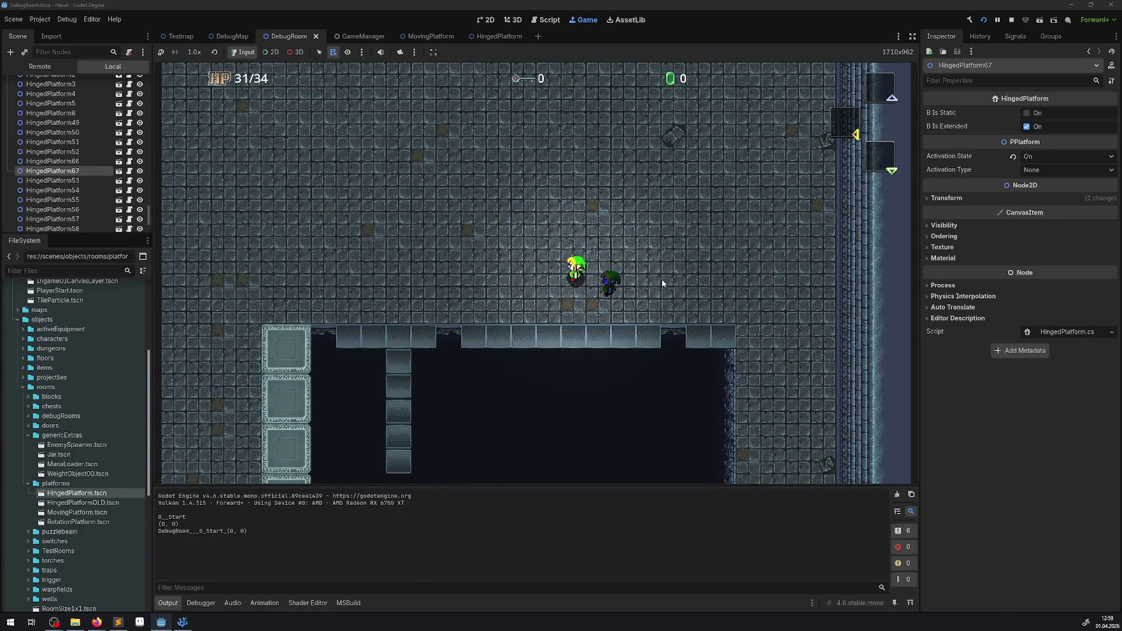
key("Left")
key("Down")
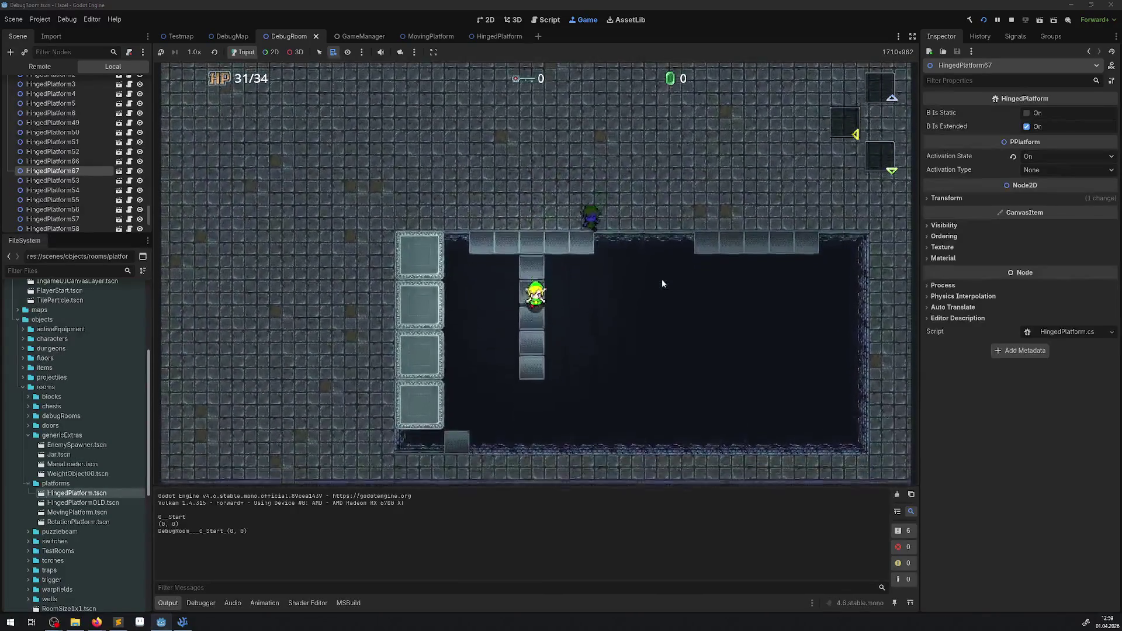
key("Down")
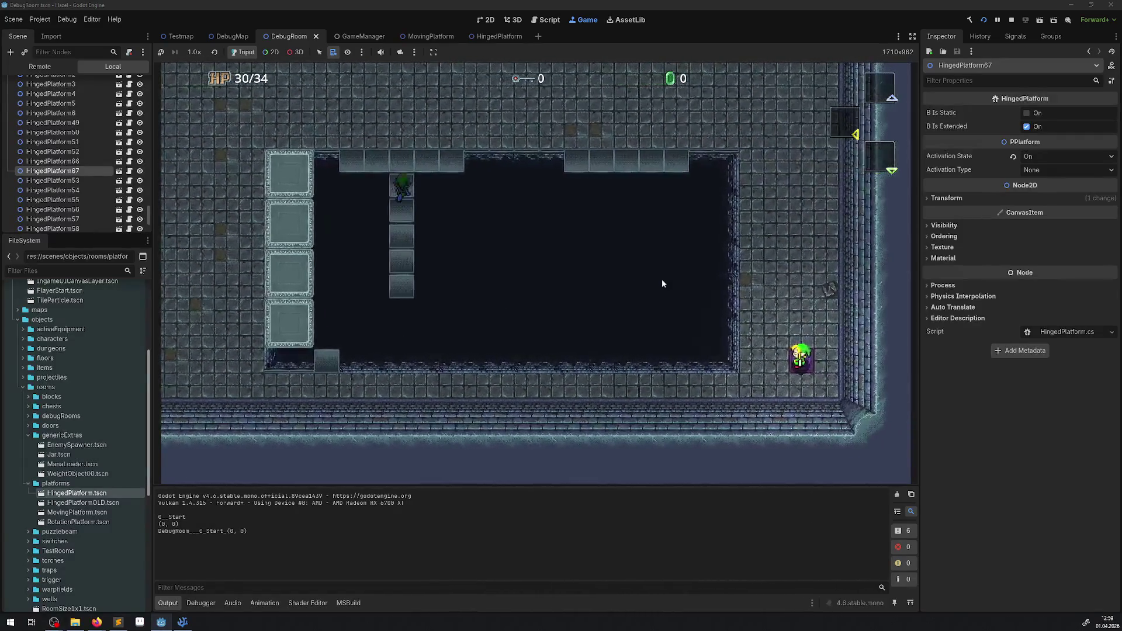
Return from the respawn pad to the column twice, falling off once more, then stop with F8
key("Up")
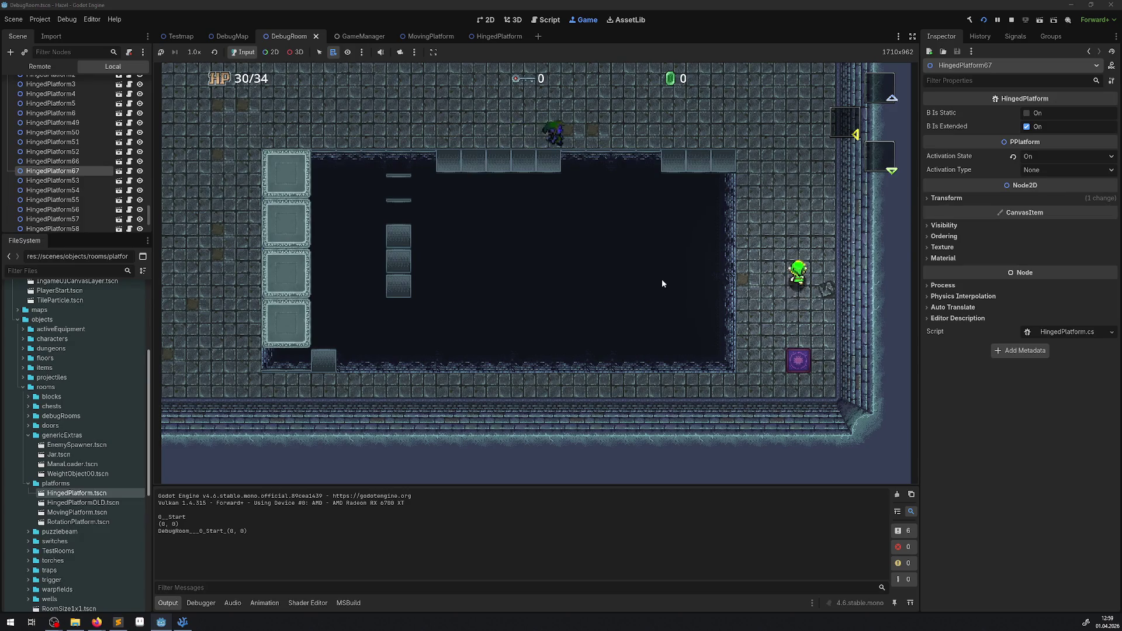
key("Left")
key("Left")
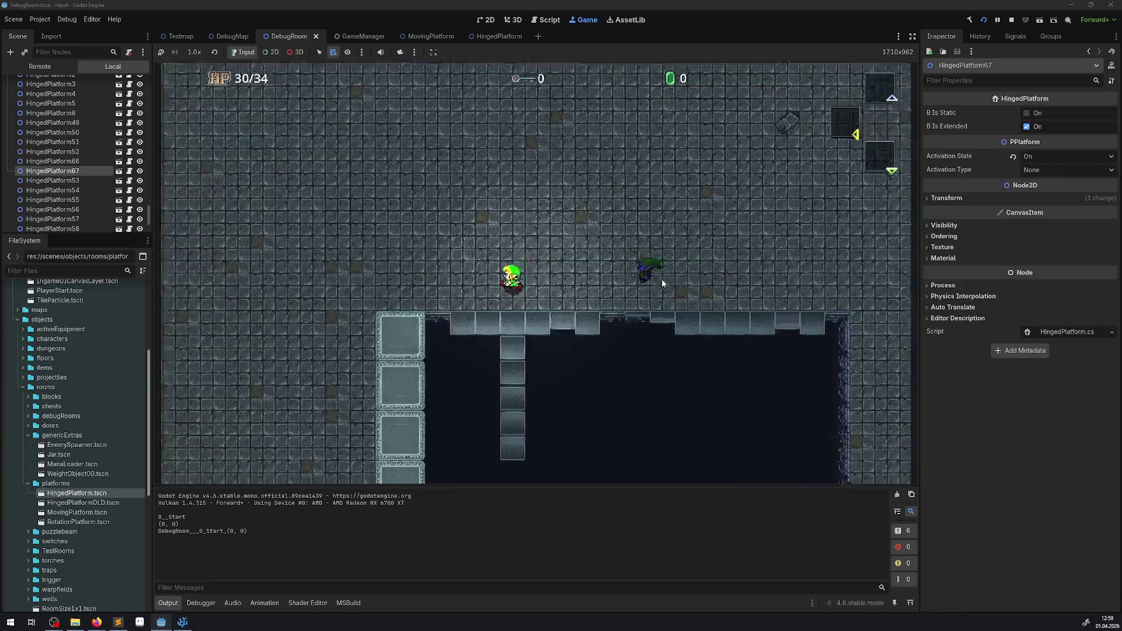
key("Down")
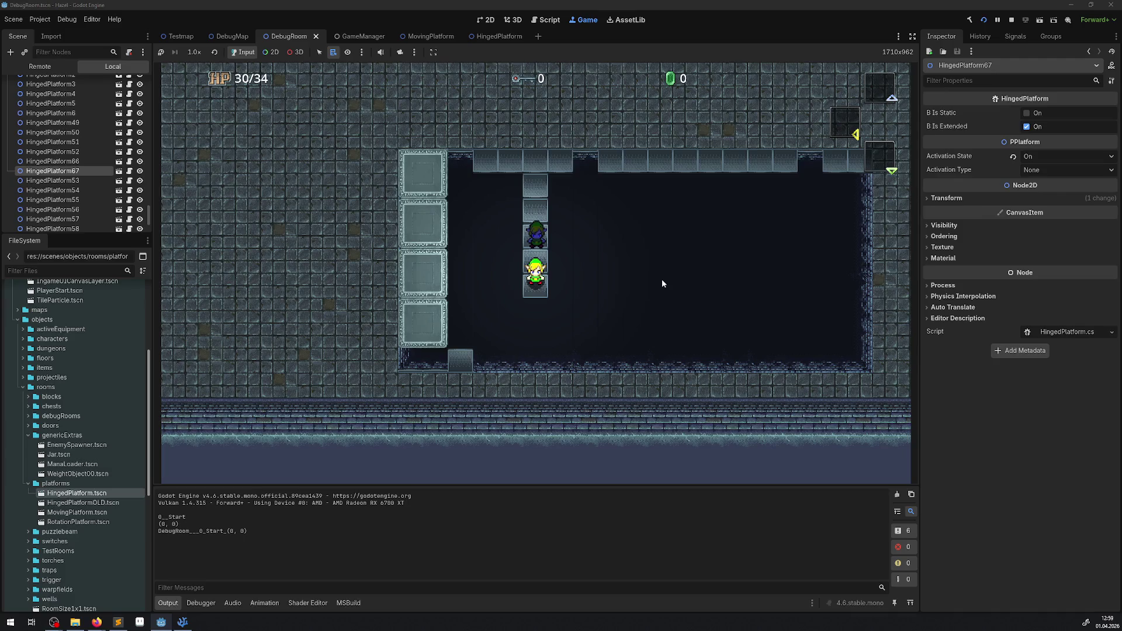
key("Right")
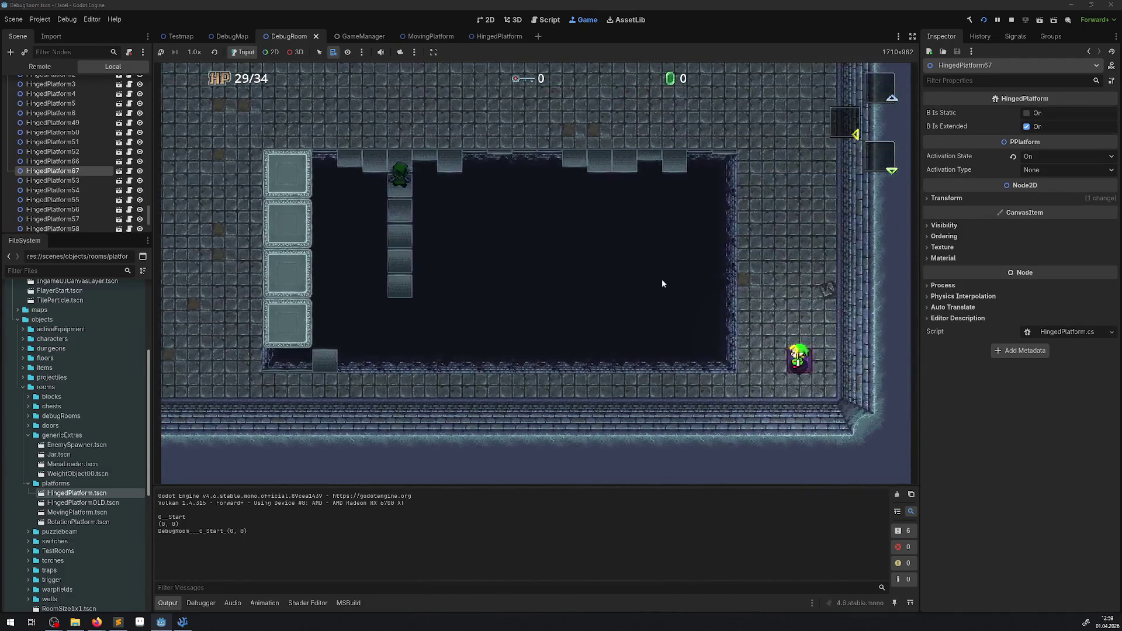
key("Up")
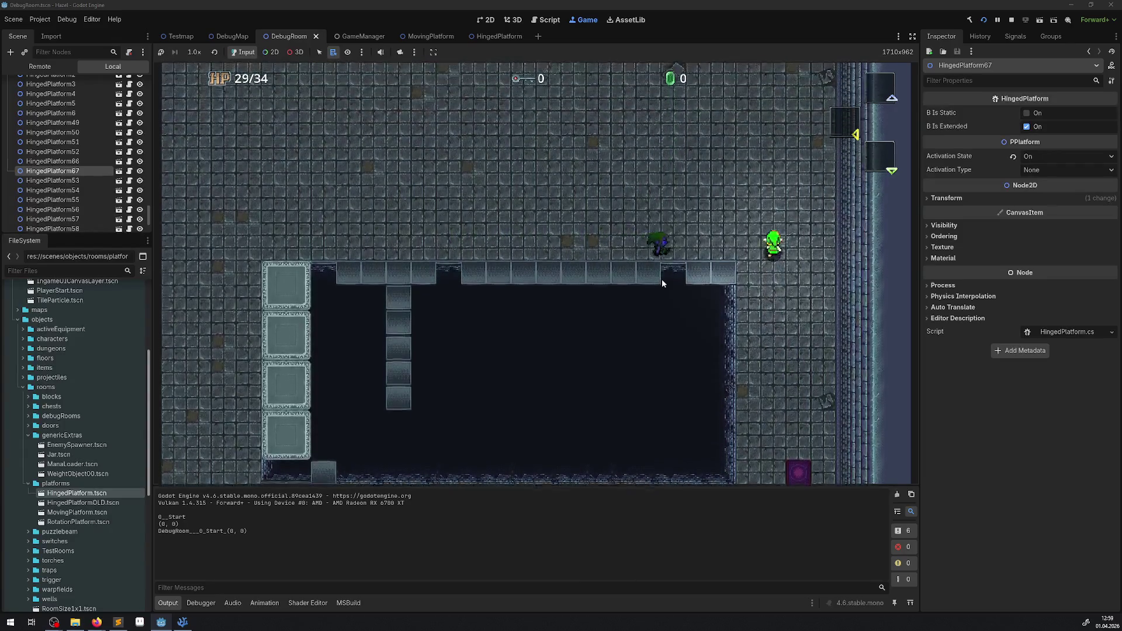
key("Left")
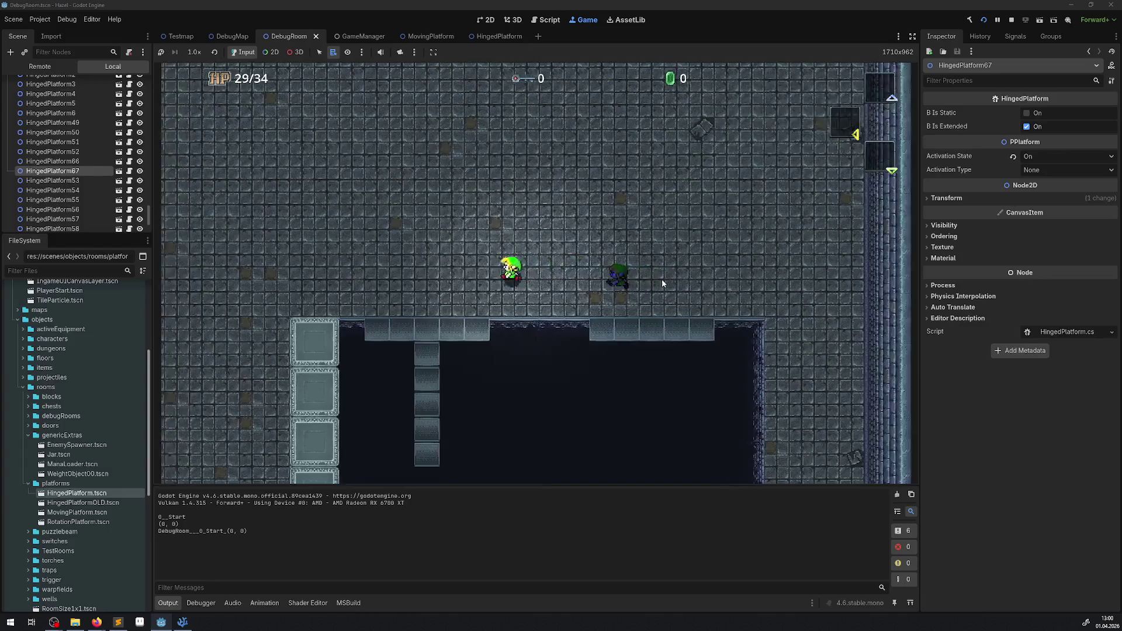
key("Down")
key("Down")
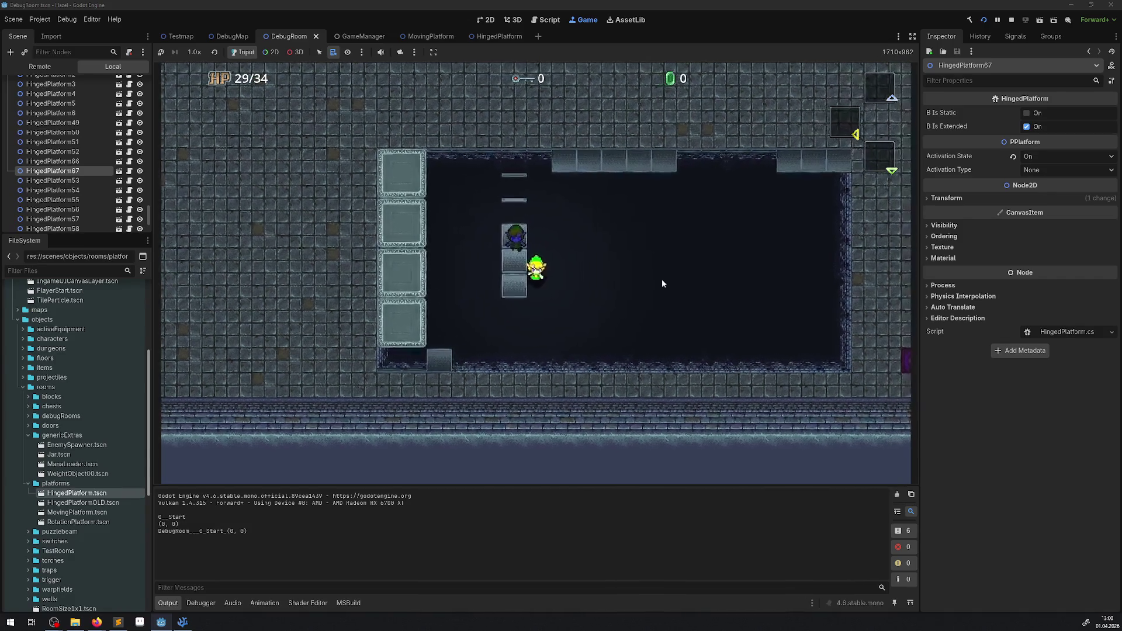
key("Up")
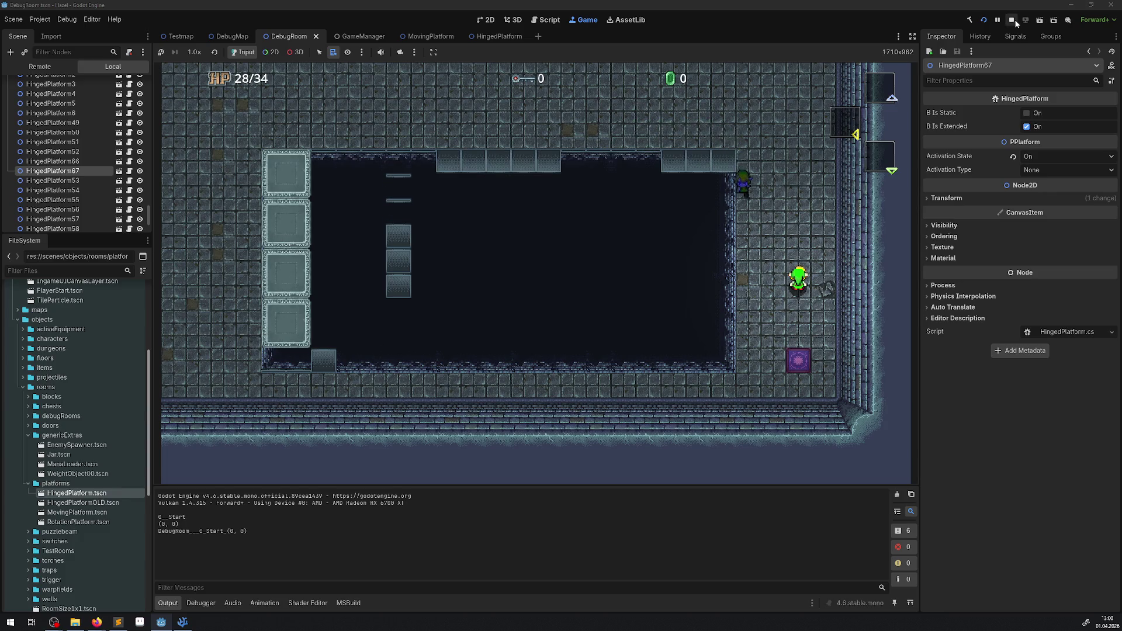
key("F8")
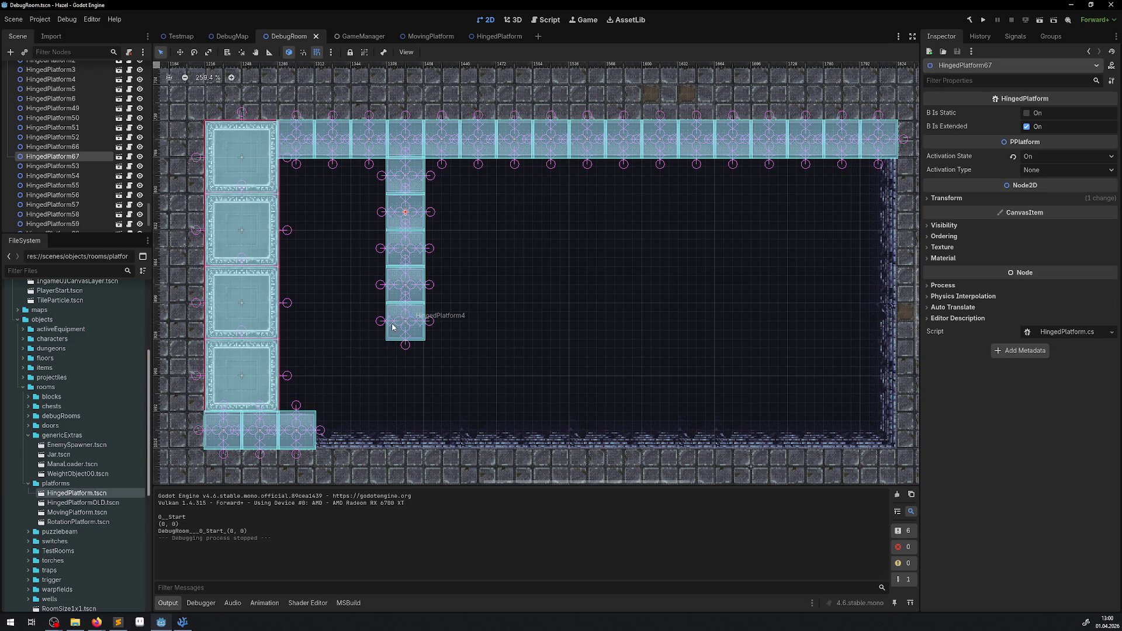
Delete the hinged platforms and the two bottom-left platforms from the pit, then save
key("Delete")
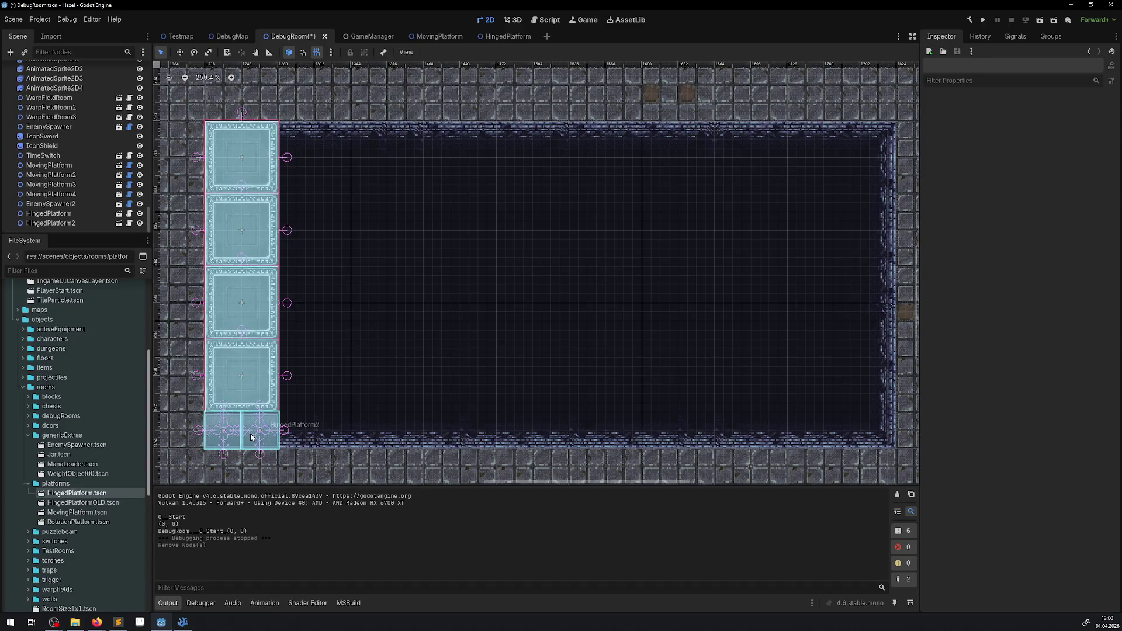
left_click(260, 430)
left_click(229, 433, "shift")
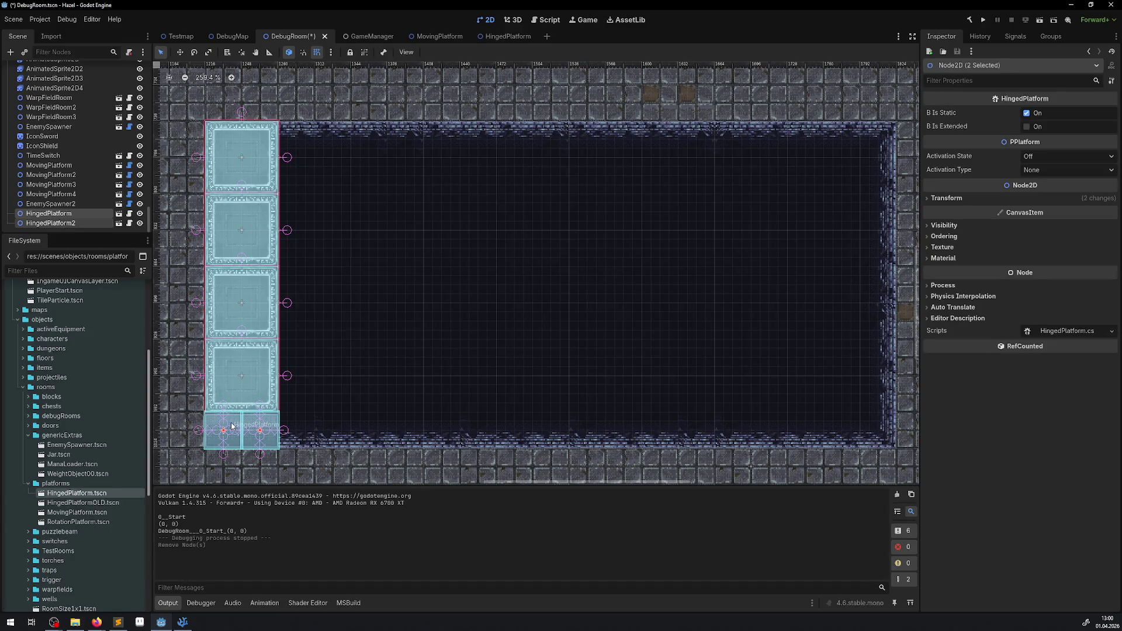
key("Delete")
left_click(545, 325)
key("ctrl+s")
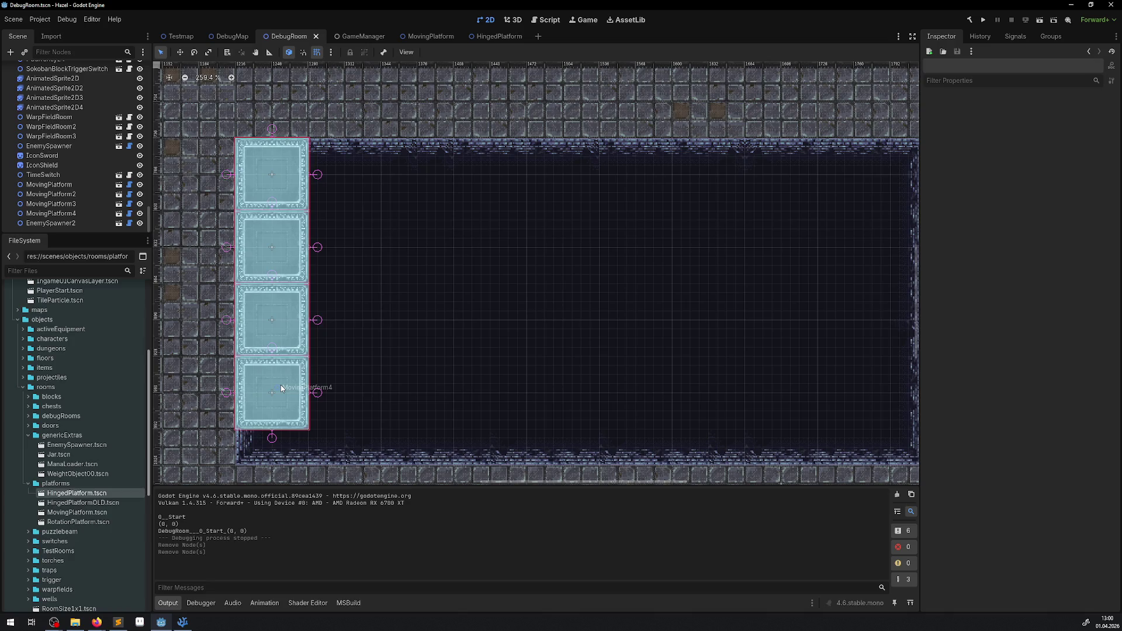
Delete MovingPlatform4 and MovingPlatform3 and the other extra platform, then save DebugRoom
left_click(271, 389)
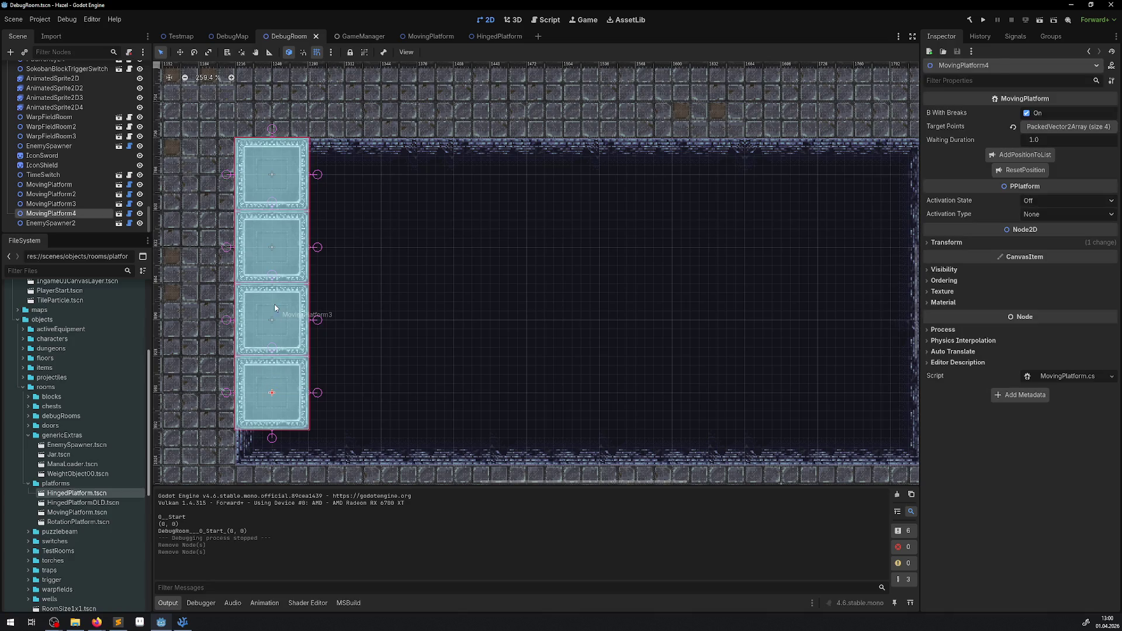
left_click(271, 318, "shift")
key("Delete")
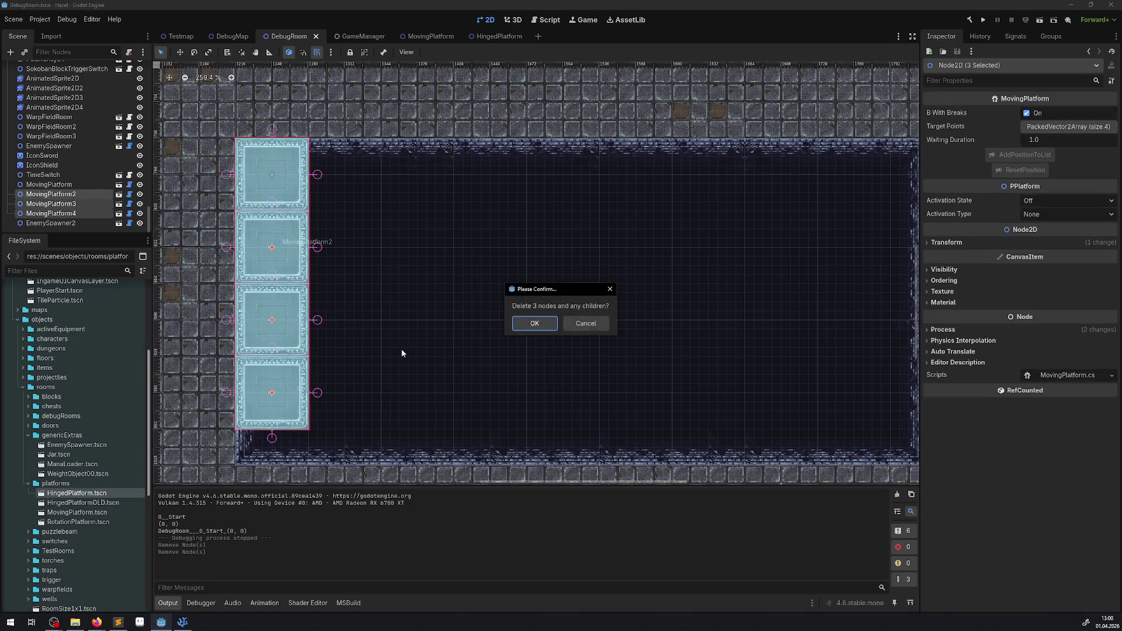
left_click(534, 323)
key("ctrl+s")
Set the remaining MovingPlatform's Activation State to On, save, and launch a test run
left_click(280, 181)
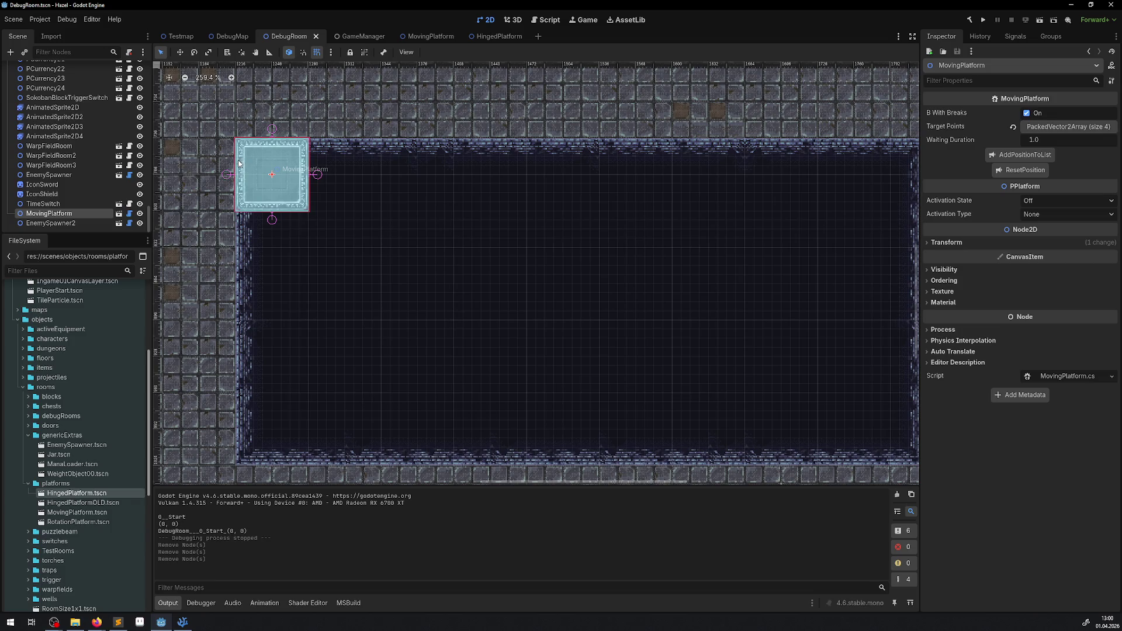
left_click(1041, 201)
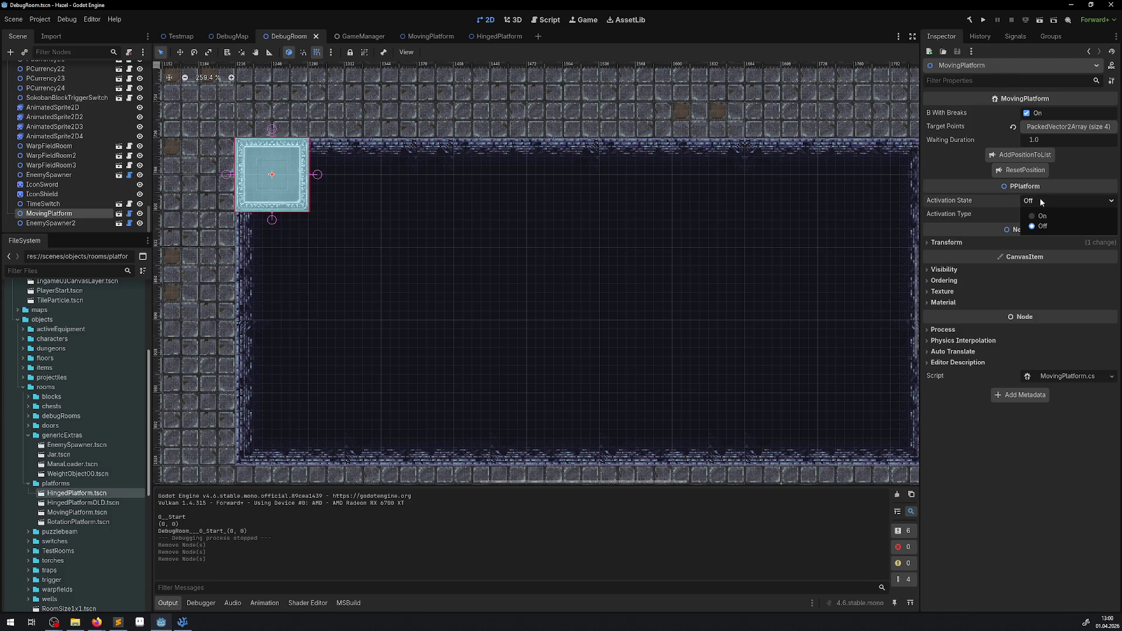
left_click(1040, 216)
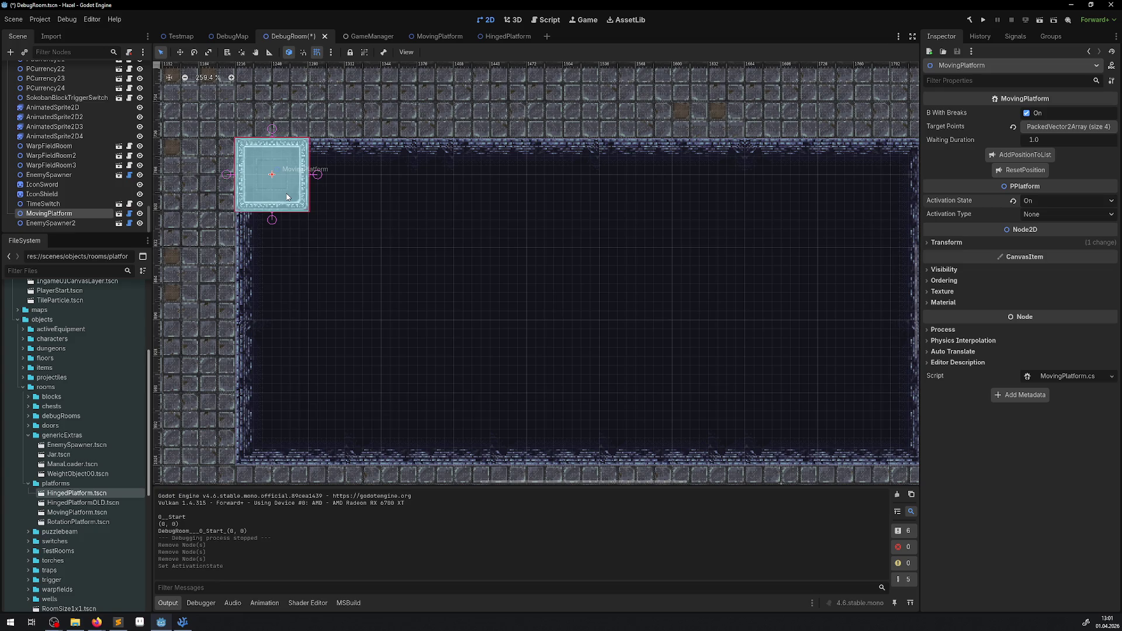
key("ctrl+s")
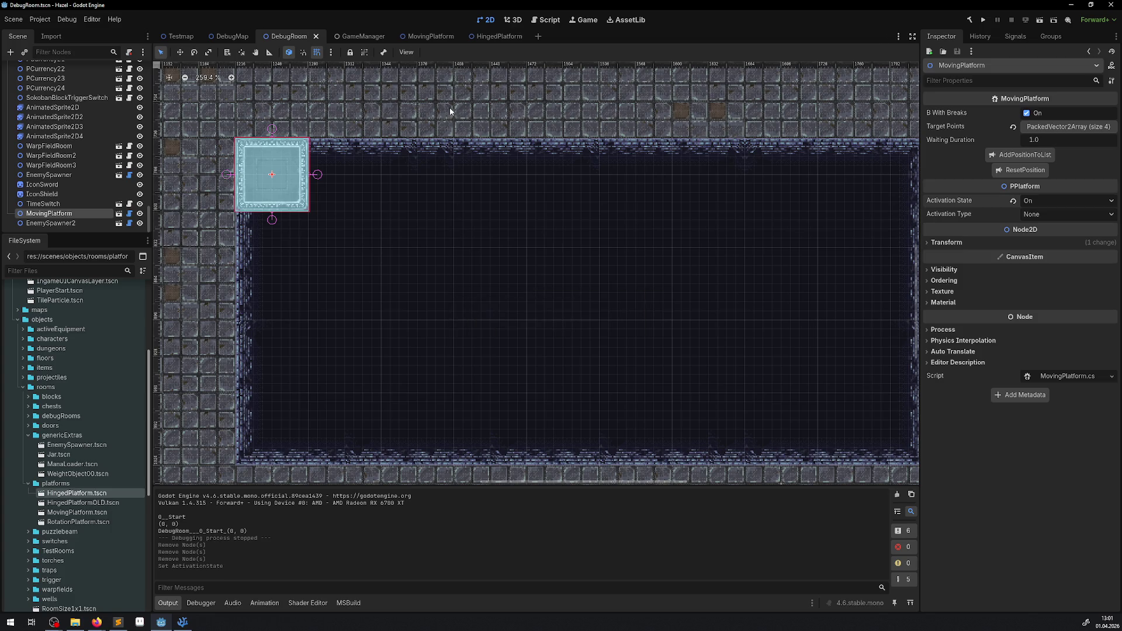
left_click(982, 21)
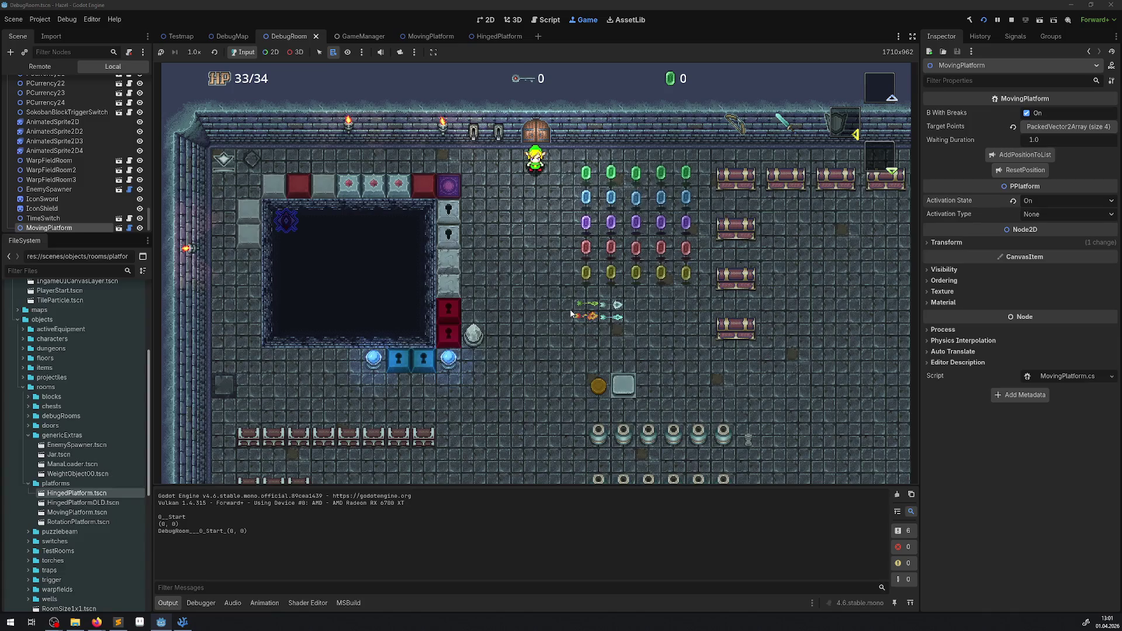
Walk the player over the warp tile, up to the pit, and onto the moving platform
key("Left")
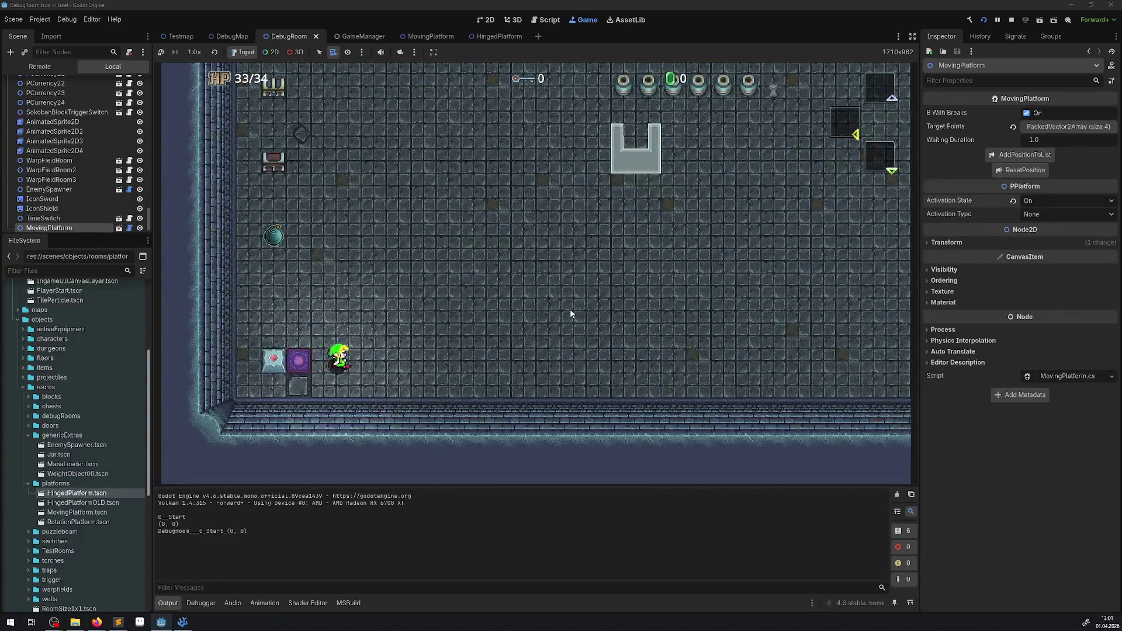
key("Up")
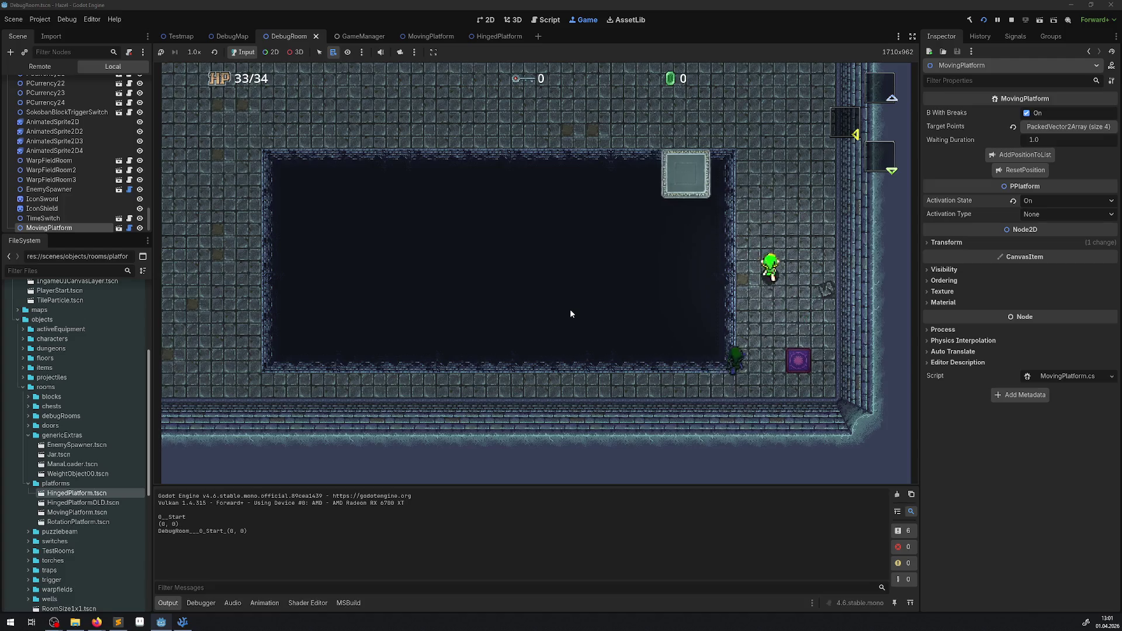
key("Left")
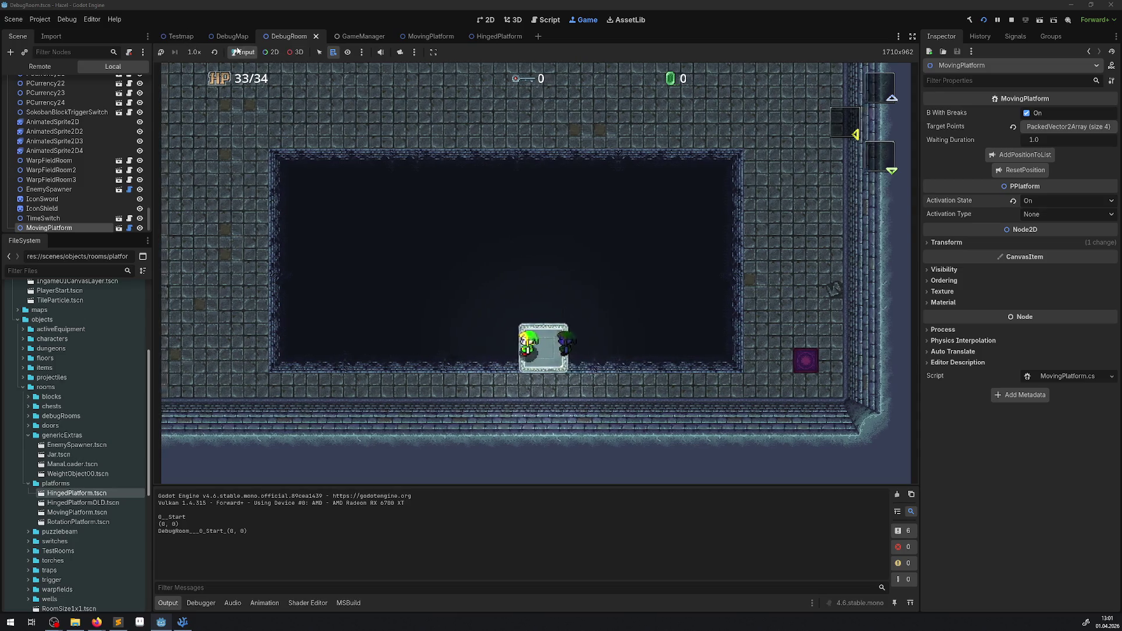
left_click(271, 52)
right_click(564, 345)
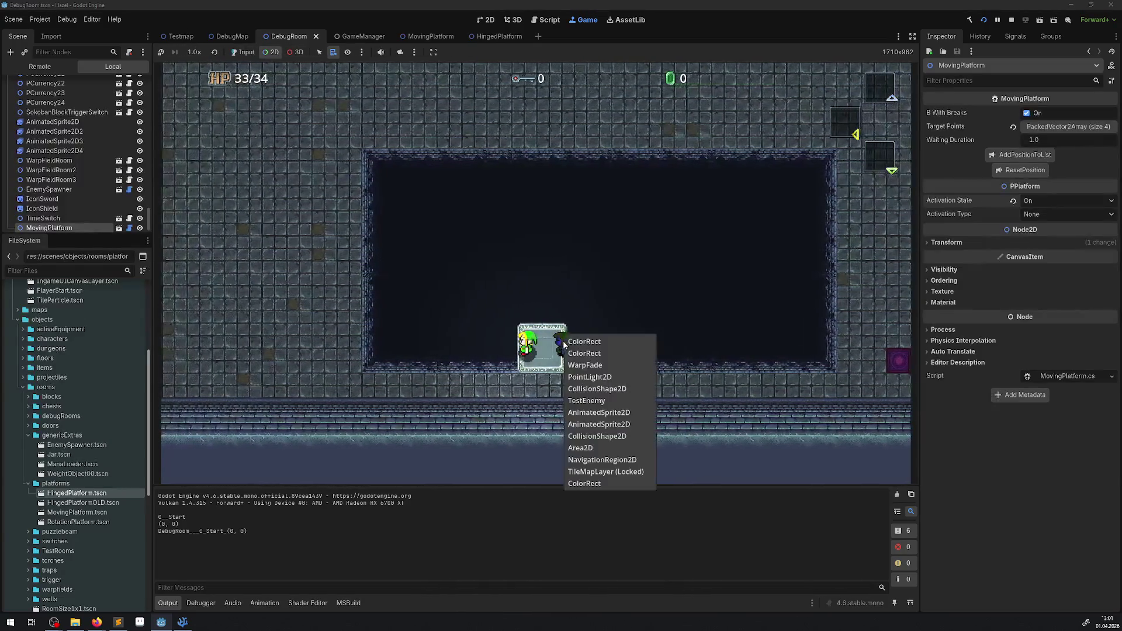
Pick TestEnemy from the Game view's node list, then select its NavigationAgent2D in the Remote tree
left_click(586, 400)
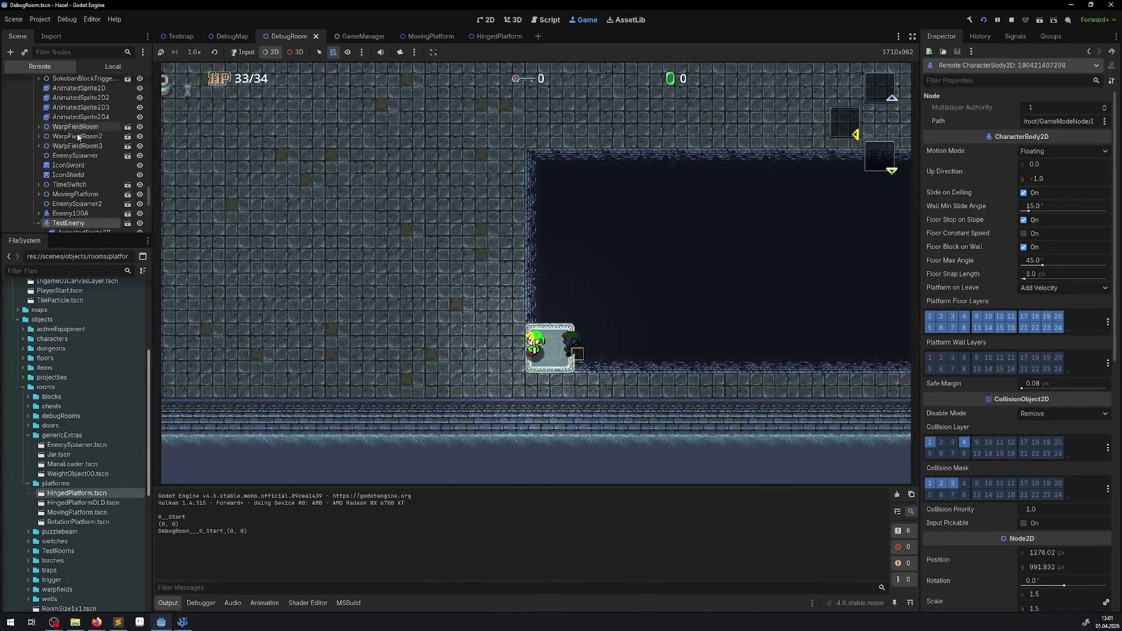
scroll(79, 152, "down", 3)
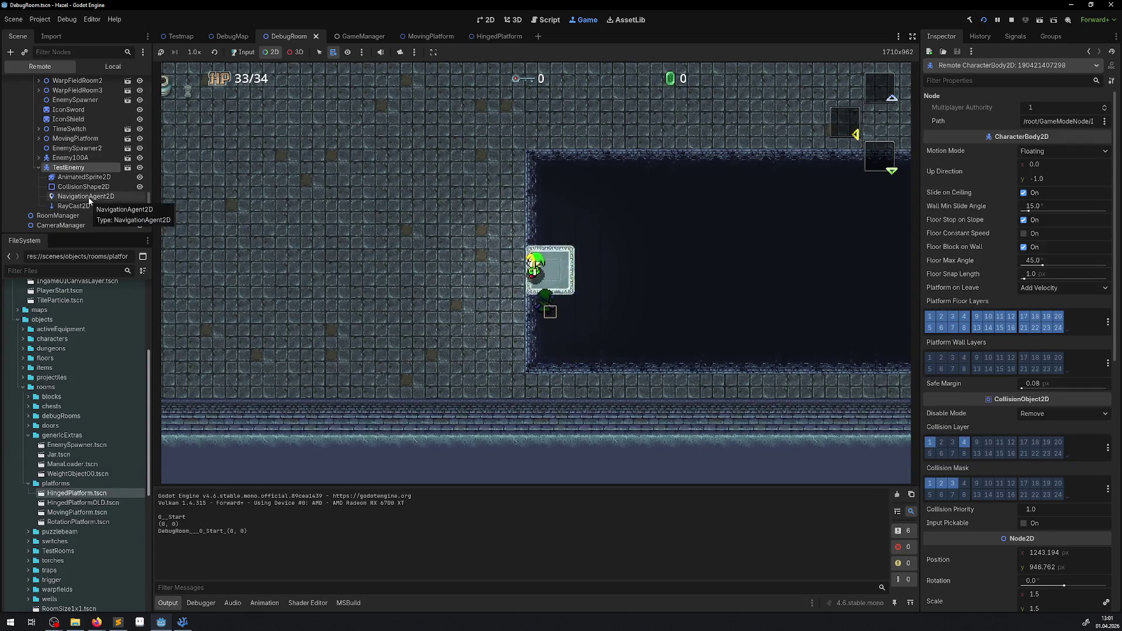
left_click(88, 197)
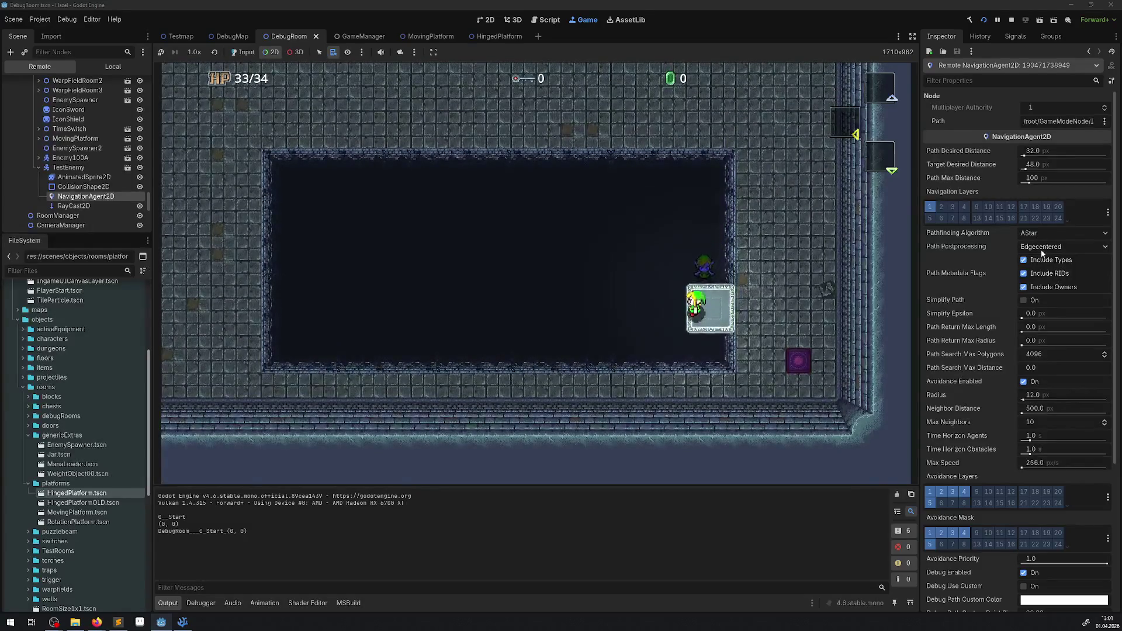
Try Corridorfunnel path postprocessing, revert to Edgecentered, and toggle Simplify Path
left_click(1040, 248)
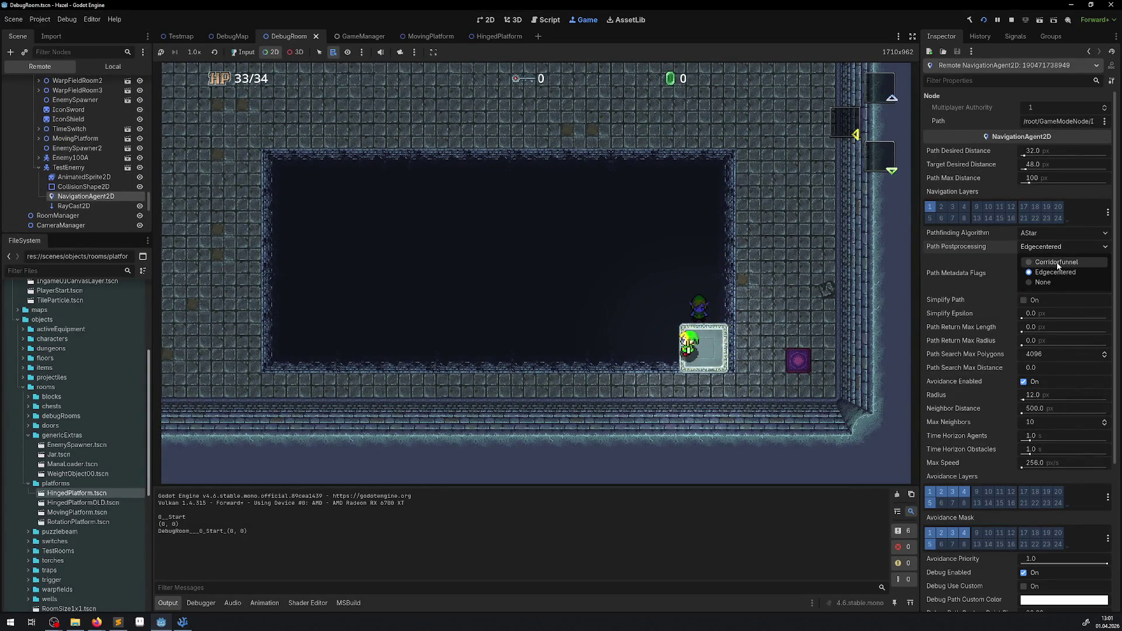
left_click(1056, 262)
left_click(1057, 264)
left_click(1050, 261)
left_click(1049, 248)
left_click(1048, 272)
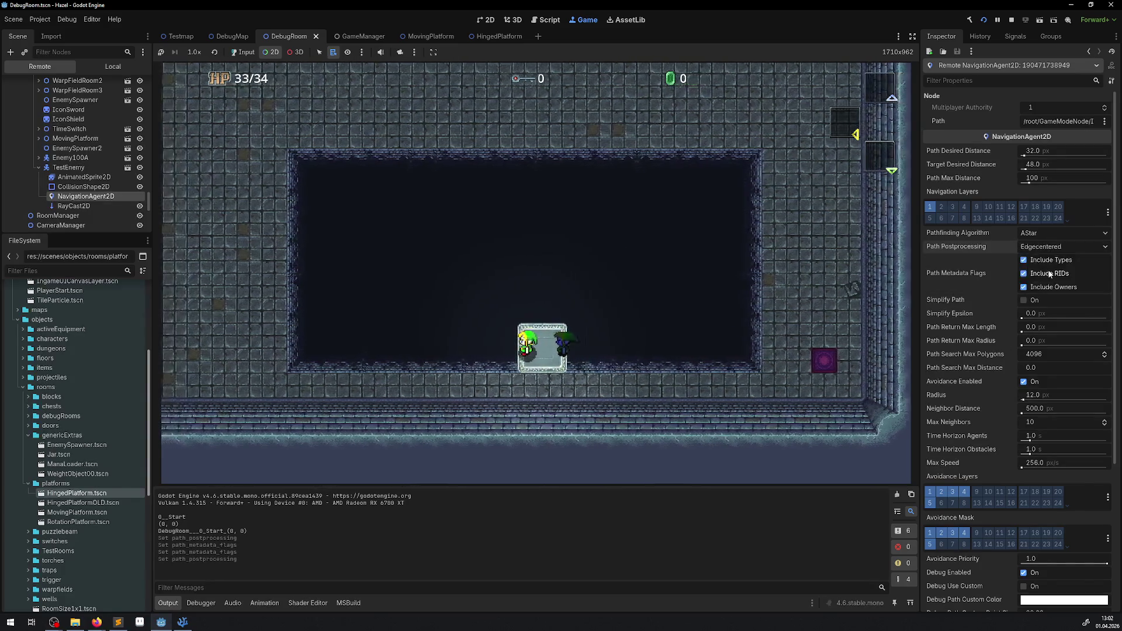
left_click(1024, 300)
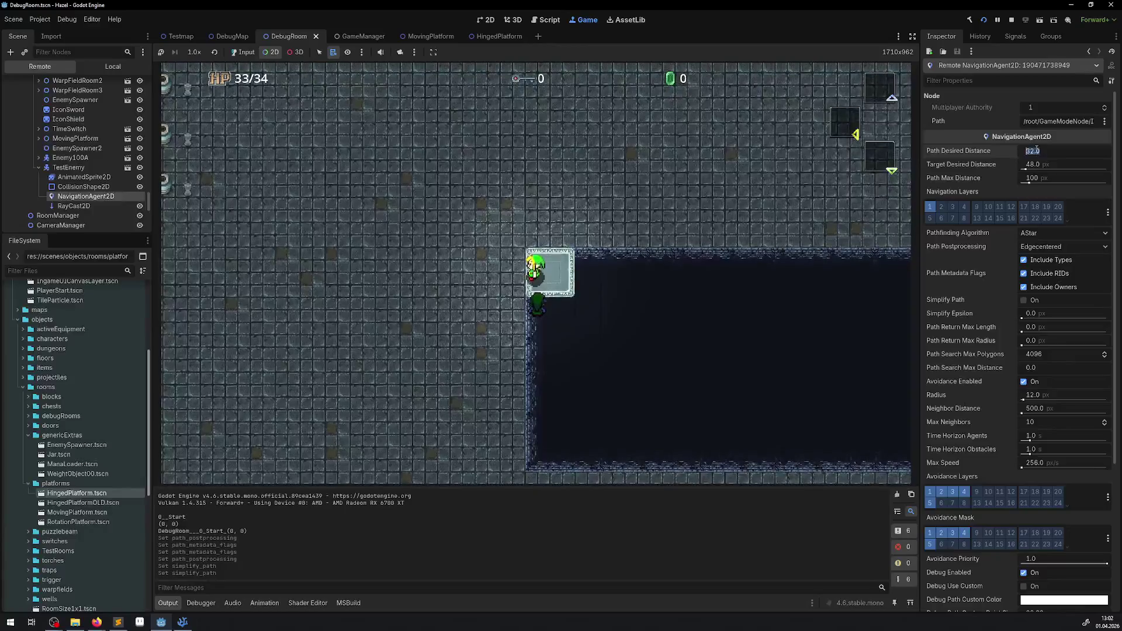
Adjust the path desired, target desired and path max distance values
left_click_drag(1037, 152, 1030, 150)
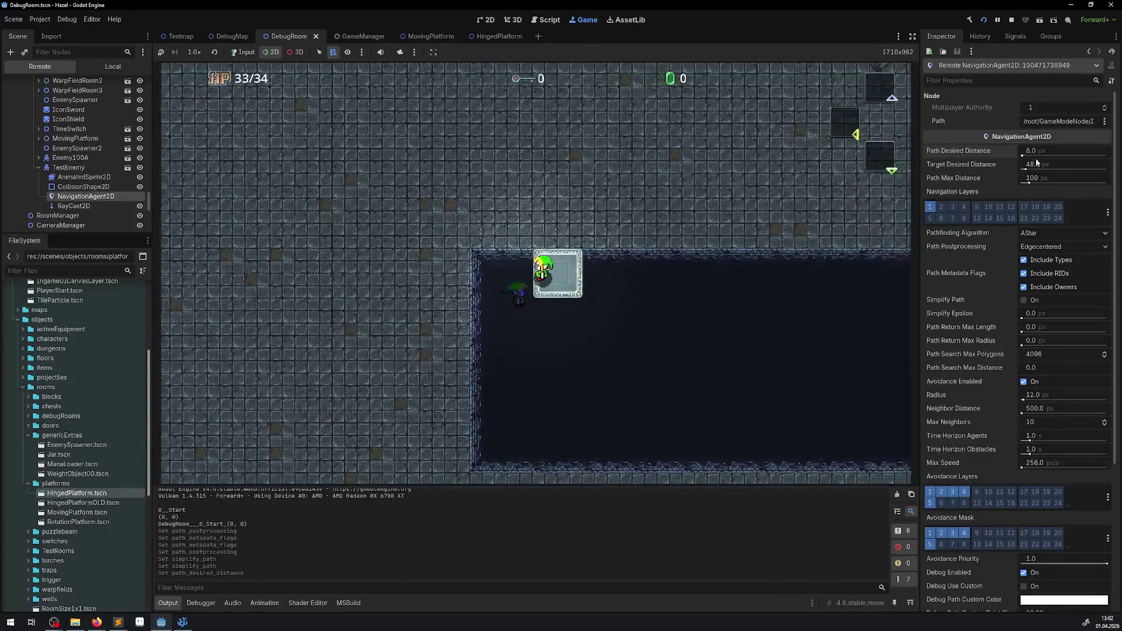
left_click(1033, 165)
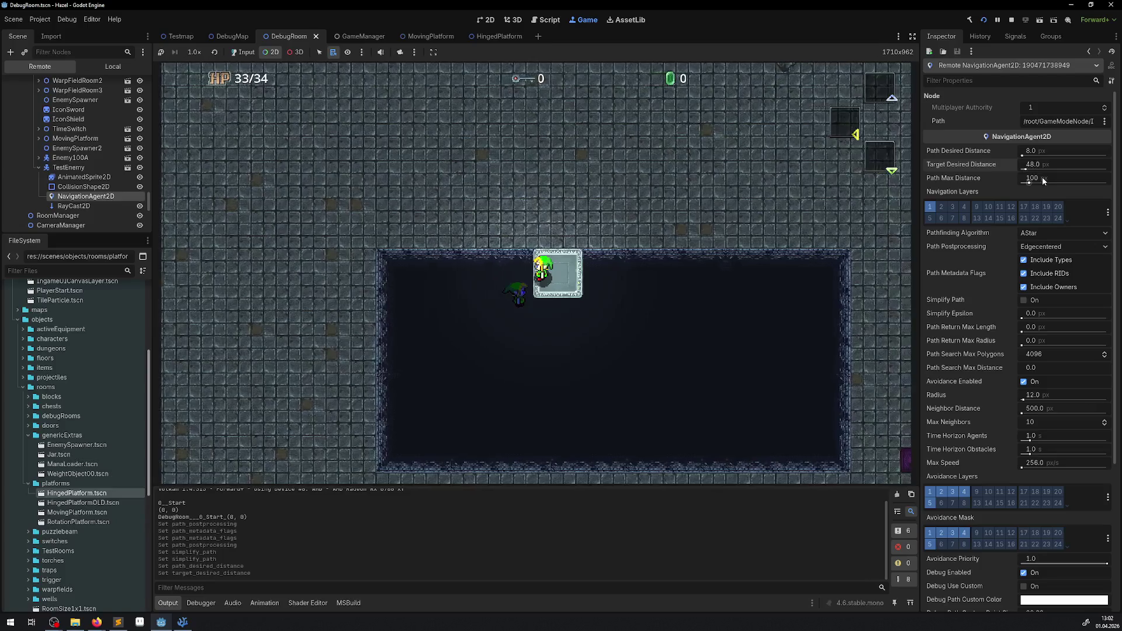
left_click(1043, 178)
type("10")
key("Return")
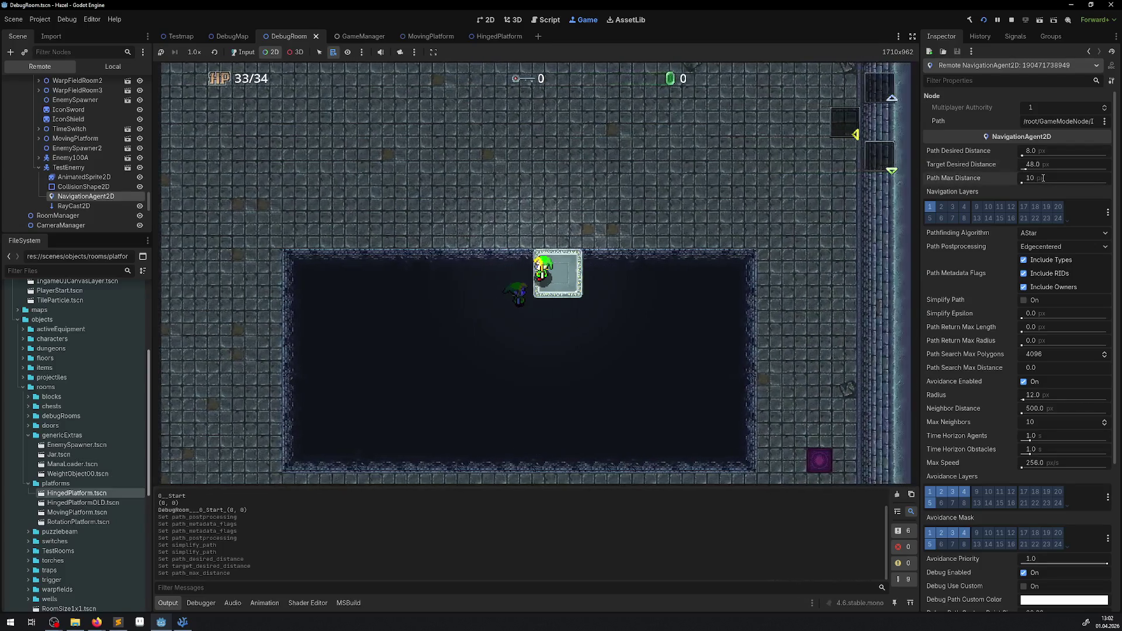
mouse_move(1033, 170)
left_mouse_down()
mouse_move(1022, 170)
mouse_move(1030, 157)
mouse_move(1030, 184)
left_mouse_up()
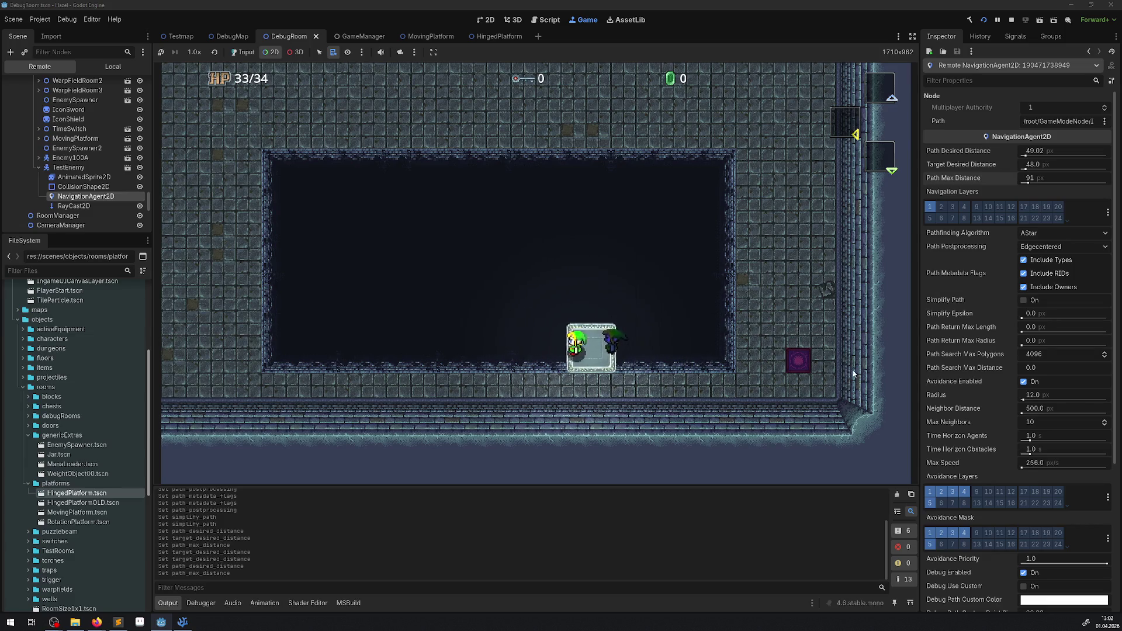
Keep RIDs in path metadata, enable navigation layers 1 and 2, and stop the game
left_click(1023, 273)
left_click(1023, 273)
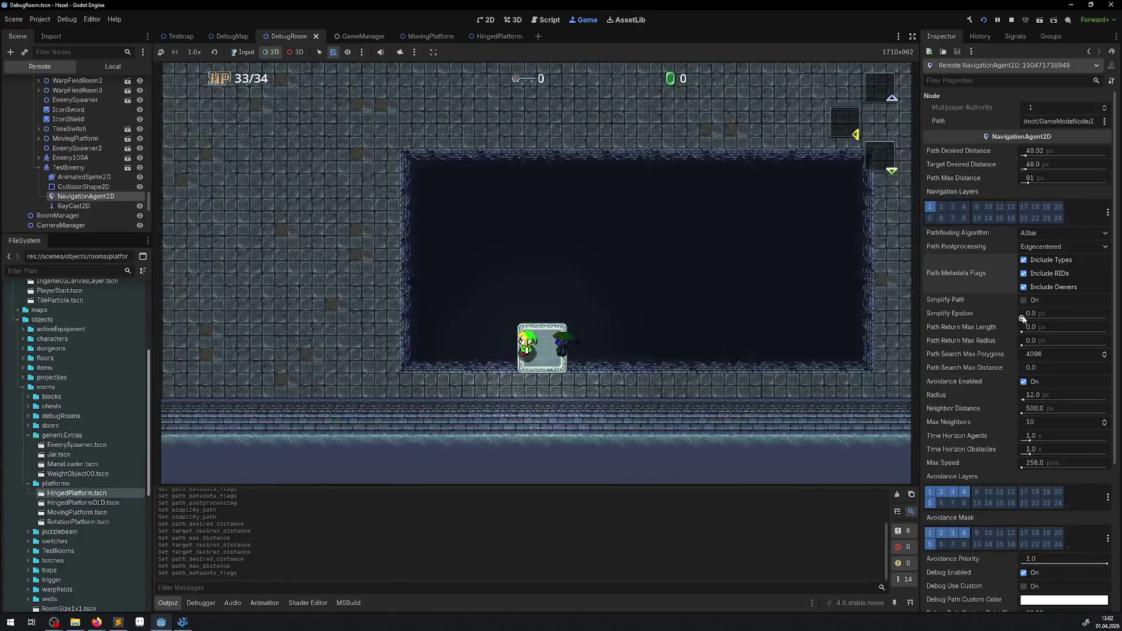
scroll(982, 393, "down", 3)
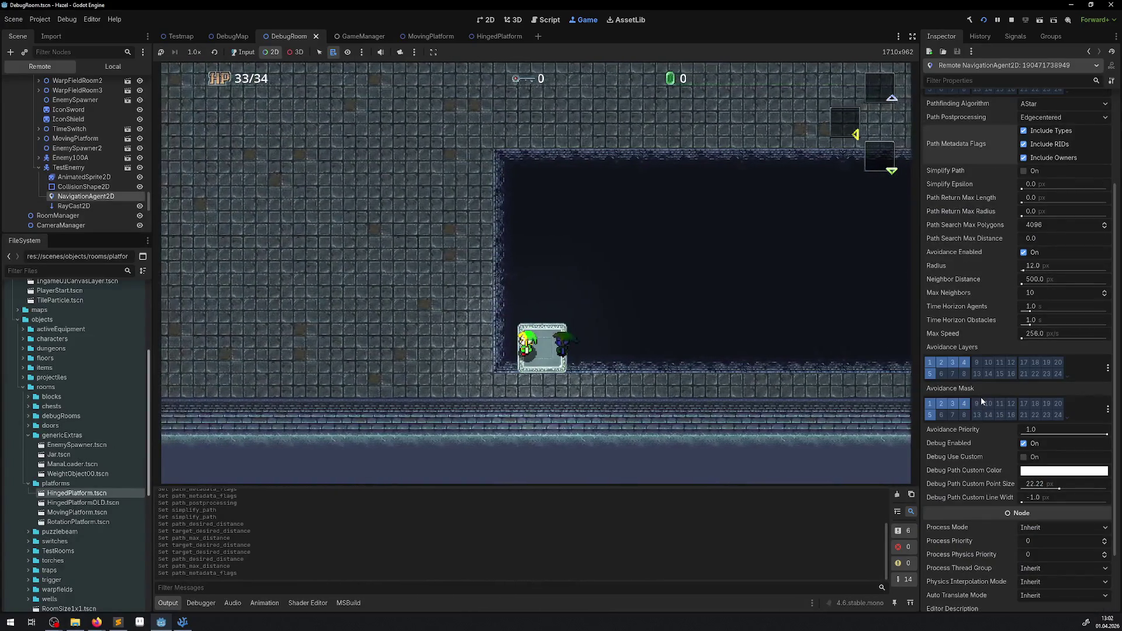
scroll(981, 397, "down", 1)
scroll(981, 398, "up", 4)
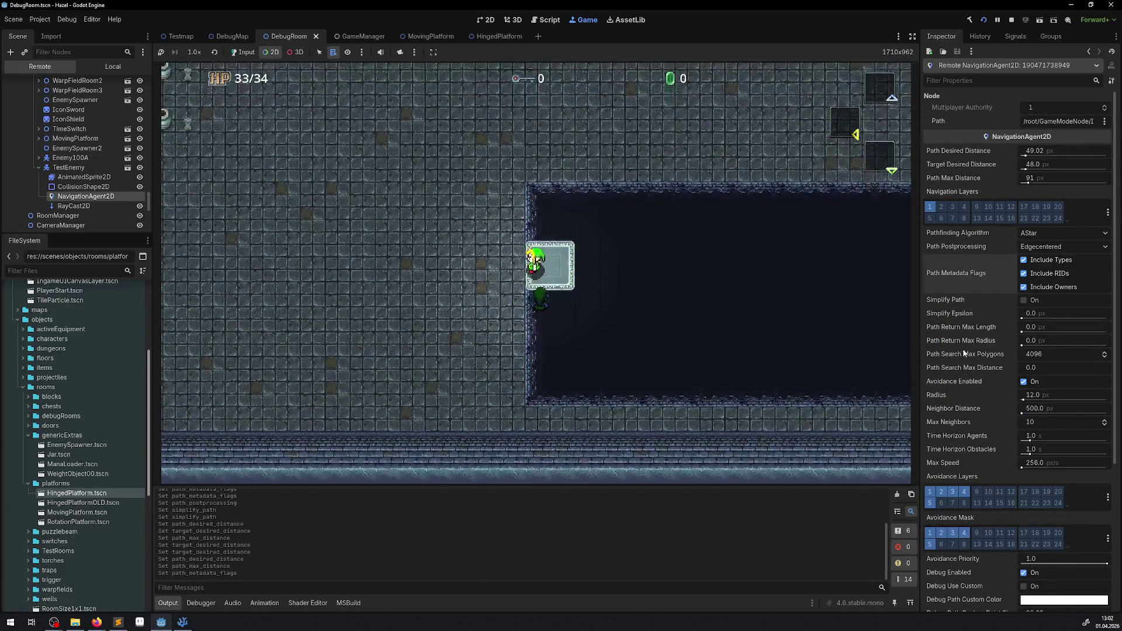
left_click(933, 207)
left_click(932, 206)
left_click(933, 207)
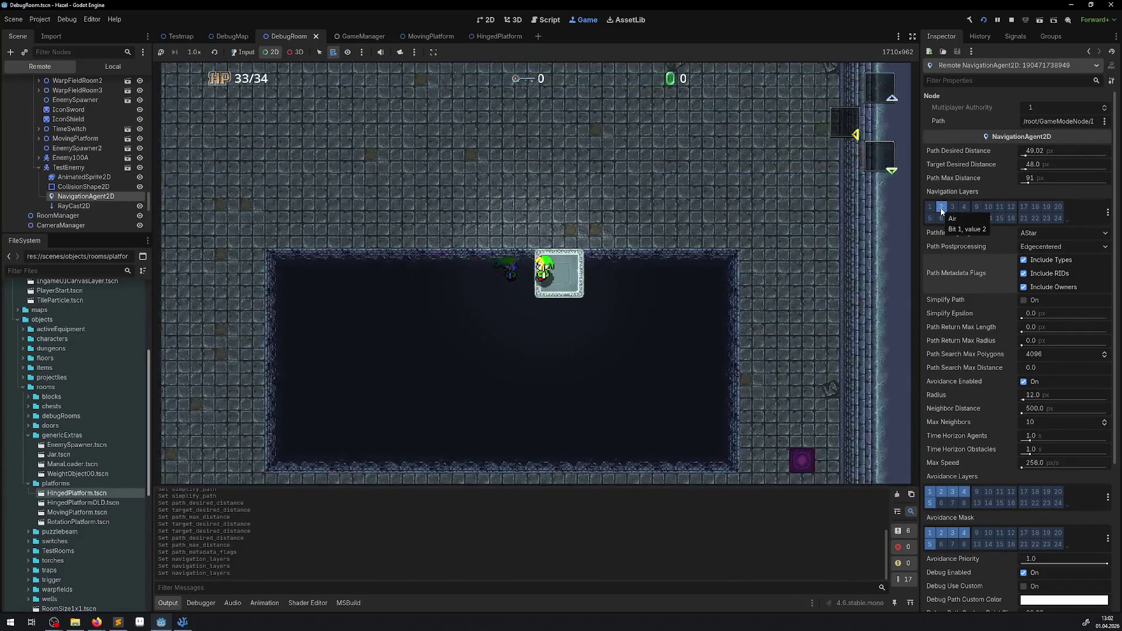
left_click(941, 212)
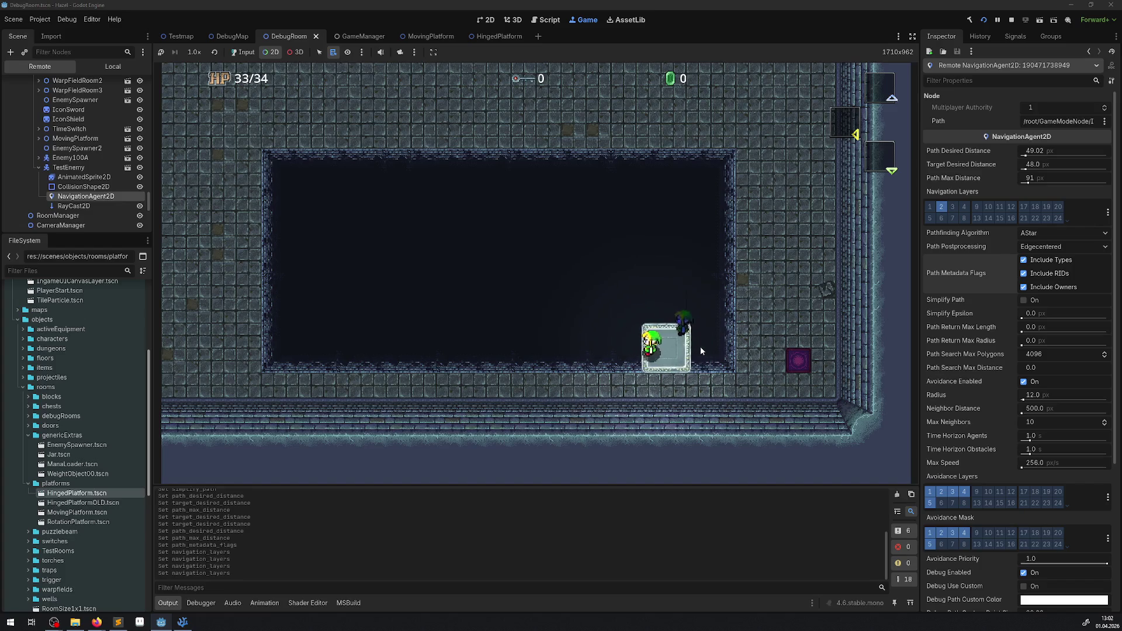
left_click(931, 207)
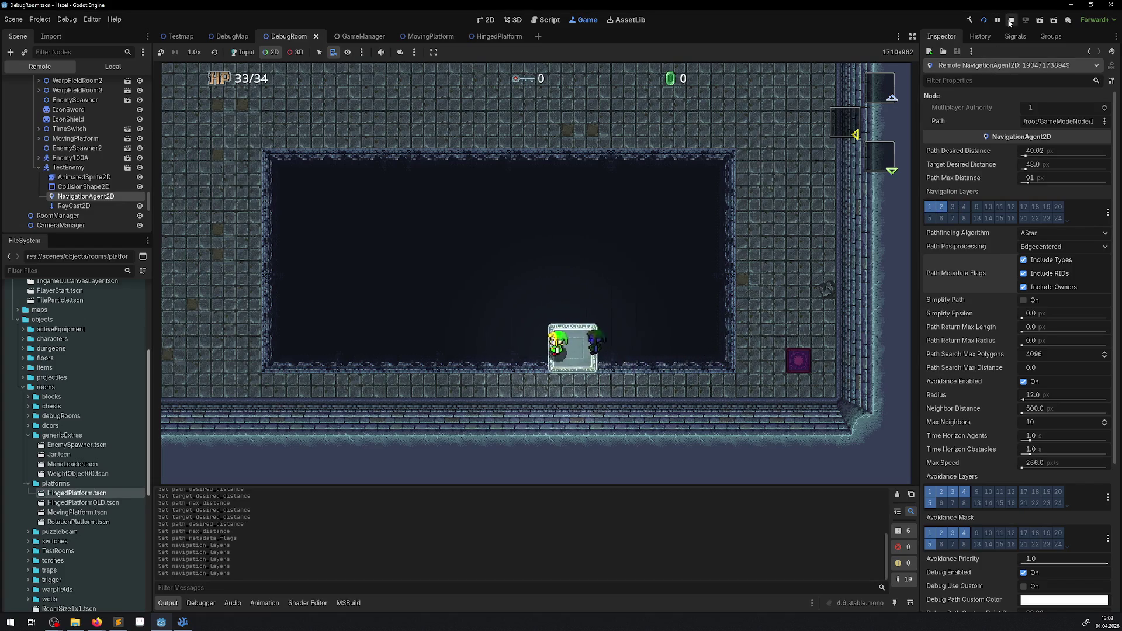
left_click(1010, 21)
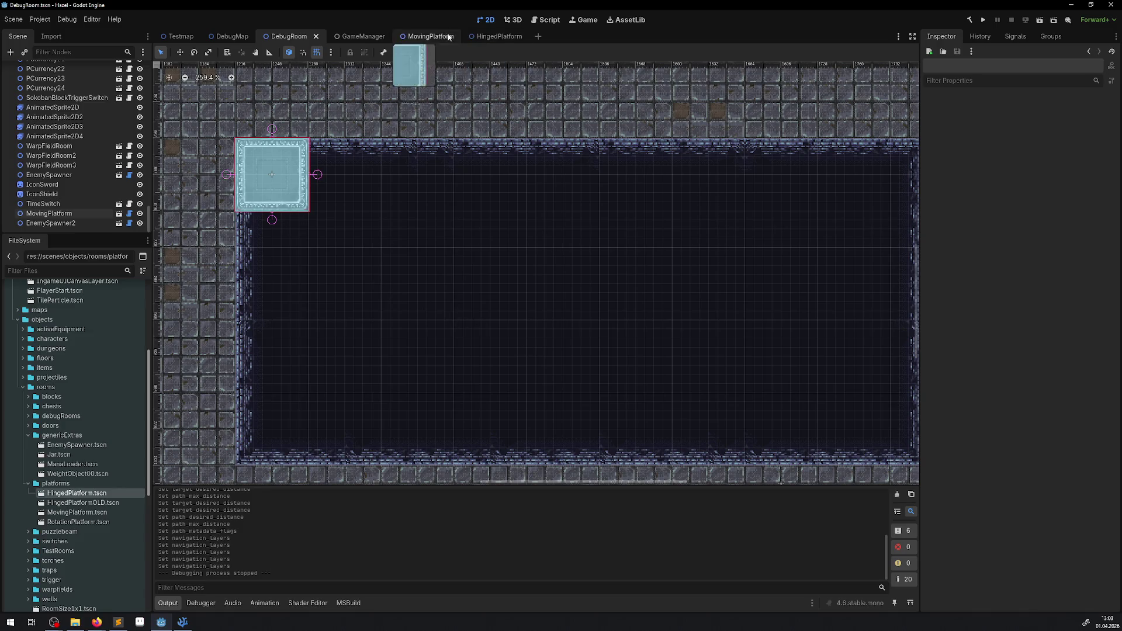
left_click(422, 36)
Open MovingPlatform.cs and scroll to the target-reached block, lines 91–95, in _PhysicsProcess
left_click(134, 70)
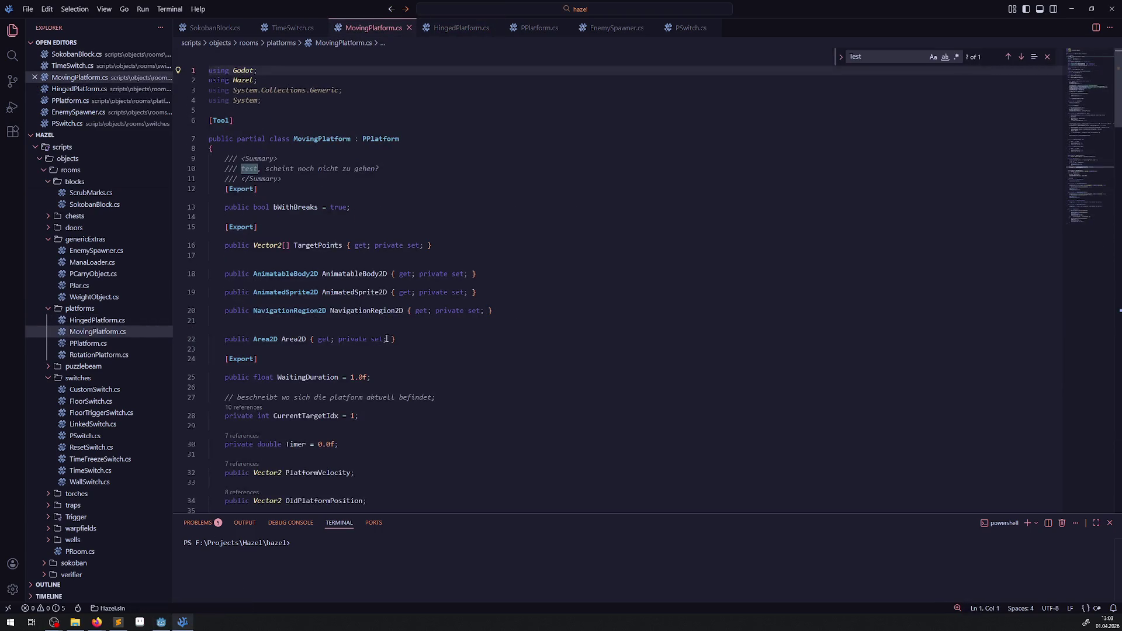
scroll(369, 338, "down", 10)
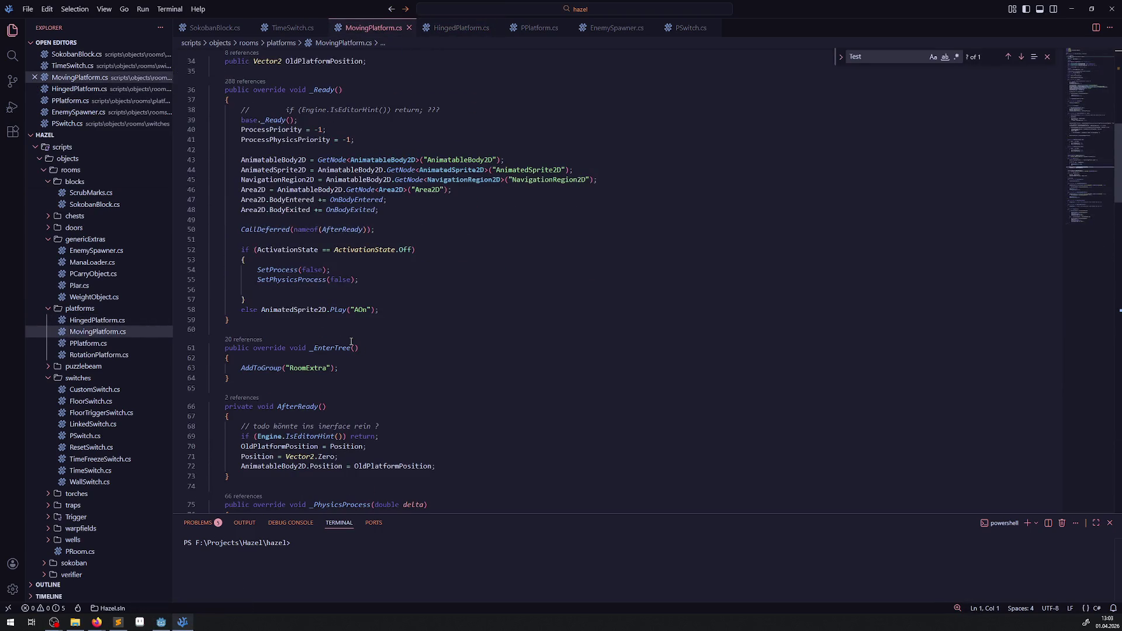
scroll(362, 349, "down", 10)
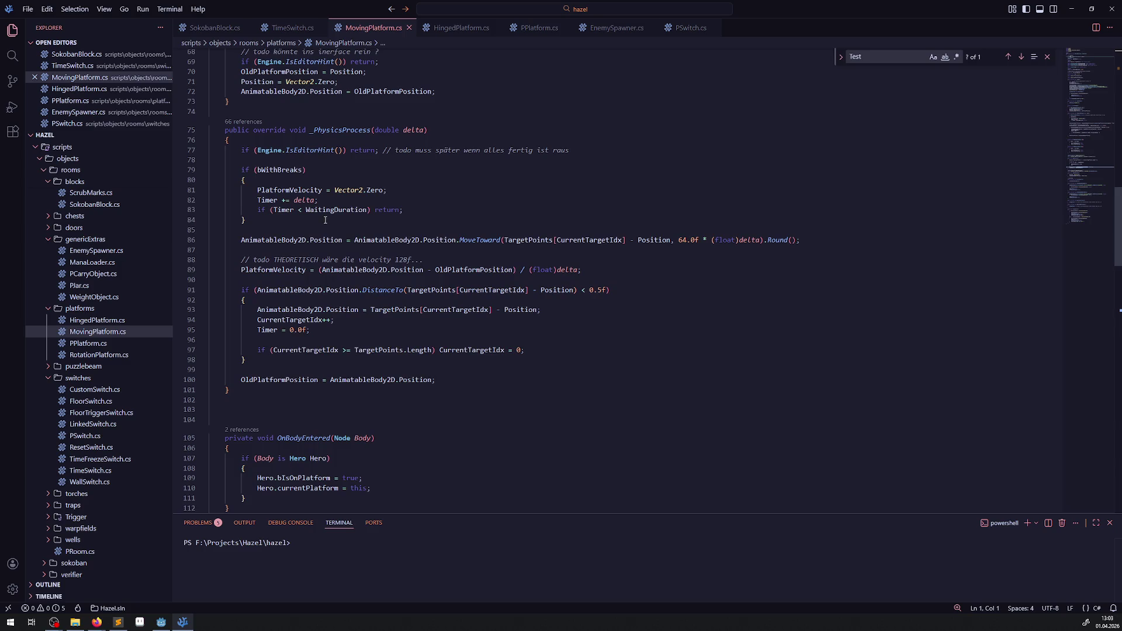
mouse_move(330, 289)
left_mouse_down()
mouse_move(351, 292)
mouse_move(313, 330)
left_mouse_up()
left_click(509, 333)
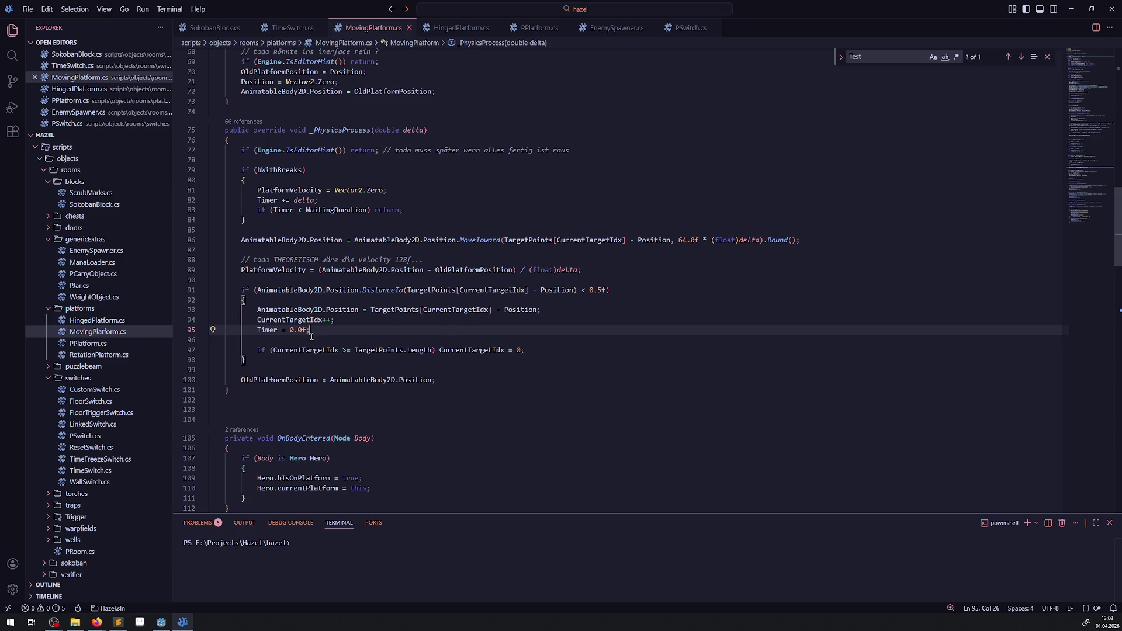
Scroll through the open script to review the OnBodyExited handler
scroll(333, 338, "down", 20)
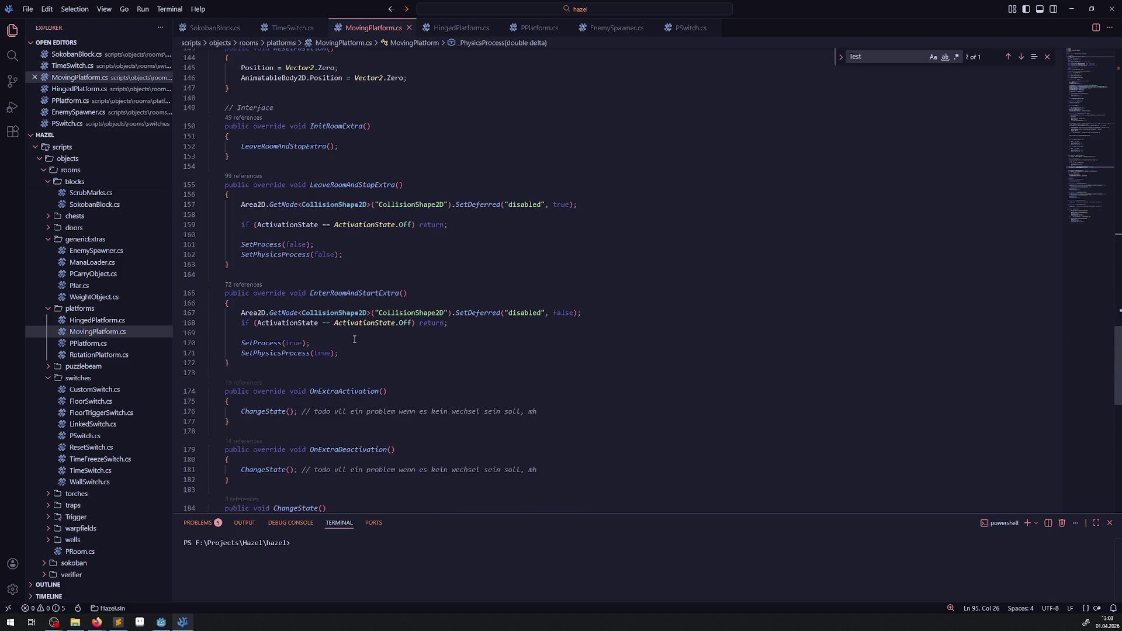
scroll(354, 339, "down", 7)
scroll(374, 345, "up", 8)
scroll(356, 336, "up", 3)
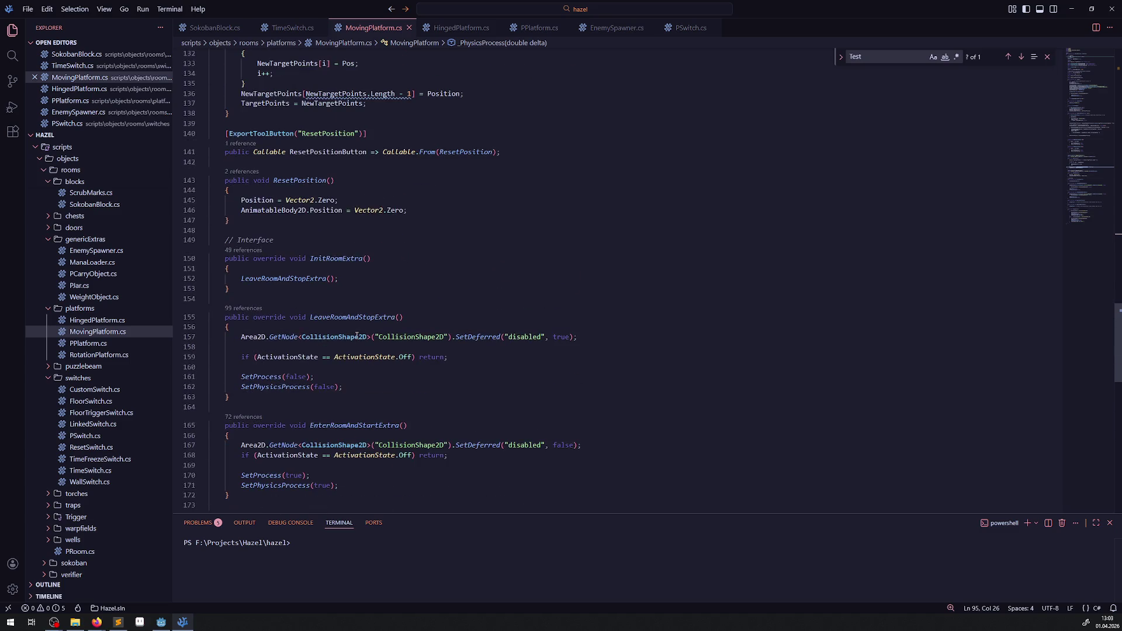
scroll(357, 335, "up", 3)
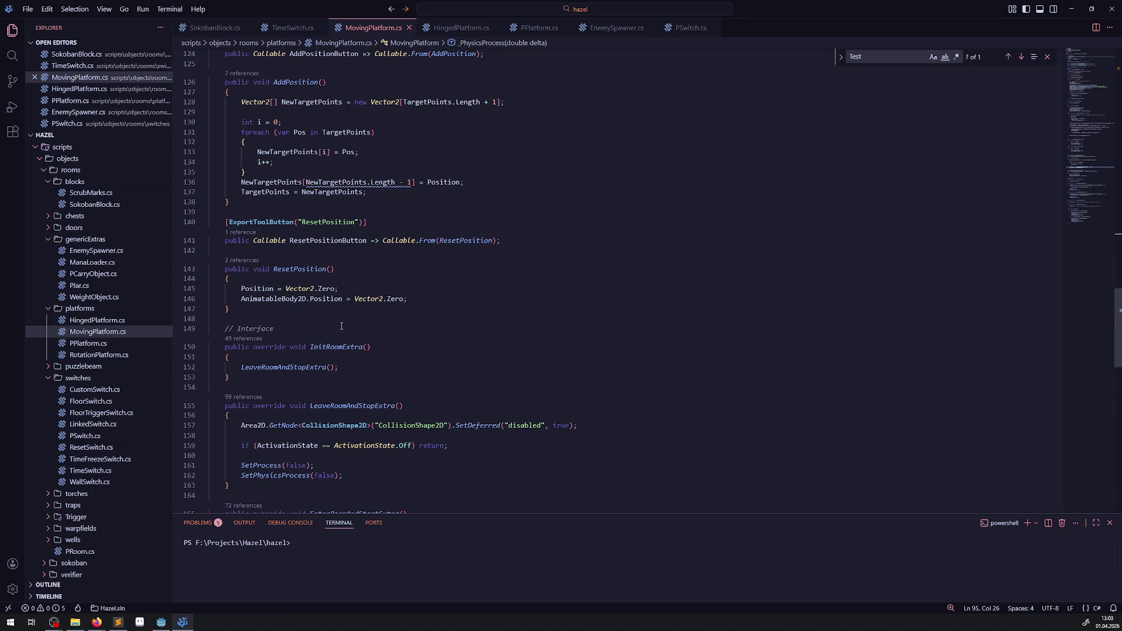
scroll(369, 327, "up", 4)
scroll(333, 312, "up", 4)
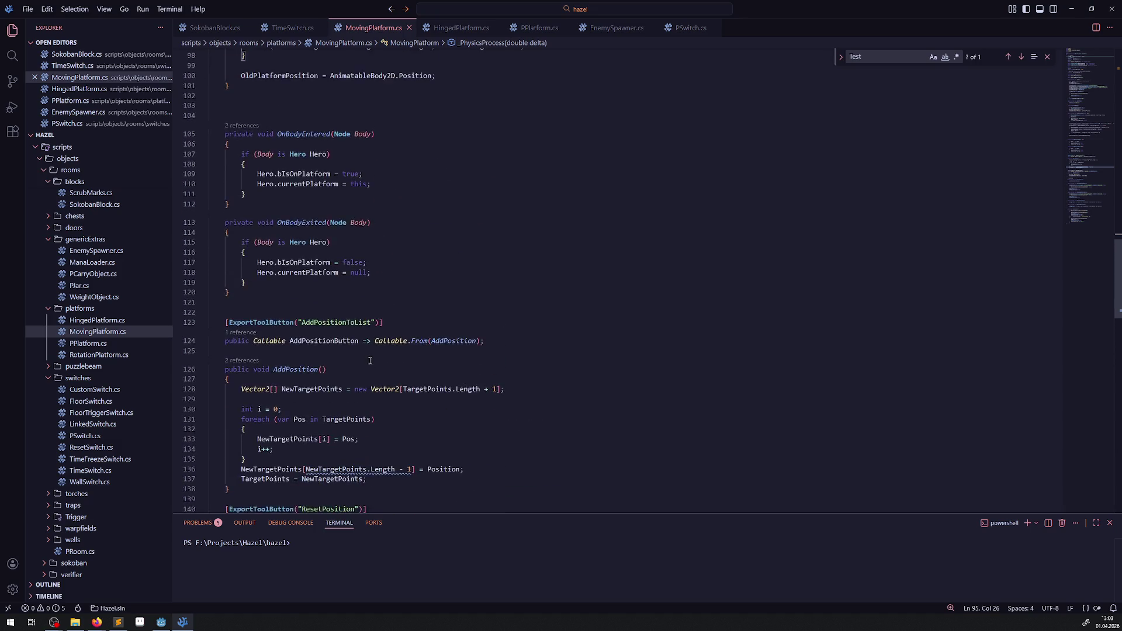
double_click(298, 201)
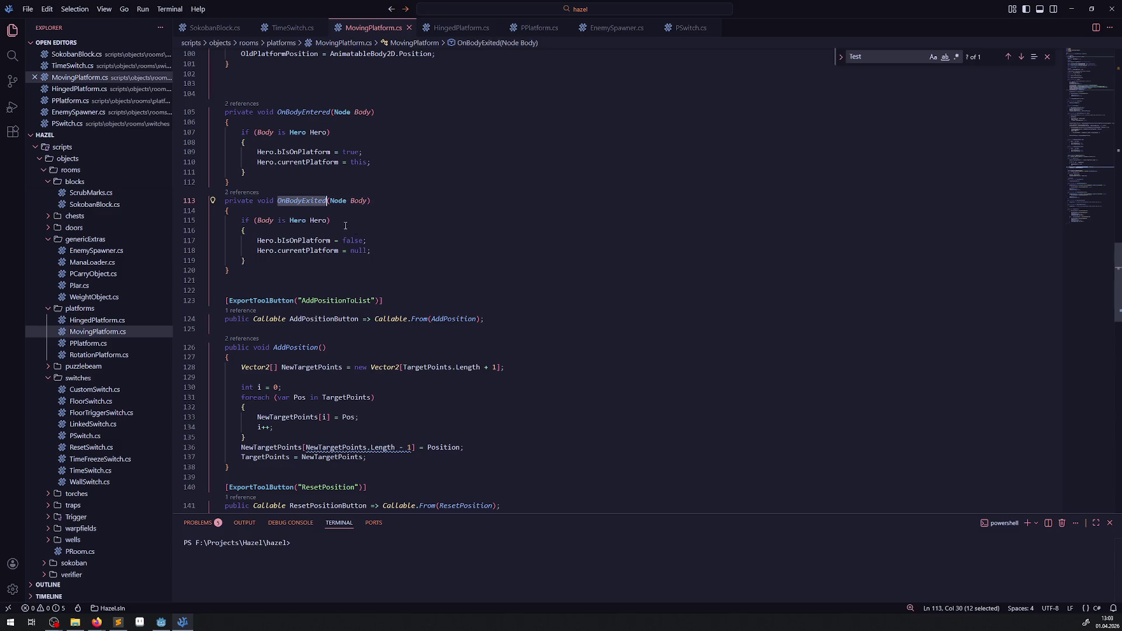
Highlight every use of currentPlatform in the file
scroll(408, 273, "up", 7)
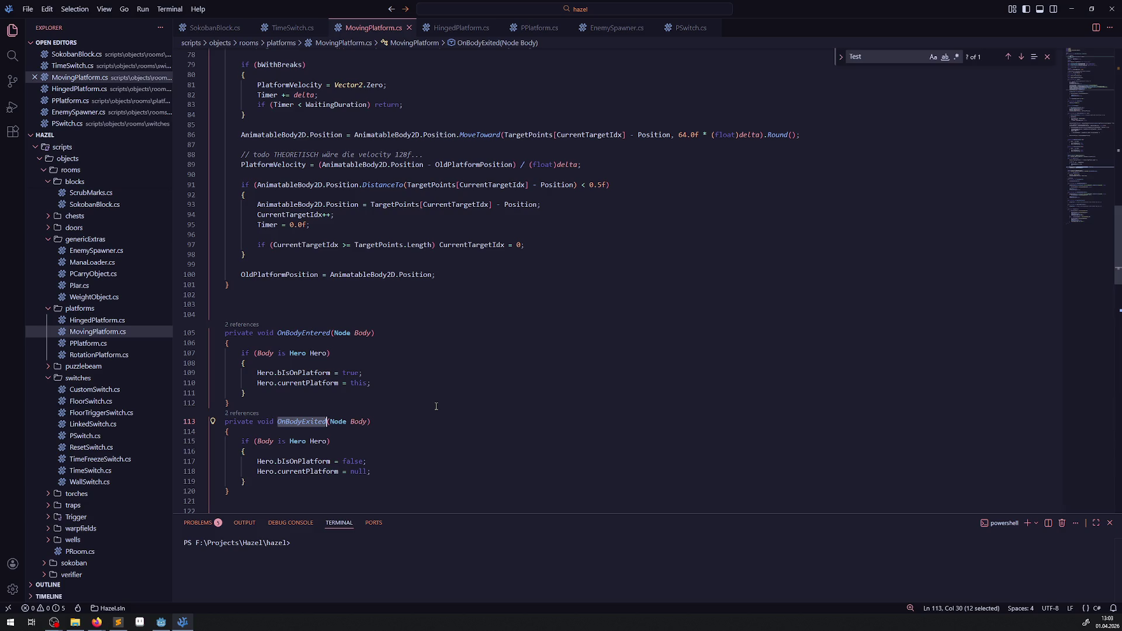
scroll(436, 406, "up", 3)
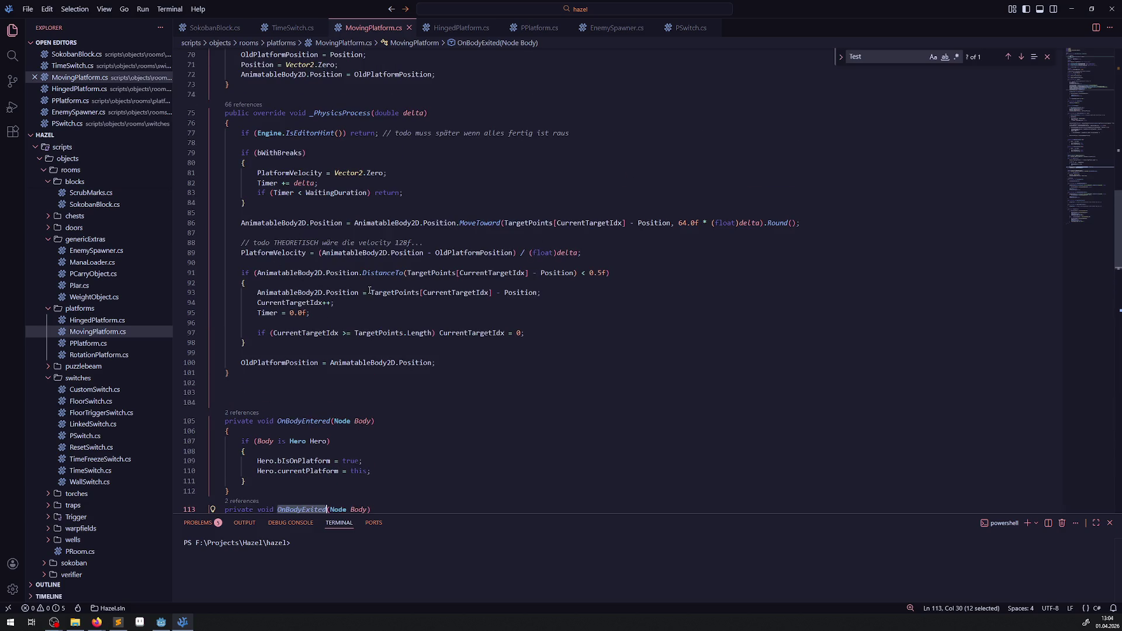
scroll(369, 287, "up", 10)
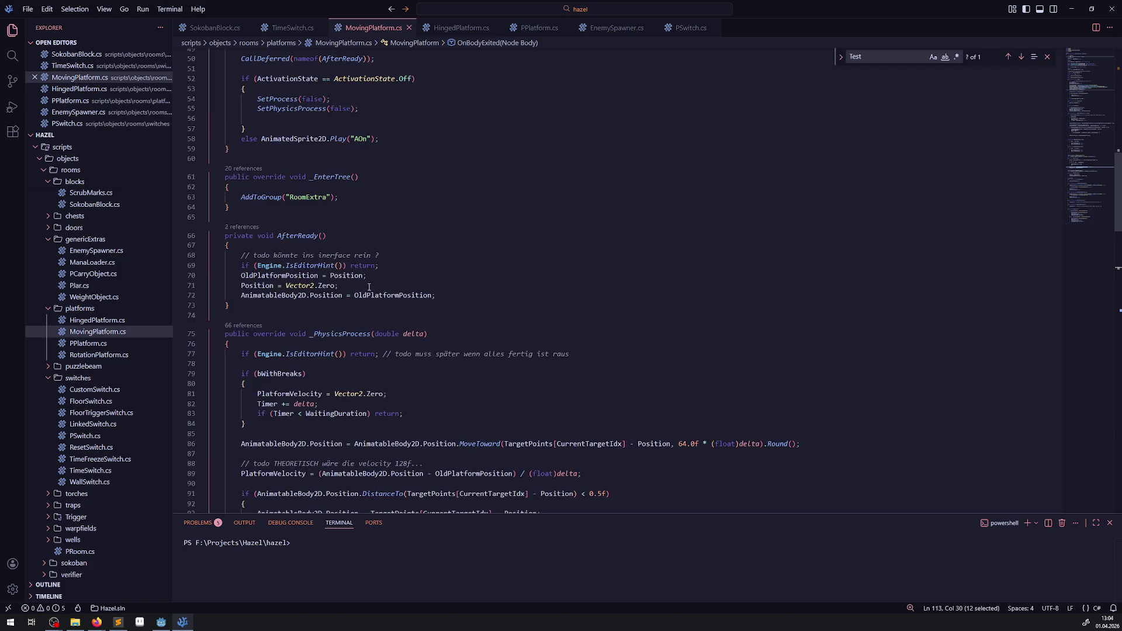
scroll(368, 286, "up", 3)
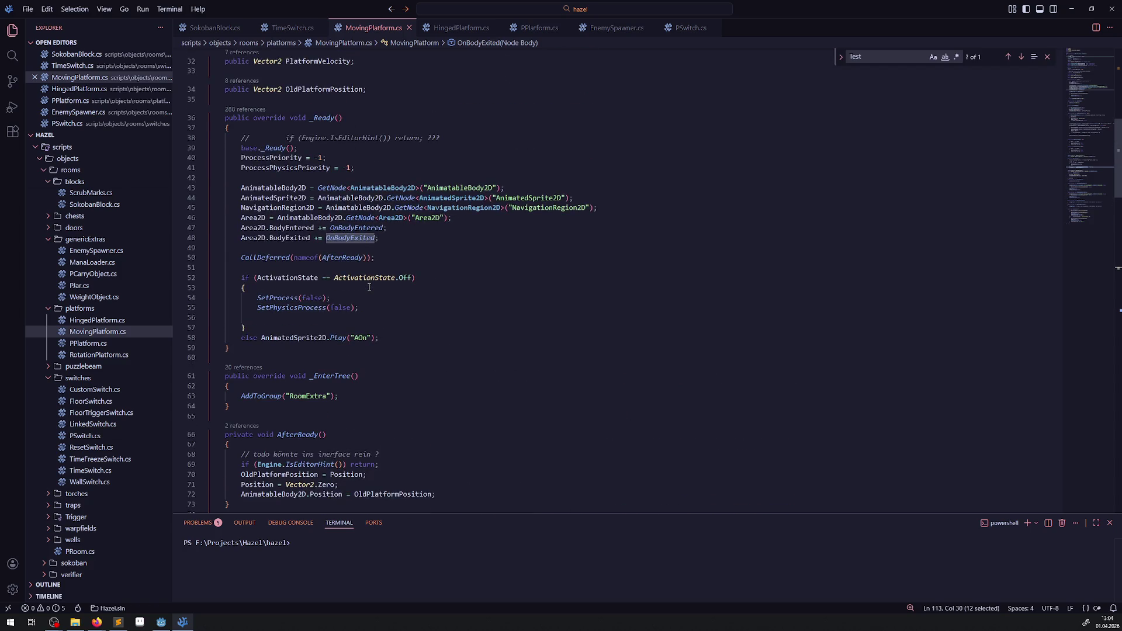
scroll(369, 287, "up", 7)
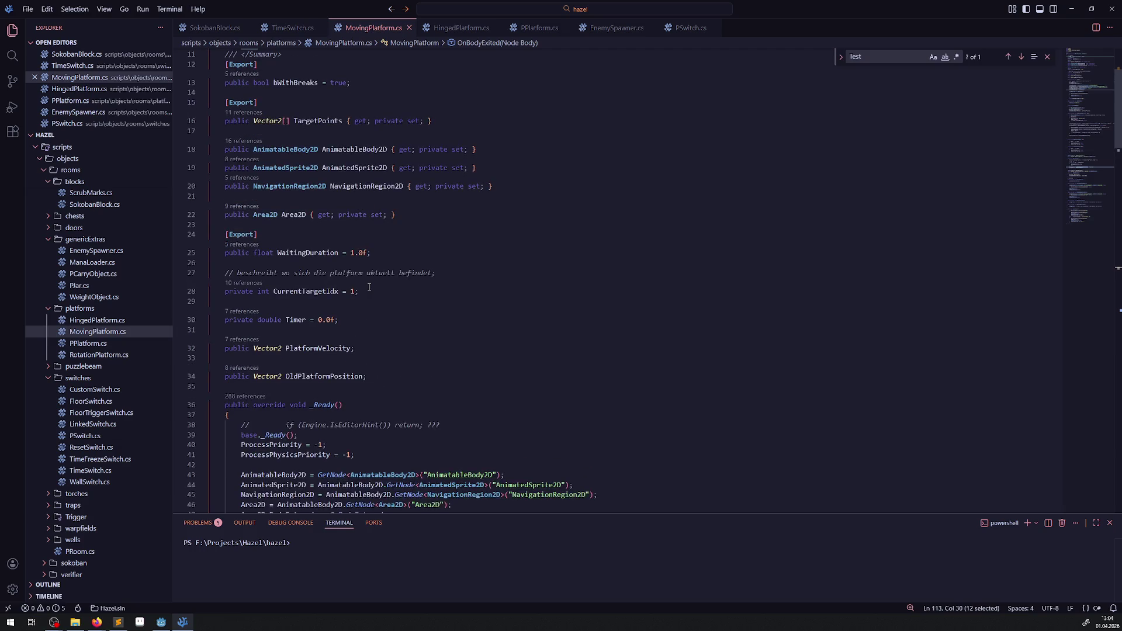
scroll(410, 336, "up", 3)
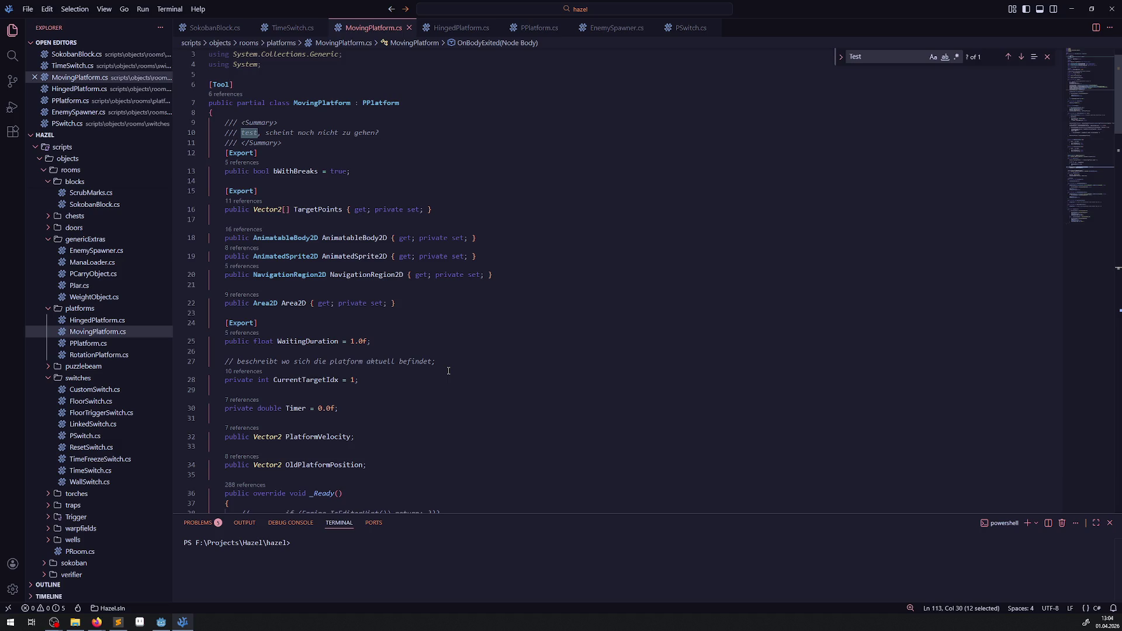
scroll(448, 370, "down", 12)
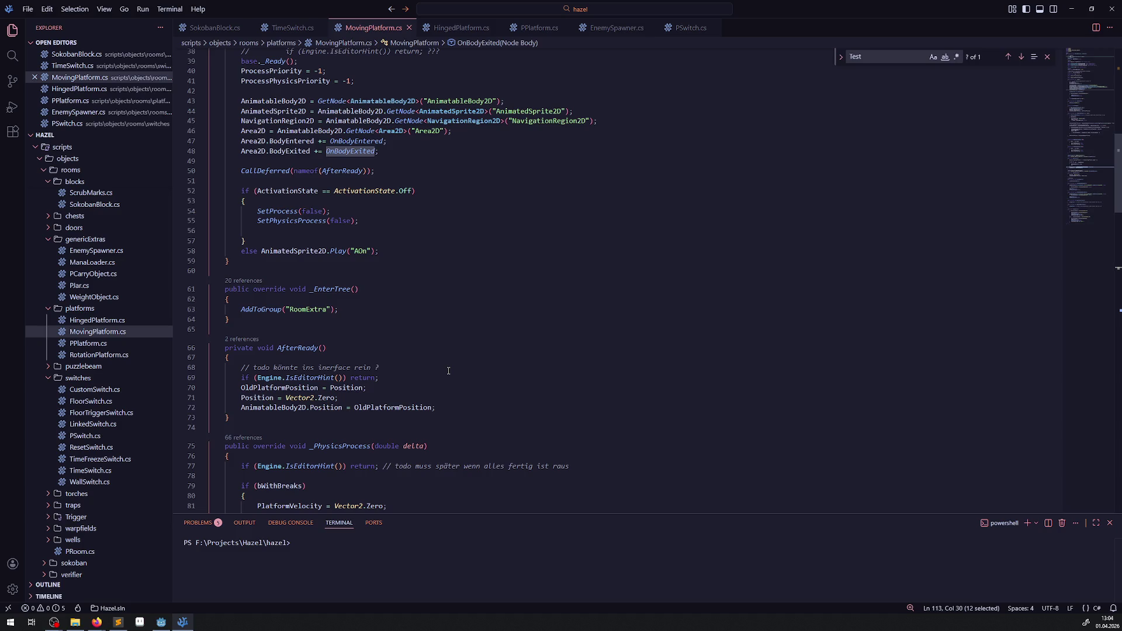
scroll(448, 370, "down", 5)
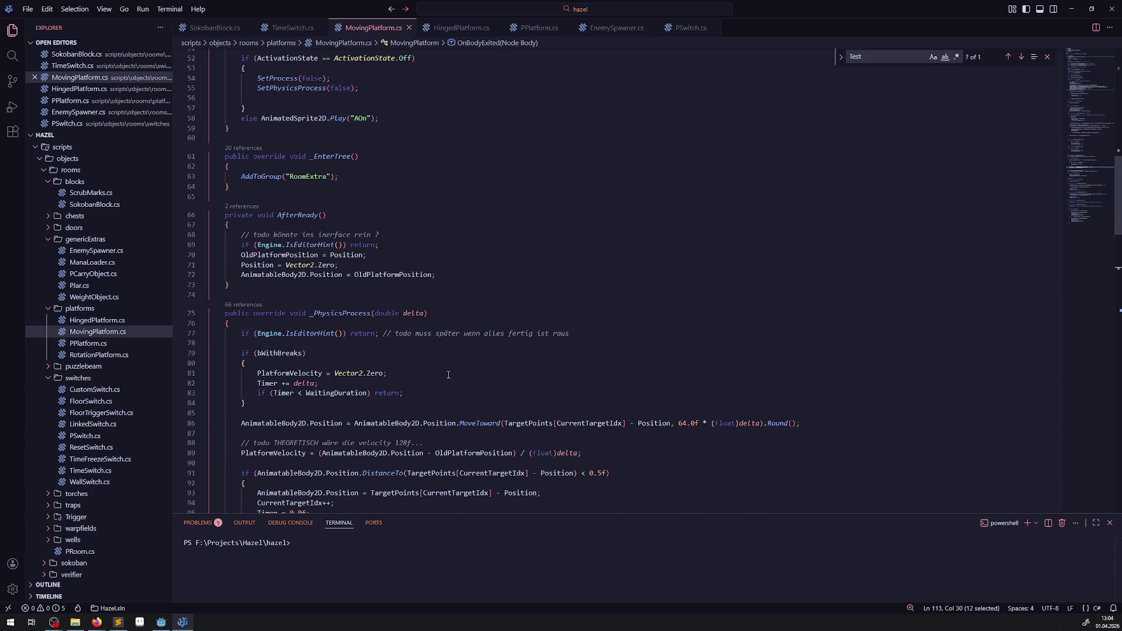
scroll(448, 374, "down", 4)
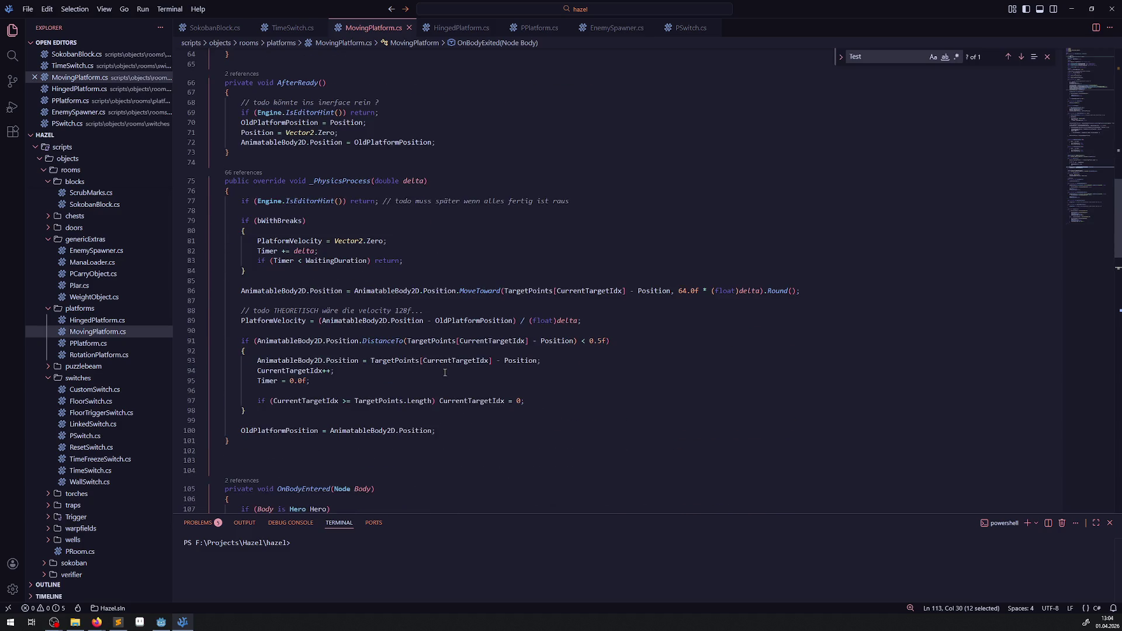
scroll(442, 377, "down", 3)
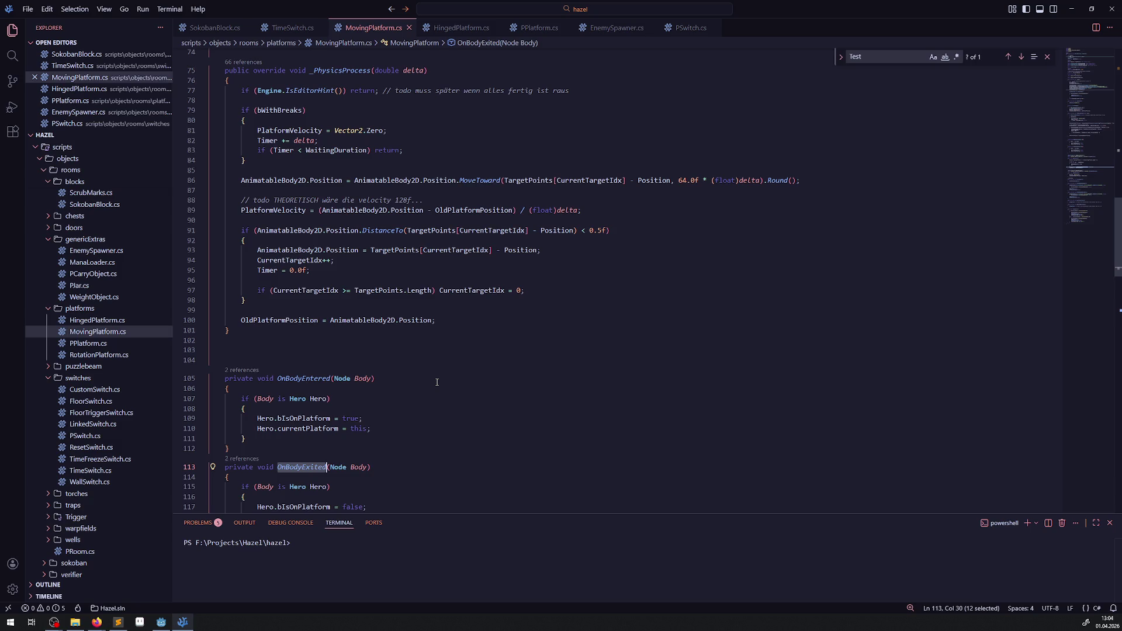
scroll(436, 382, "down", 3)
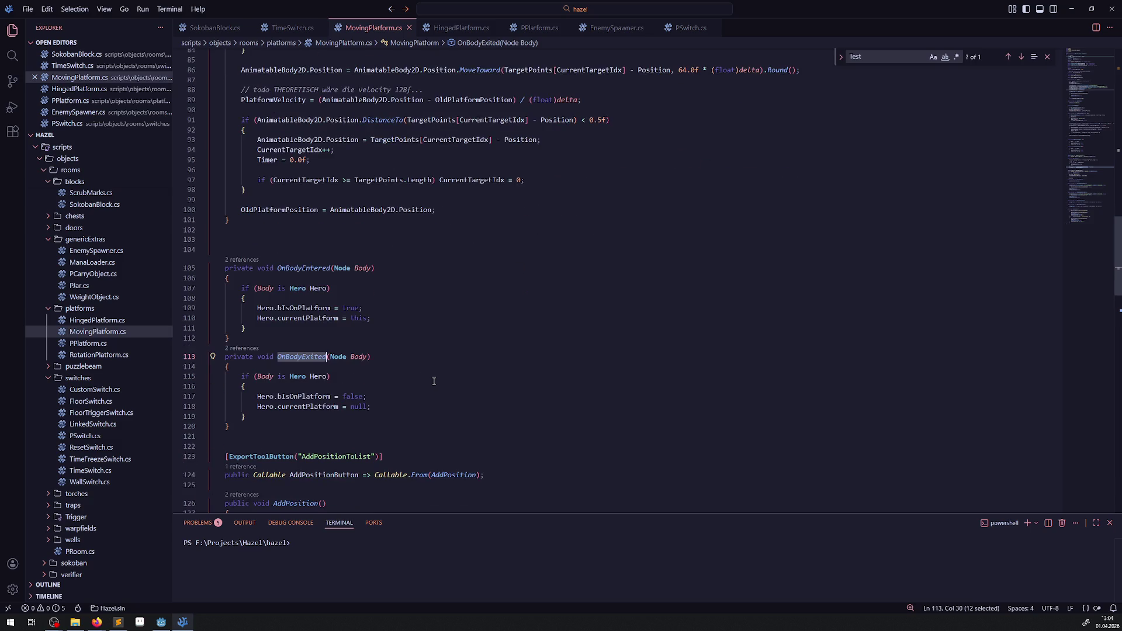
double_click(304, 318)
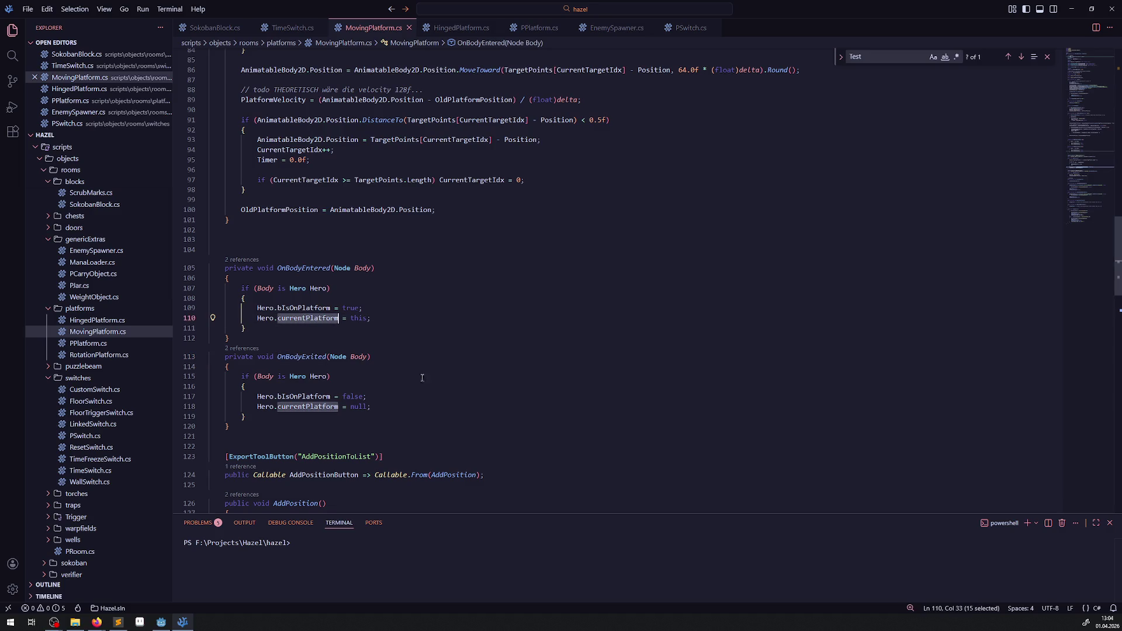
Select the whole currentPlatform assignment line
scroll(423, 376, "down", 6)
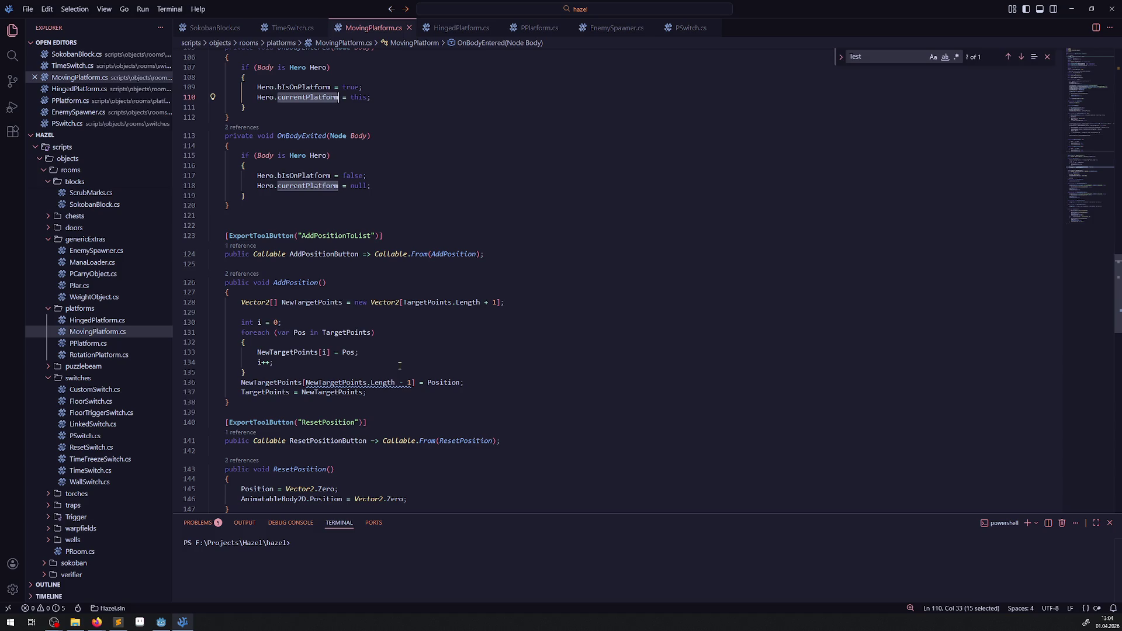
scroll(403, 349, "down", 2)
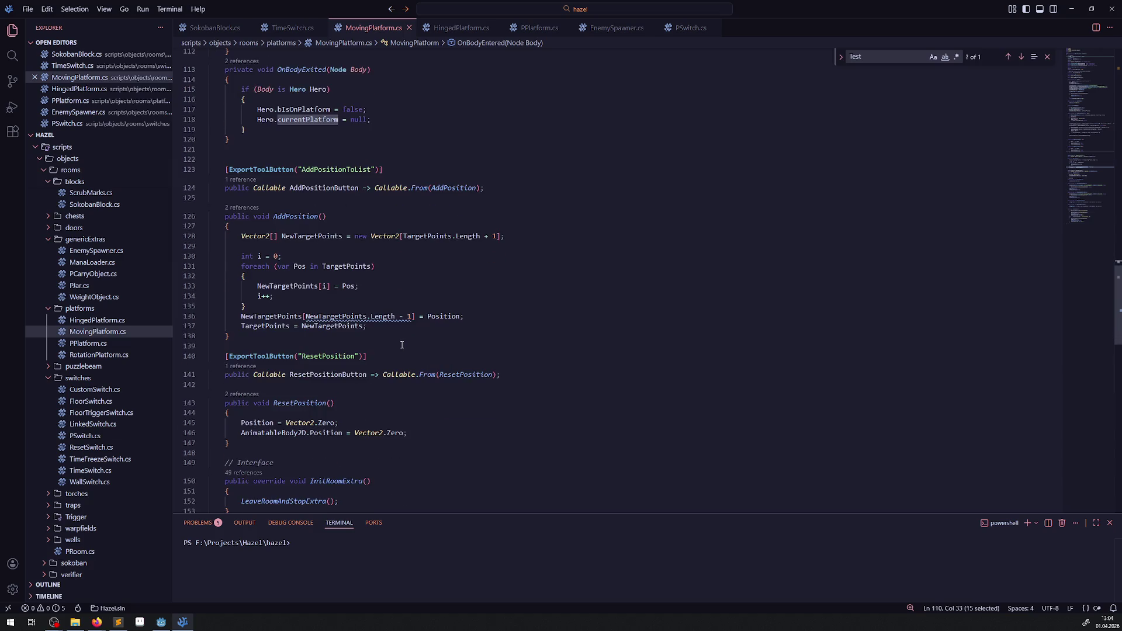
scroll(394, 423, "down", 3)
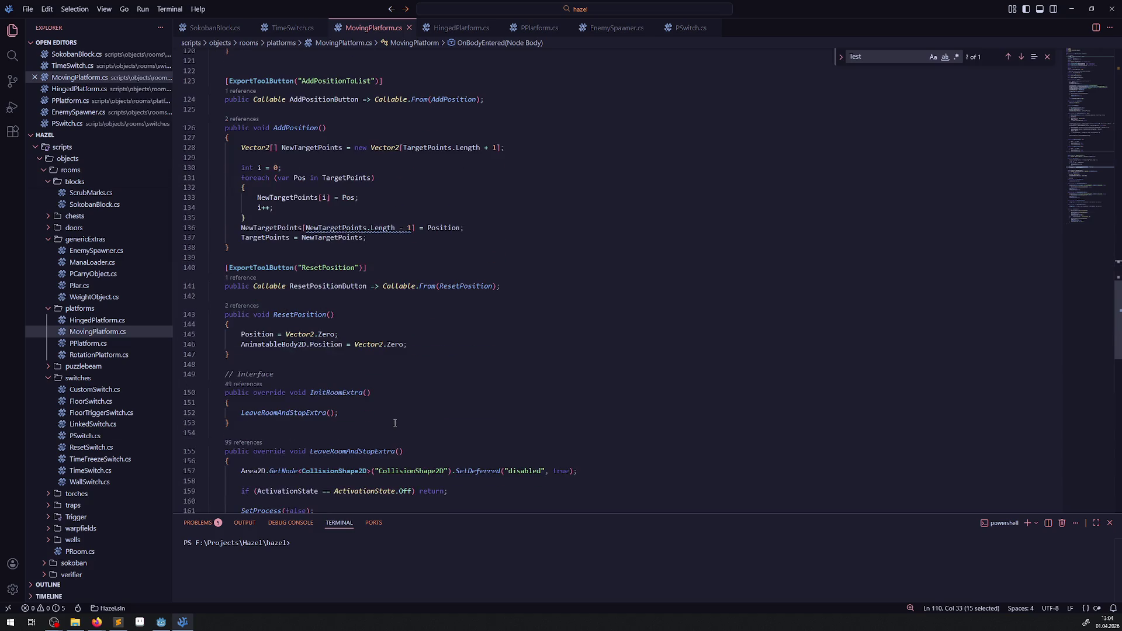
scroll(393, 421, "down", 3)
scroll(391, 420, "down", 3)
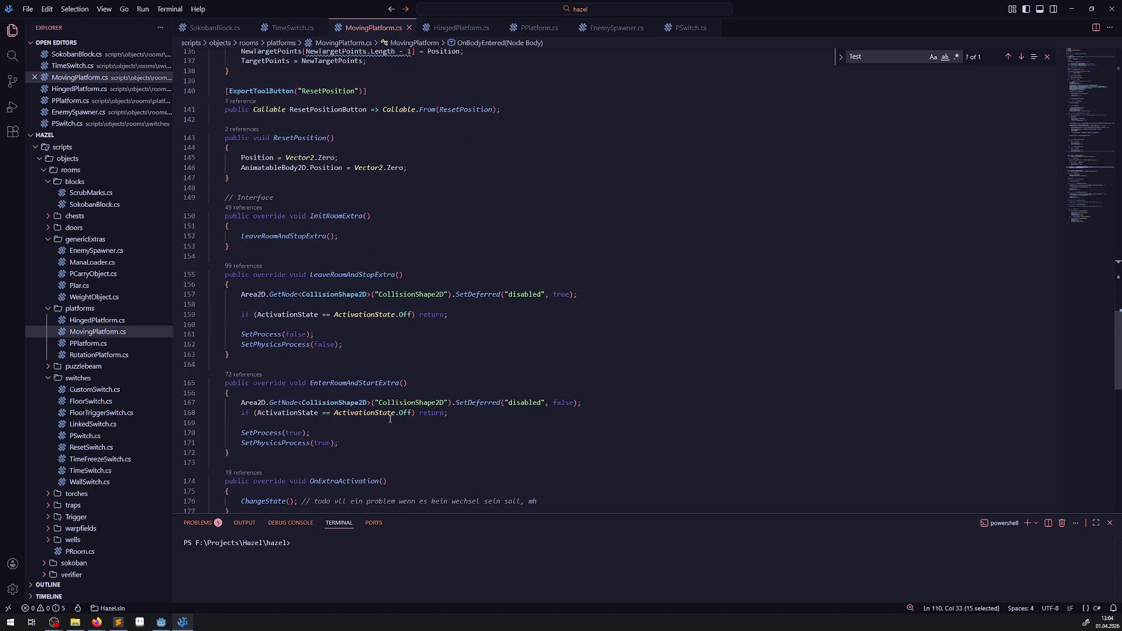
scroll(390, 419, "down", 10)
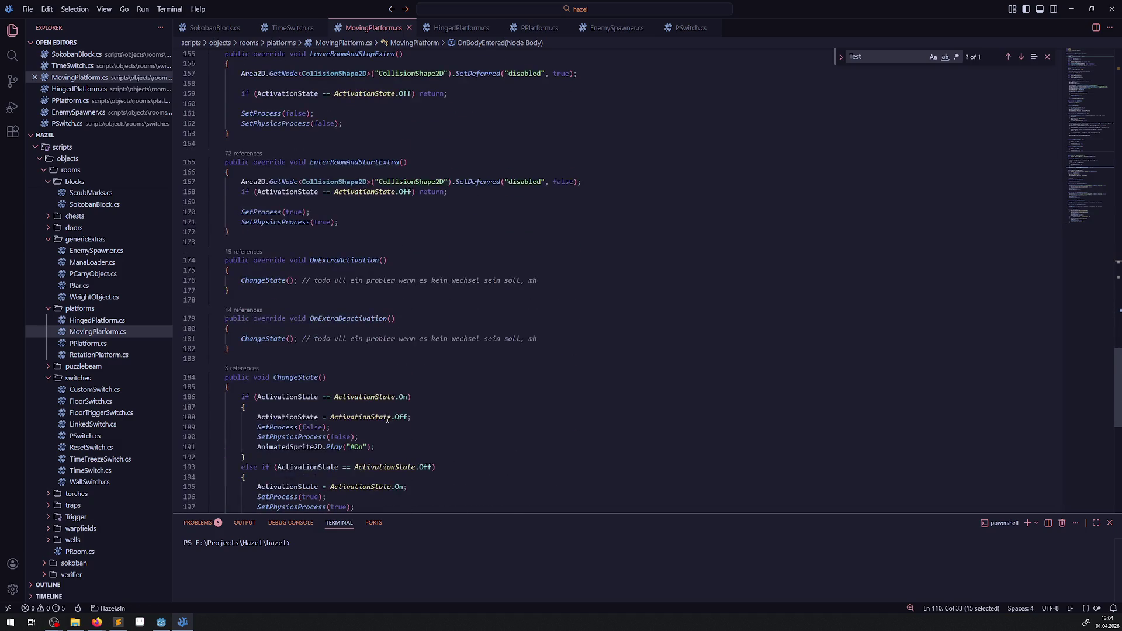
scroll(422, 441, "up", 15)
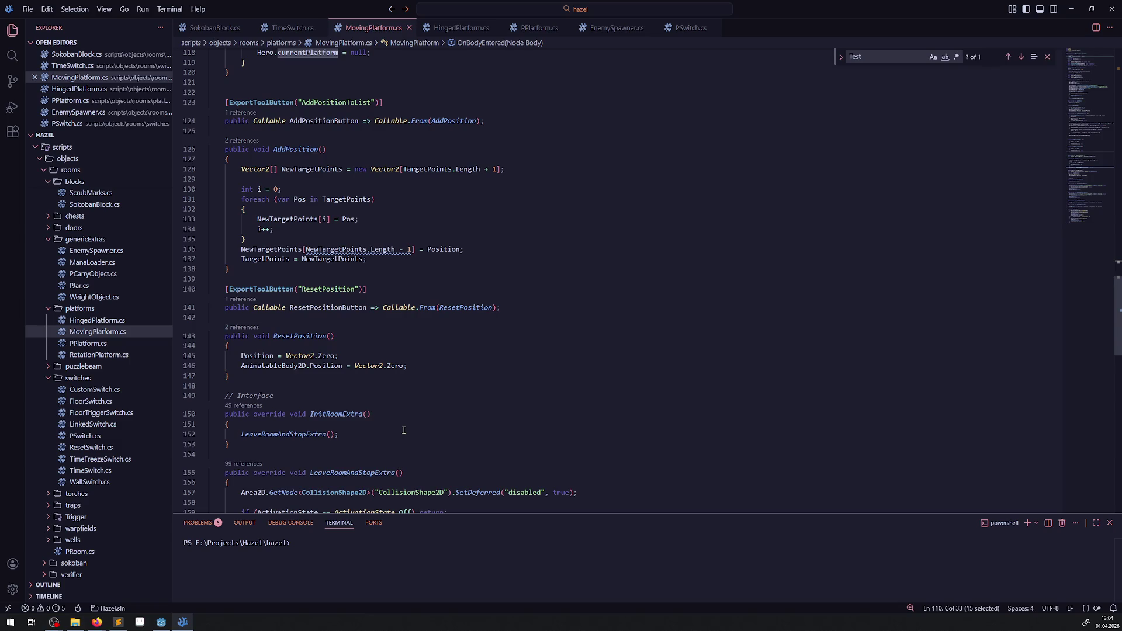
scroll(312, 285, "up", 8)
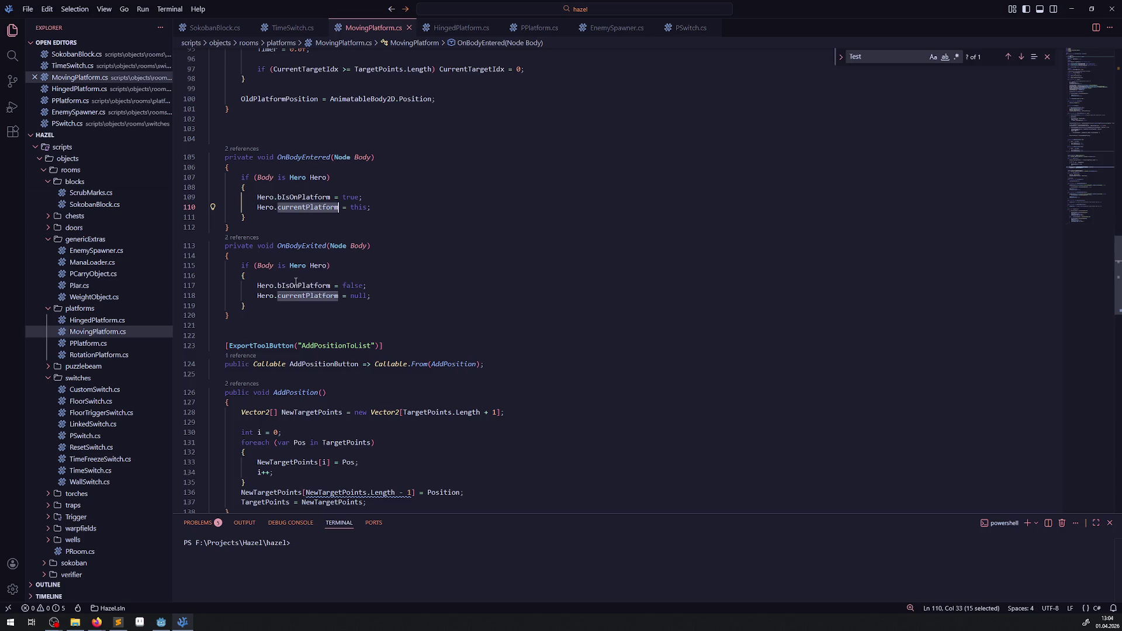
key("End")
key("shift+Home")
key("shift+Home")
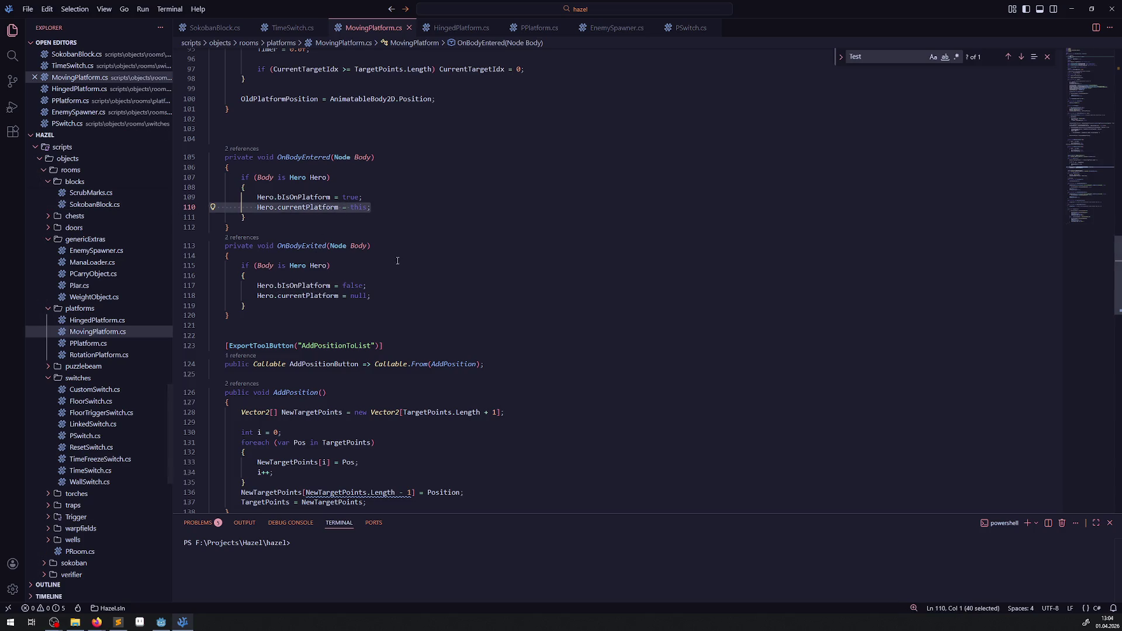
Trace the uses of currentPlatform in the code below the enter handler
scroll(397, 261, "up", 20)
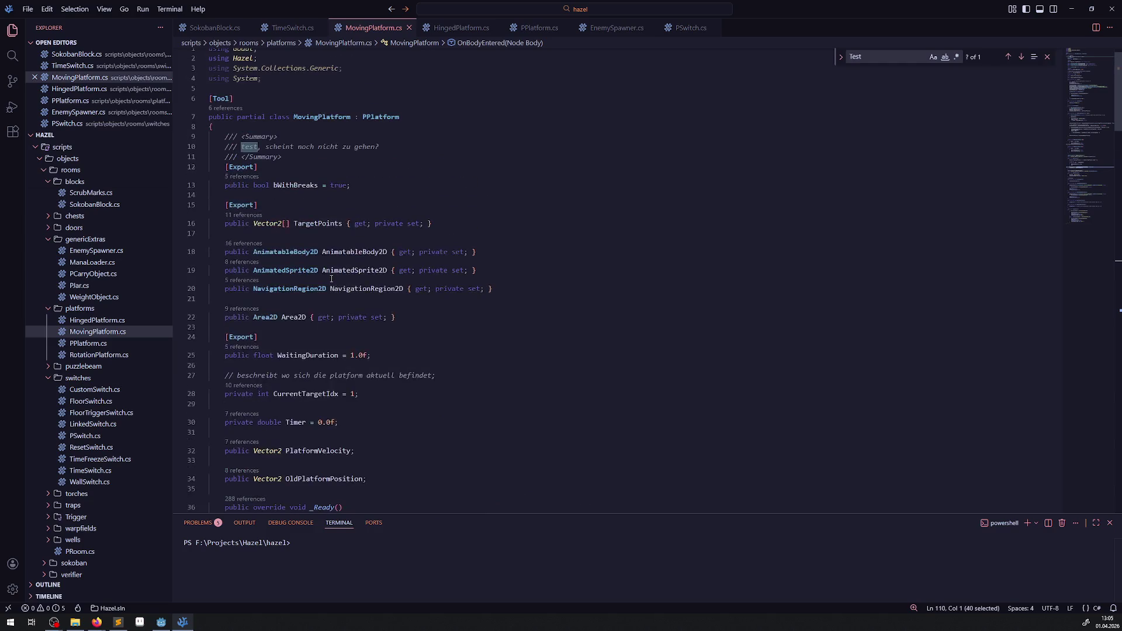
scroll(404, 303, "down", 16)
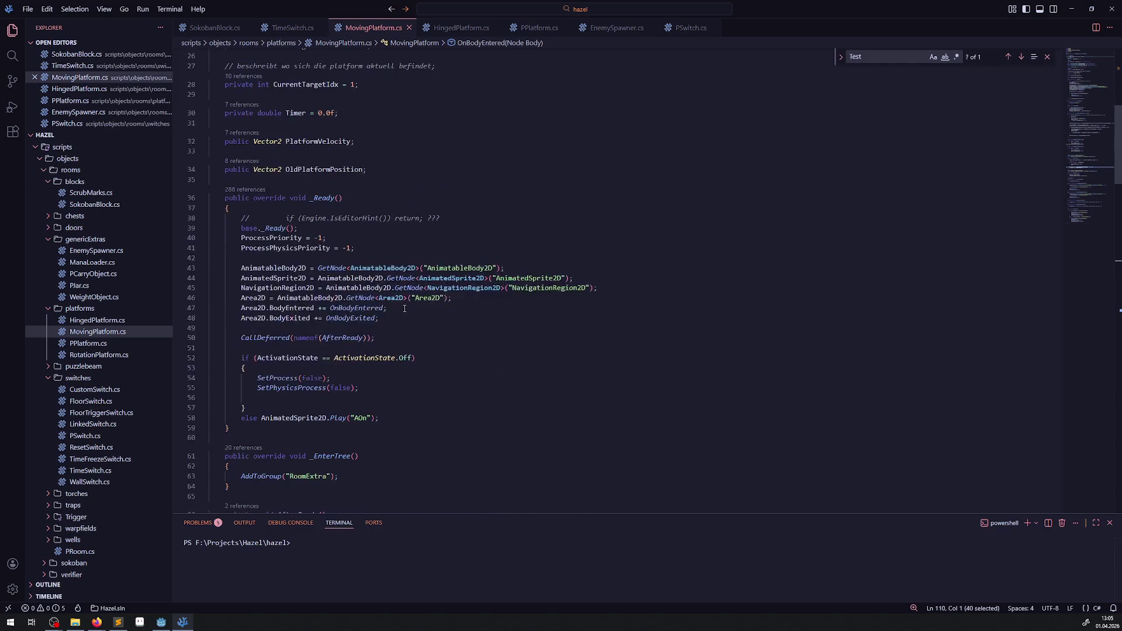
scroll(336, 370, "down", 9)
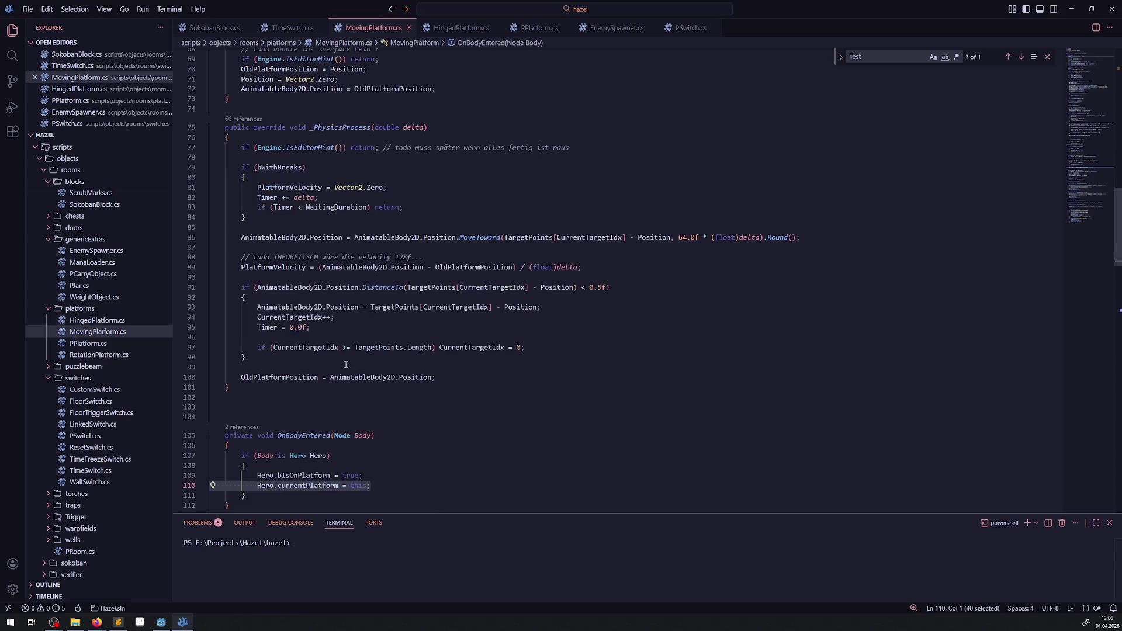
left_click(315, 417)
double_click(311, 397)
scroll(116, 332, "up", 10)
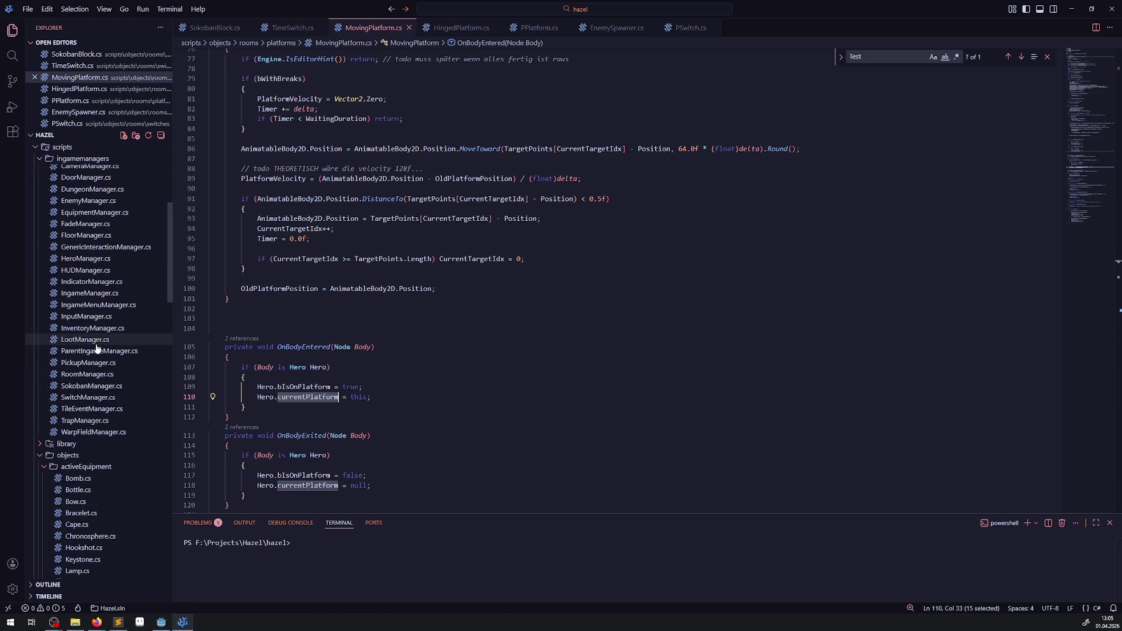
Open InputManager.cs, read _PhysicsProcess and highlight every use of bIsOnPlatform
left_click(84, 316)
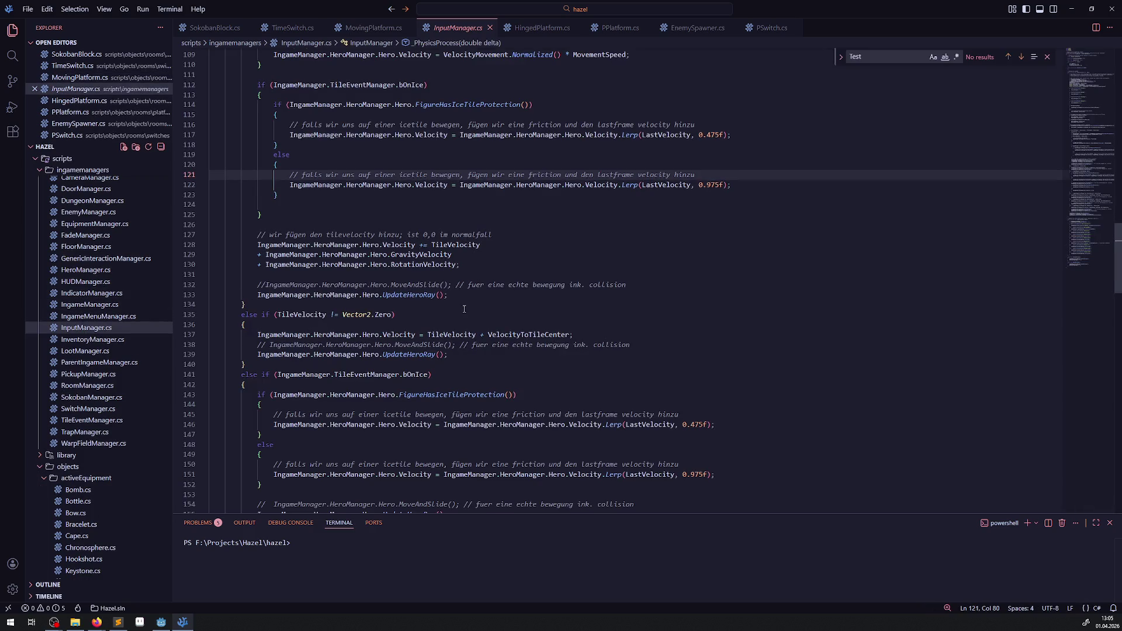
scroll(464, 309, "up", 10)
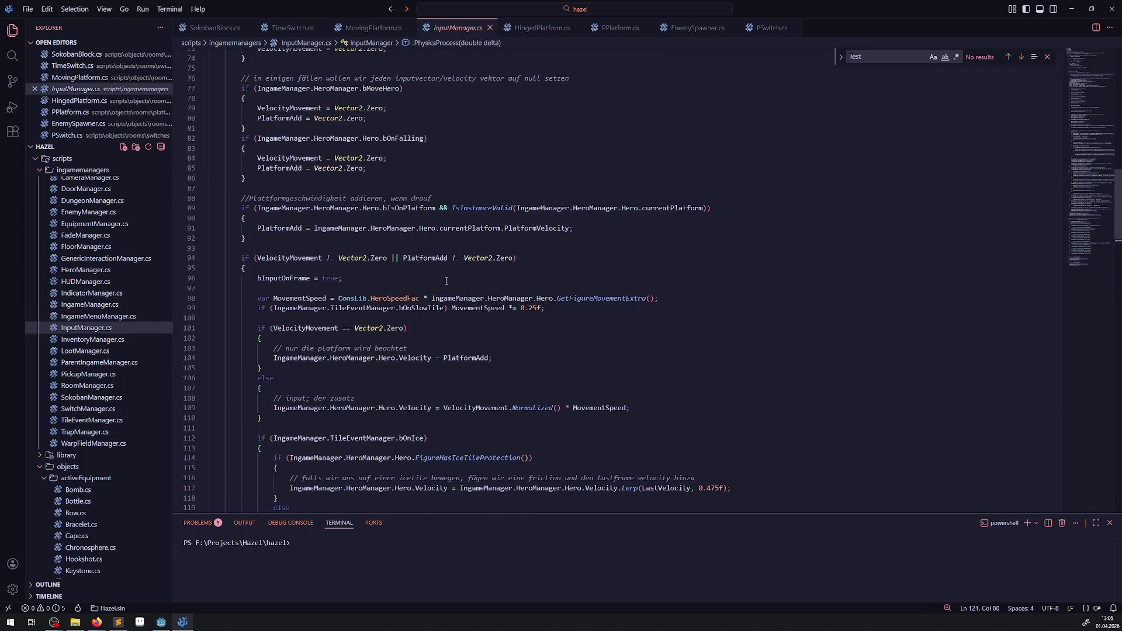
scroll(446, 284, "up", 4)
scroll(449, 287, "up", 11)
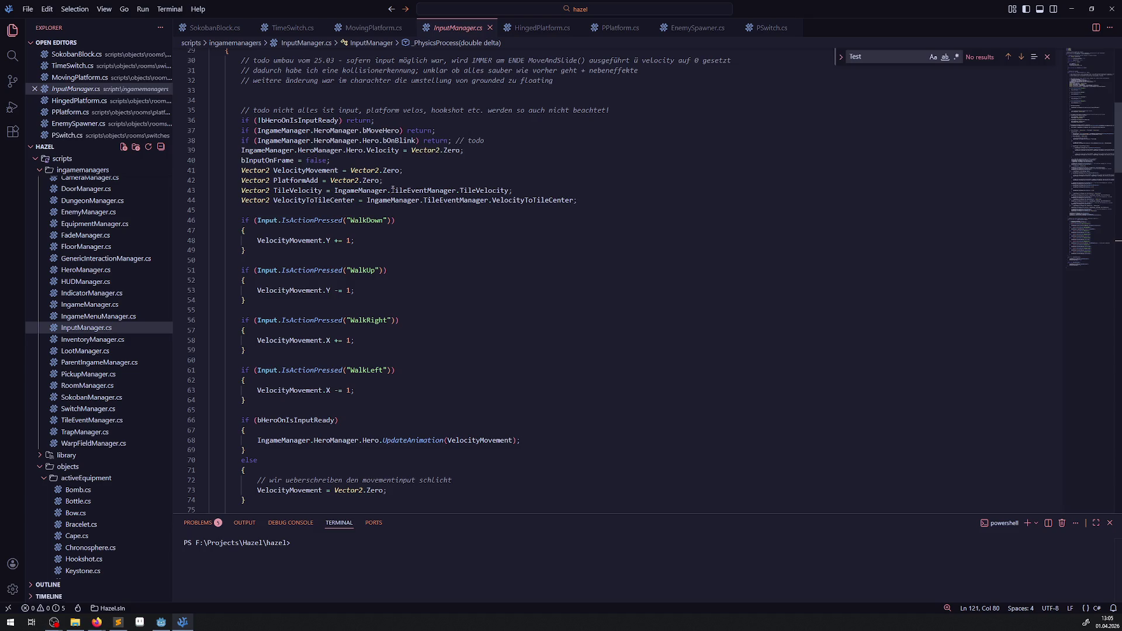
mouse_move(295, 193)
scroll(437, 328, "down", 4)
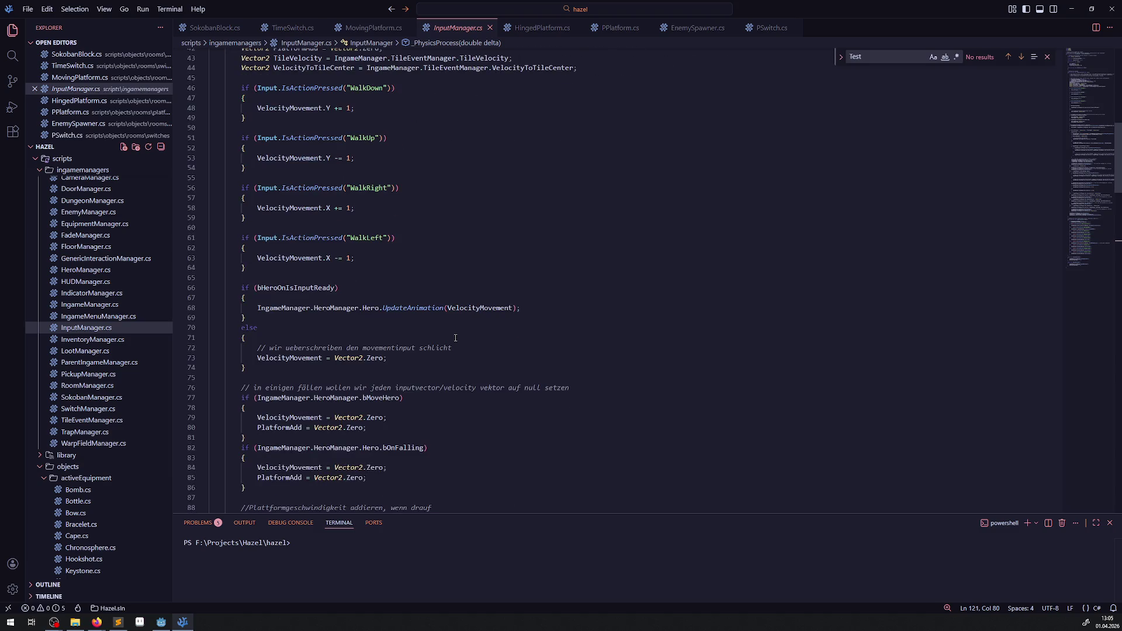
scroll(376, 356, "down", 2)
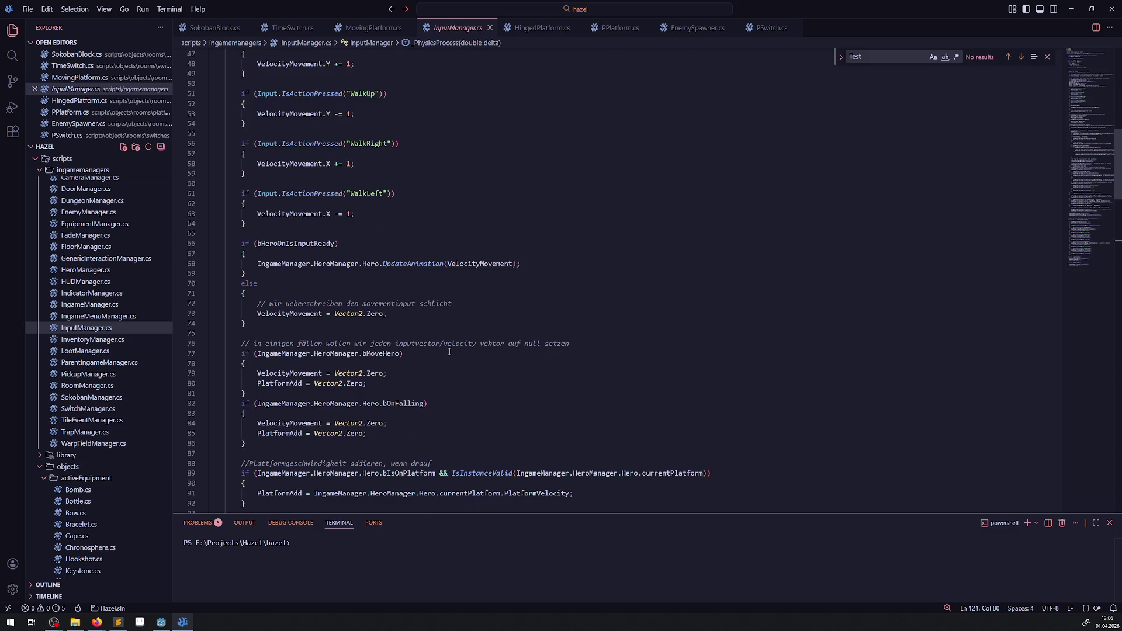
scroll(428, 384, "down", 3)
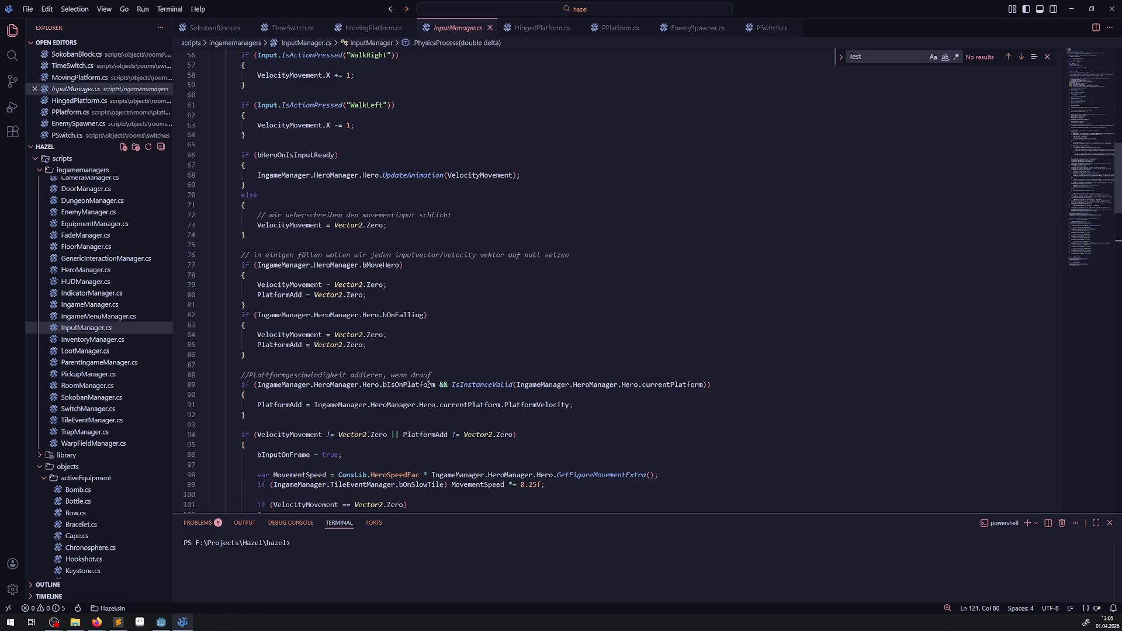
double_click(404, 386)
scroll(539, 345, "down", 2)
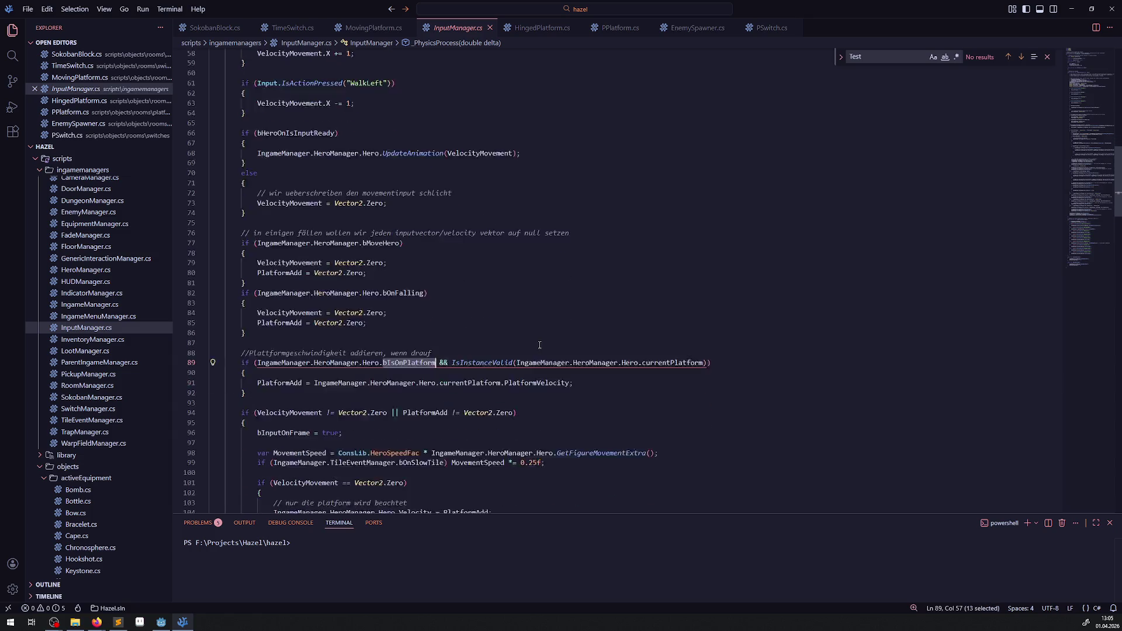
left_click(516, 361)
double_click(517, 361)
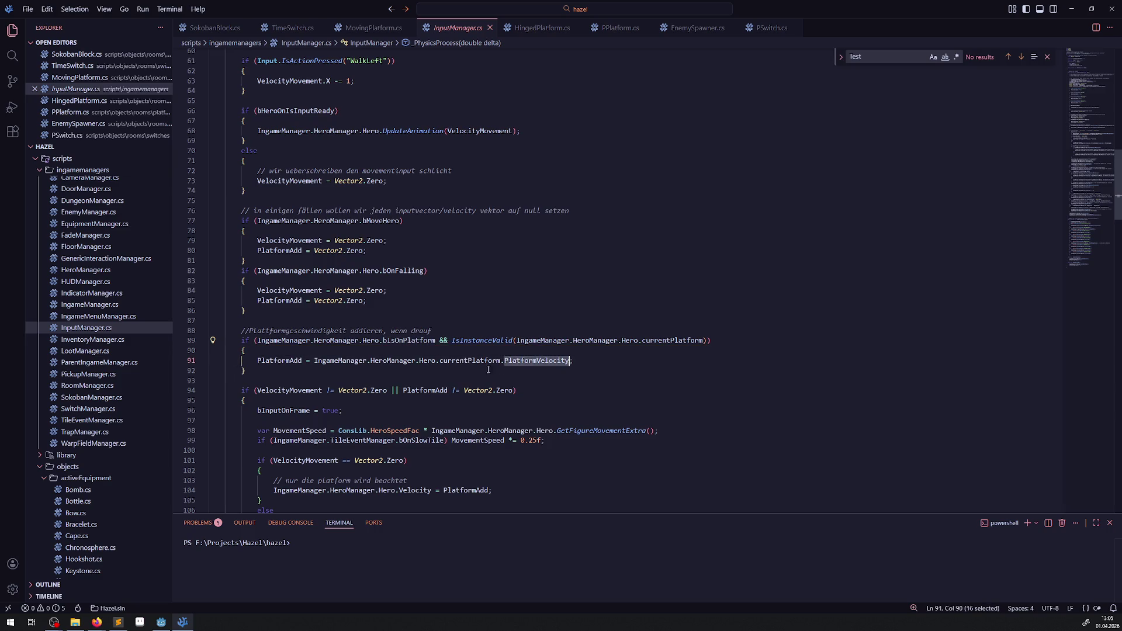
left_click(573, 360)
left_click_drag(573, 360, 226, 353)
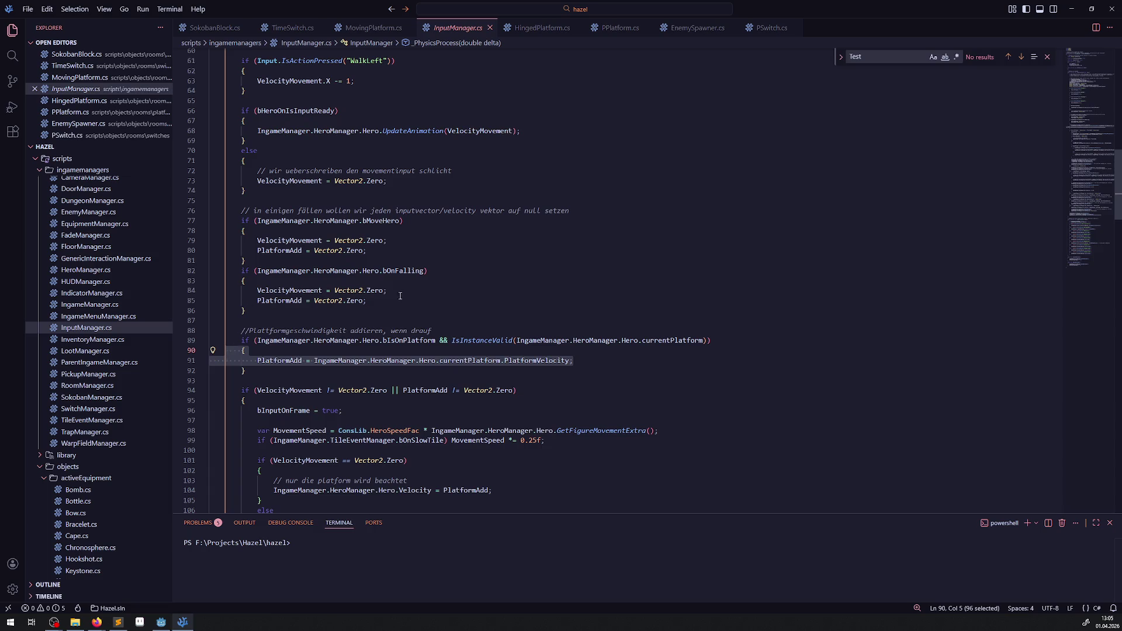
left_click(507, 284)
left_click_drag(256, 361, 576, 362)
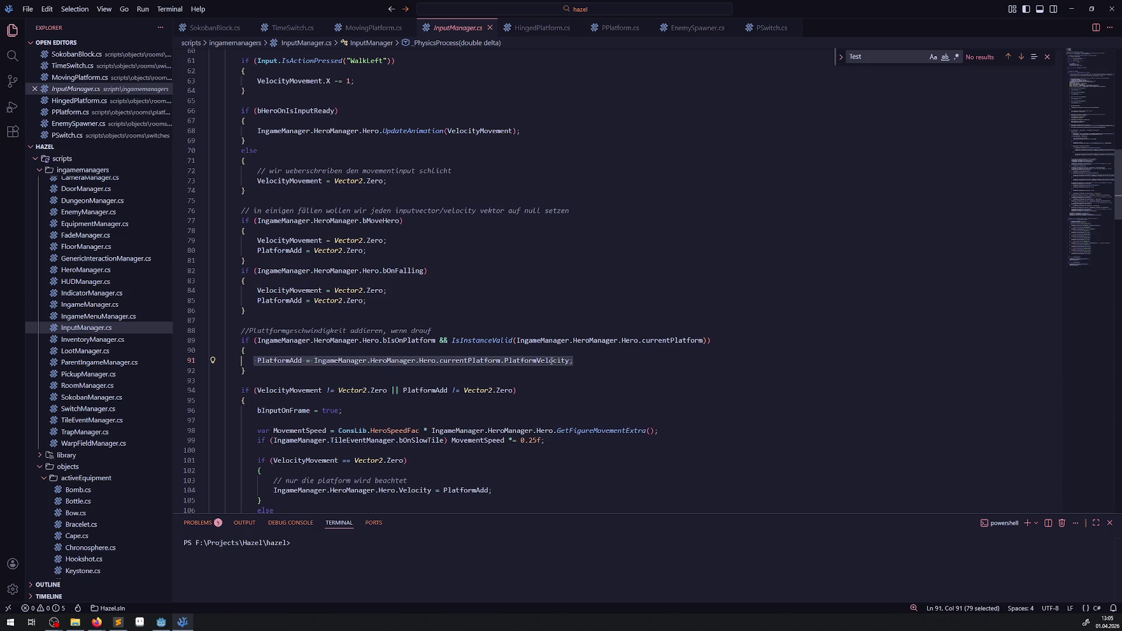
scroll(121, 323, "down", 10)
scroll(119, 323, "up", 8)
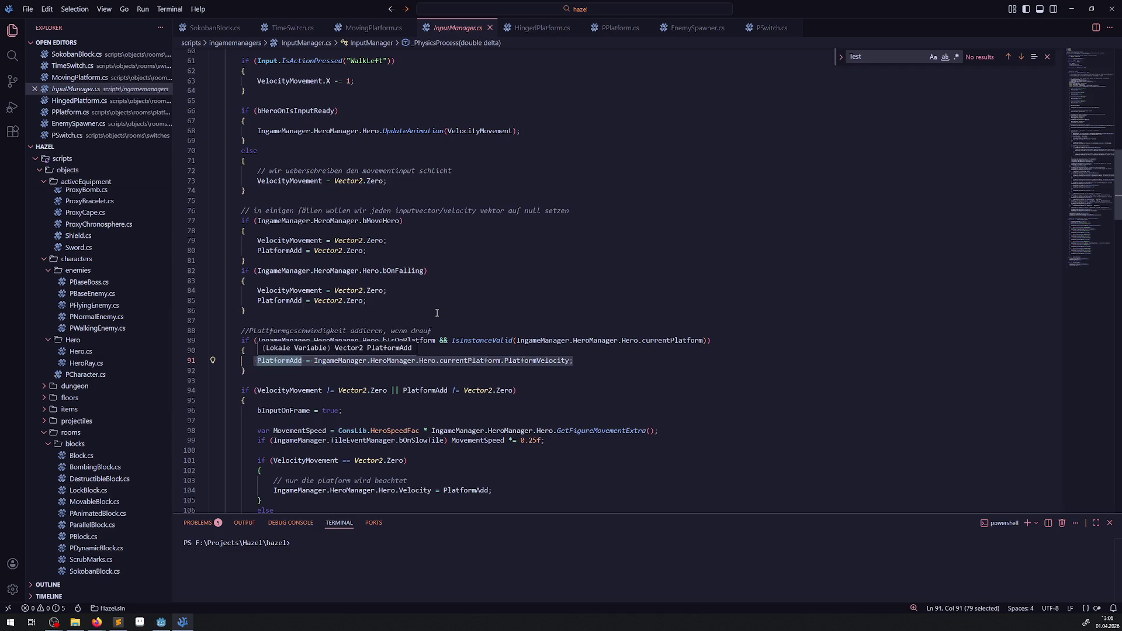
scroll(438, 308, "up", 15)
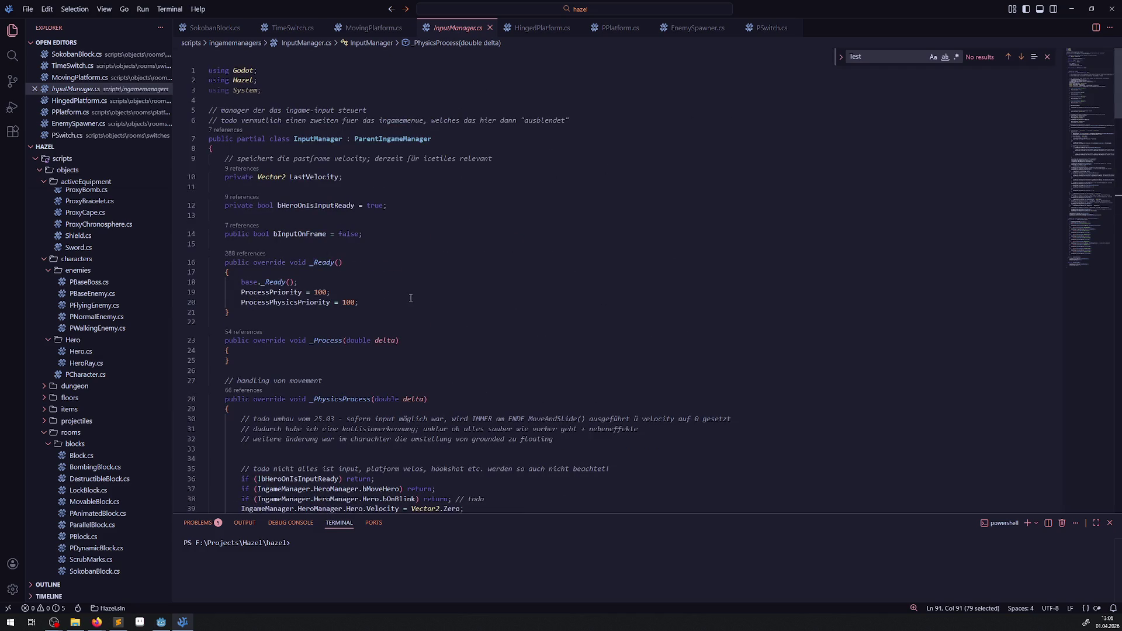
Glance at Hero.cs and PPlatform.cs, then bring MovingPlatform.cs's top field declarations into view
left_click(82, 352)
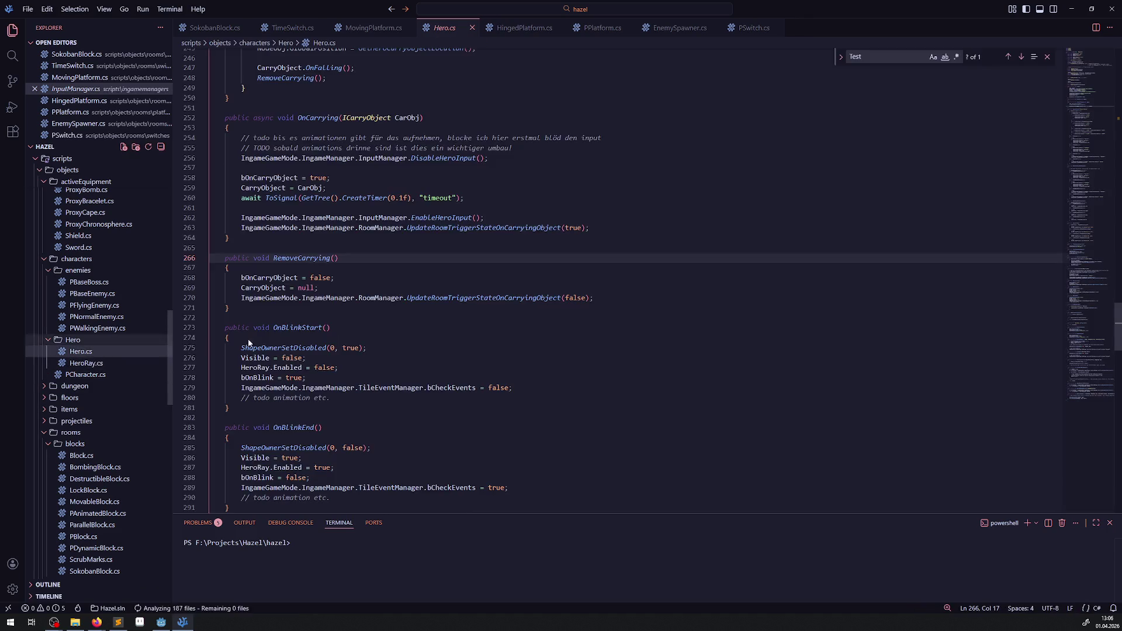
scroll(393, 315, "up", 20)
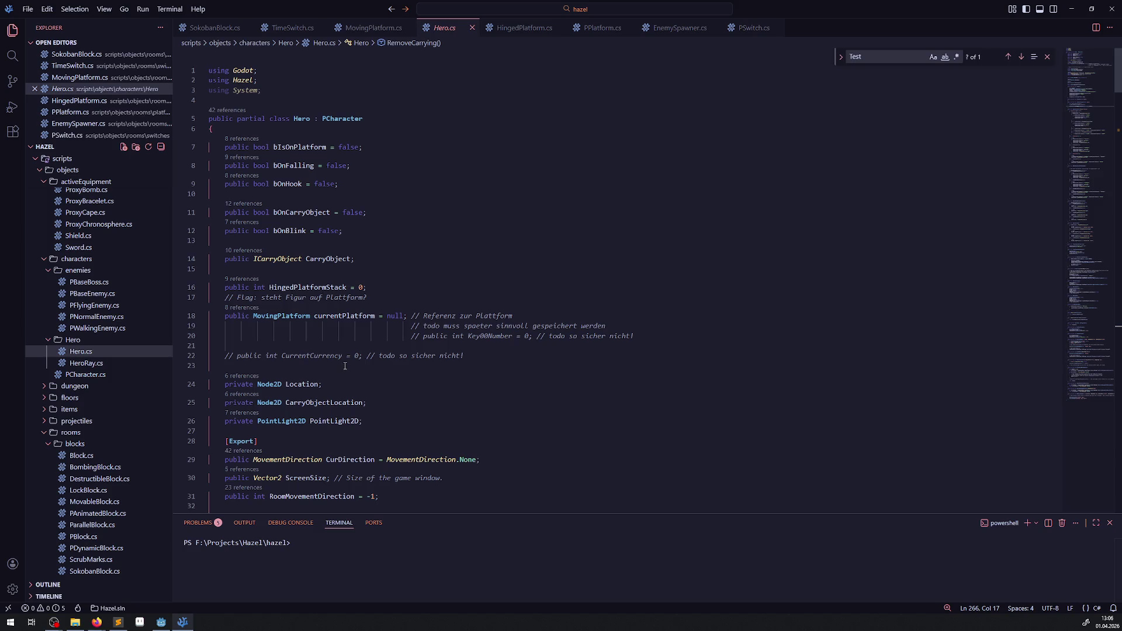
left_click(593, 28)
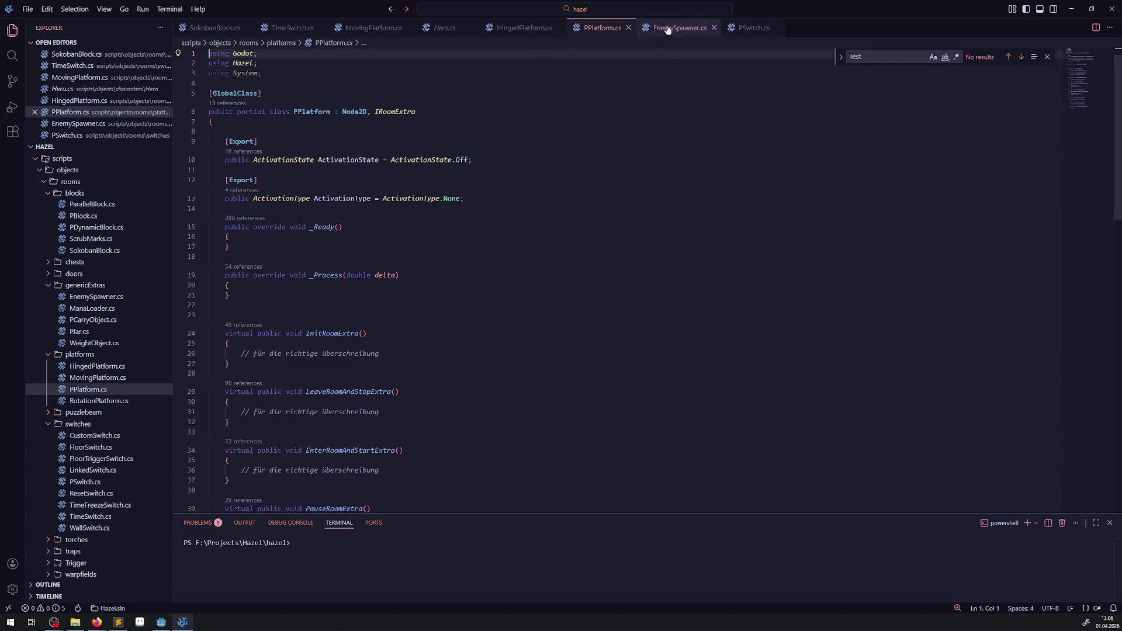
left_click(369, 28)
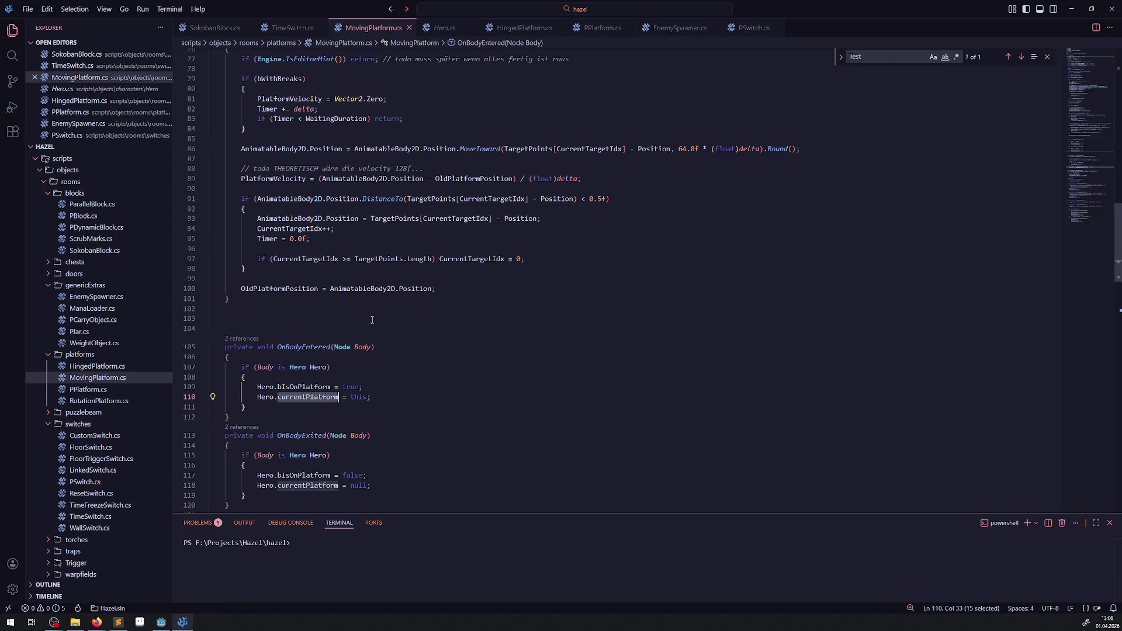
scroll(371, 321, "up", 2)
mouse_move(576, 220)
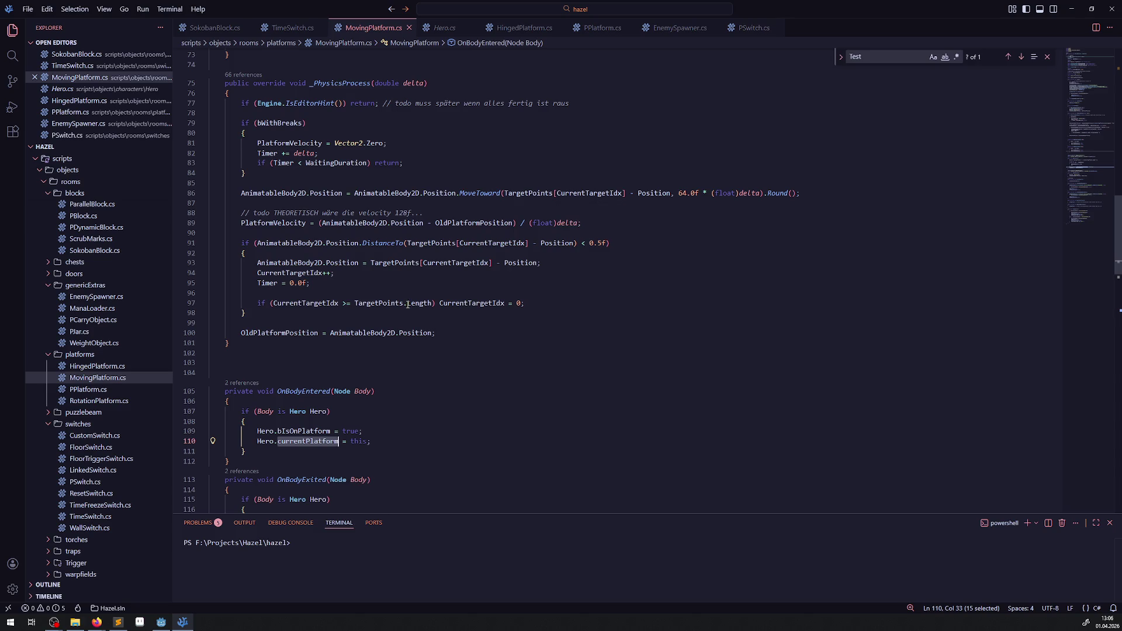
scroll(410, 304, "up", 20)
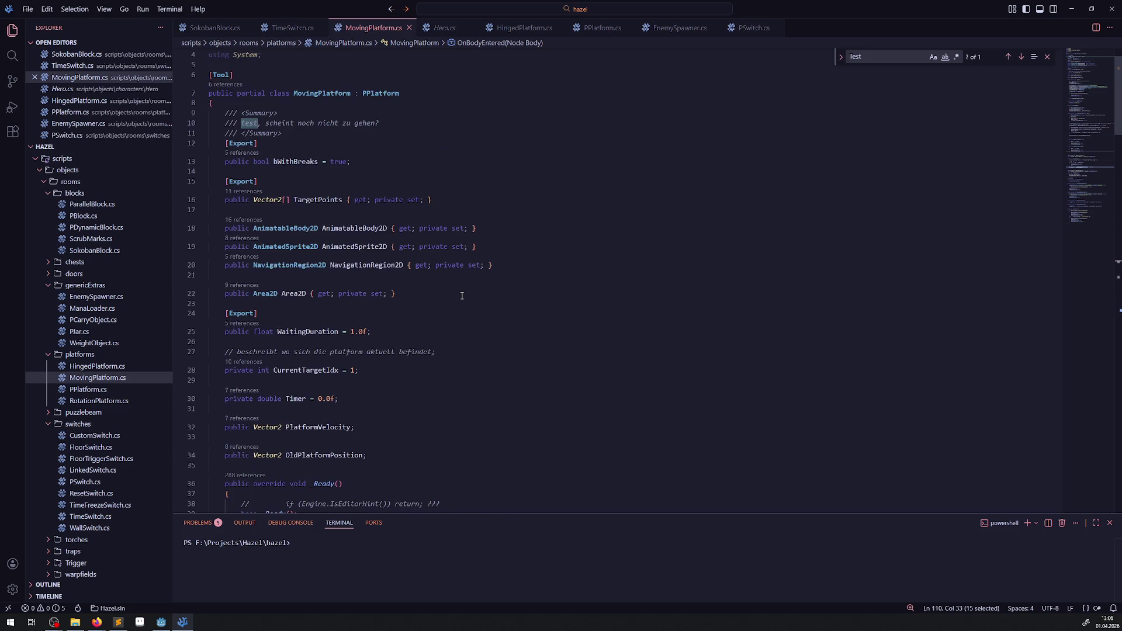
Declare 'public List<PWalkingEnemy> EnemyTestList = [];' on line 24 of MovingPlatform.cs and save
left_click(461, 295)
key("Return")
key("Return")
type("public")
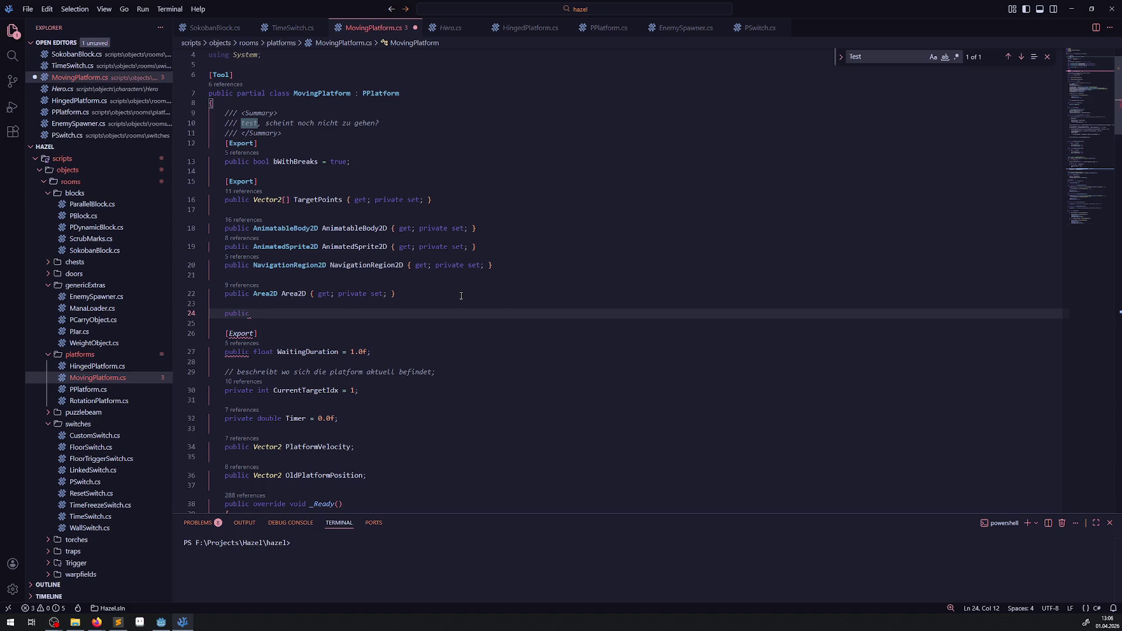
scroll(464, 268, "up", 2)
scroll(363, 246, "down", 3)
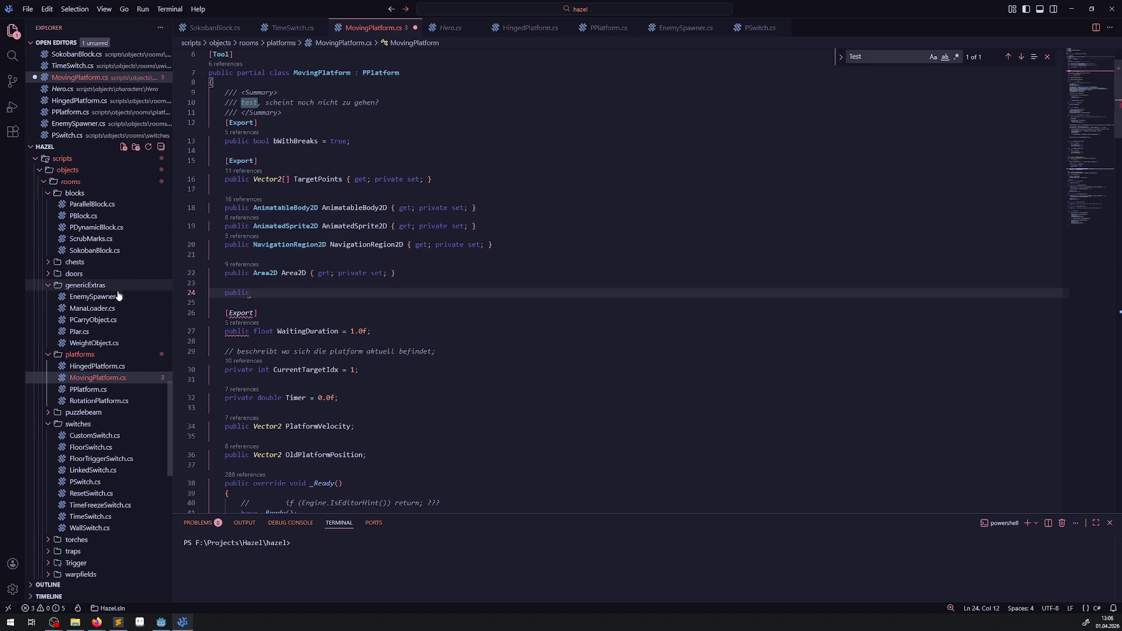
scroll(124, 351, "up", 7)
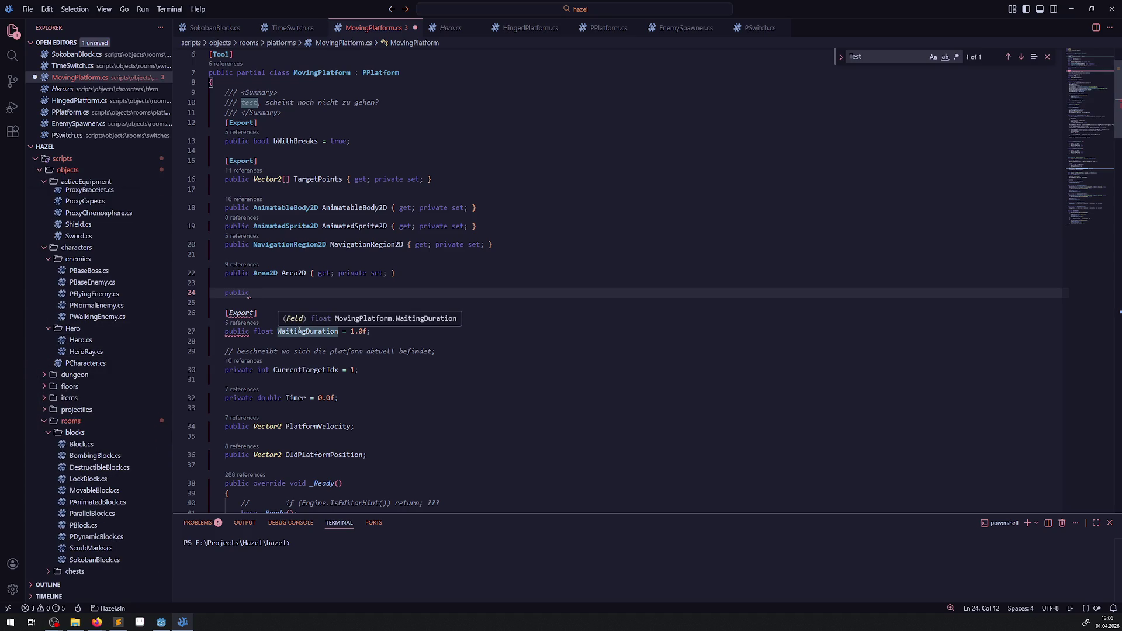
type("List<>")
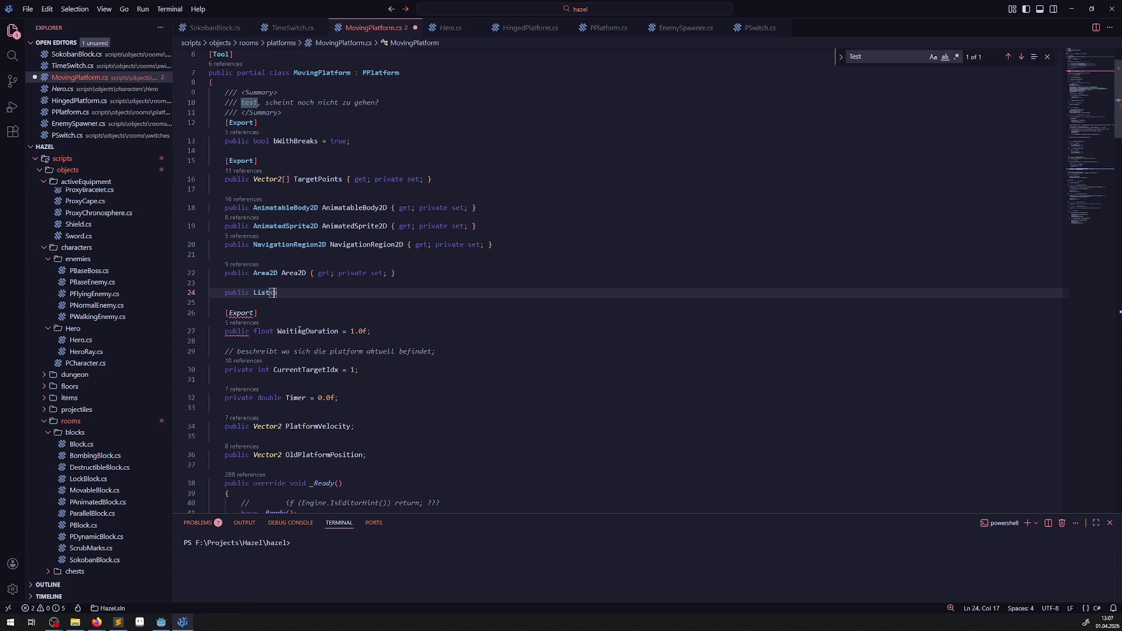
type("PNormalEne")
key("ctrl+BackSpace")
type("PWalking")
key("Tab")
type("> ")
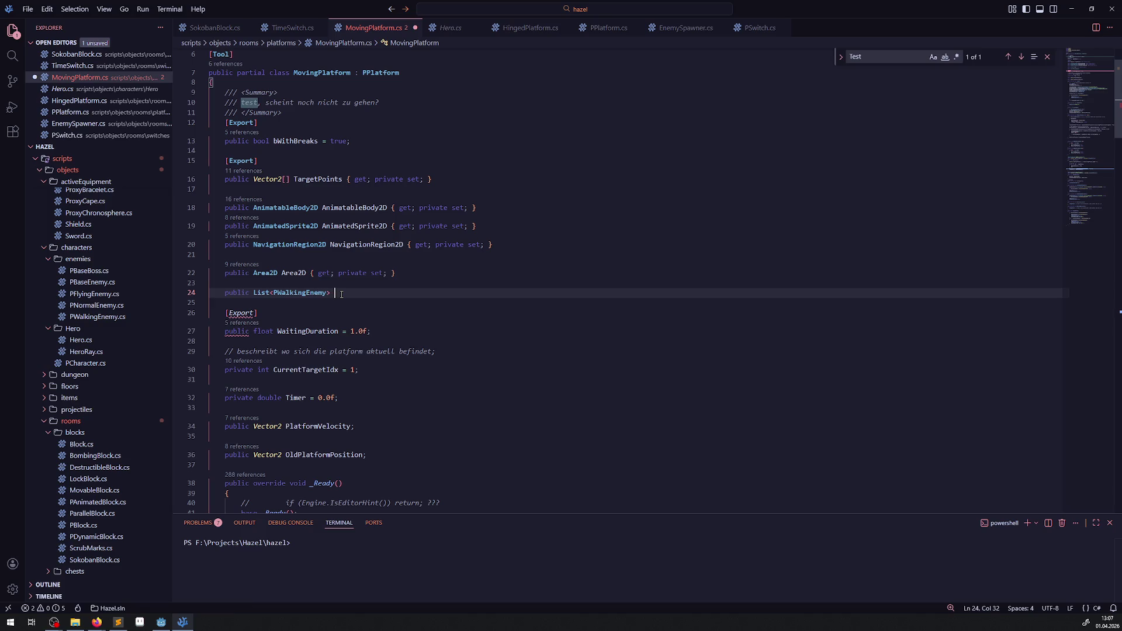
type("Enemy")
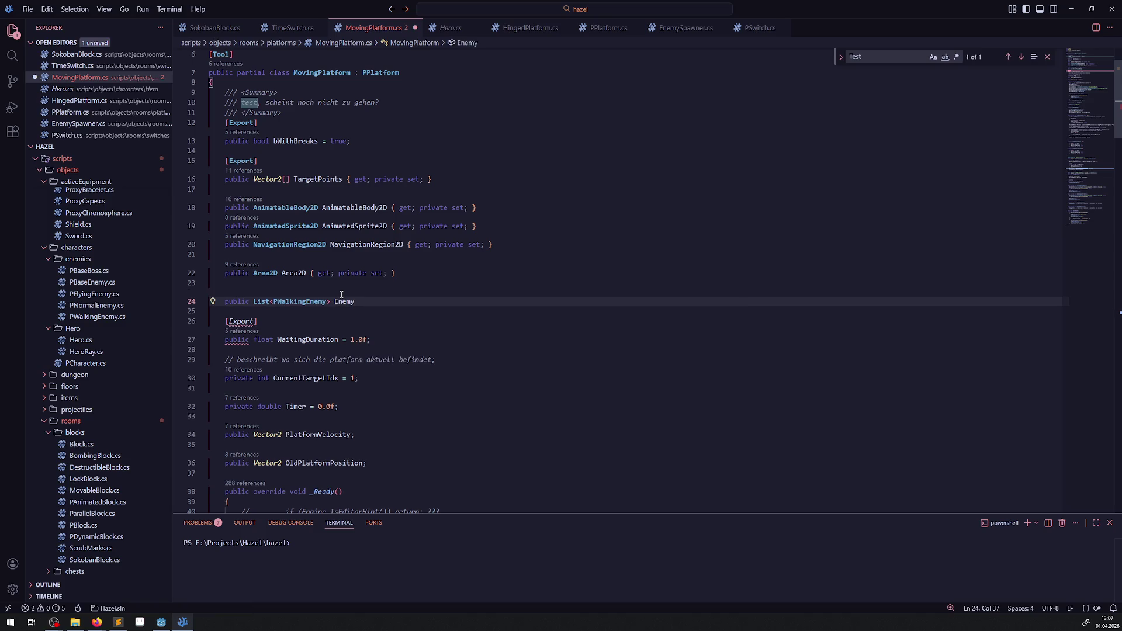
type("TestList = ")
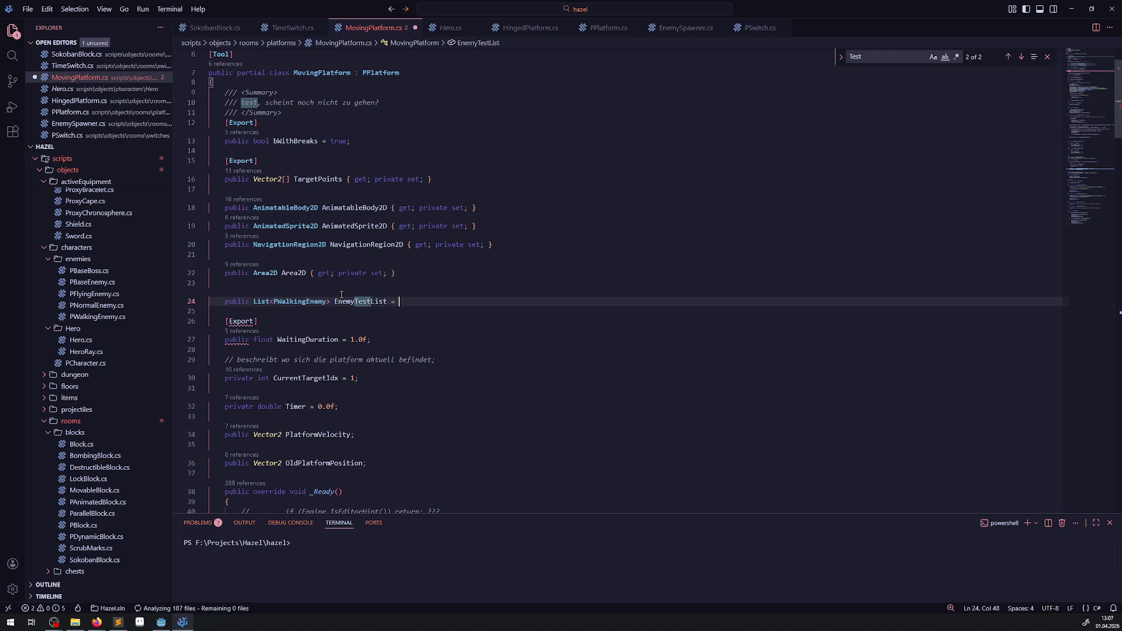
type("[]")
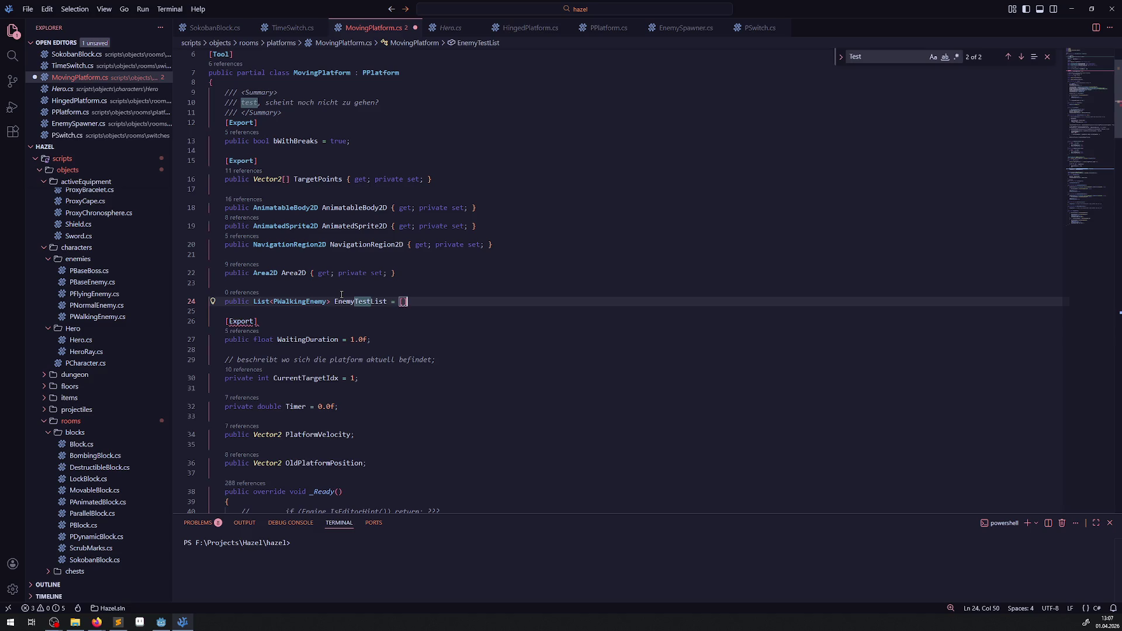
type(";")
key("ctrl+s")
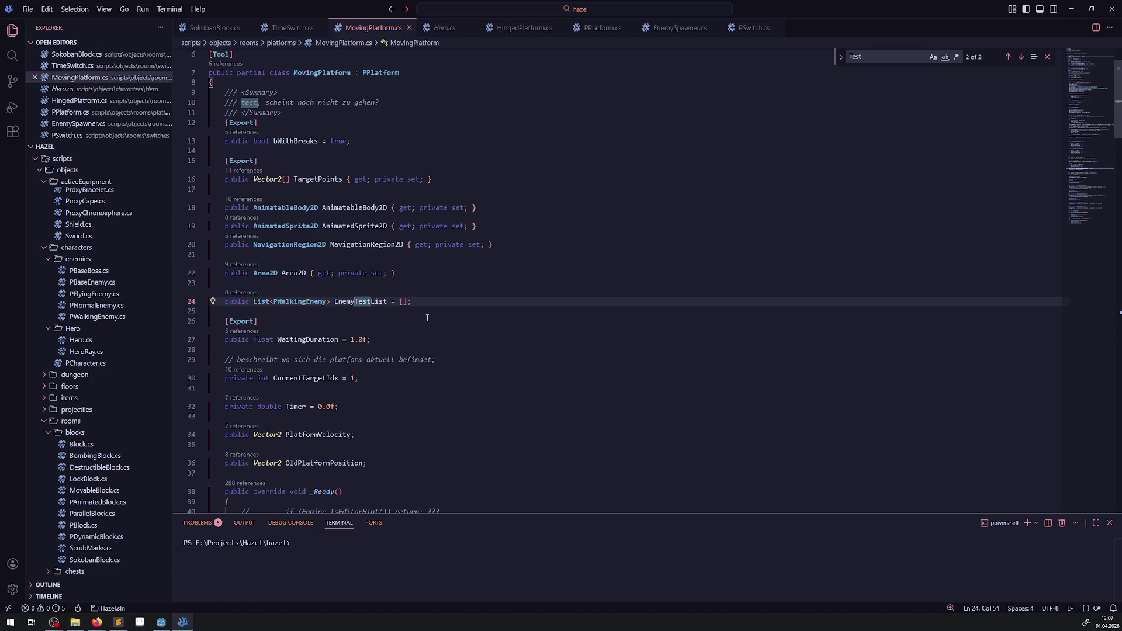
double_click(341, 300)
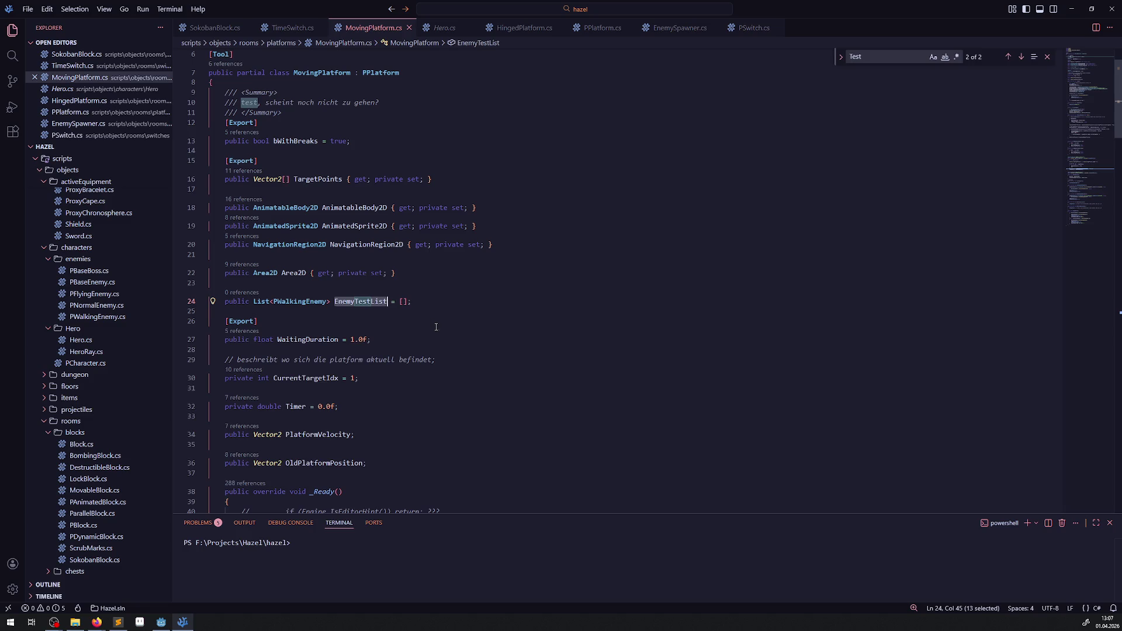
Add an else-if branch after the hero exit branch containing EnemyTestList.Remove();
scroll(430, 329, "down", 5)
scroll(440, 302, "down", 6)
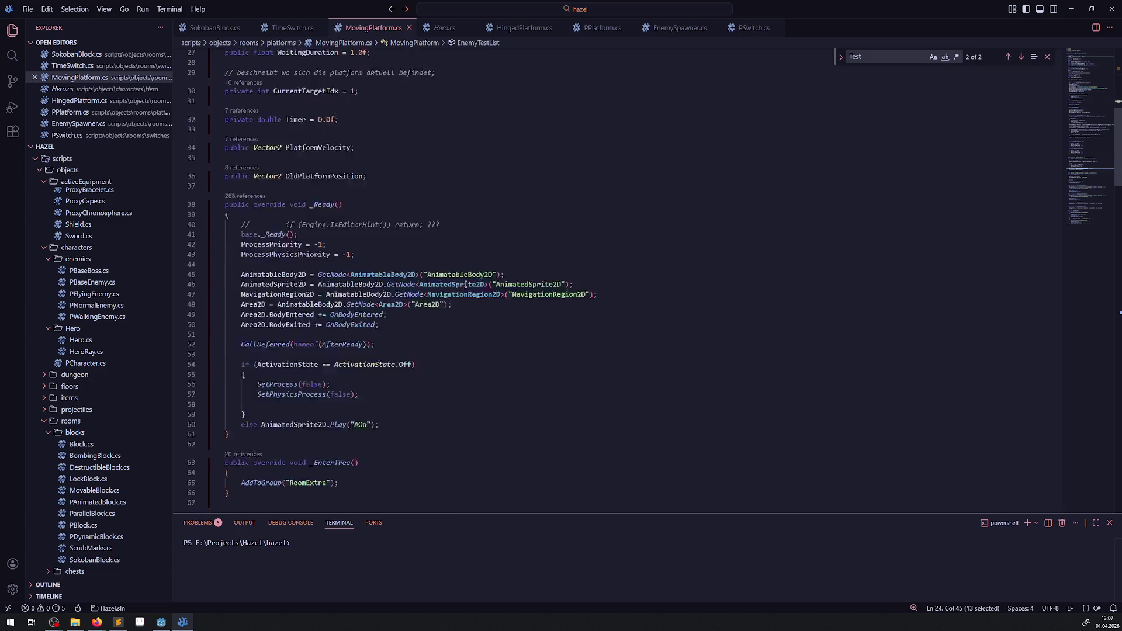
scroll(409, 274, "down", 20)
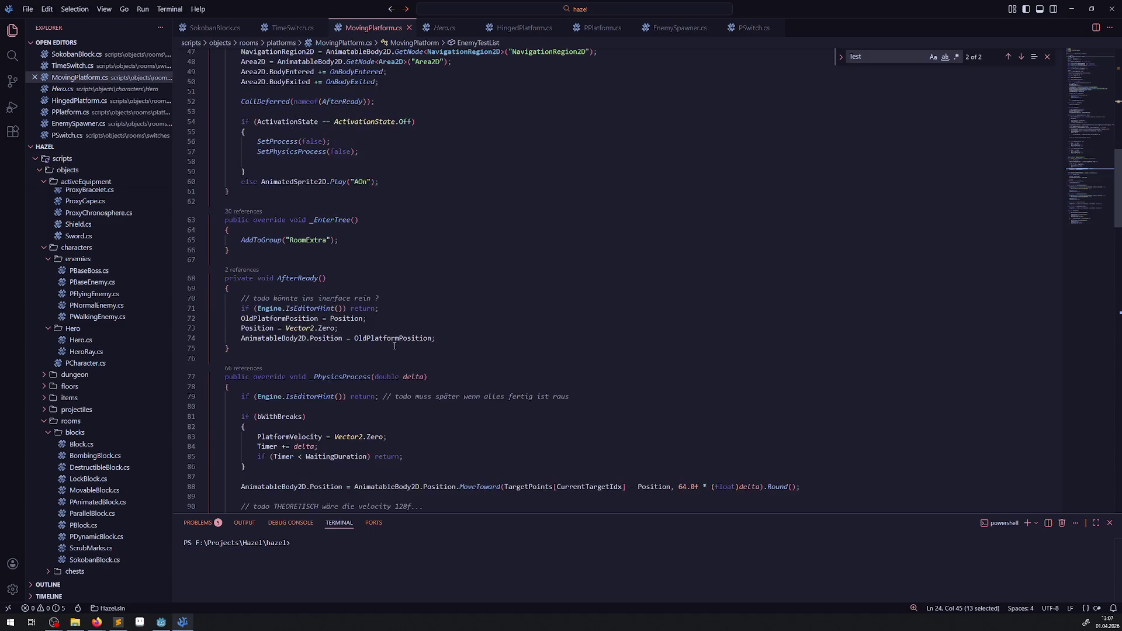
scroll(284, 291, "up", 1)
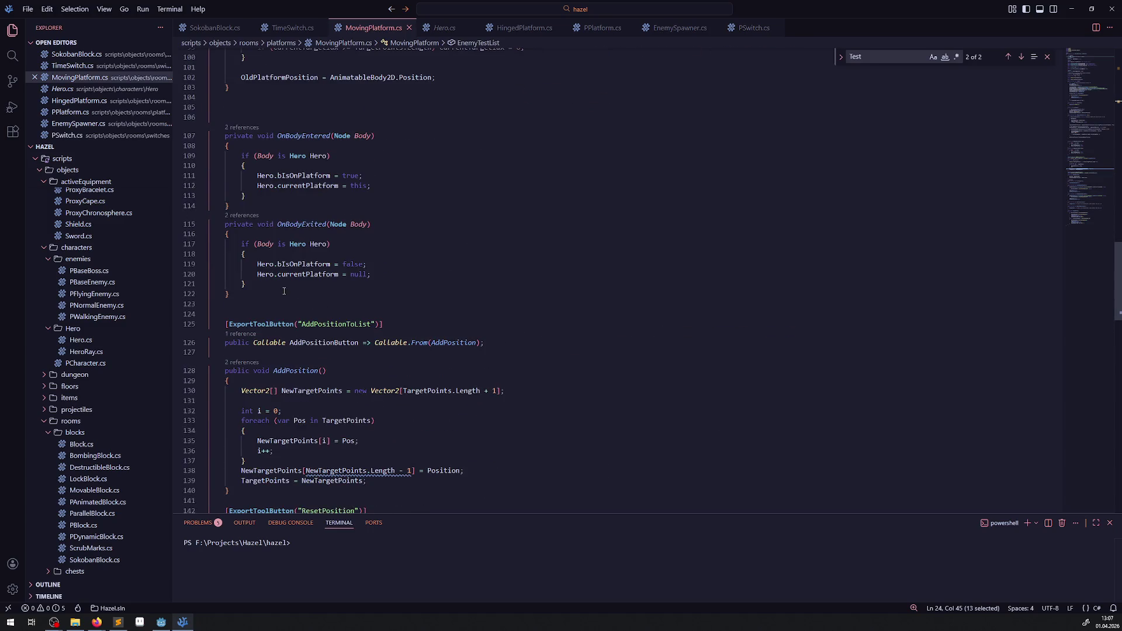
left_click(277, 285)
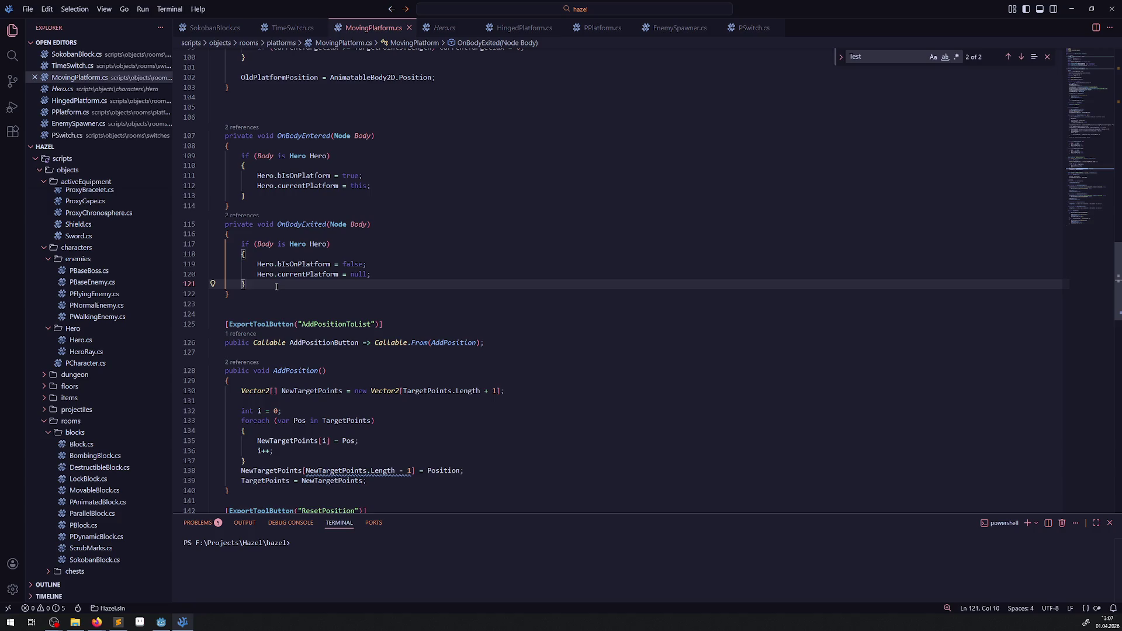
key("Return")
type("else if()")
key("Return")
type("{")
key("Return")
type("EnemyTestList.Rem")
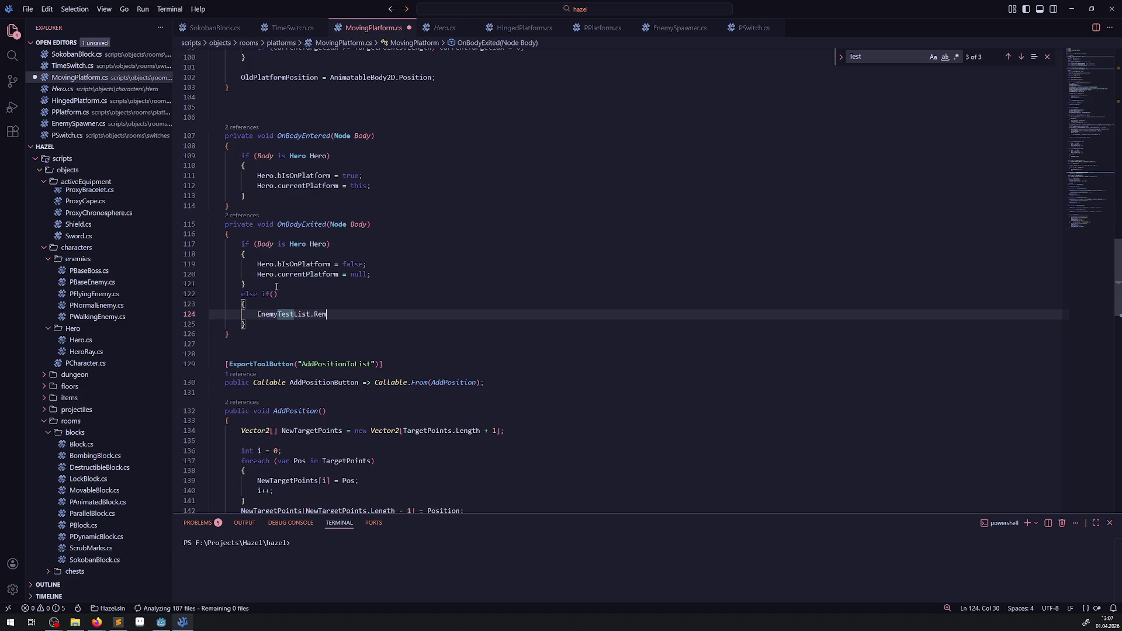
type("v")
key("BackSpace")
key("BackSpace")
key("BackSpace")
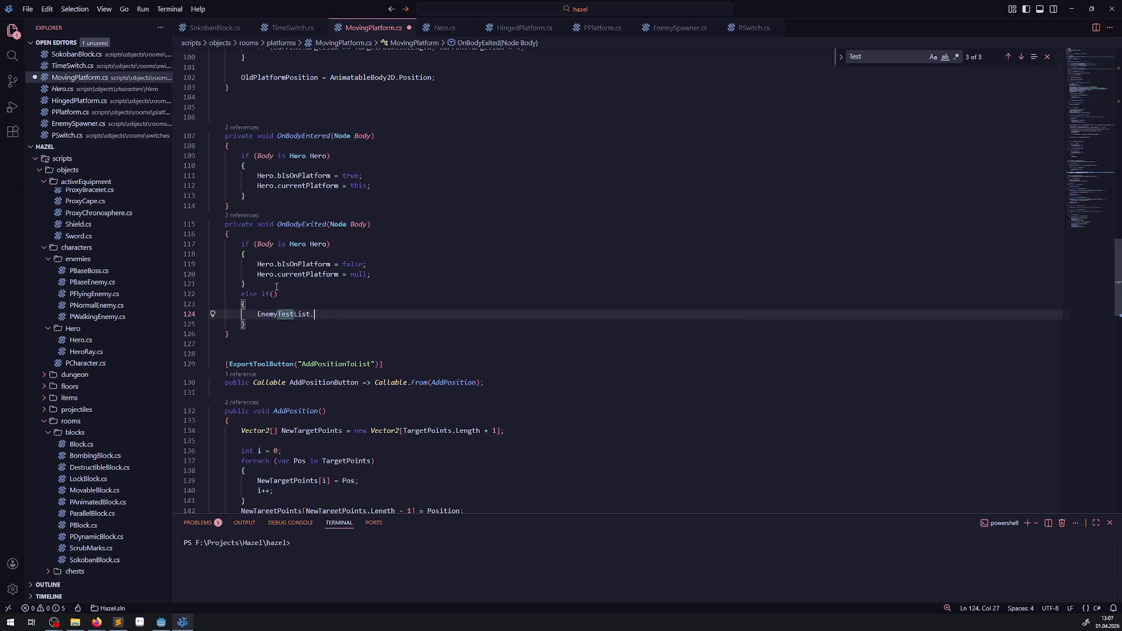
type("Remove();")
Complete the branch as 'Body is PWalkingEnemy WE' removing WE, and save
left_click(282, 293)
type("Body is ")
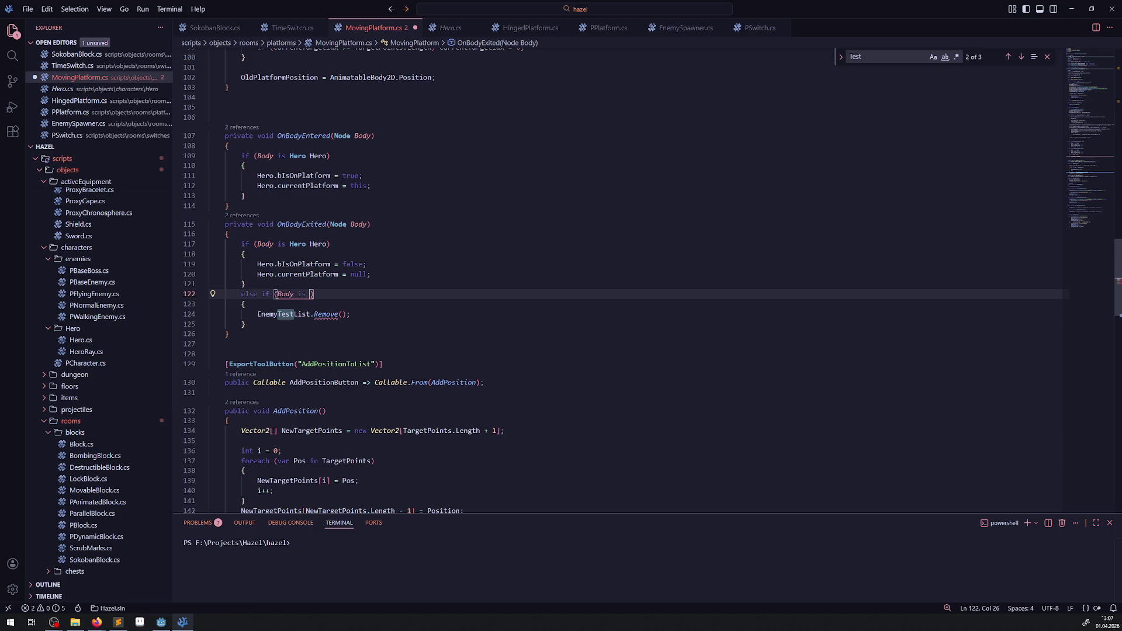
type("Pwaling")
type(" WE")
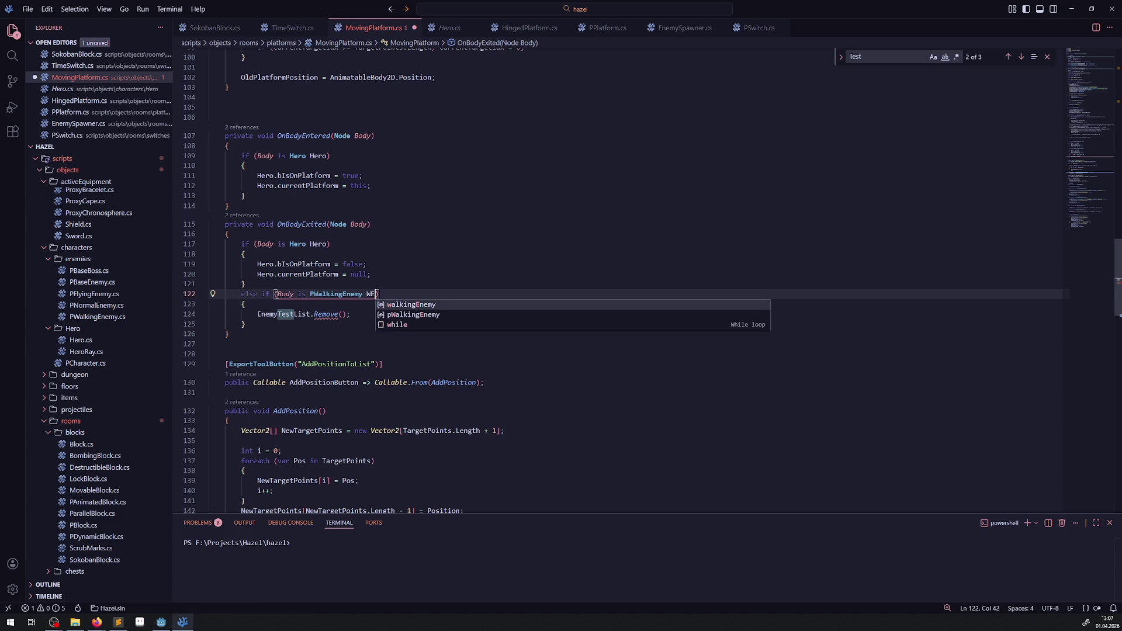
left_click(345, 315)
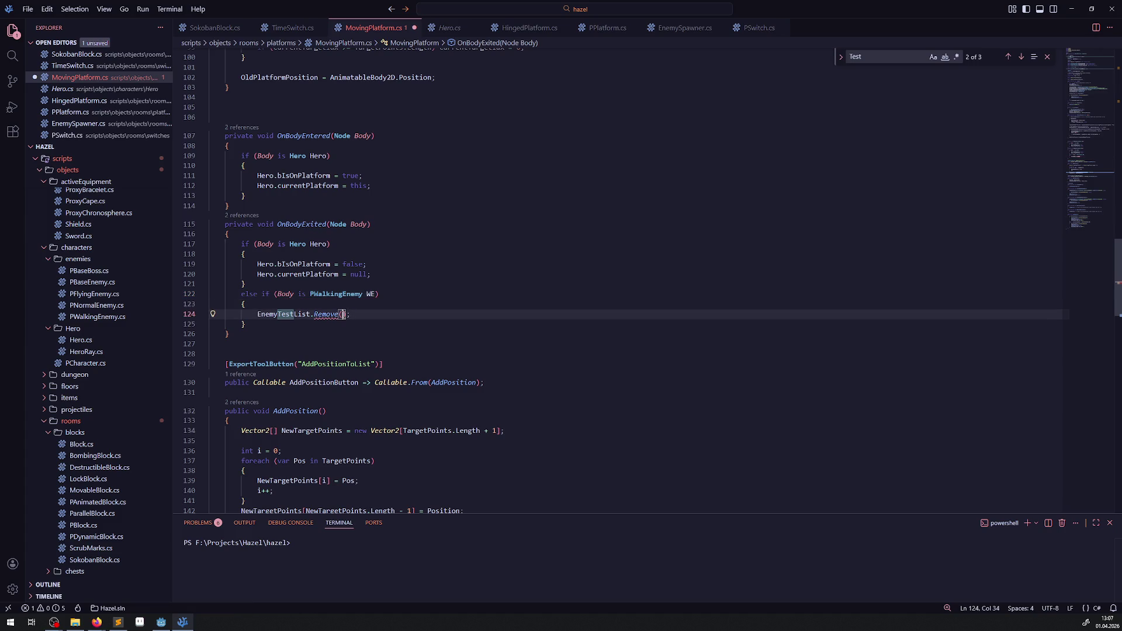
type("WE")
key("ctrl+s")
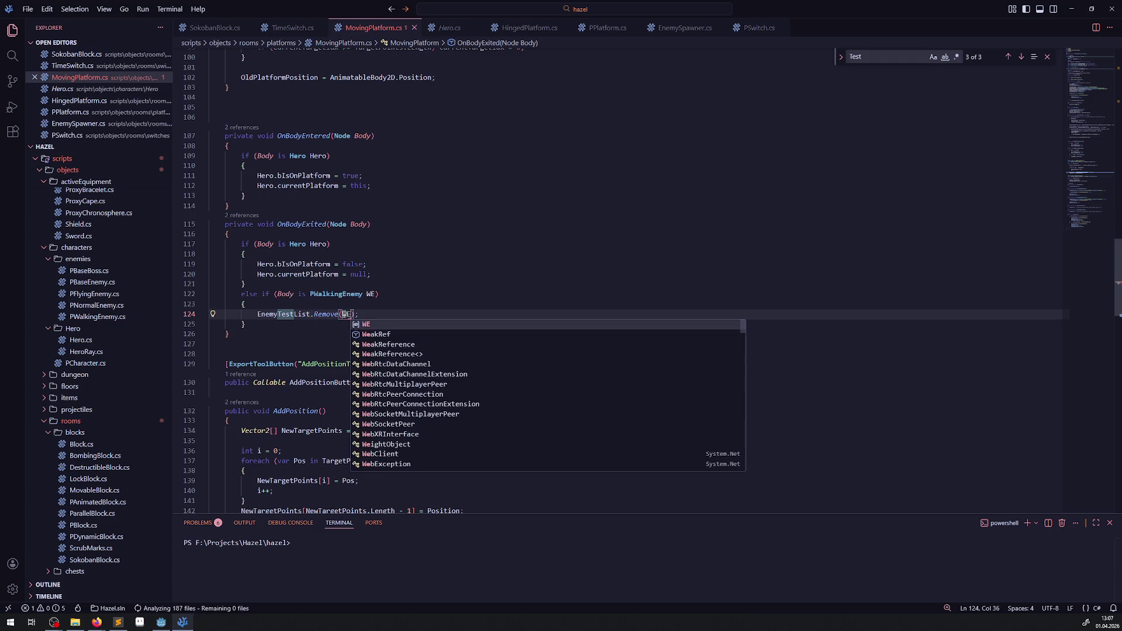
left_click(293, 305)
Copy the block into OnBodyEntered, changing Remove to Add, and save
mouse_move(247, 325)
left_mouse_down()
mouse_move(241, 295)
mouse_move(227, 296)
left_mouse_up()
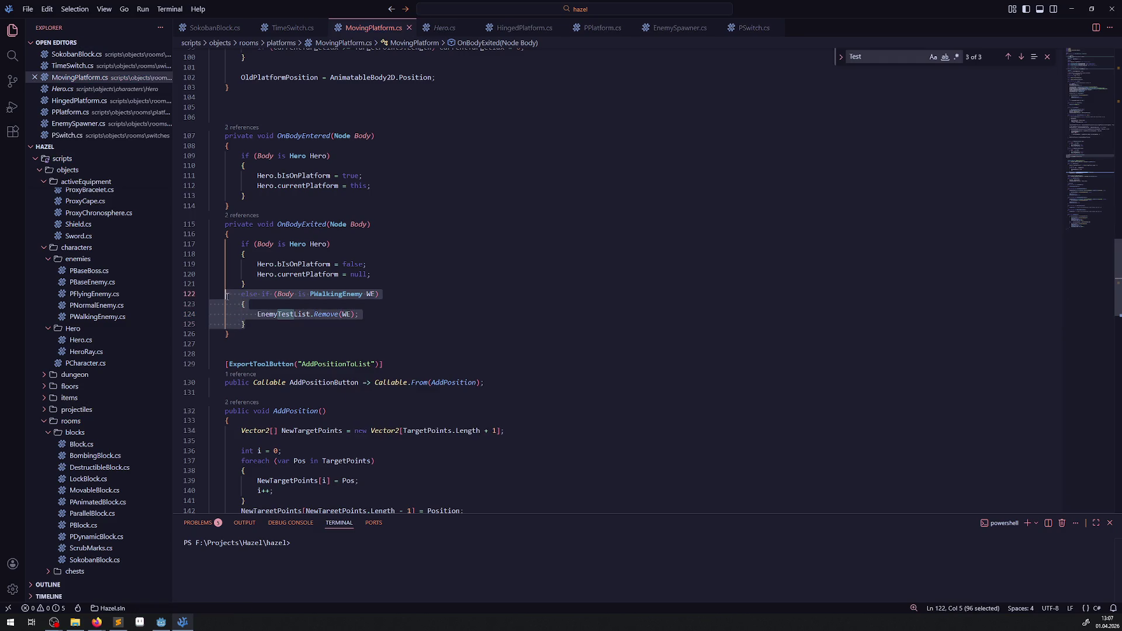
key("ctrl+c")
left_click(257, 196)
key("Return")
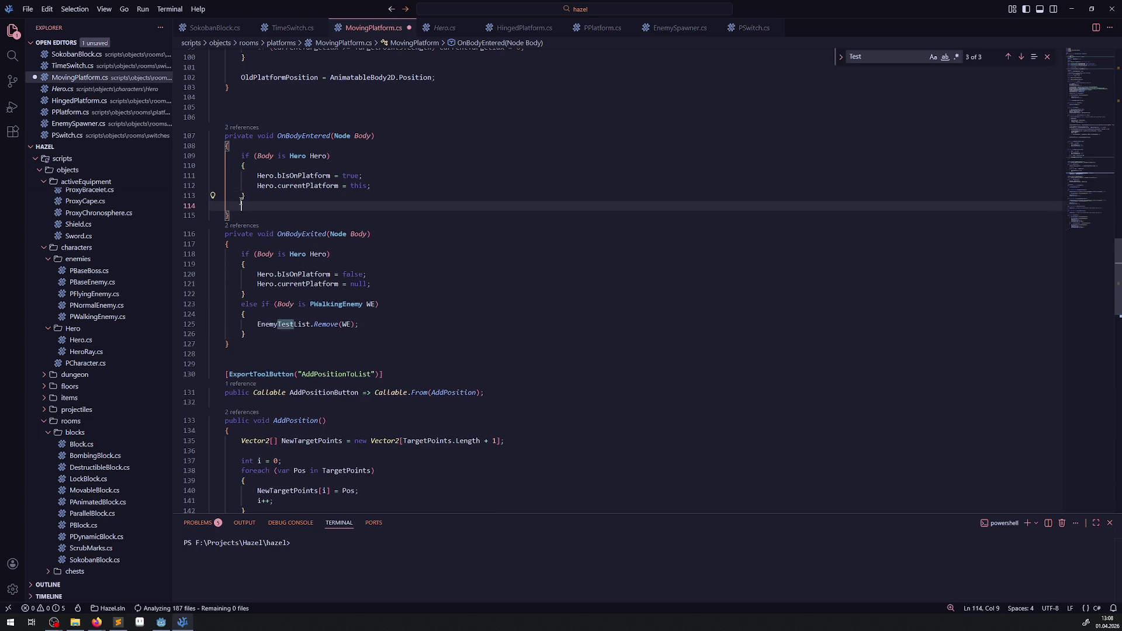
key("ctrl+v")
double_click(325, 226)
type("Add")
key("Up")
key("Up")
key("End")
key("ctrl+s")
double_click(299, 226)
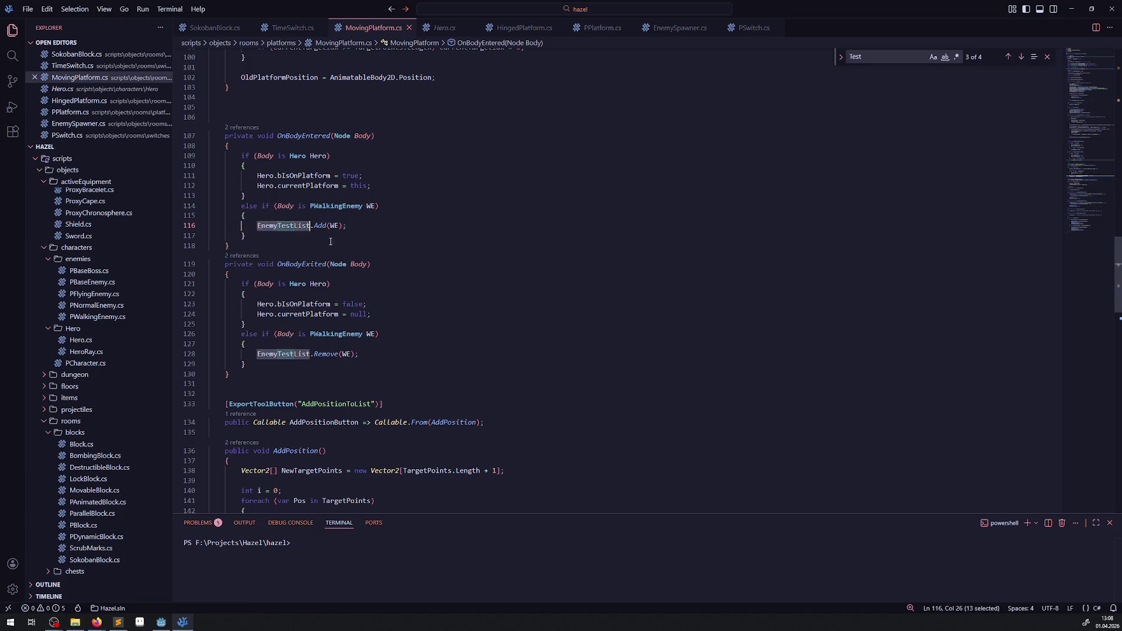
Trace OldPlatformPosition and PlatformVelocity in MovingPlatform.cs's _PhysicsProcess
scroll(445, 290, "up", 10)
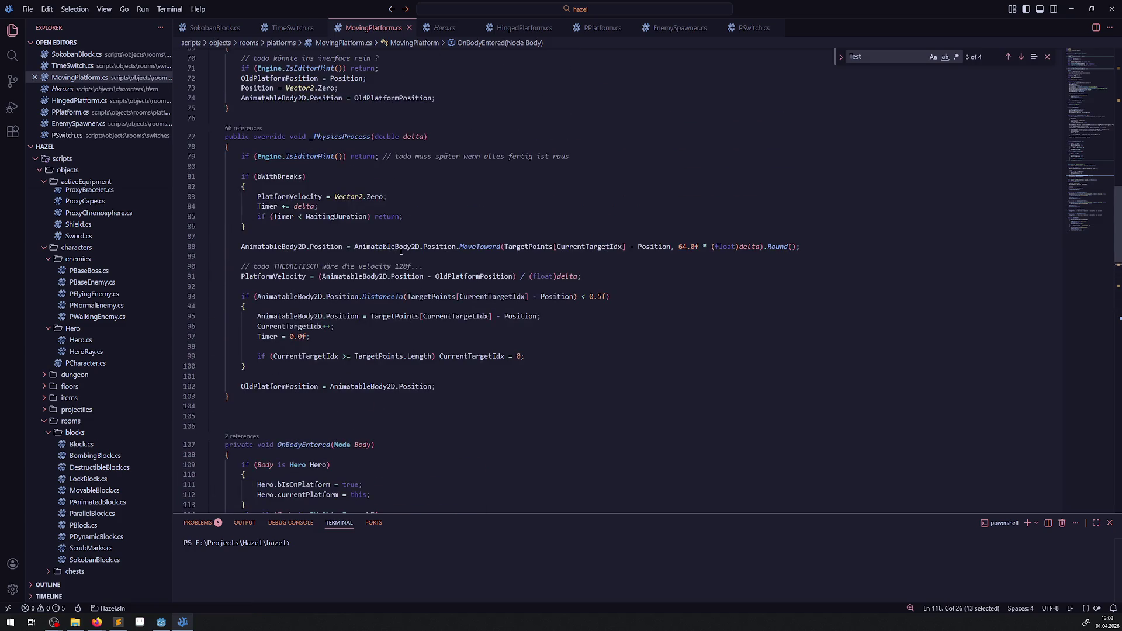
mouse_move(342, 135)
double_click(288, 385)
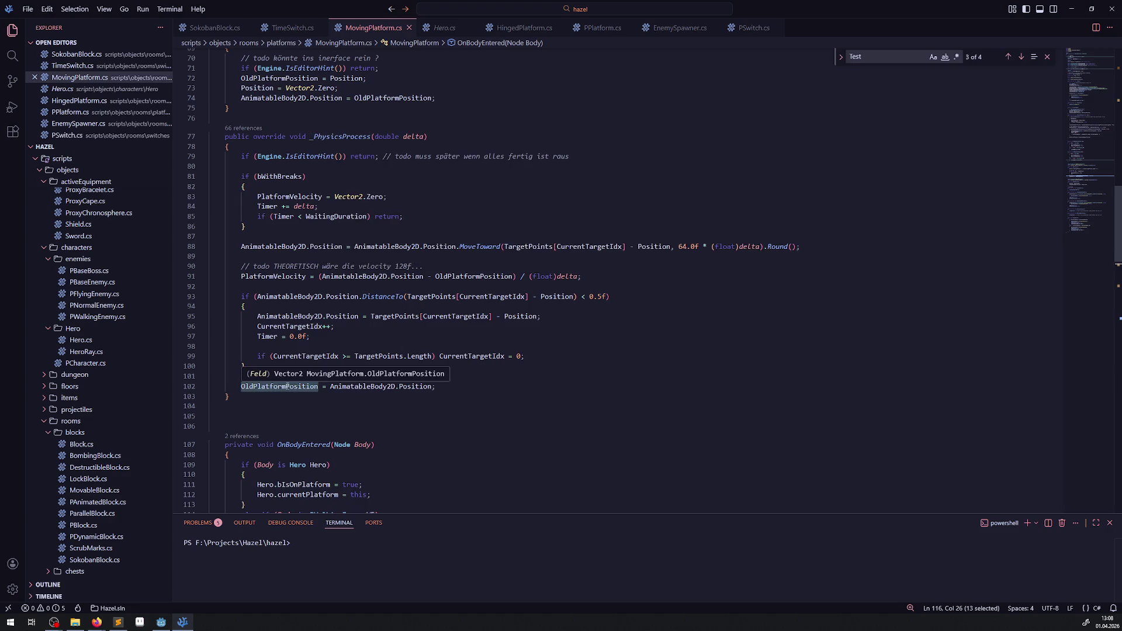
double_click(283, 277)
Add an empty foreach (var Ene in EnemyTestList) loop below the velocity line, save, and go to Hero.cs
left_click(641, 278)
key("Return")
key("Return")
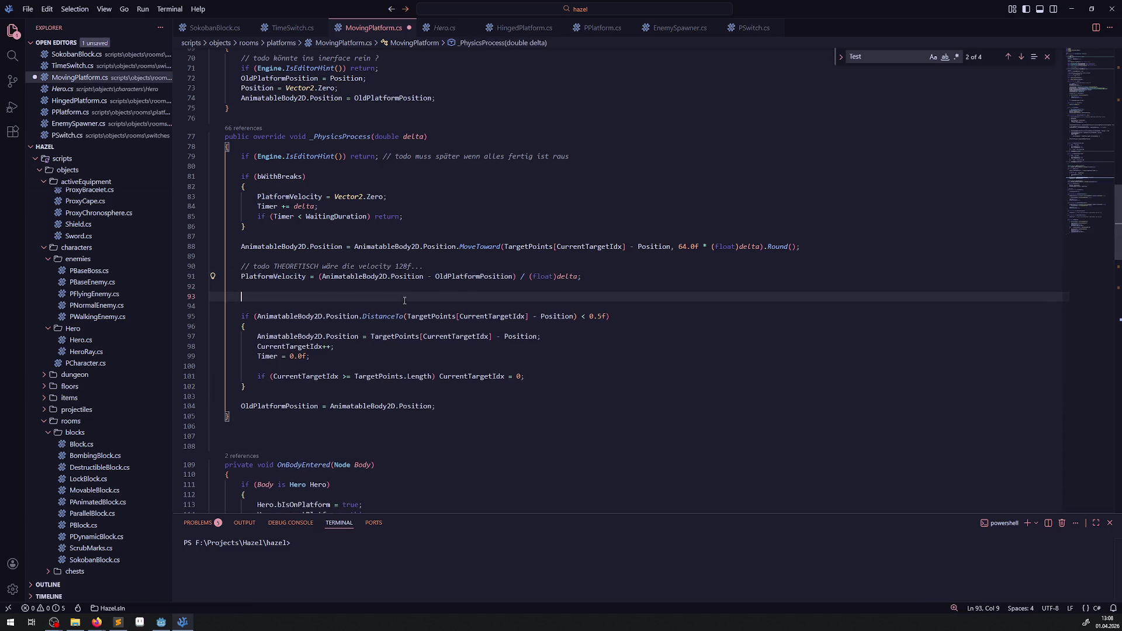
type("foreach (")
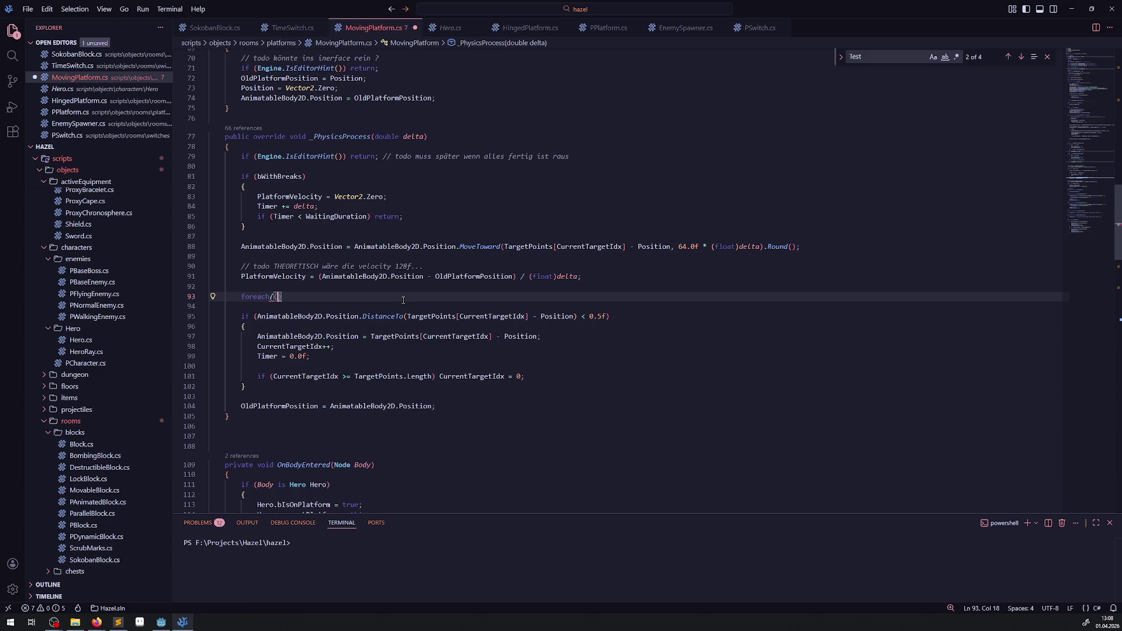
type("ar Ene in ")
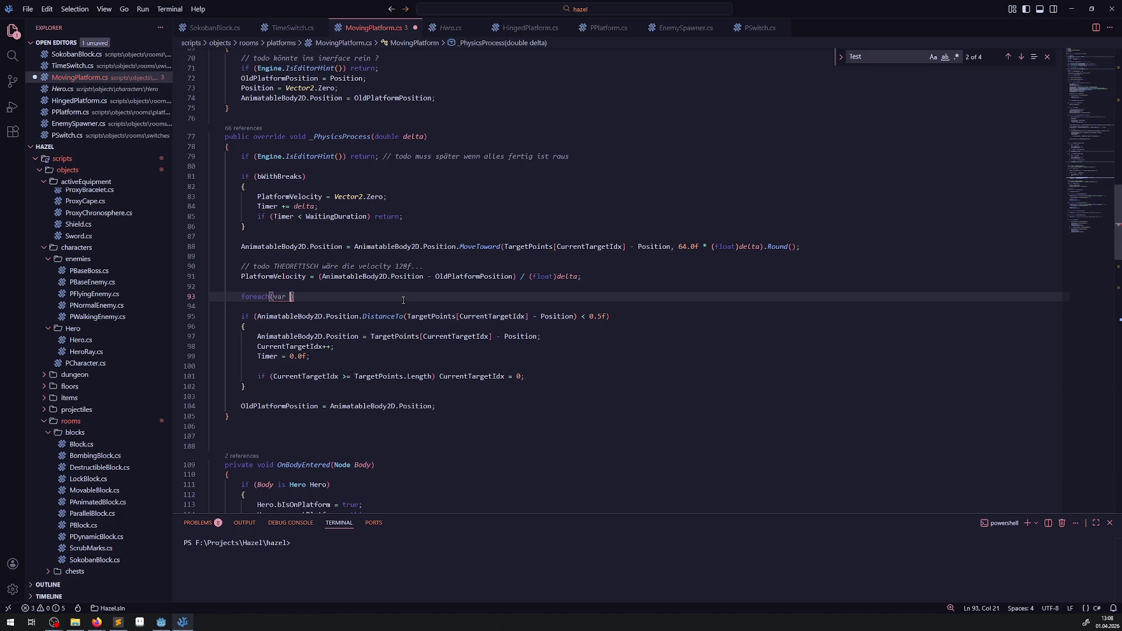
type("EnemyTestList)")
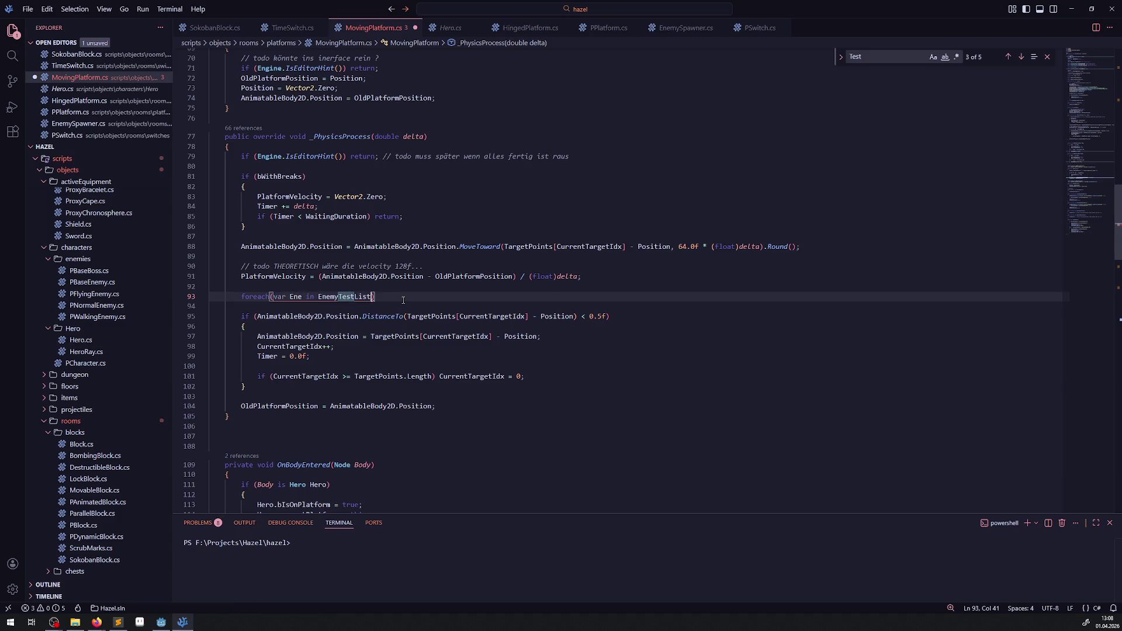
key("Return")
type("{")
key("Return")
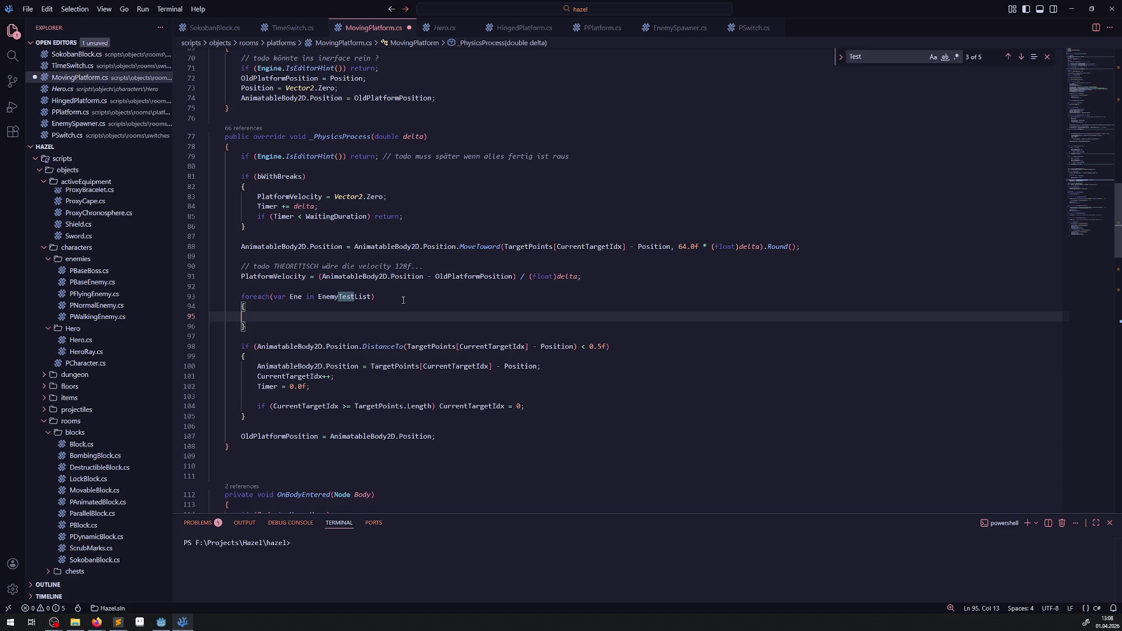
key("ctrl+s")
key("ctrl+Tab")
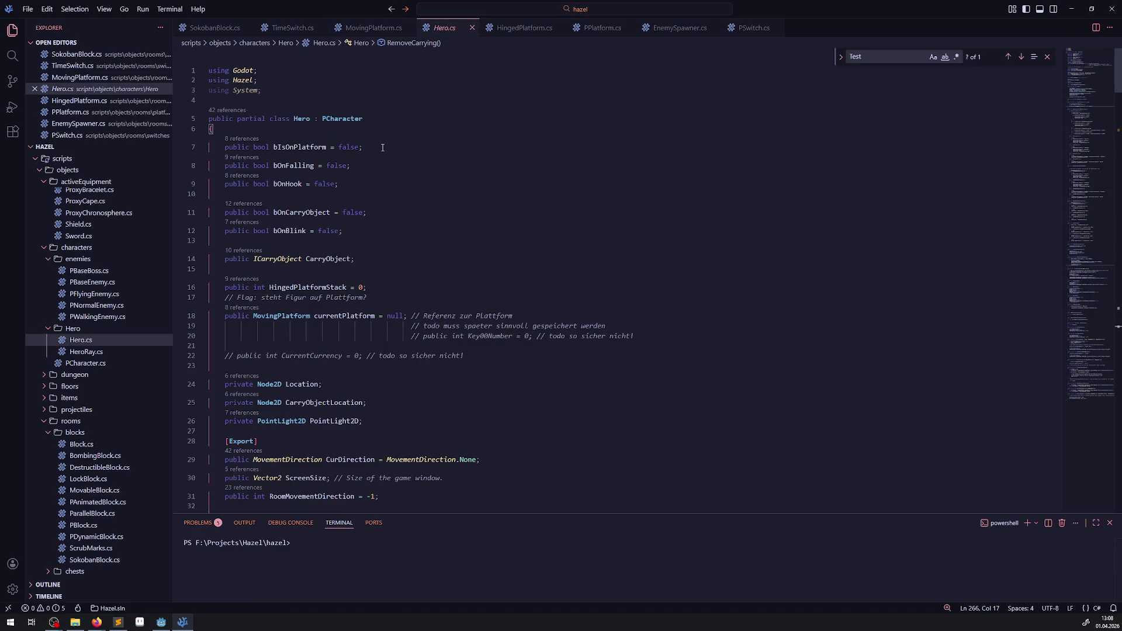
left_click_drag(338, 147, 362, 147)
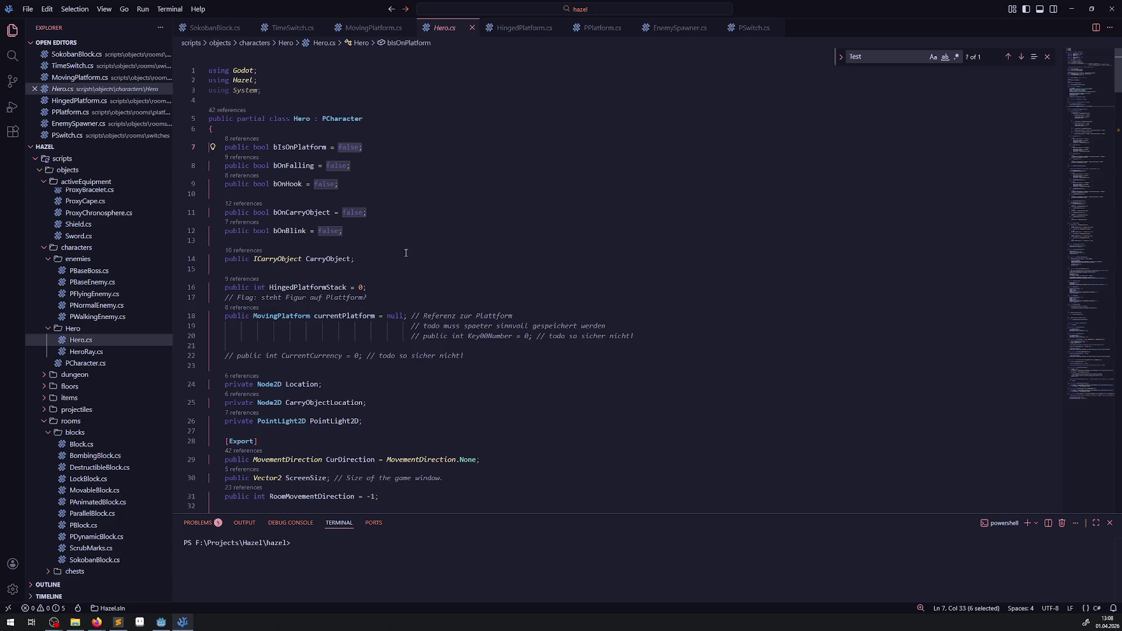
left_click(209, 259)
double_click(364, 315)
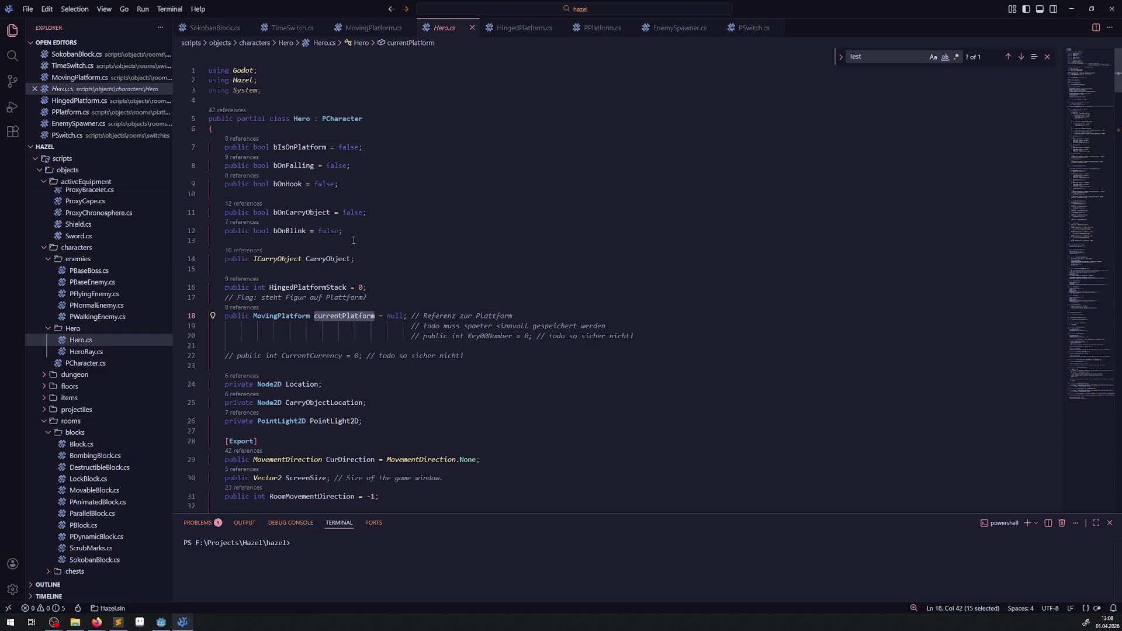
mouse_move(345, 213)
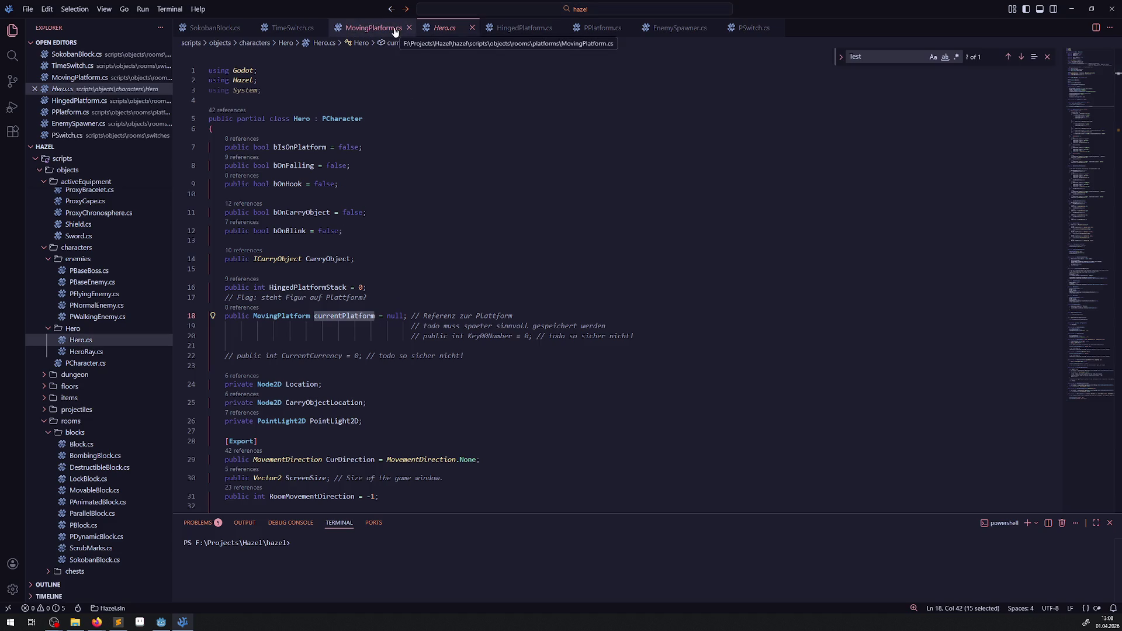
In PWalkingEnemy.cs declare 'public Vector2 PlatformTestVector;' below the bTest field and save
left_click(95, 316)
left_click(237, 197)
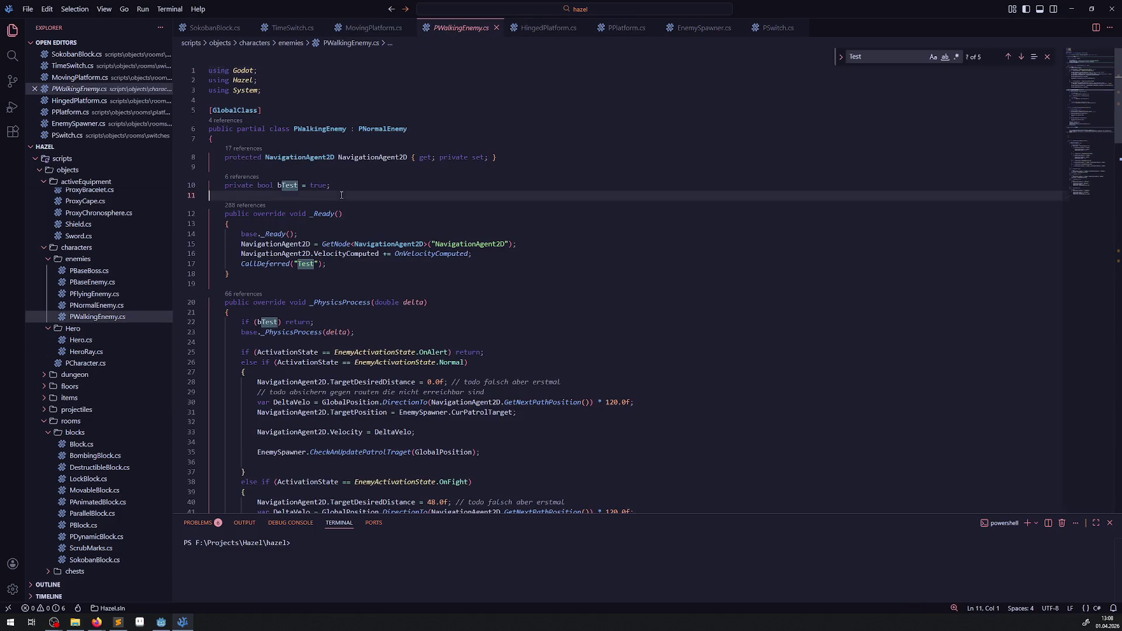
key("Return")
key("Return")
key("Up")
type("public Vector2 ")
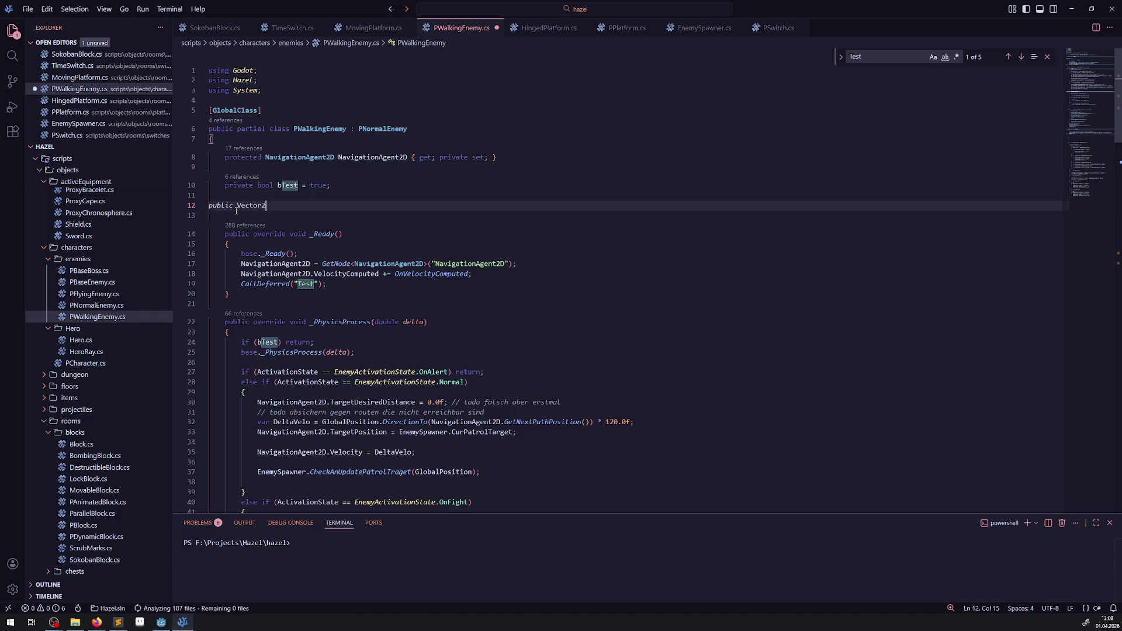
type("PlatformTest")
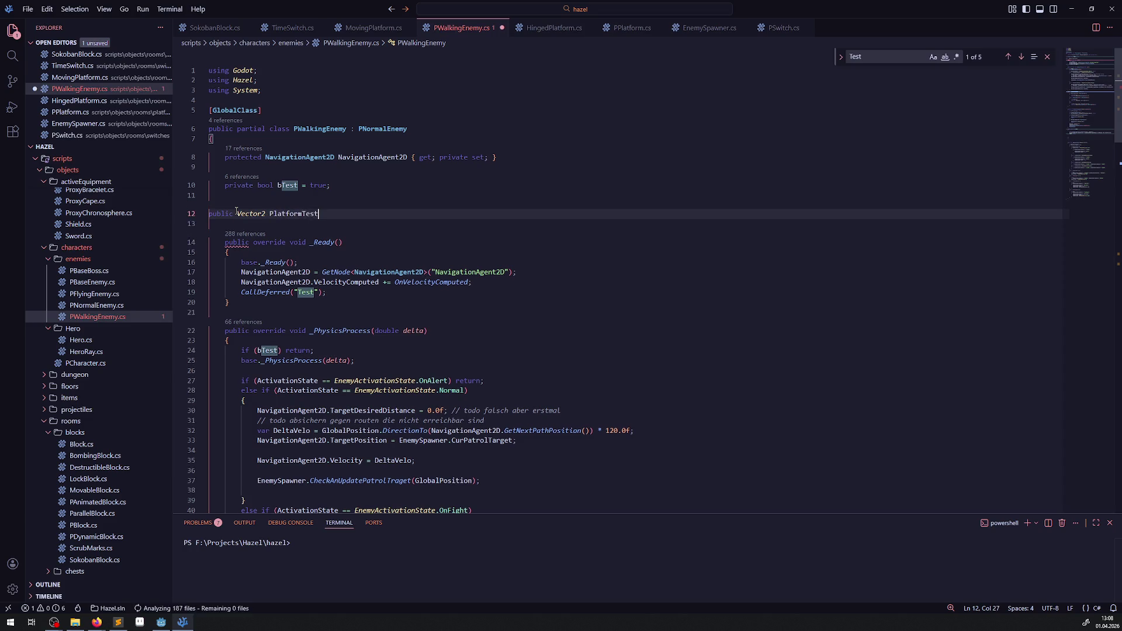
type("Vector")
type(";")
key("ctrl+s")
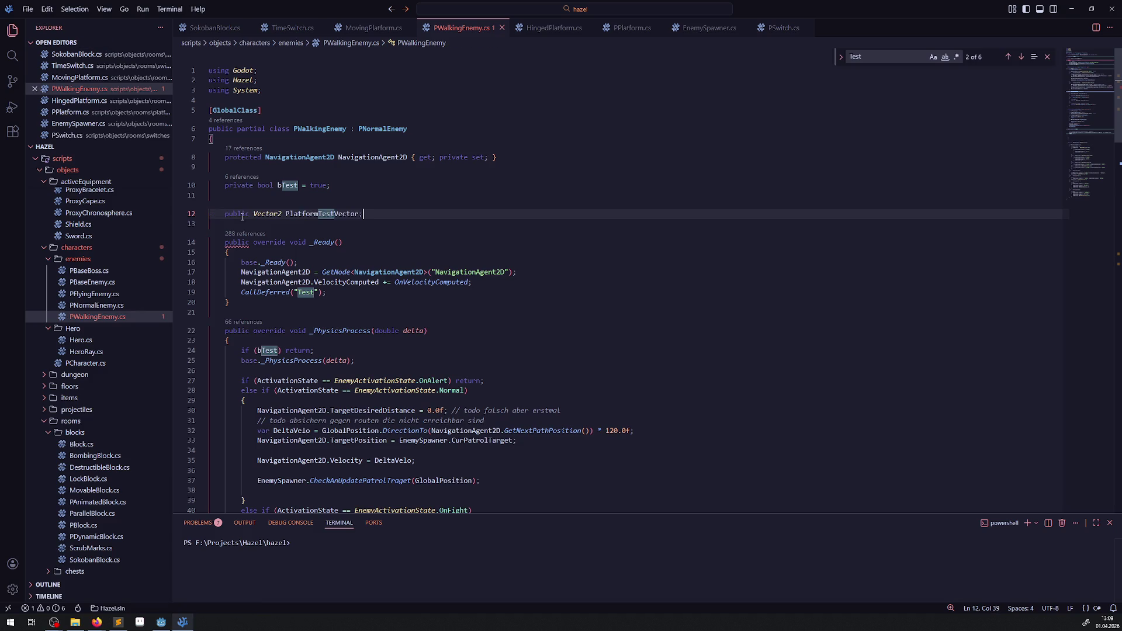
double_click(295, 213)
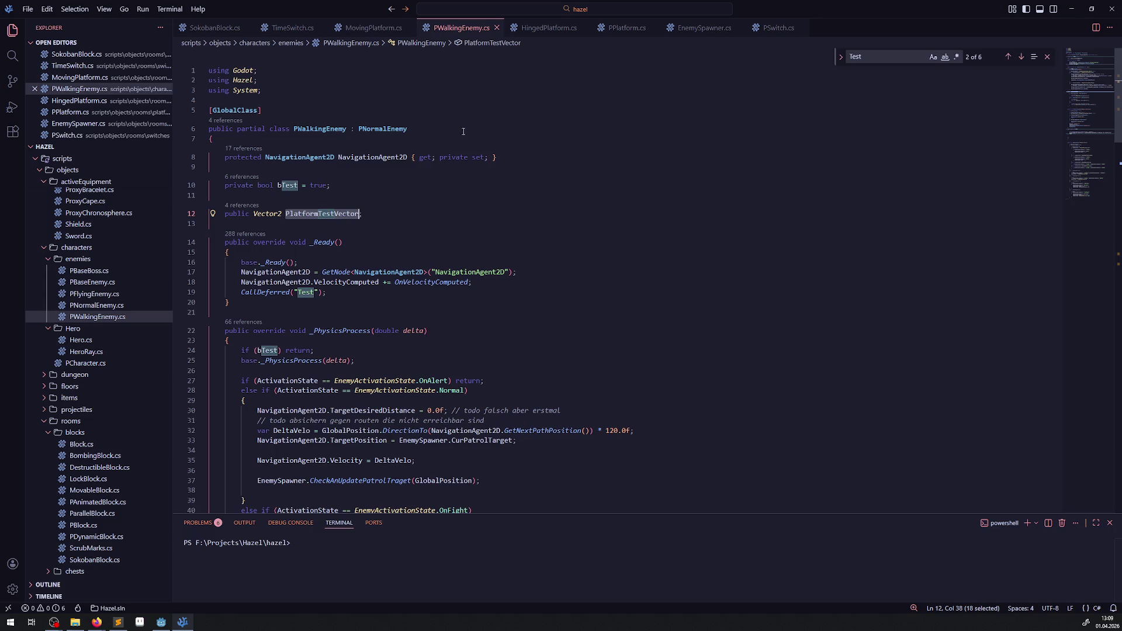
Highlight the uses of Velocity, DeltaVelo and SafeVelocity in the enemy script
scroll(421, 217, "down", 9)
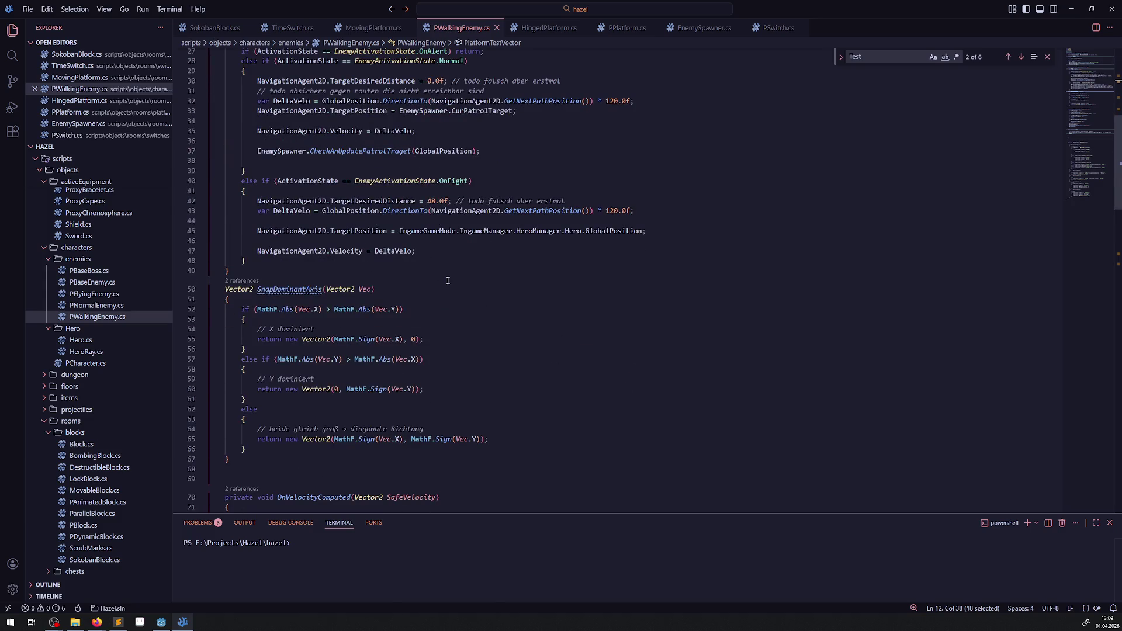
scroll(370, 309, "up", 3)
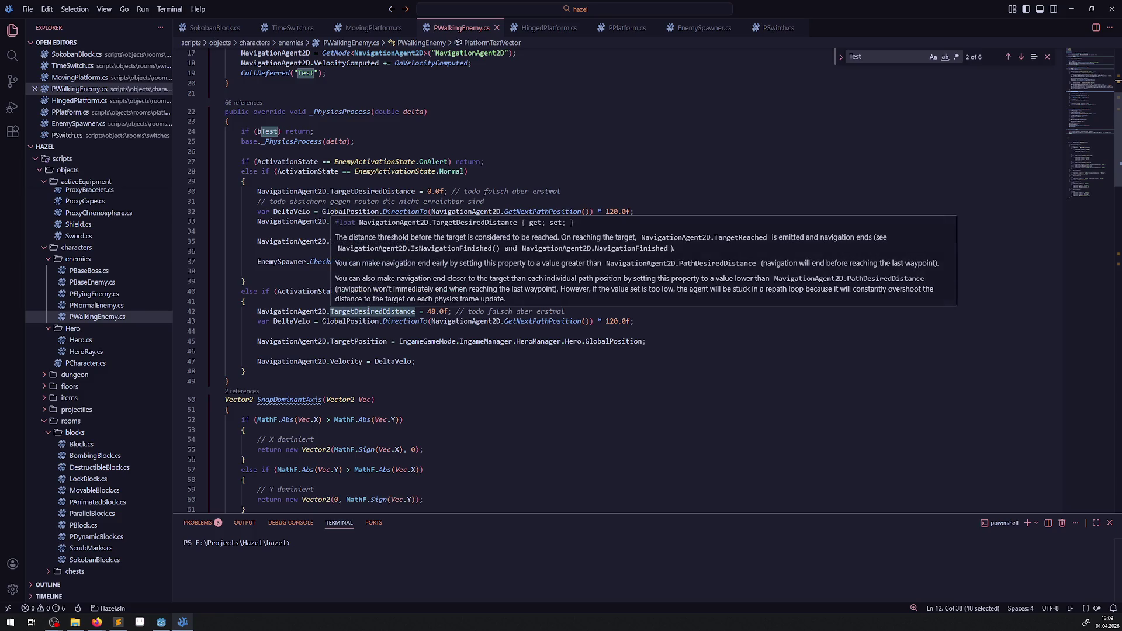
double_click(350, 362)
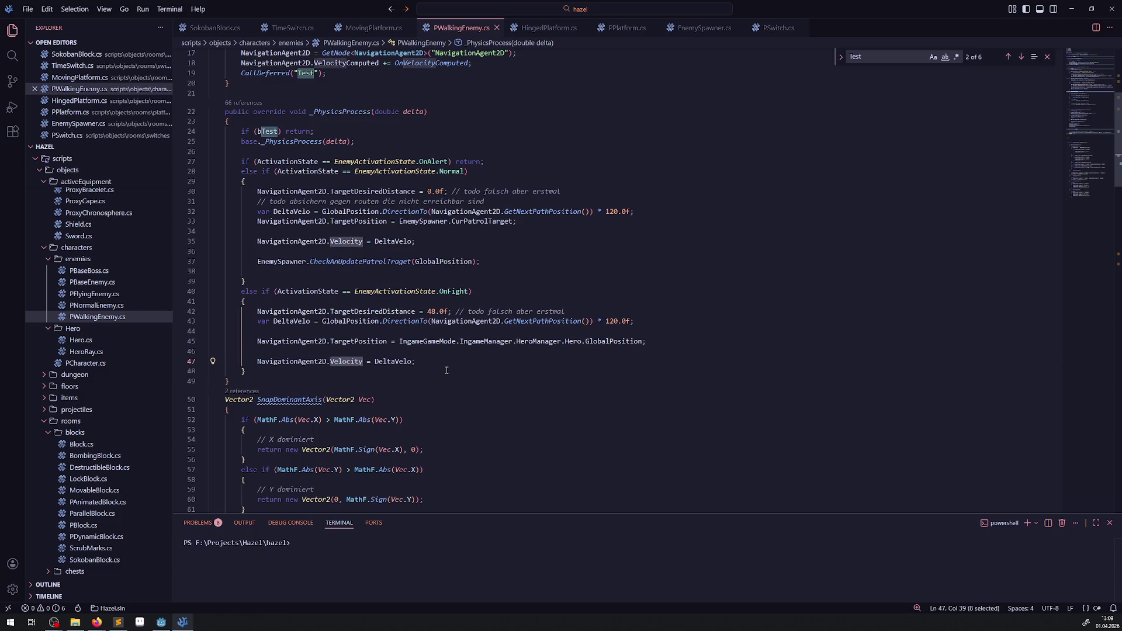
double_click(401, 242)
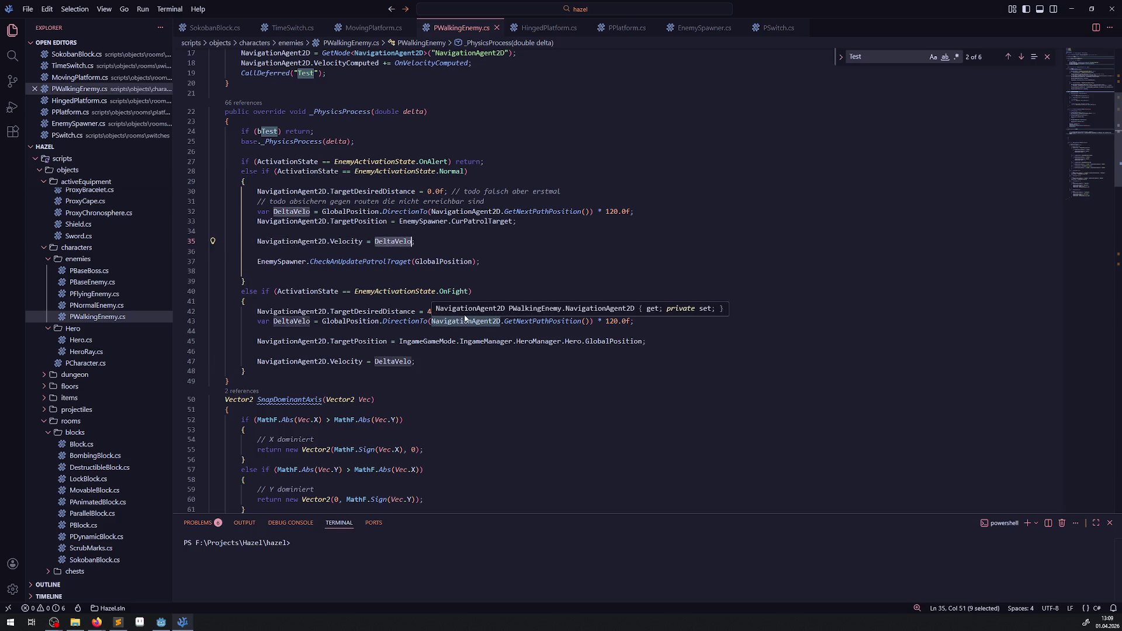
scroll(457, 309, "down", 14)
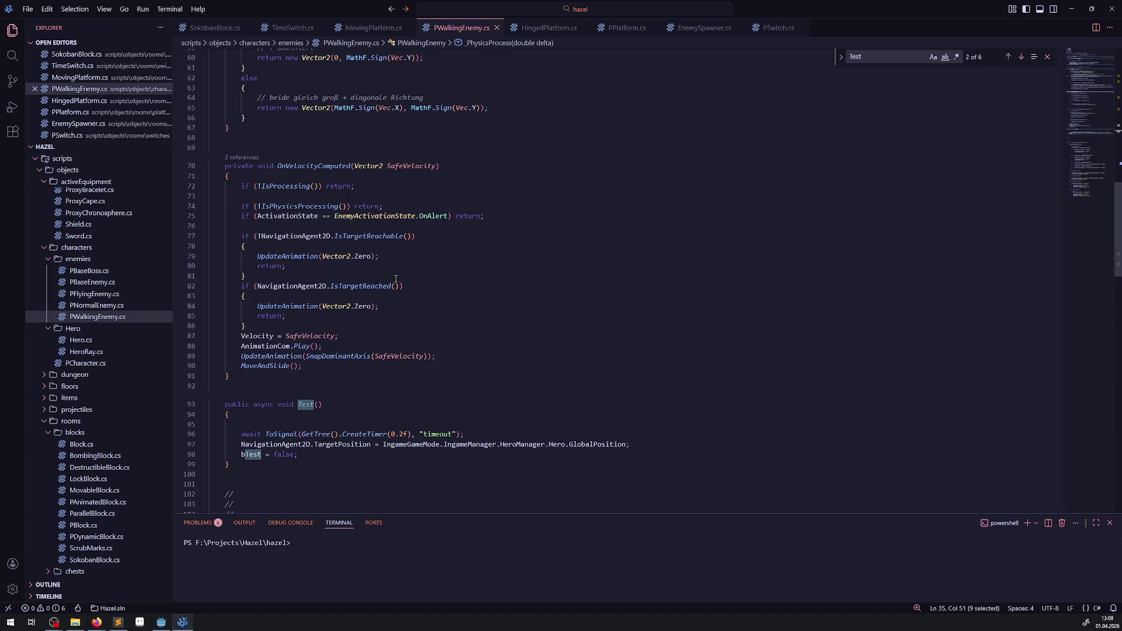
double_click(310, 336)
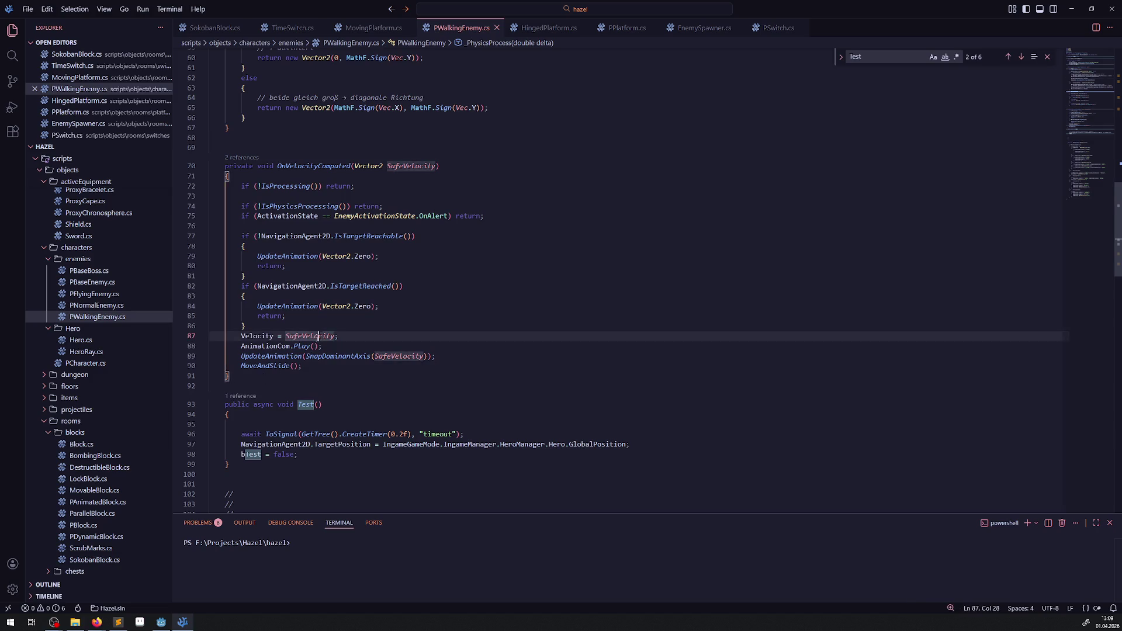
scroll(308, 339, "up", 1)
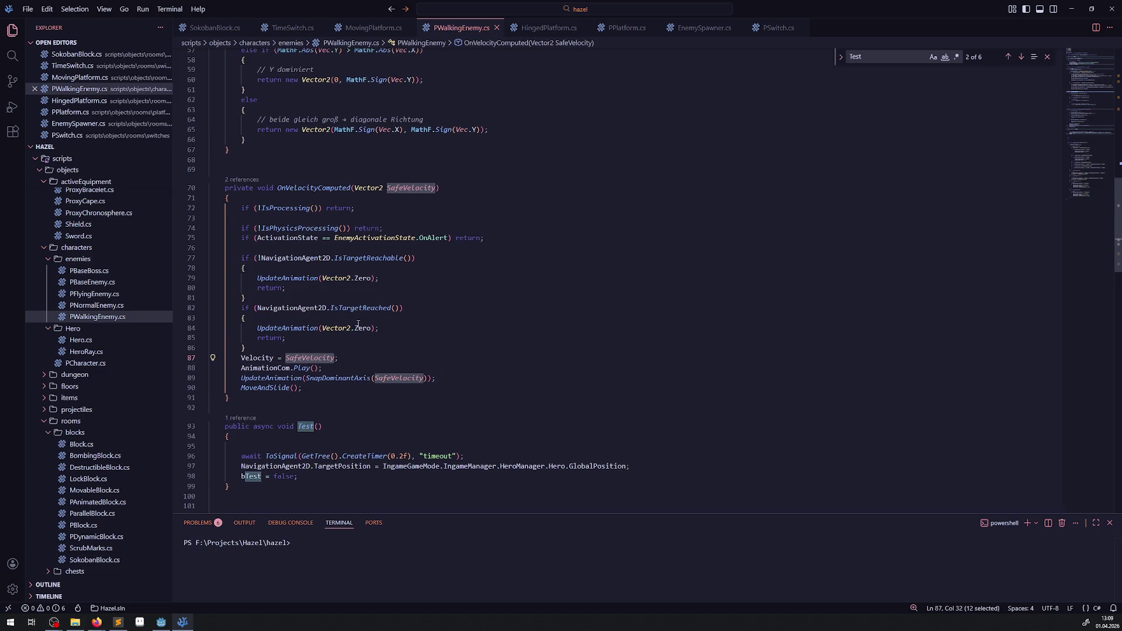
scroll(358, 325, "up", 7)
scroll(369, 330, "up", 2)
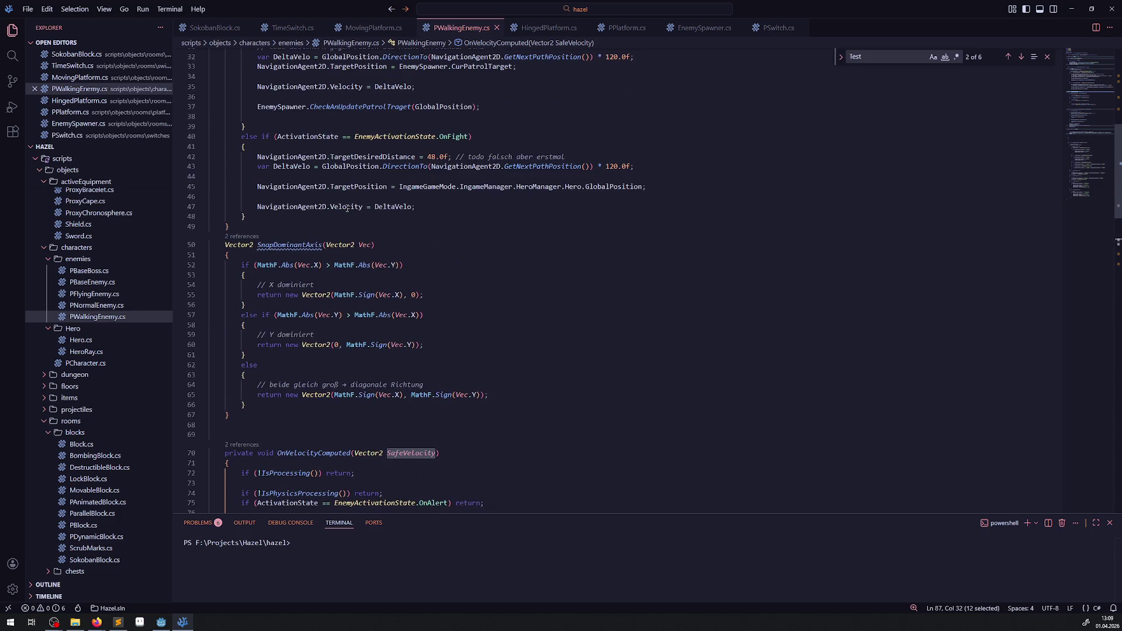
double_click(347, 208)
scroll(400, 328, "up", 3)
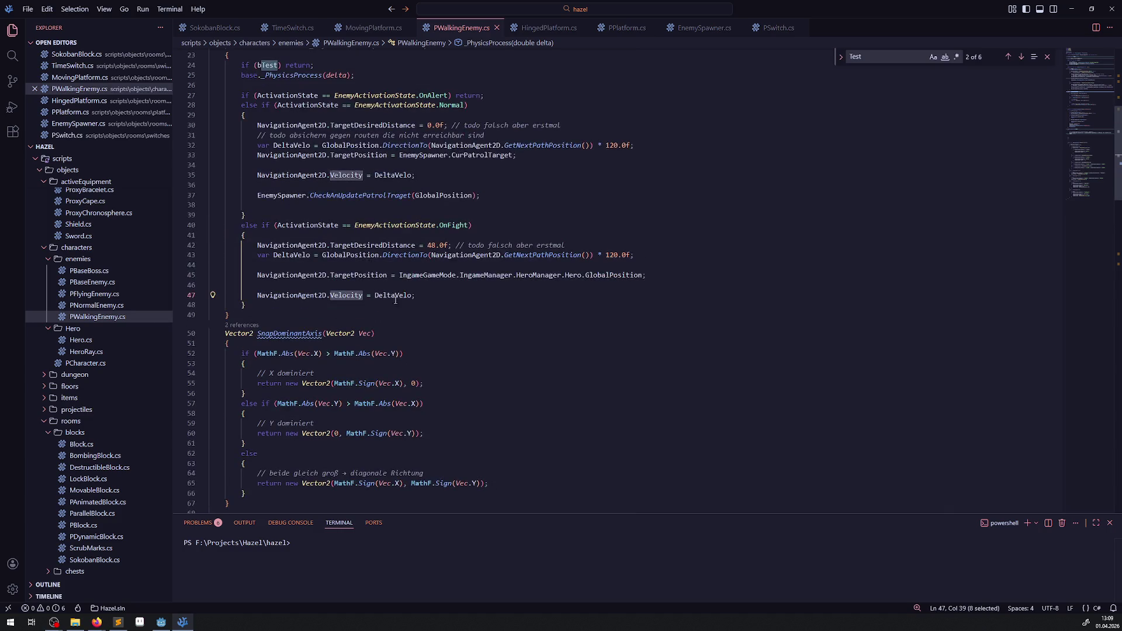
Append +PlatformTestVector after DeltaVelo on lines 35 and 47 and save
left_click(413, 175)
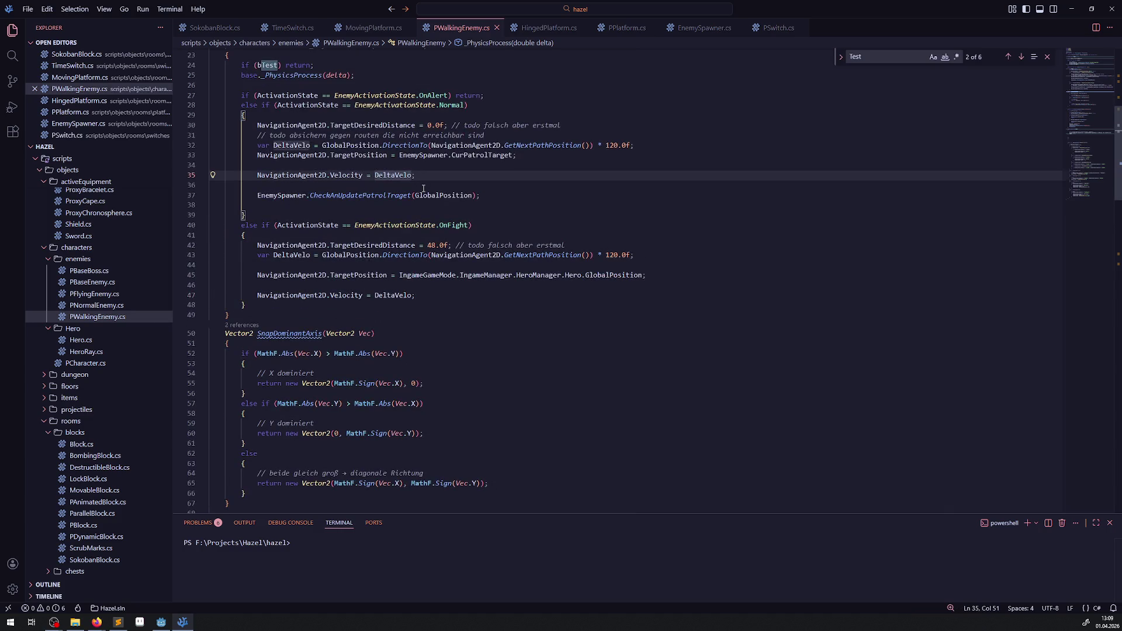
type("+PlatformTestVector")
left_click(413, 294)
type("+PlatformTestVector")
key("ctrl+s")
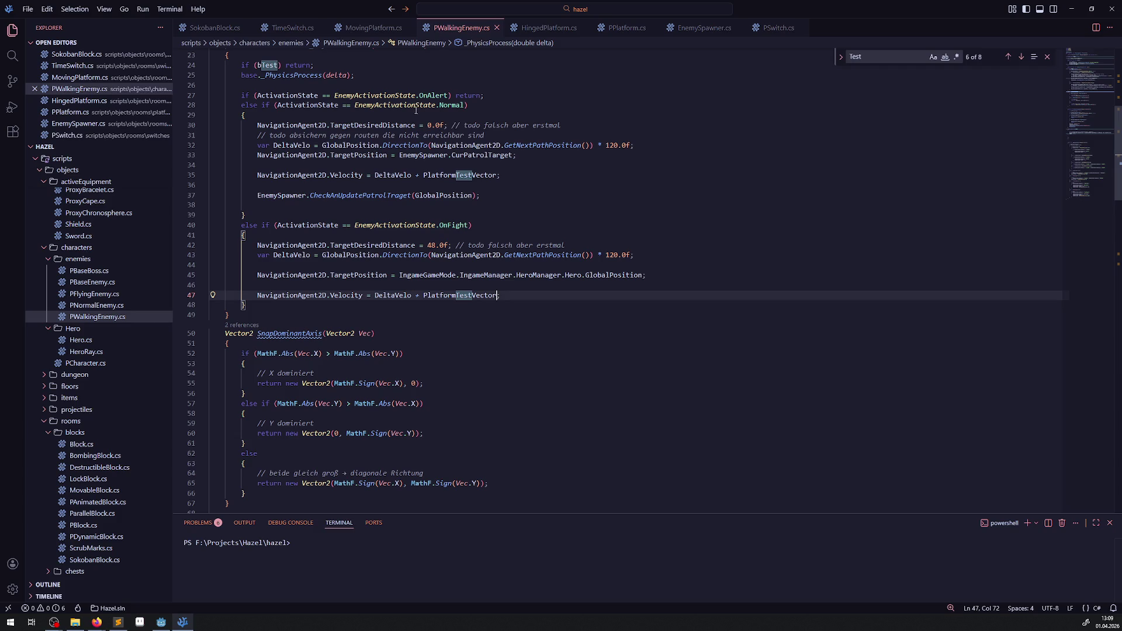
In MovingPlatform.cs's foreach loop, assign Ene.PlatformTestVector = PlatformVelocity
left_click(374, 28)
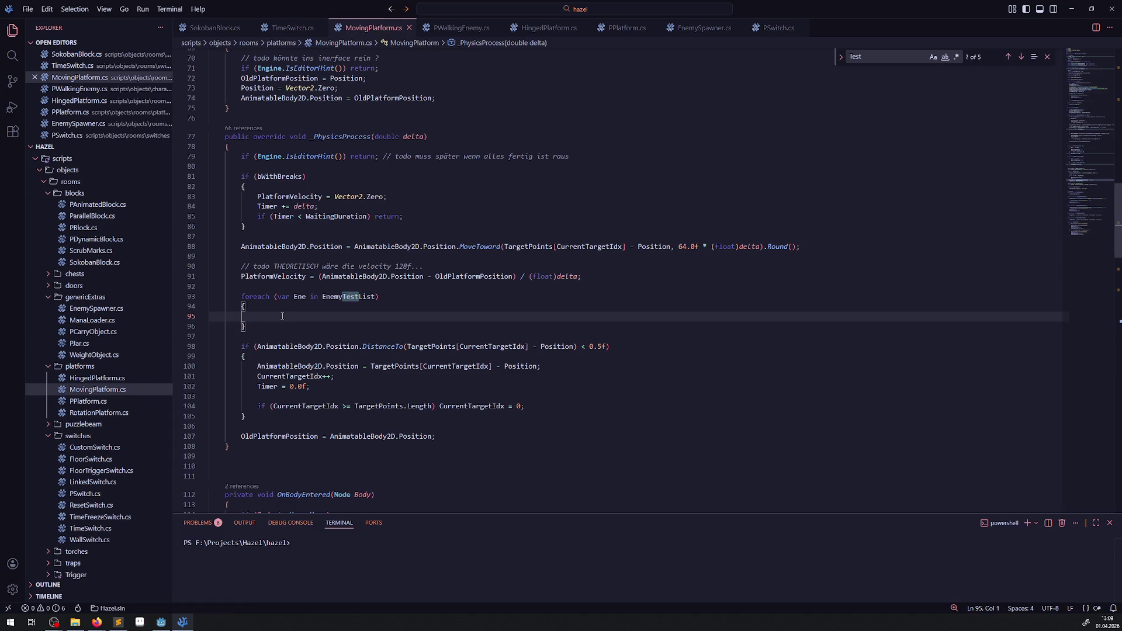
type("Ene.PlatformTestVector =")
key("ctrl+s")
left_click(274, 276)
left_click(397, 311)
type("PlatformVelocity")
type(";")
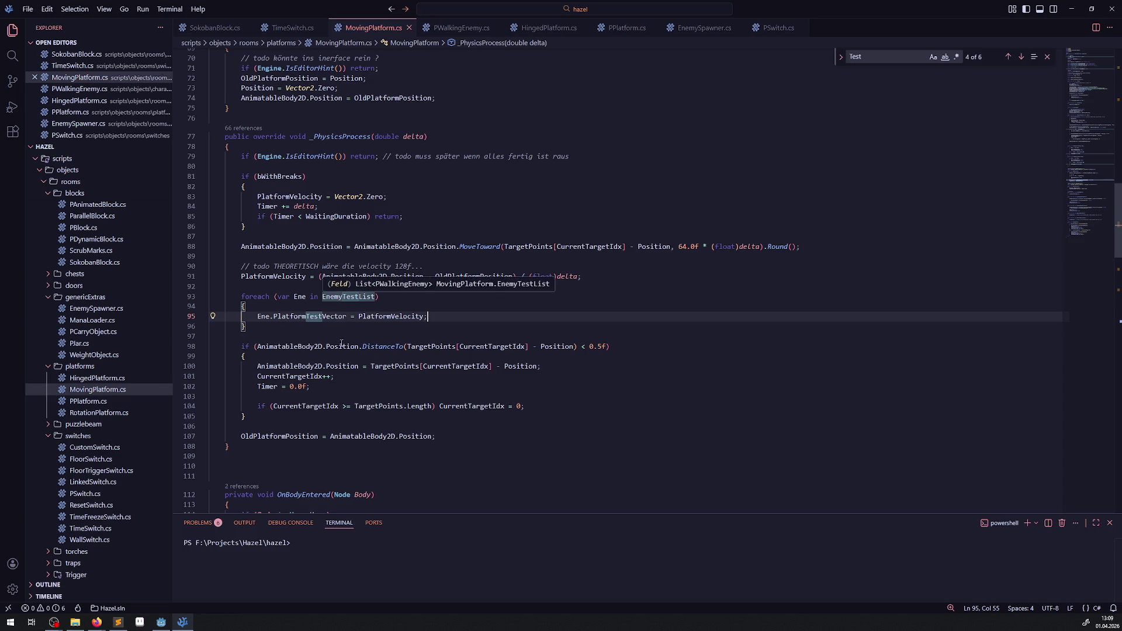
Reset Ene.PlatformTestVector to Vector2.Zero in the exit handler after the Remove call, and save
left_click_drag(246, 316, 336, 317)
key("ctrl+c")
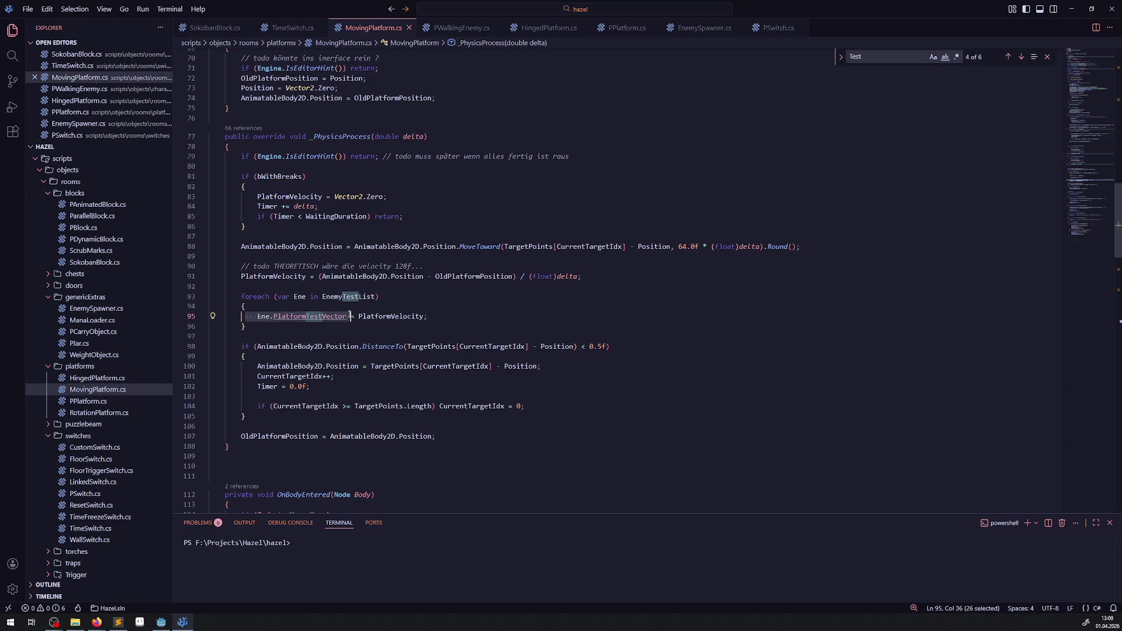
scroll(374, 320, "down", 10)
left_click(369, 274)
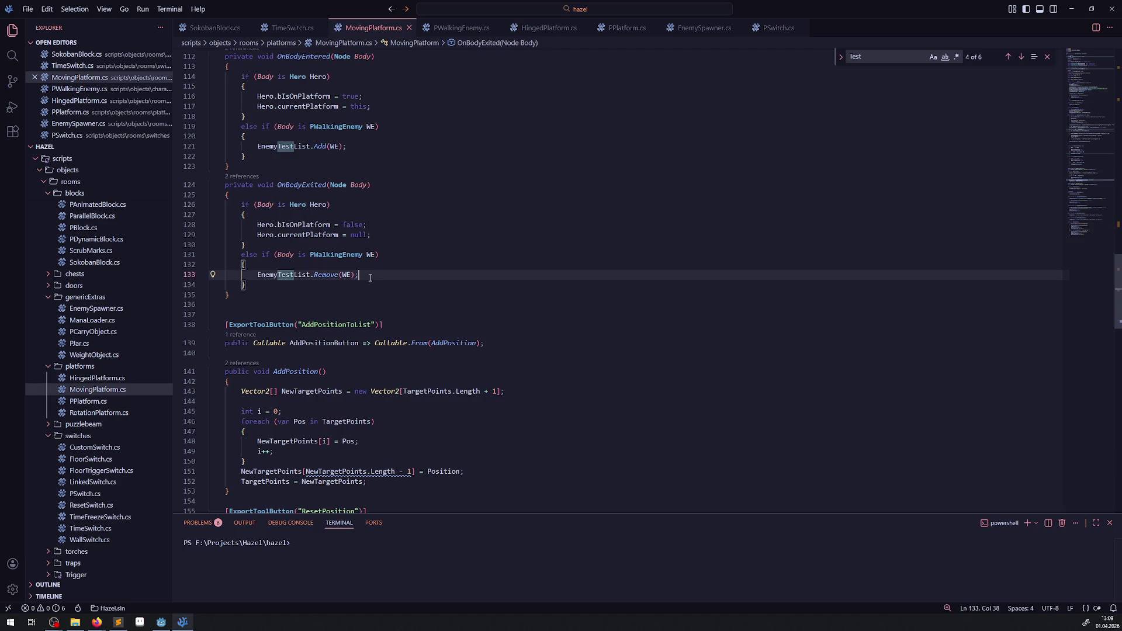
key("Return")
key("ctrl+v")
type("tor = Ve")
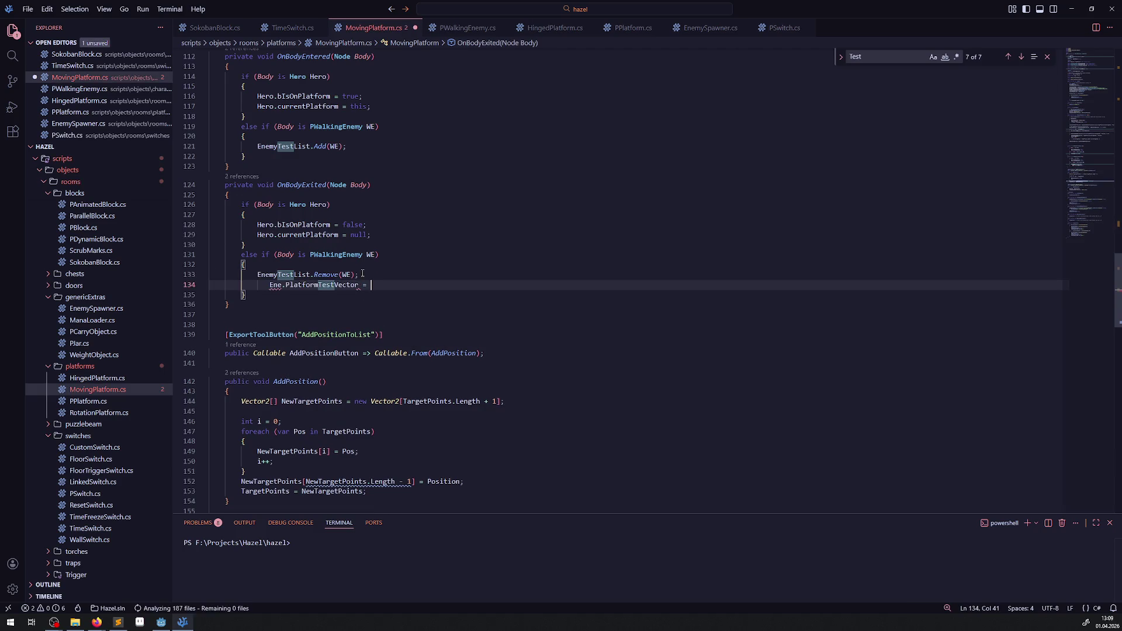
key("Tab")
type(".Z")
key("Tab")
type(";")
key("ctrl+s")
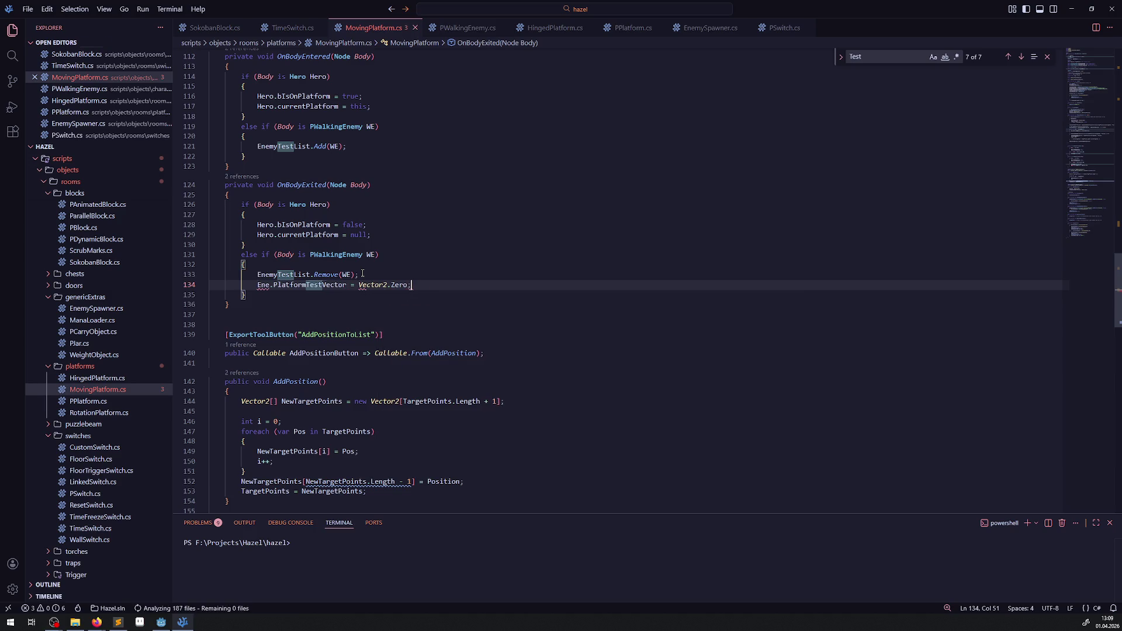
Rename the WE variable to Ene in the enter and exit handlers, and save
double_click(346, 274)
key("ctrl+c")
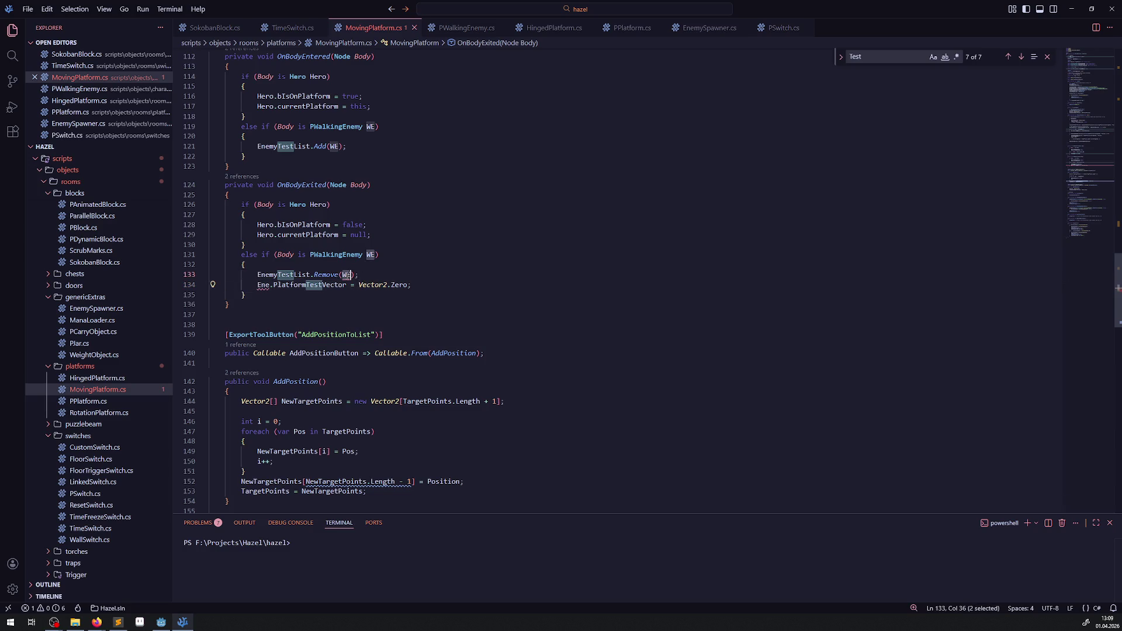
double_click(263, 285)
key("ctrl+v")
double_click(260, 285)
key("ctrl+z")
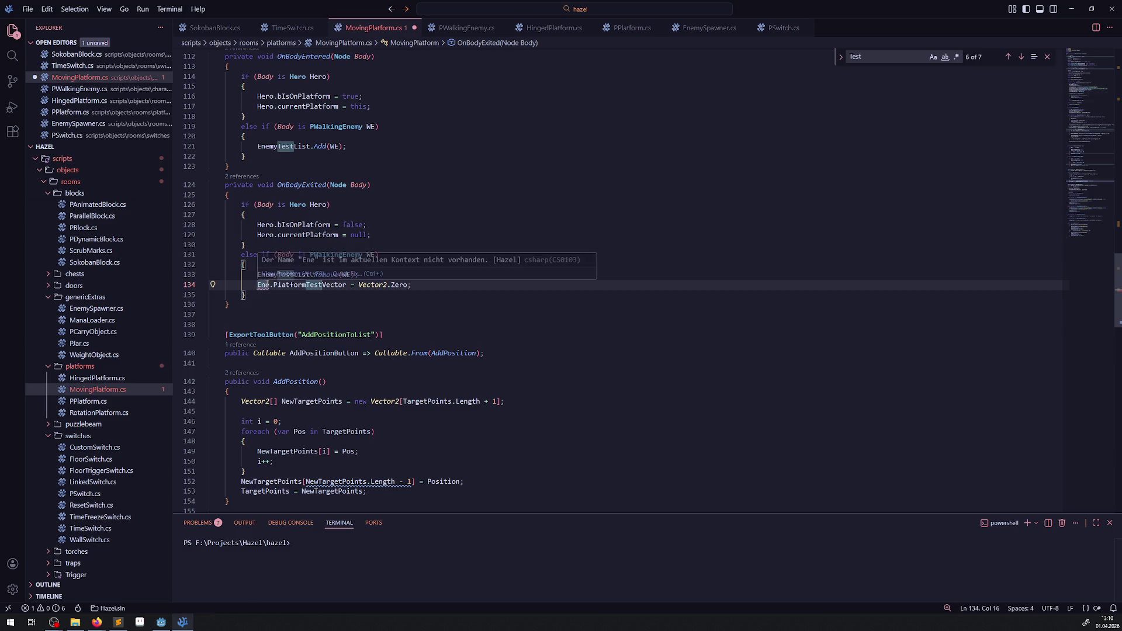
key("ctrl+c")
double_click(348, 275)
key("ctrl+v")
double_click(371, 255)
key("ctrl+v")
double_click(333, 146)
key("ctrl+v")
double_click(372, 126)
key("ctrl+v")
key("ctrl+s")
Add the same Vector2.Zero reset after the Add call in the enter handler, then build in Godot
key("Down")
key("Down")
key("Down")
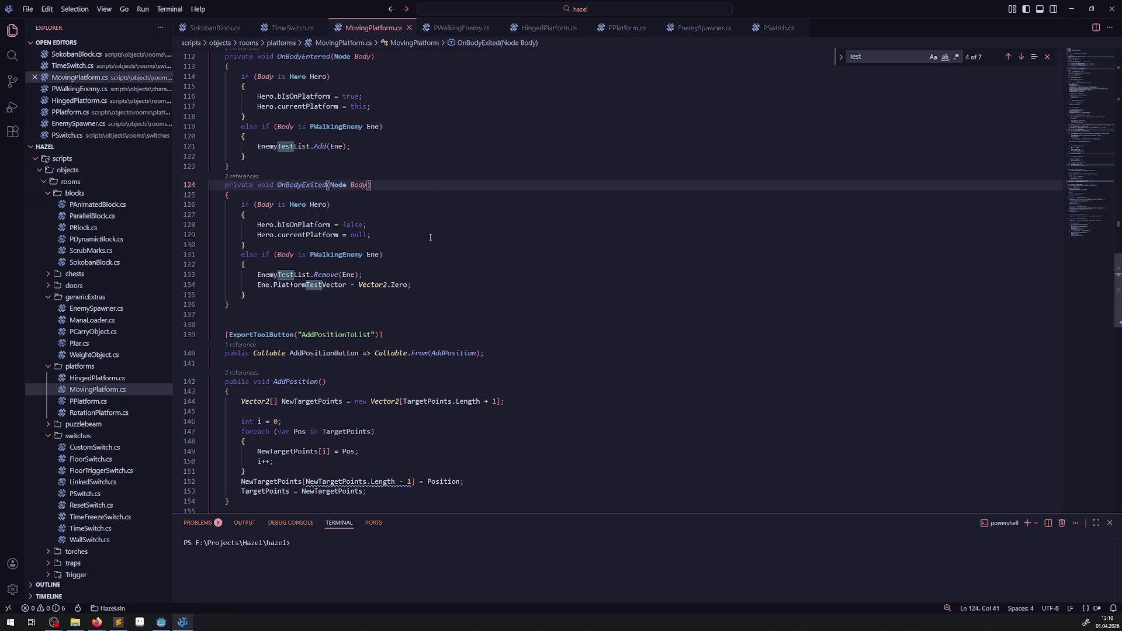
left_click_drag(421, 282, 253, 287)
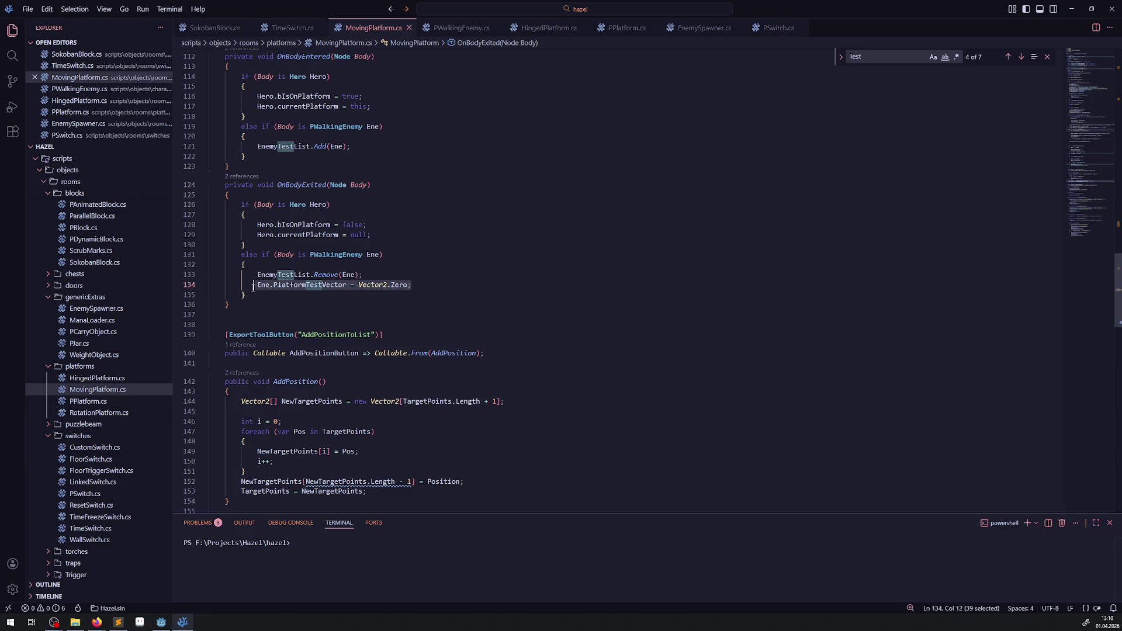
key("ctrl+c")
left_click(363, 148)
key("Return")
key("ctrl+v")
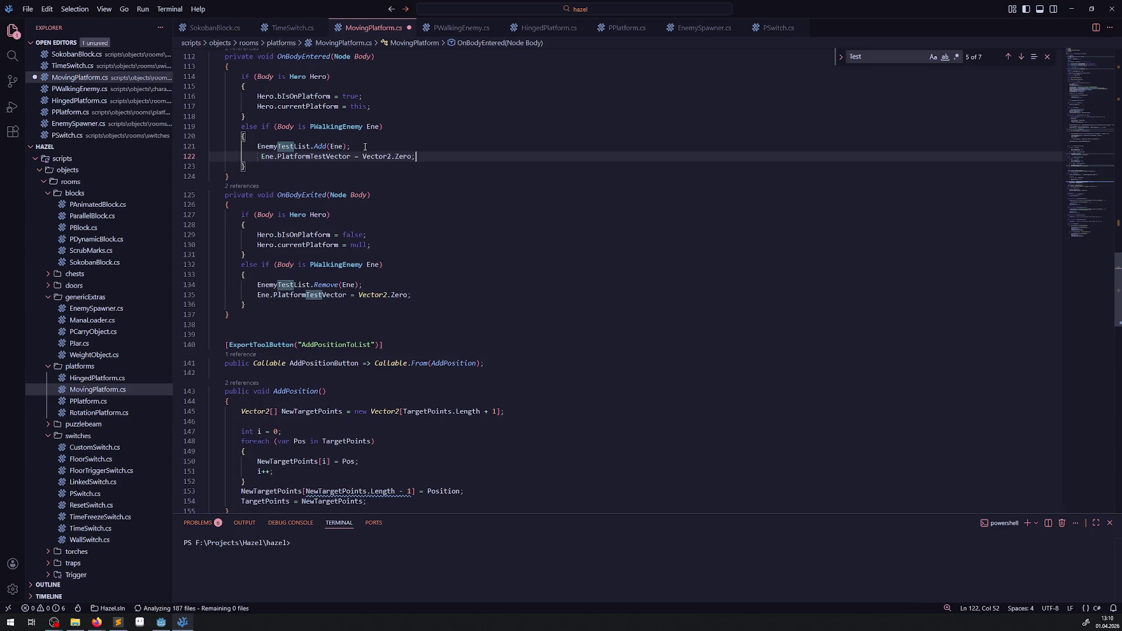
left_click(161, 622)
left_click(972, 22)
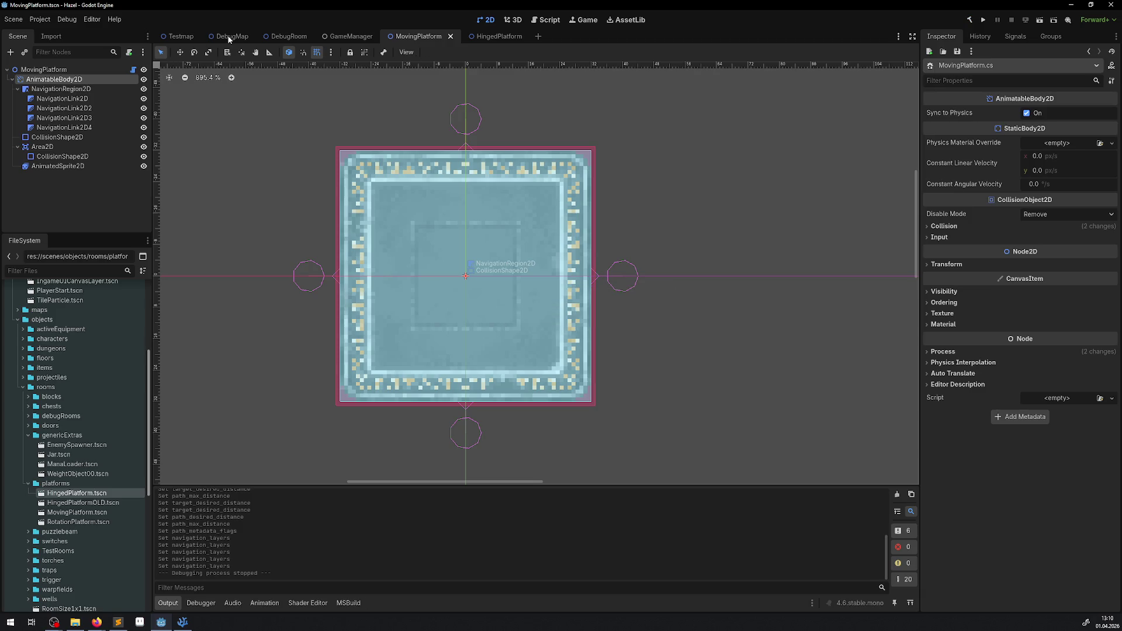
Run the game, walk the hero with the arrow keys onto the moving platform, then stop
left_click(984, 21)
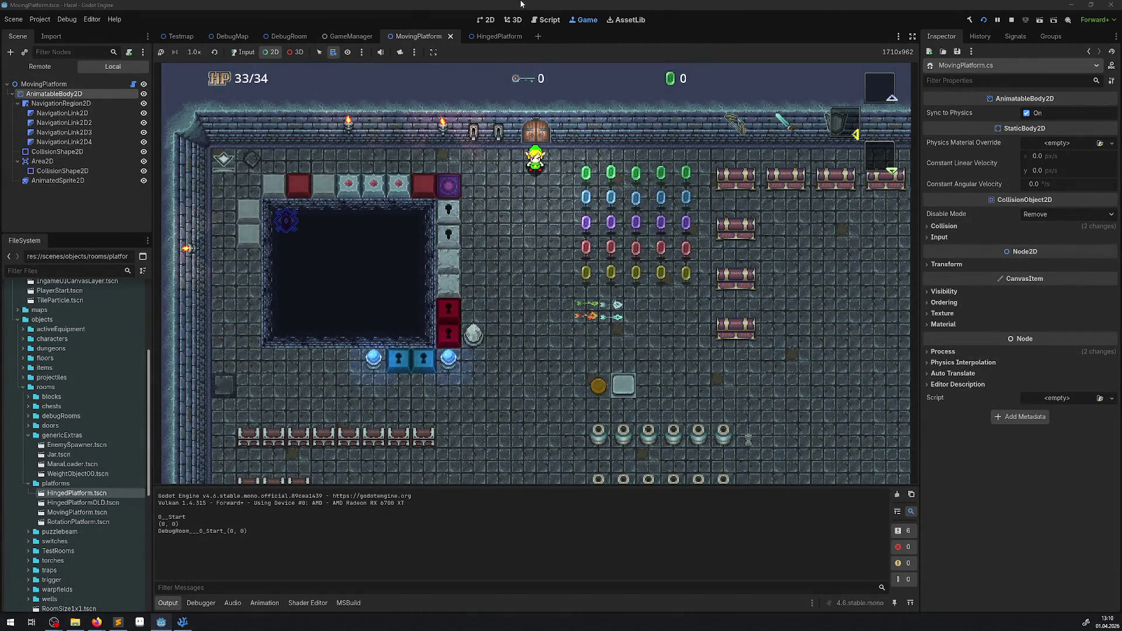
left_click(242, 53)
key("Left")
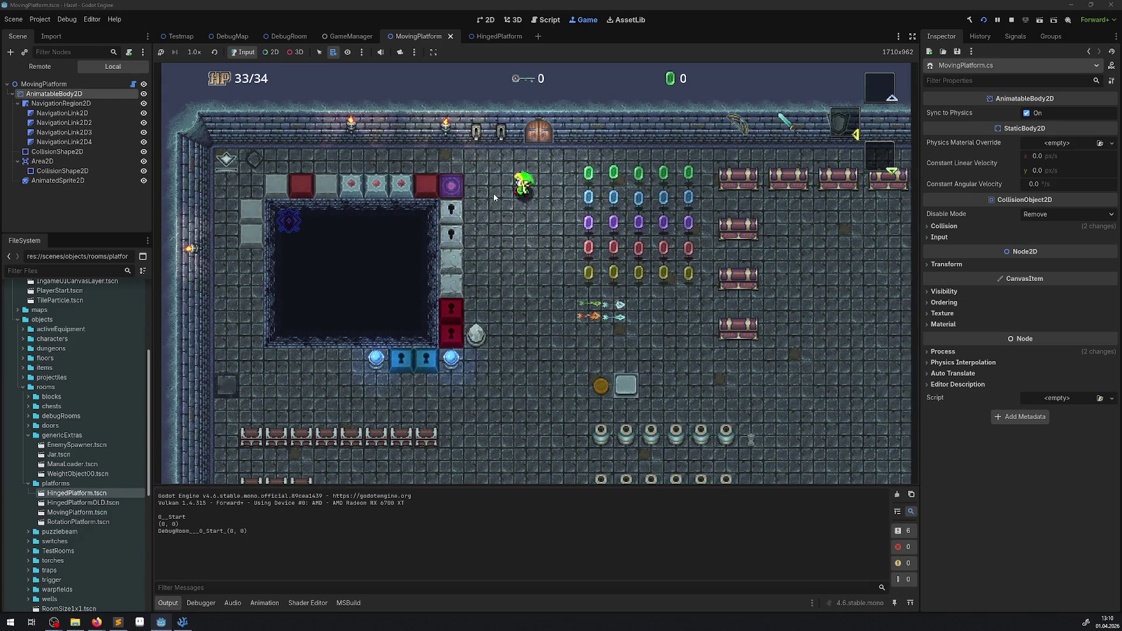
key("Right")
key("Left")
key("Up")
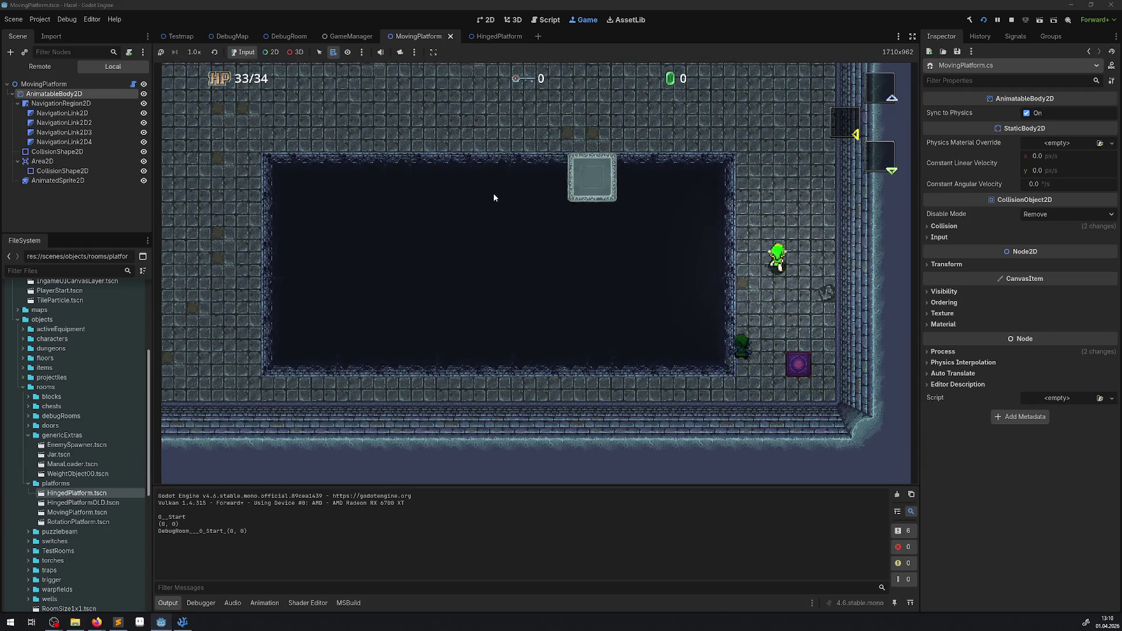
key("Down")
key("Left")
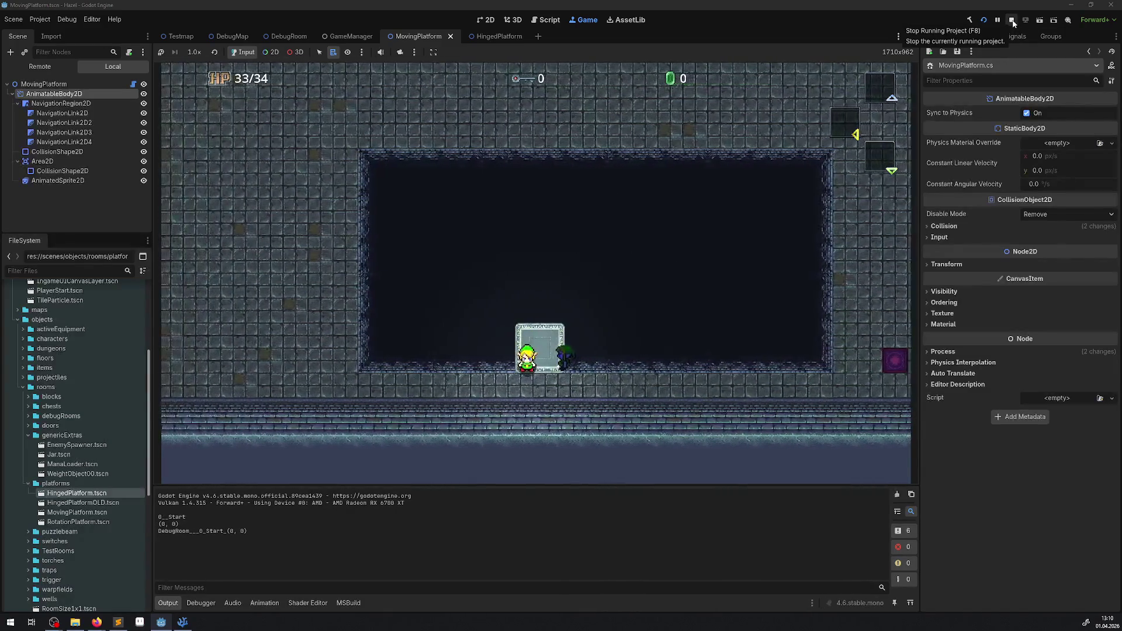
left_click(1012, 21)
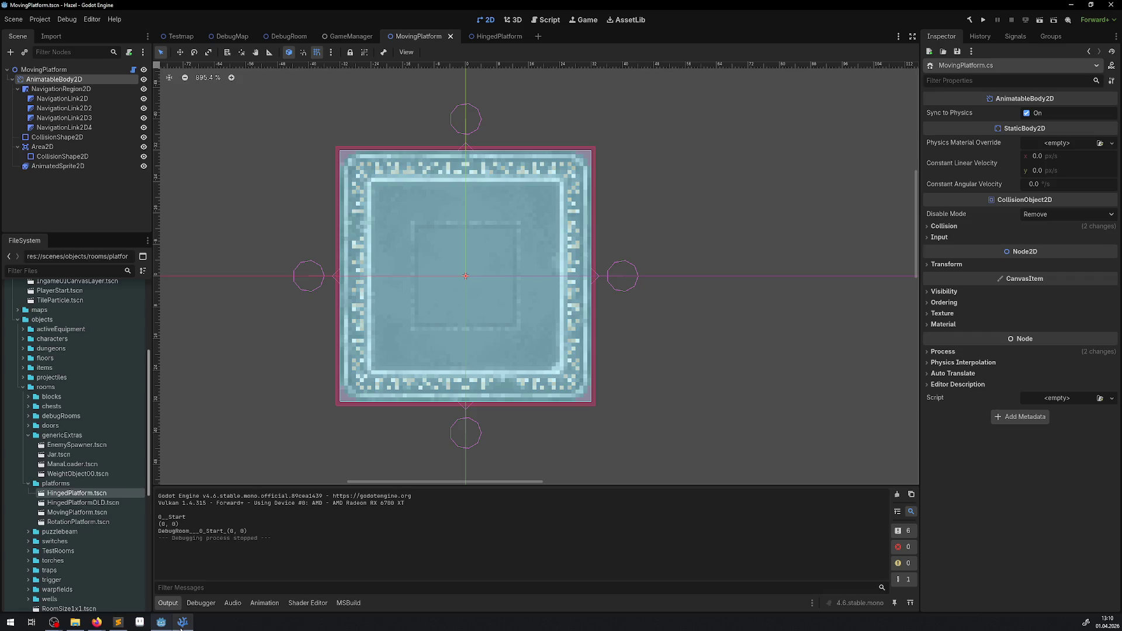
Open DebugRoom, select its MovingPlatform node, and pan to view the room's walls and pit
left_click(232, 36)
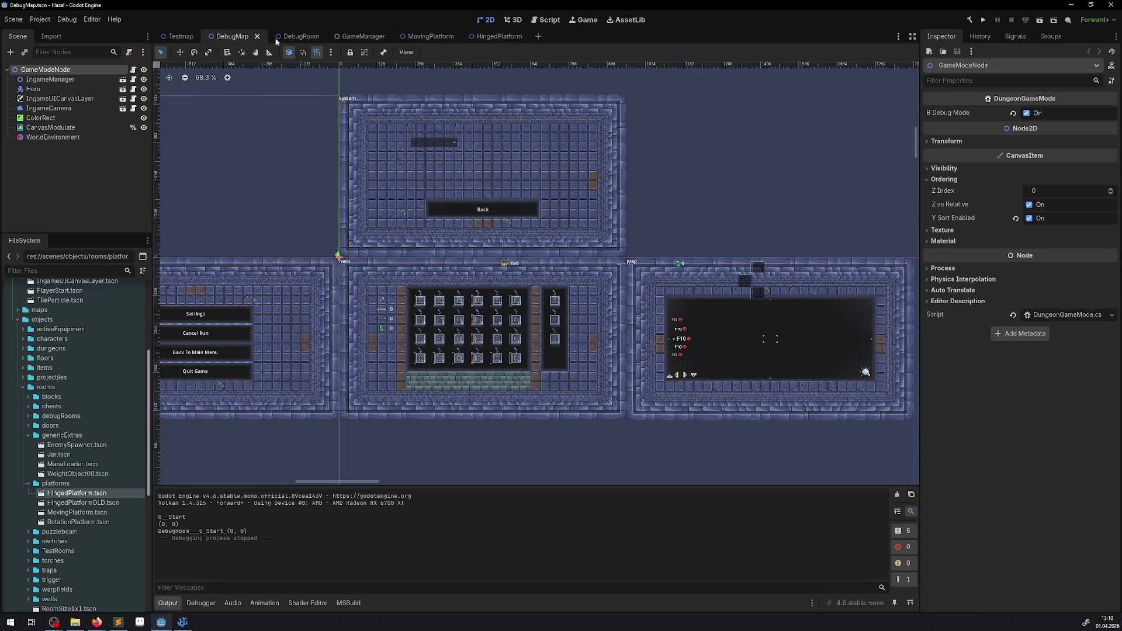
left_click(288, 36)
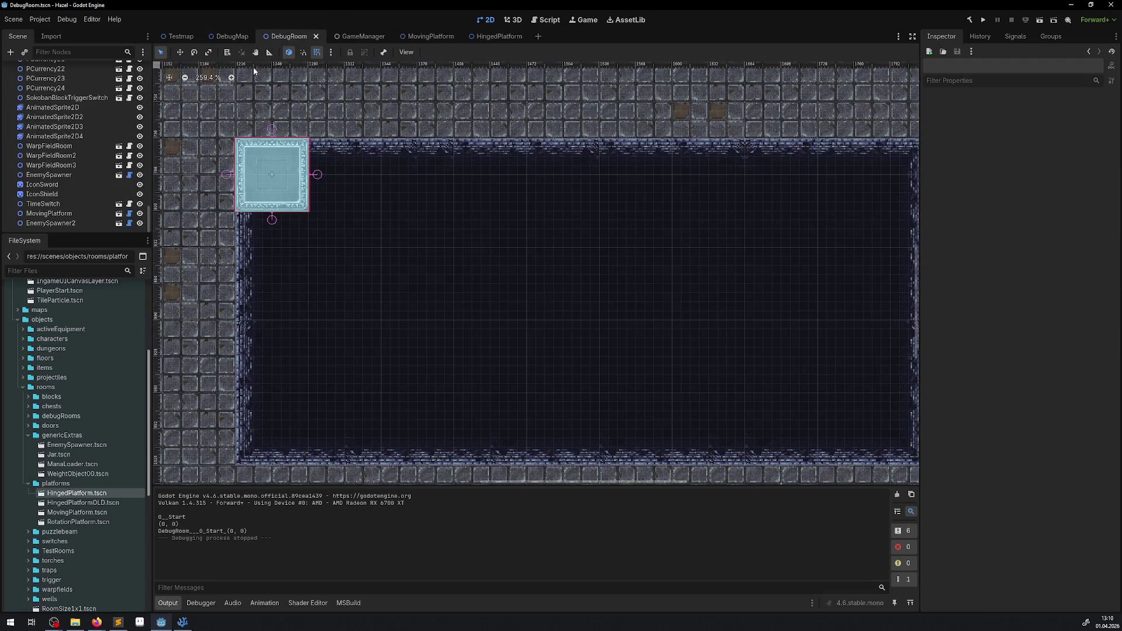
left_click(65, 217)
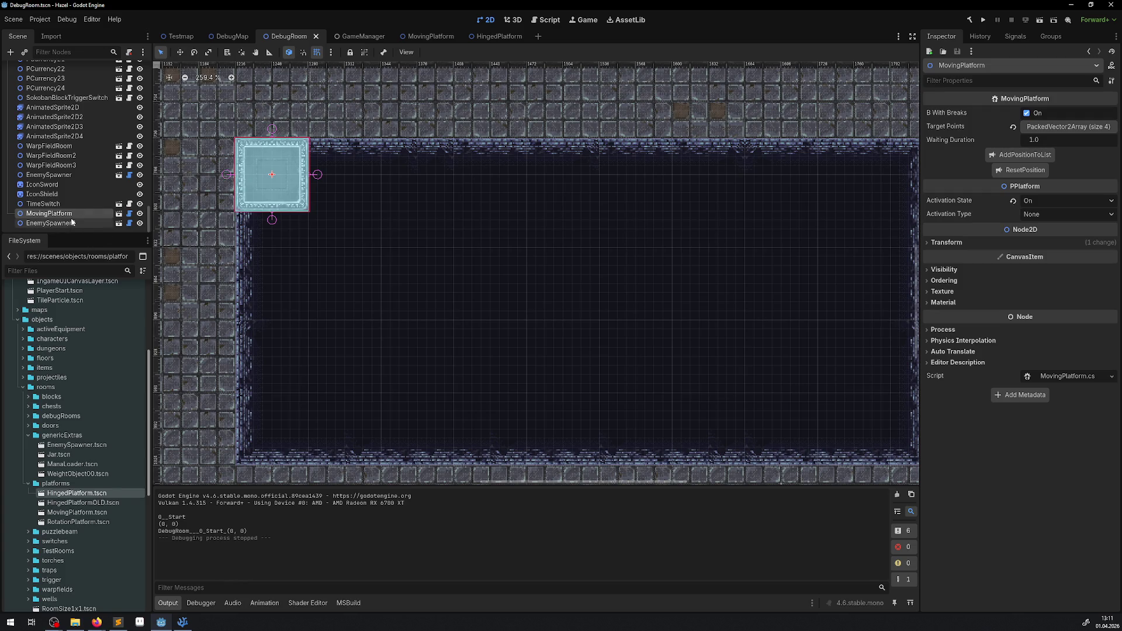
scroll(583, 230, "down", 5)
mouse_move(656, 275)
left_mouse_down()
mouse_move(491, 243)
mouse_move(512, 260)
left_mouse_up()
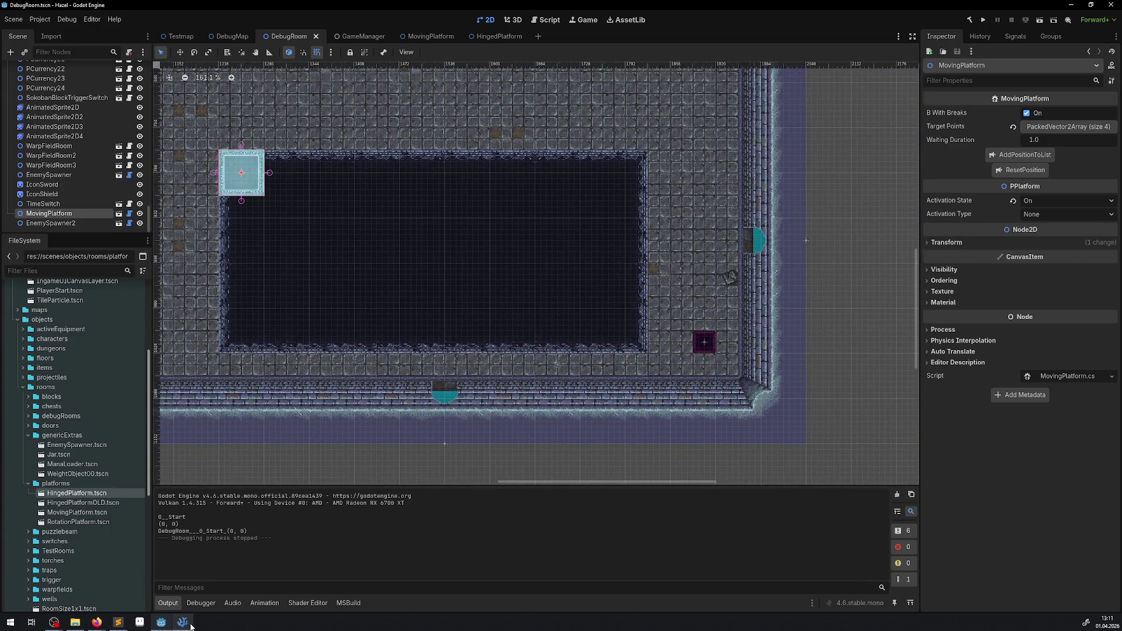
mouse_move(192, 624)
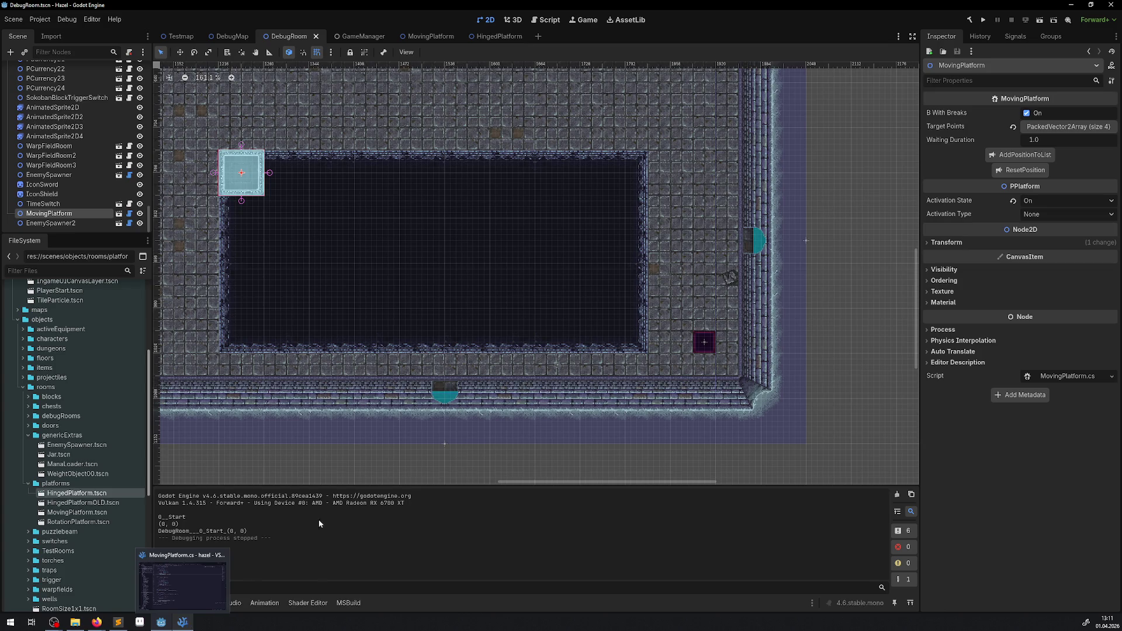
Run and pause the game, inspect TestEnemy's NavigationAgent2D in the Remote tree, then stop
left_click(983, 23)
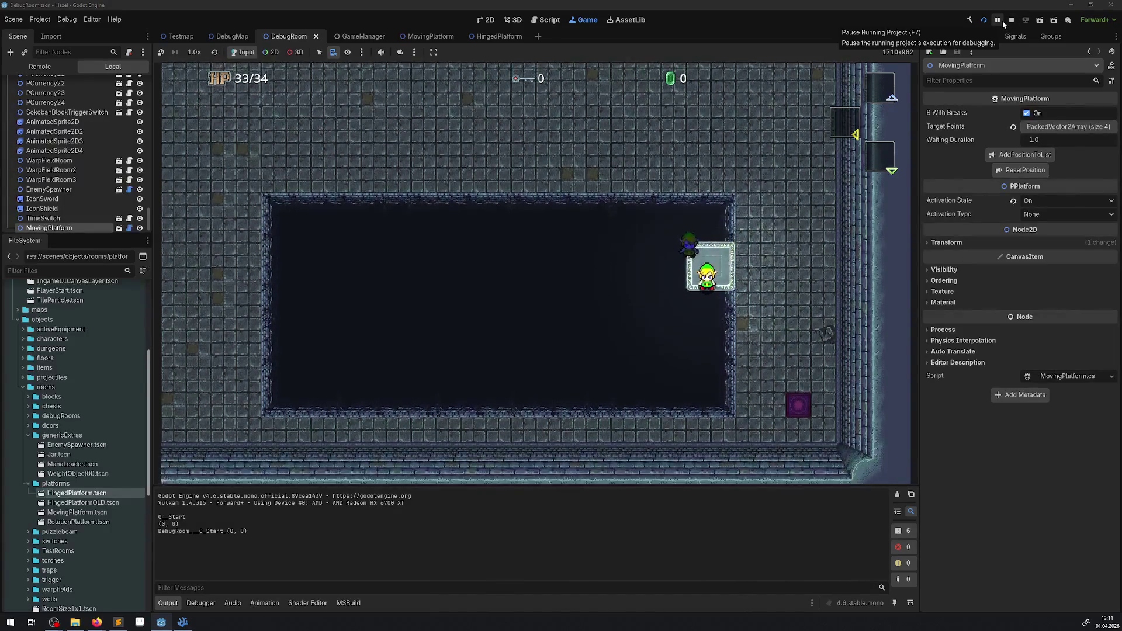
left_click(1002, 20)
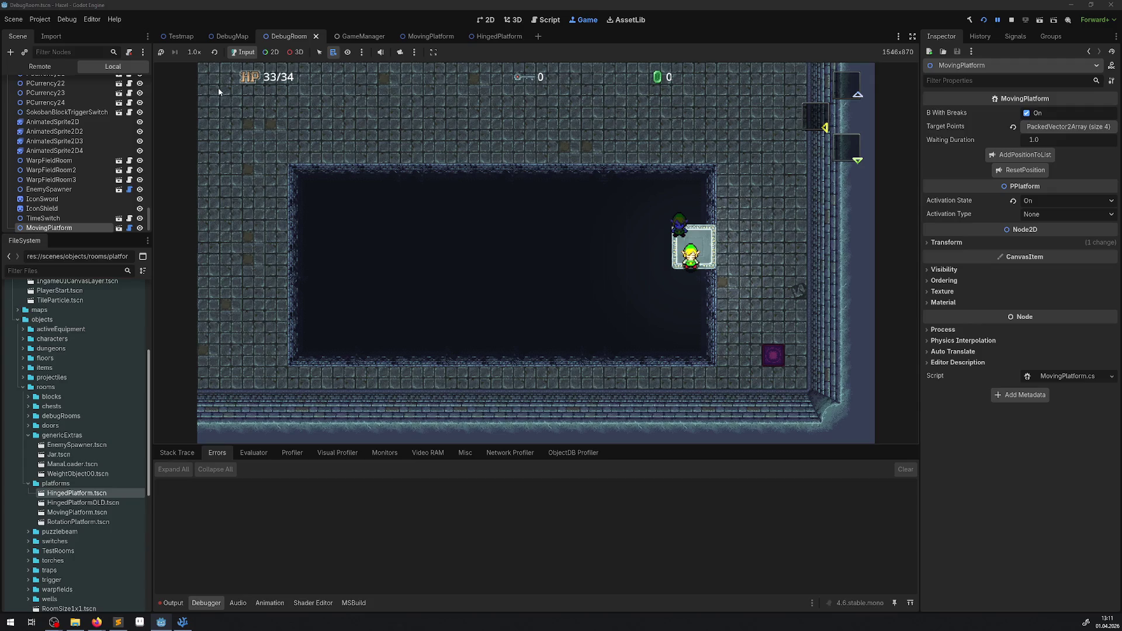
left_click(40, 66)
scroll(76, 175, "down", 5)
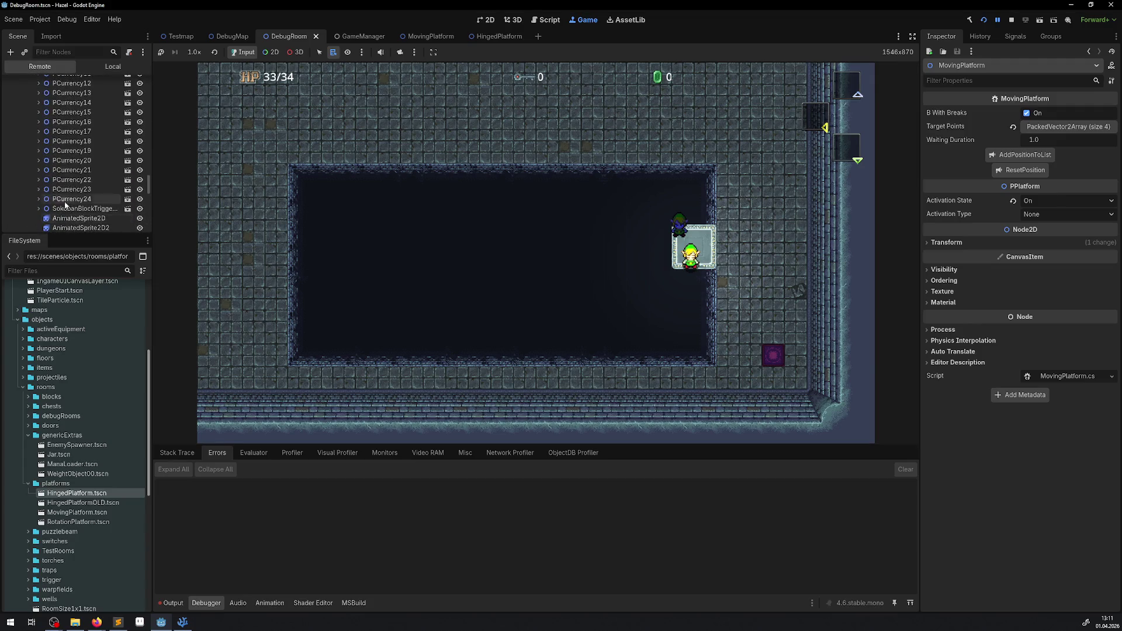
scroll(76, 175, "down", 10)
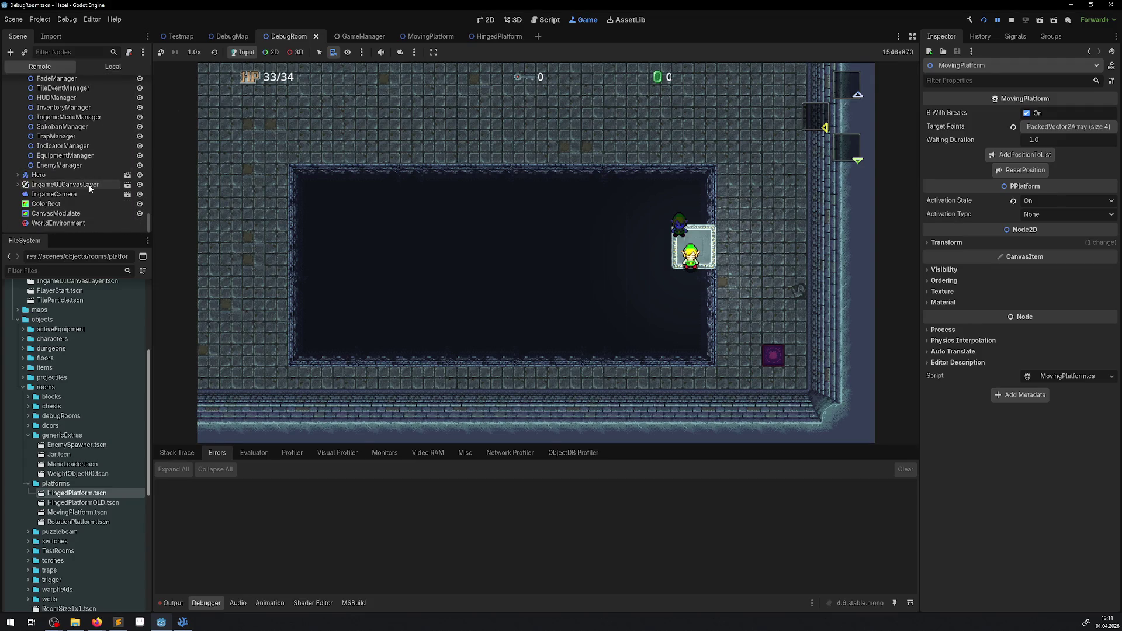
scroll(64, 146, "up", 5)
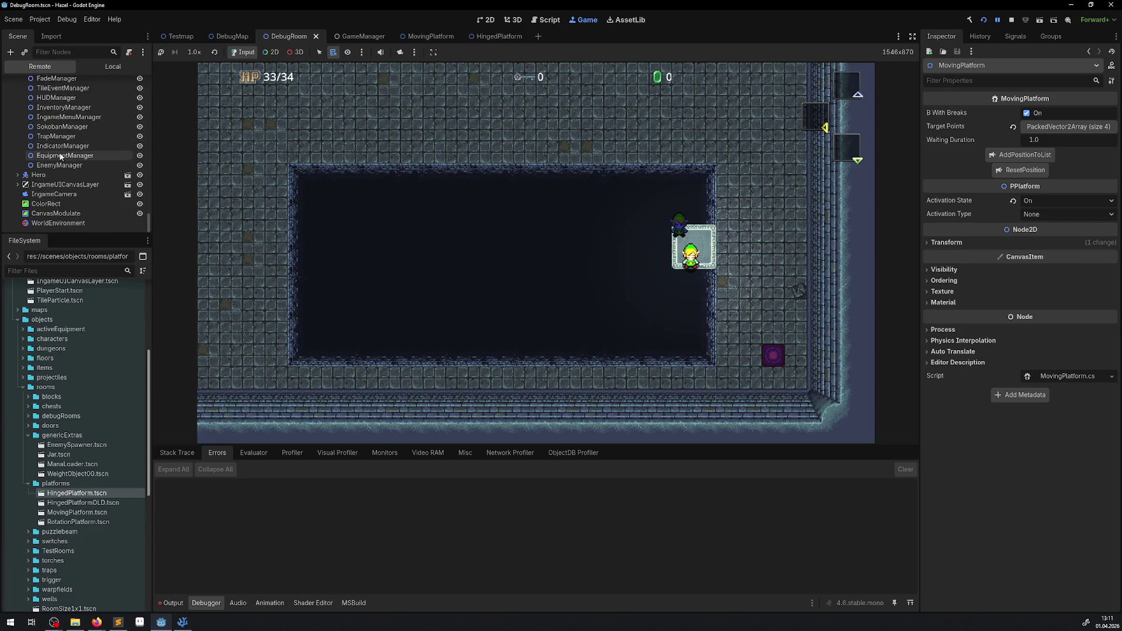
scroll(64, 163, "up", 5)
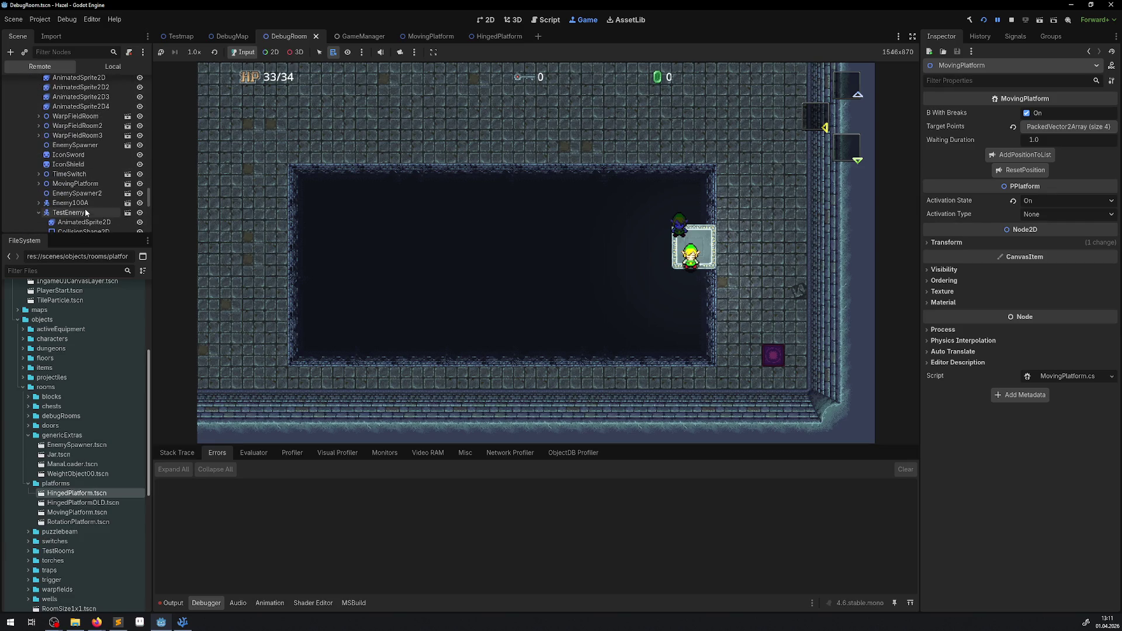
scroll(79, 203, "down", 1)
left_click(85, 222)
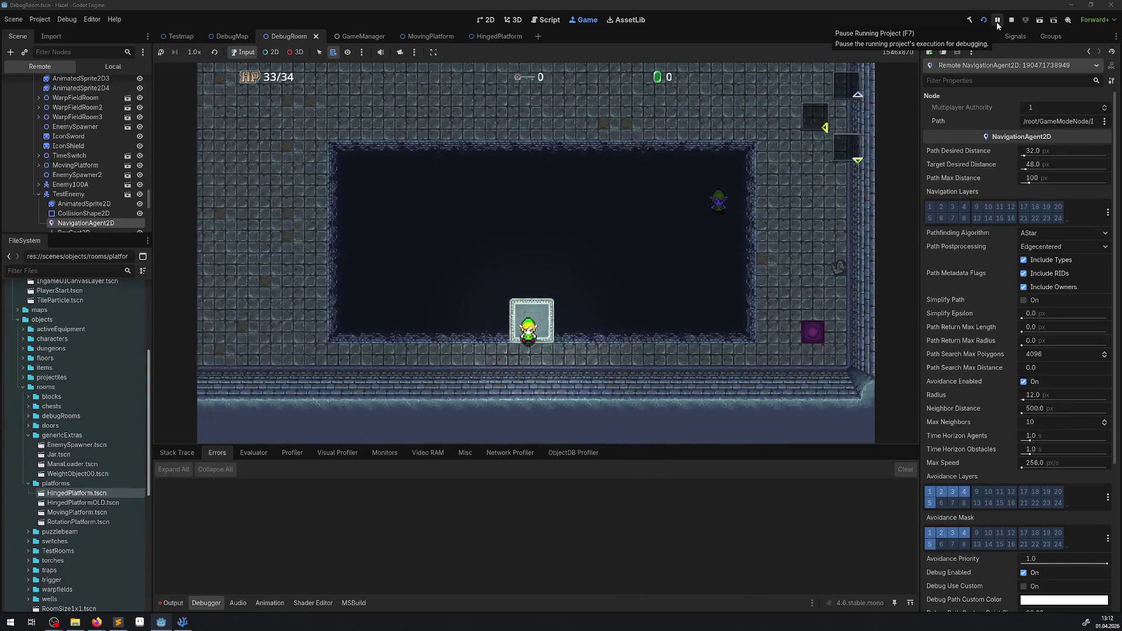
left_click(1010, 20)
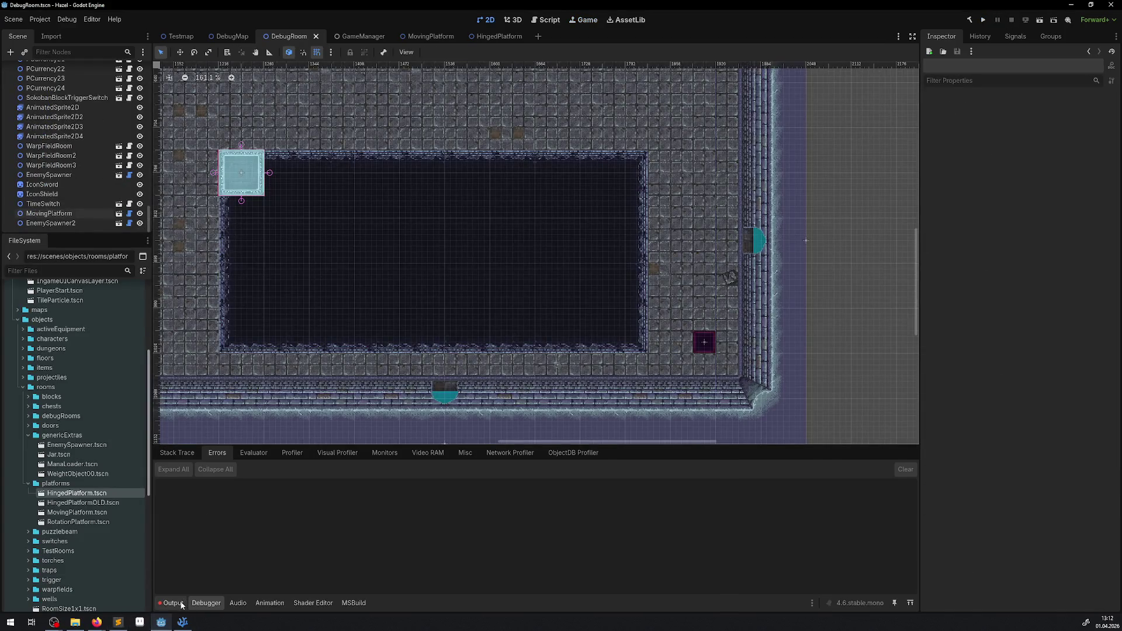
Select the resource-not-found error in the Output log, clear the log, and return to VS Code
left_click(172, 603)
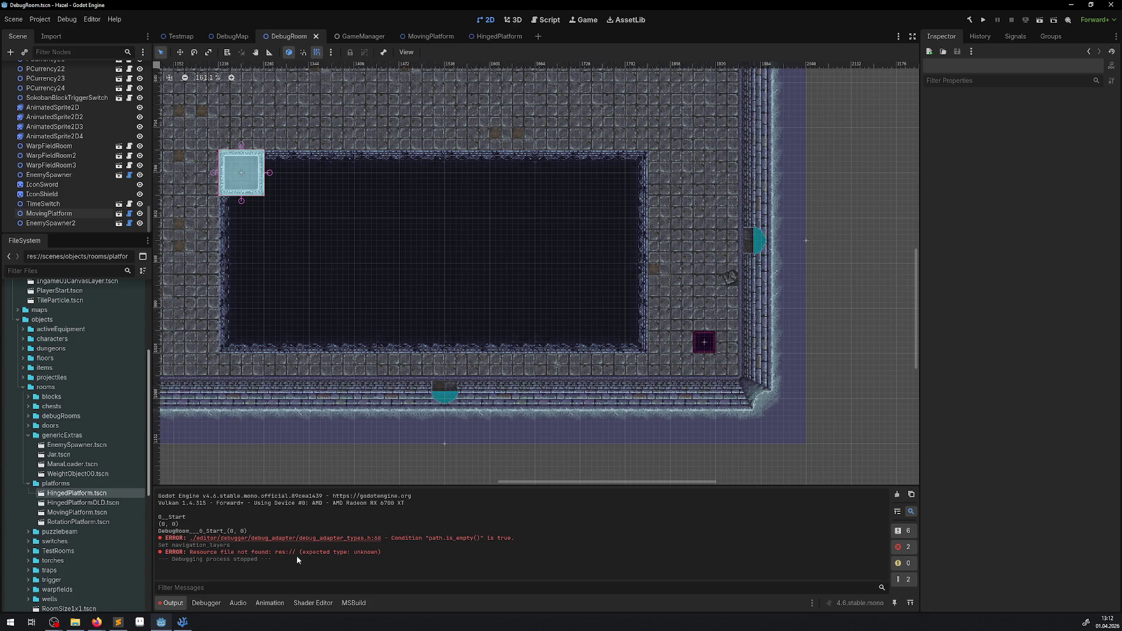
left_click_drag(395, 552, 173, 554)
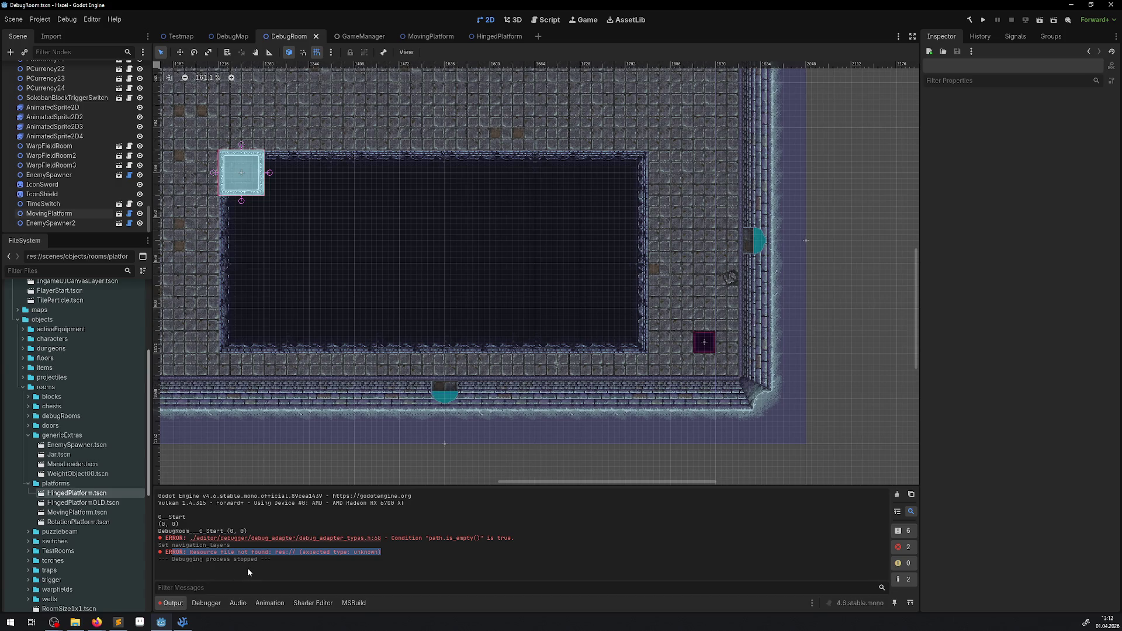
left_click(898, 494)
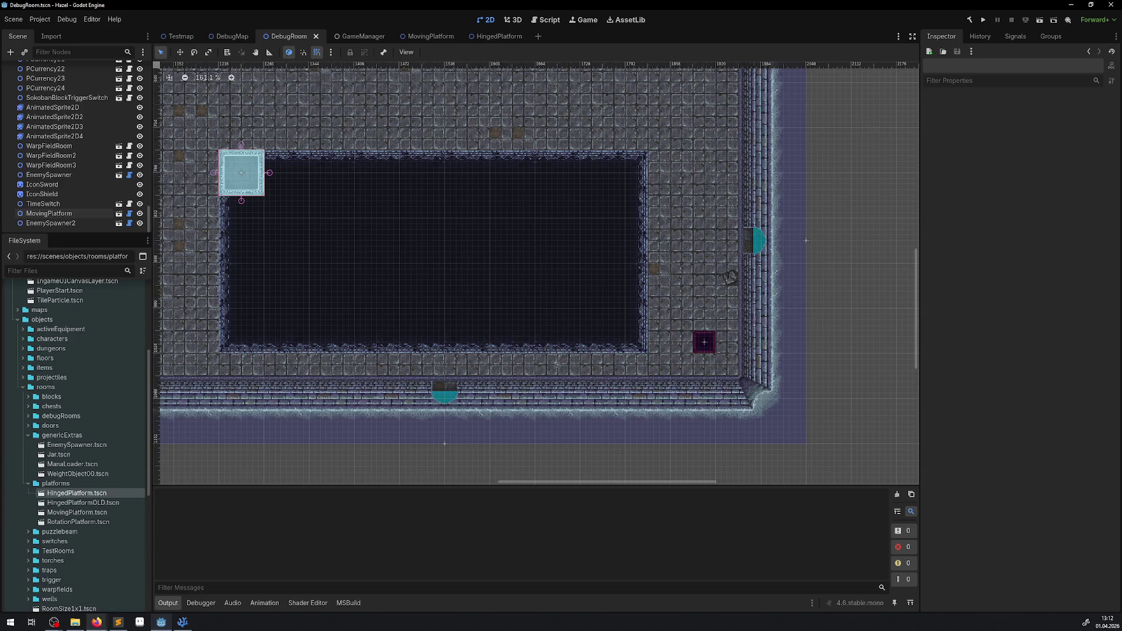
left_click(183, 622)
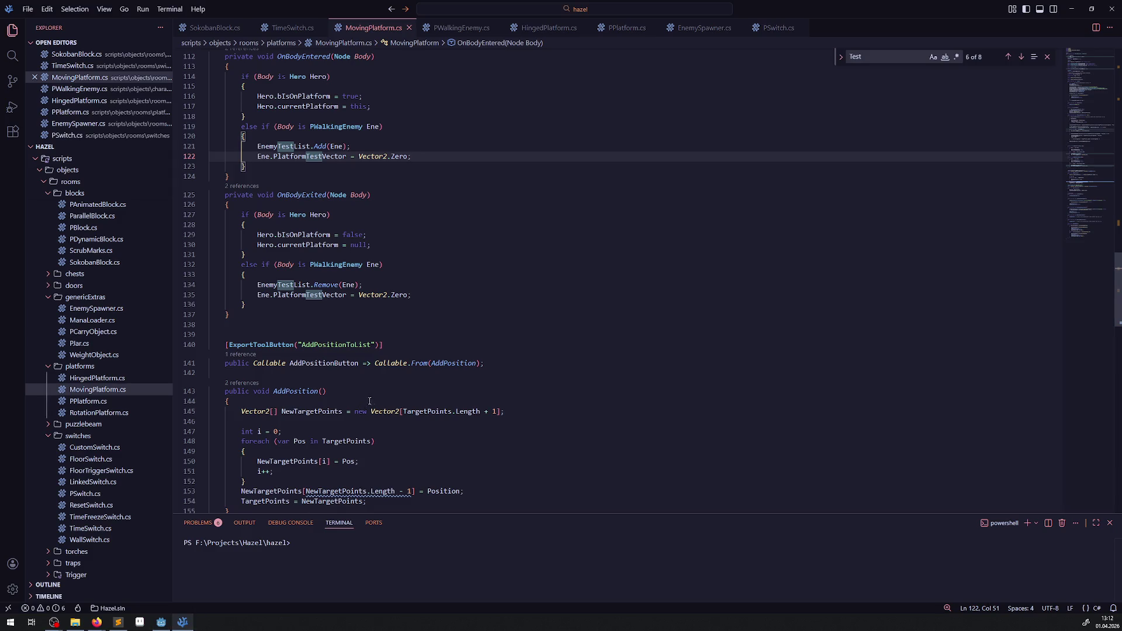
Insert a GD.Print() line inside the EnemyTestList loop, then run the game in Godot
scroll(358, 298, "up", 6)
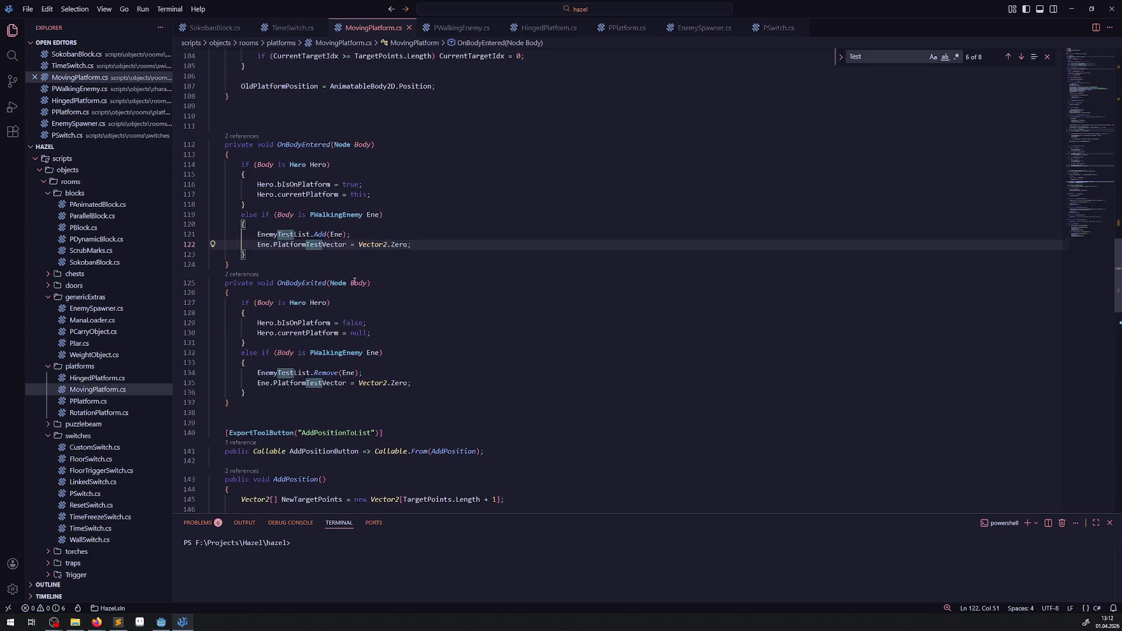
scroll(361, 247, "down", 4)
scroll(363, 257, "up", 10)
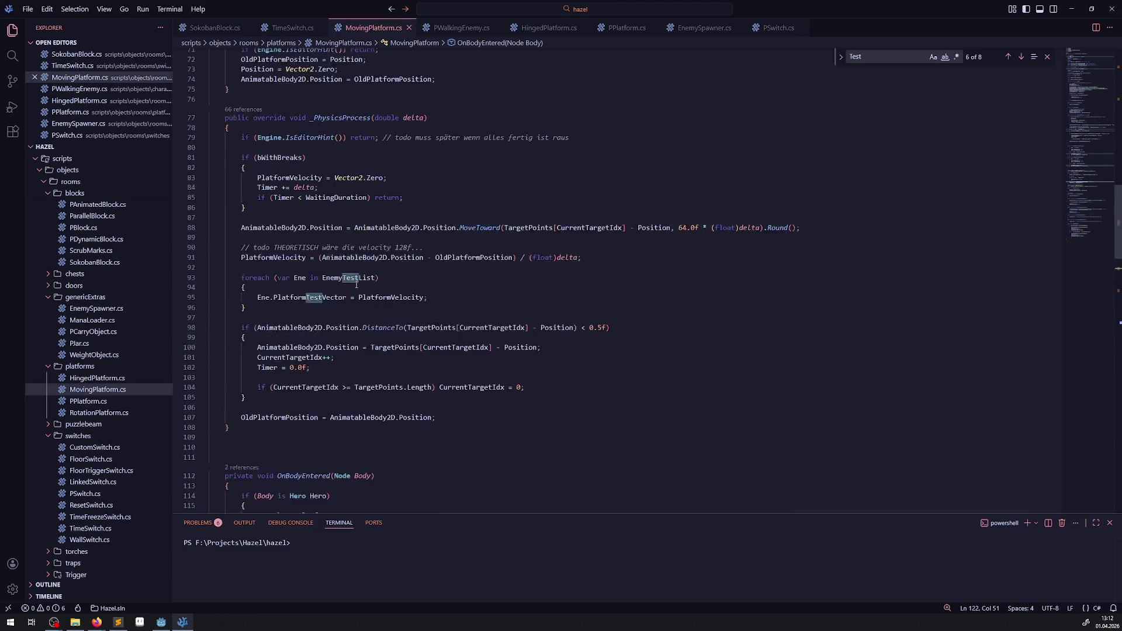
double_click(351, 300)
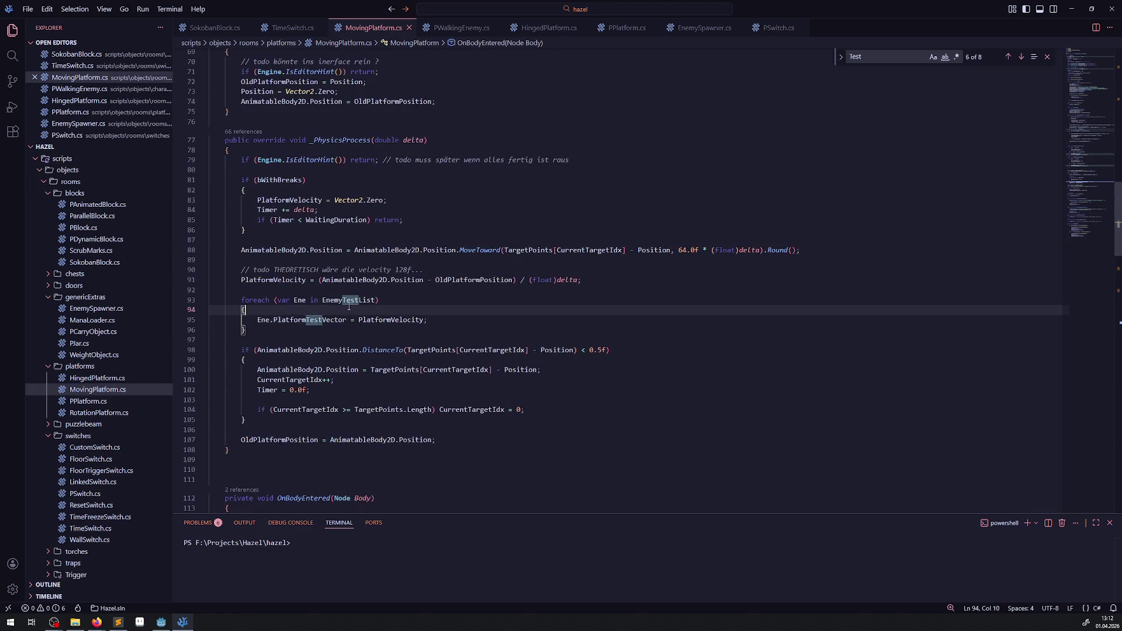
left_click(272, 330)
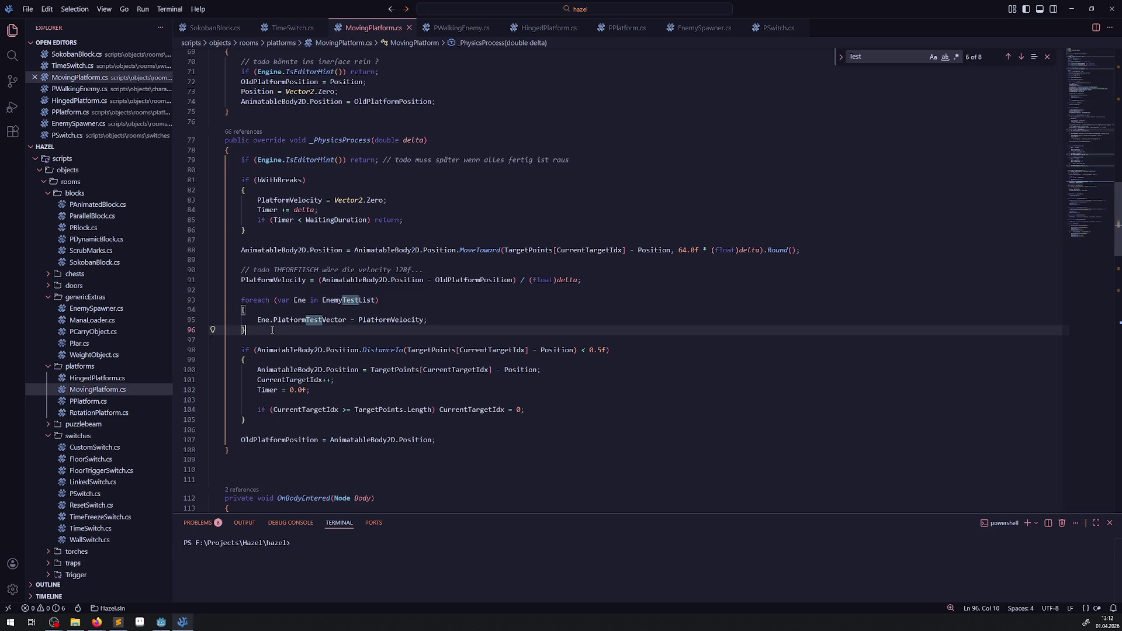
left_click(321, 310)
key("Return")
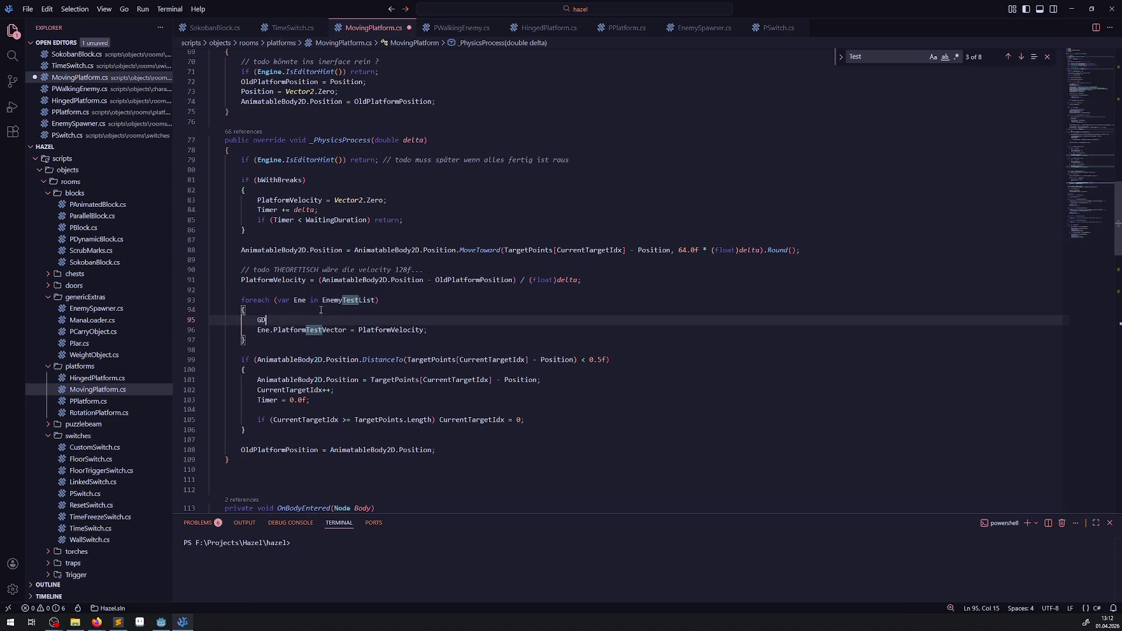
type(".Print()")
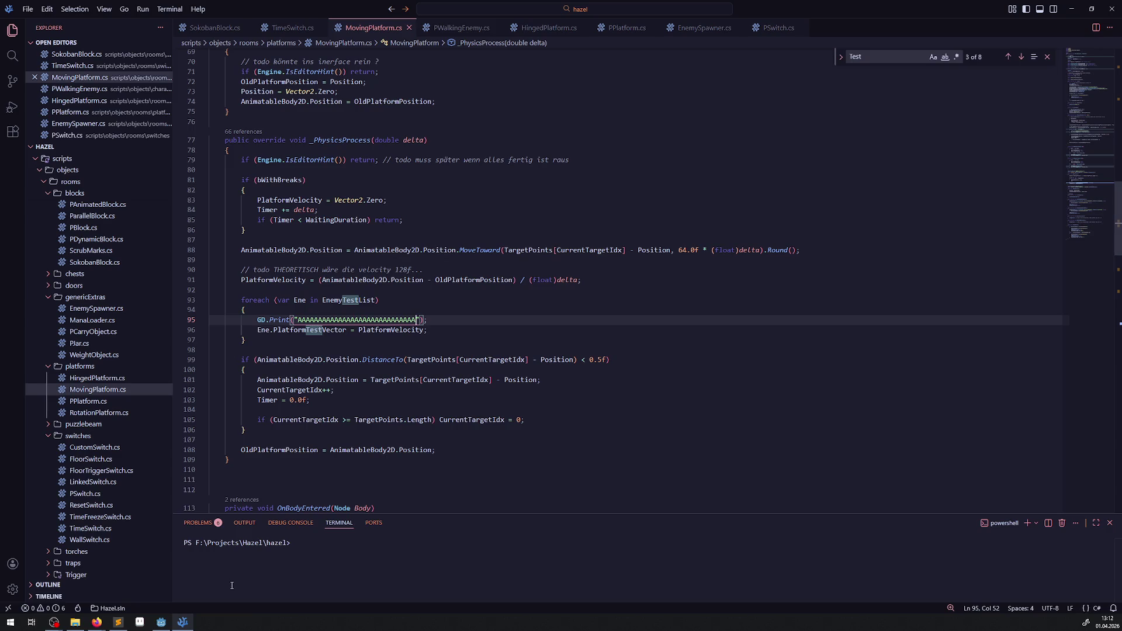
left_click(162, 623)
left_click(982, 20)
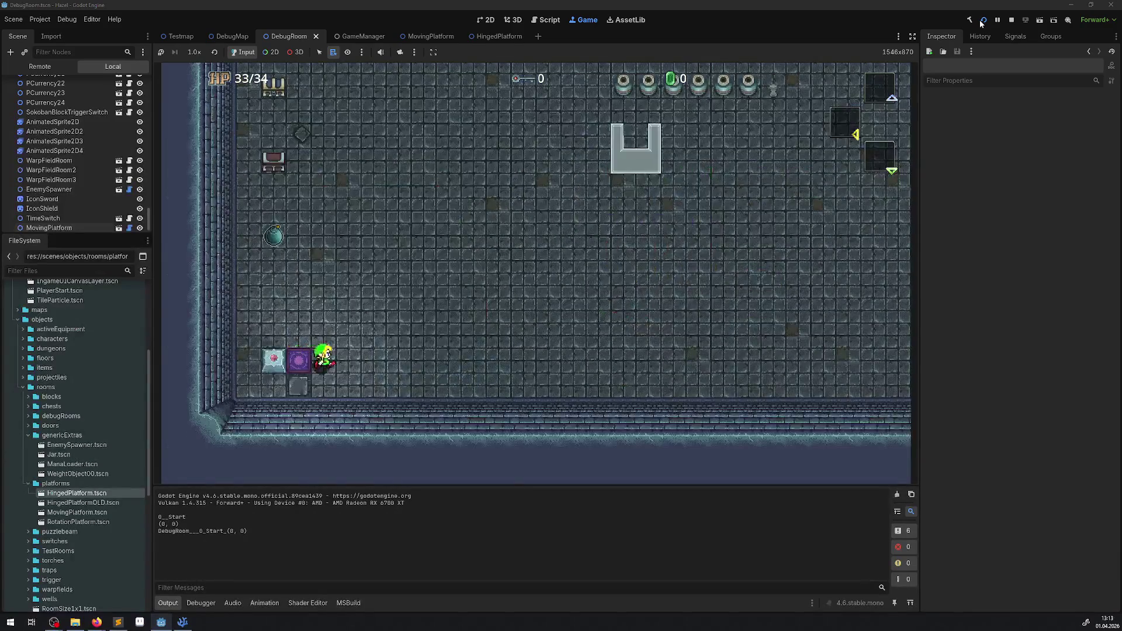
Walk the hero onto the moving platform and select TestEnemy in the Remote tree
key("Up")
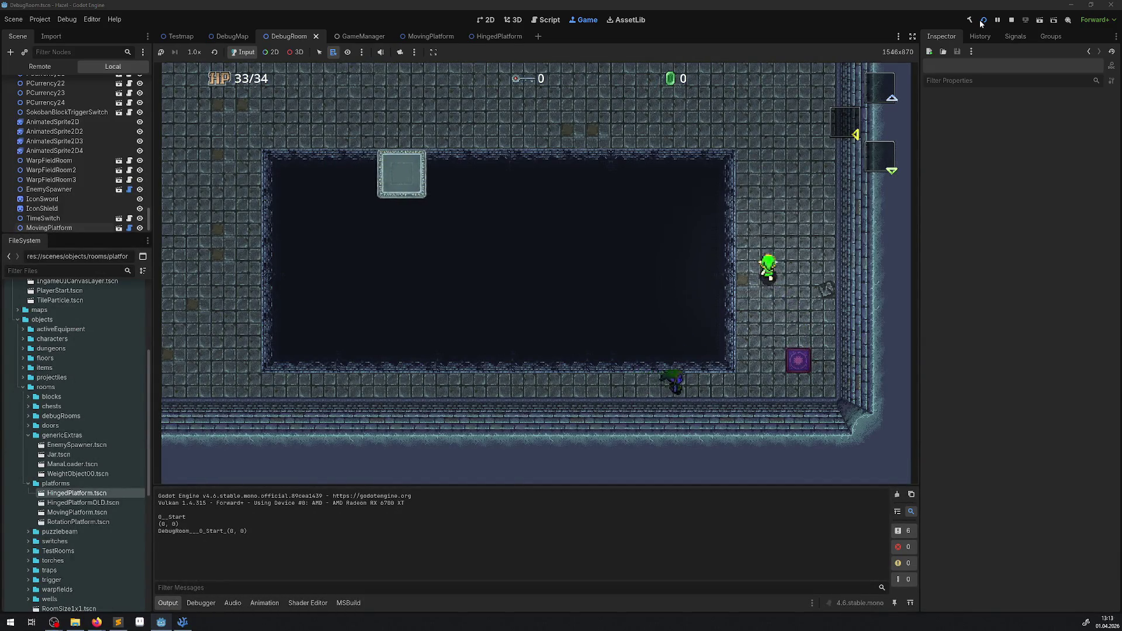
key("Left")
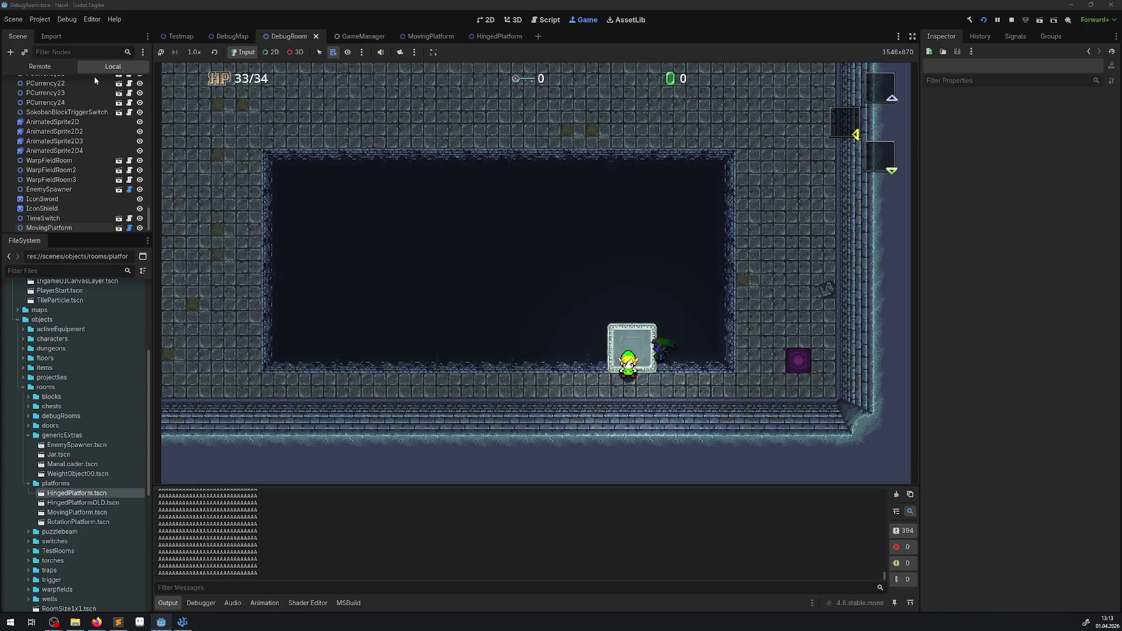
left_click(76, 194)
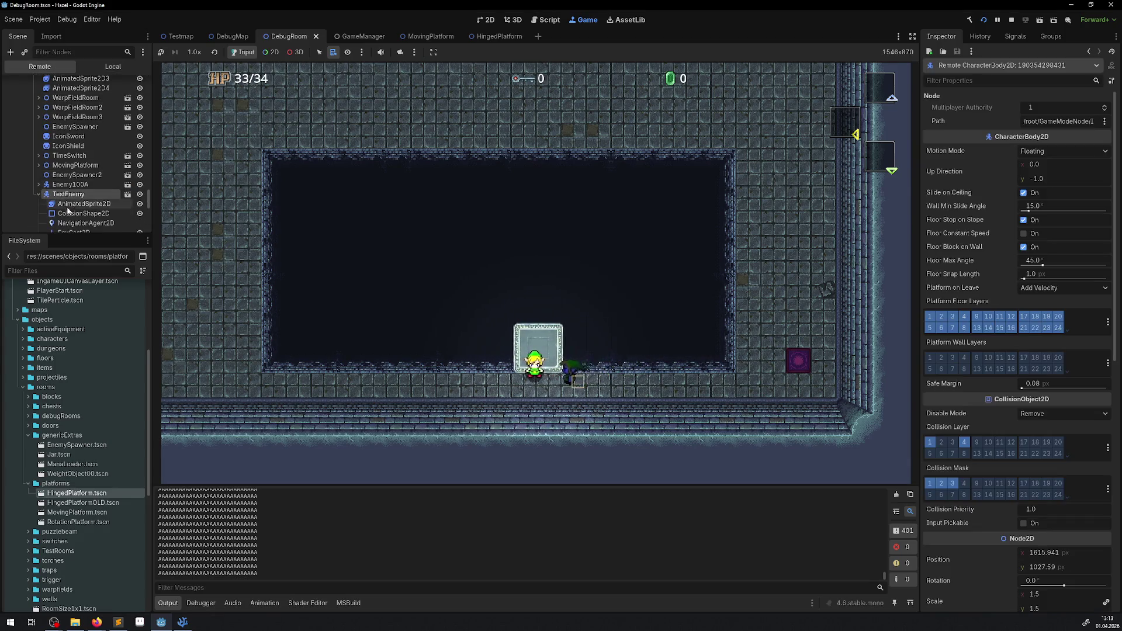
Adjust the live NavigationAgent2D's Target Desired Distance while riding the platform, then stop the game
scroll(64, 193, "down", 1)
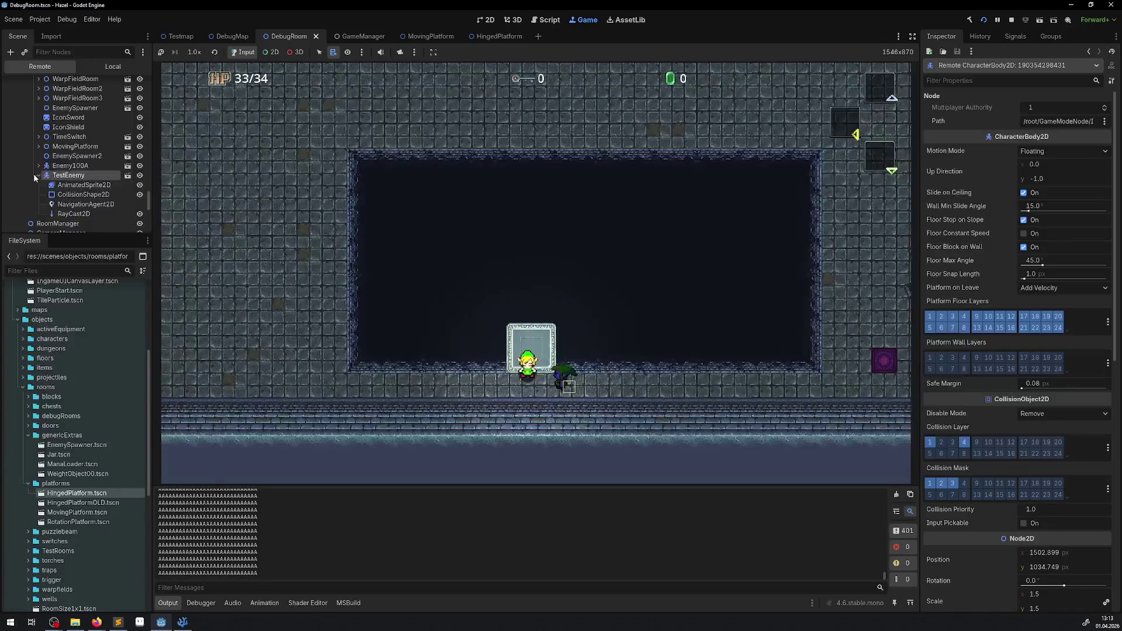
left_click(86, 204)
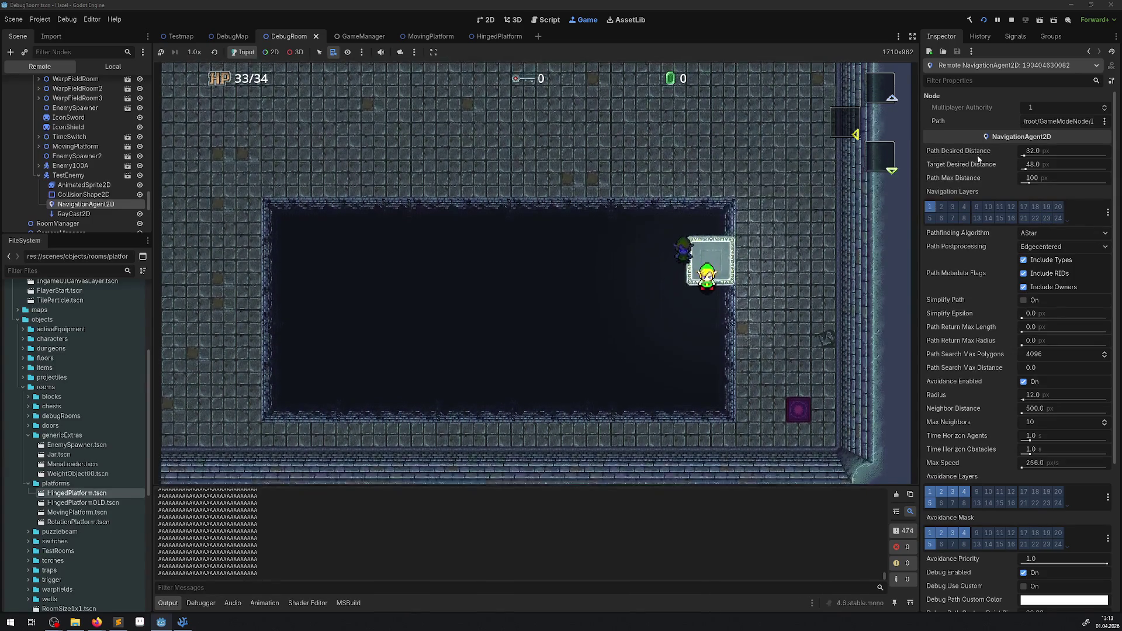
left_click_drag(1033, 166, 1012, 165)
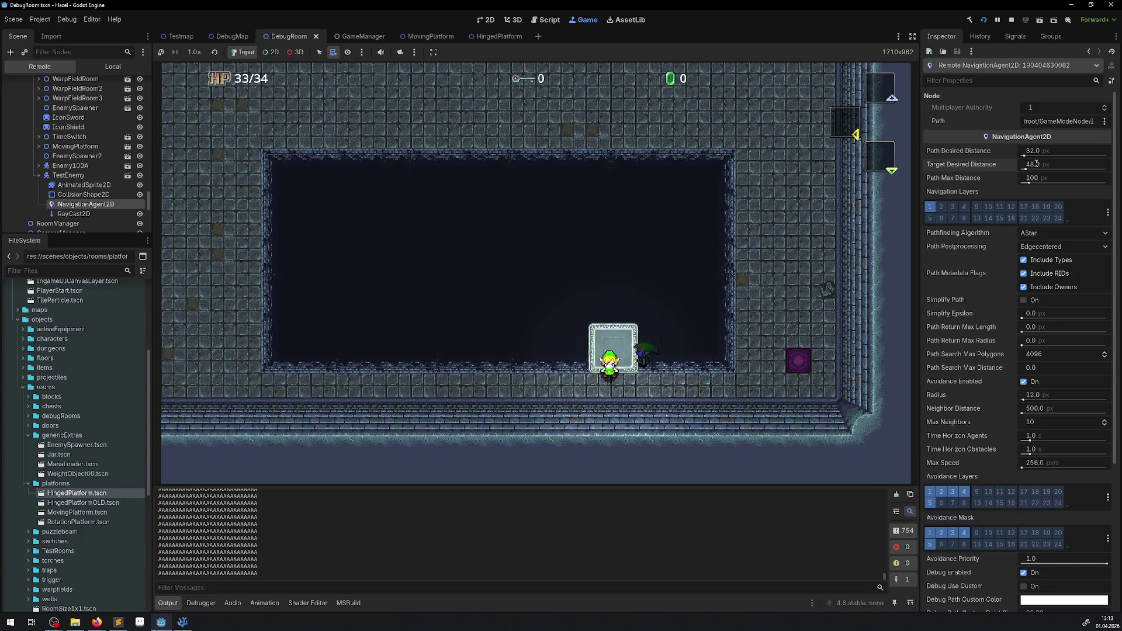
left_click(695, 281)
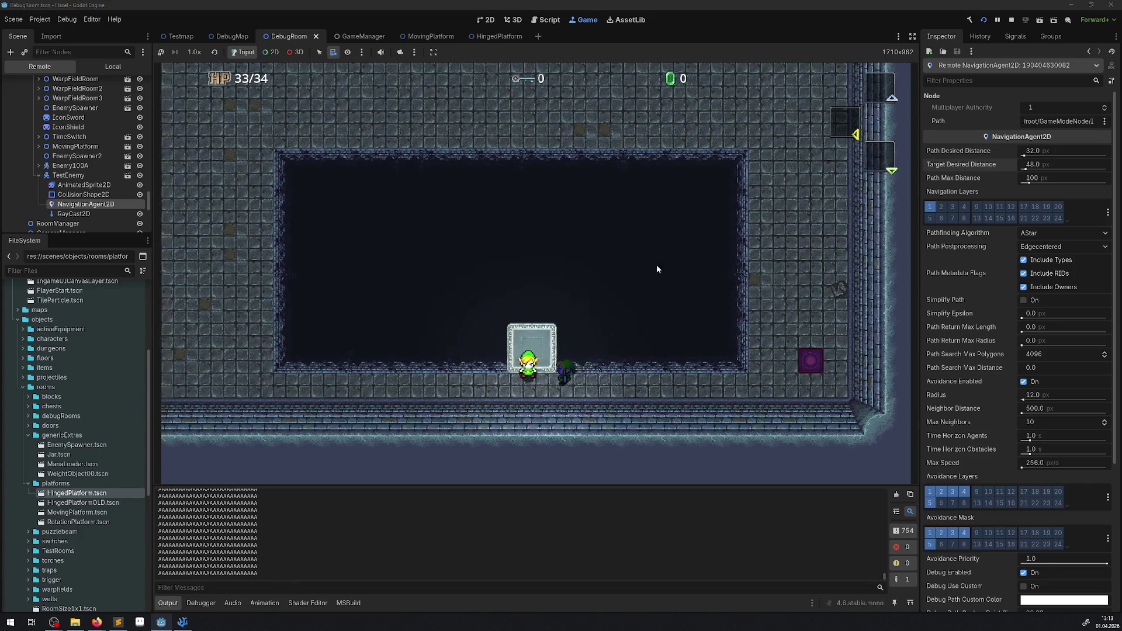
key("Up")
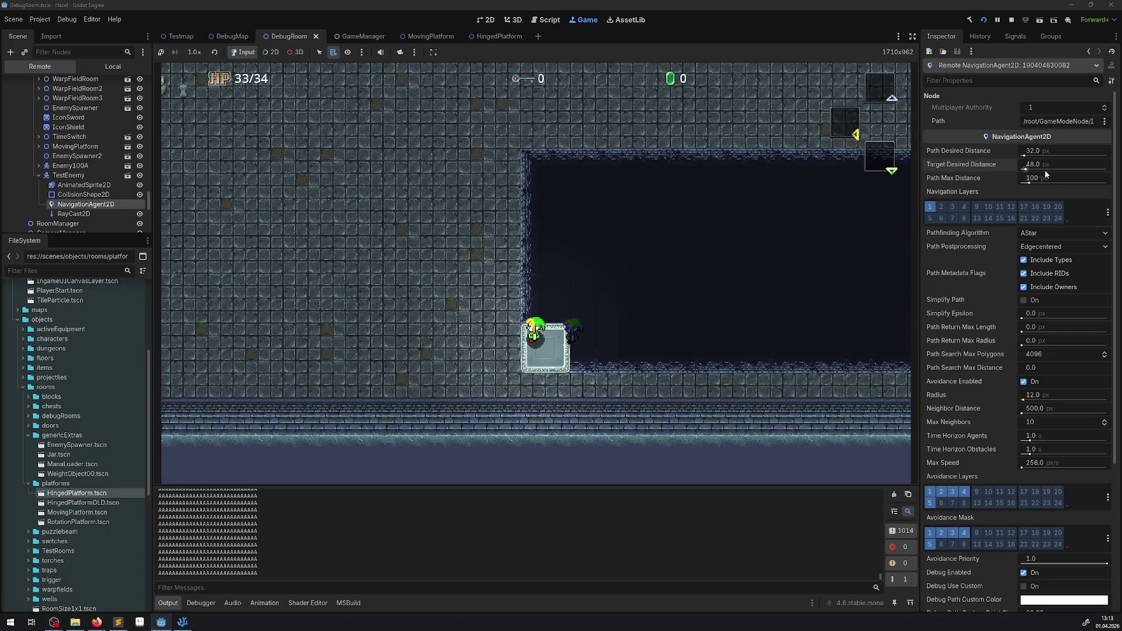
left_click(1045, 165)
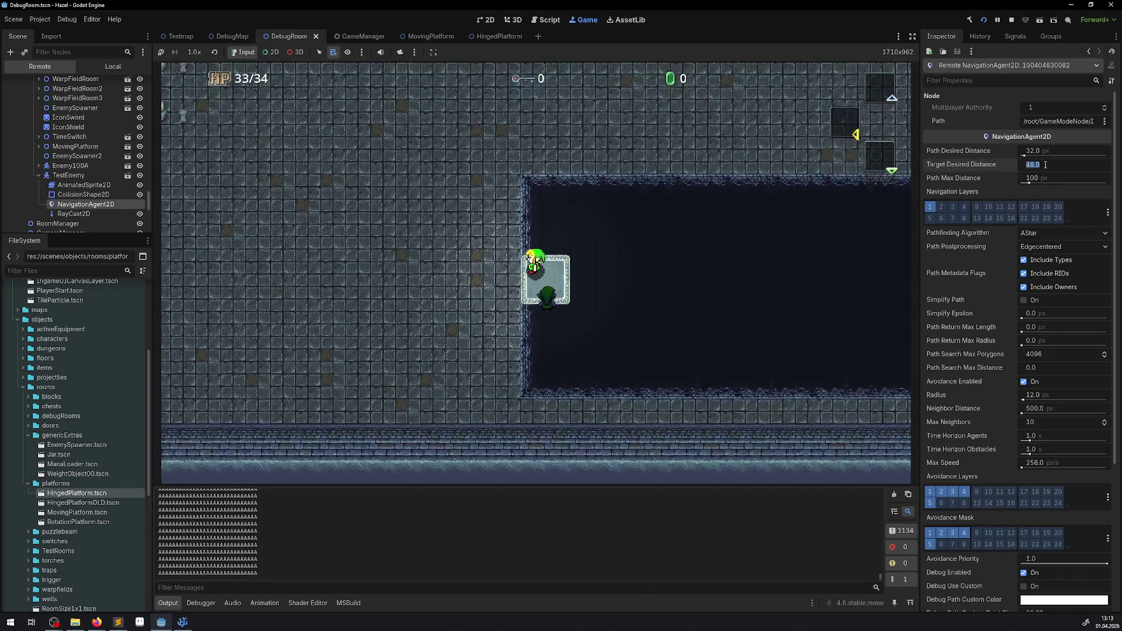
key("Return")
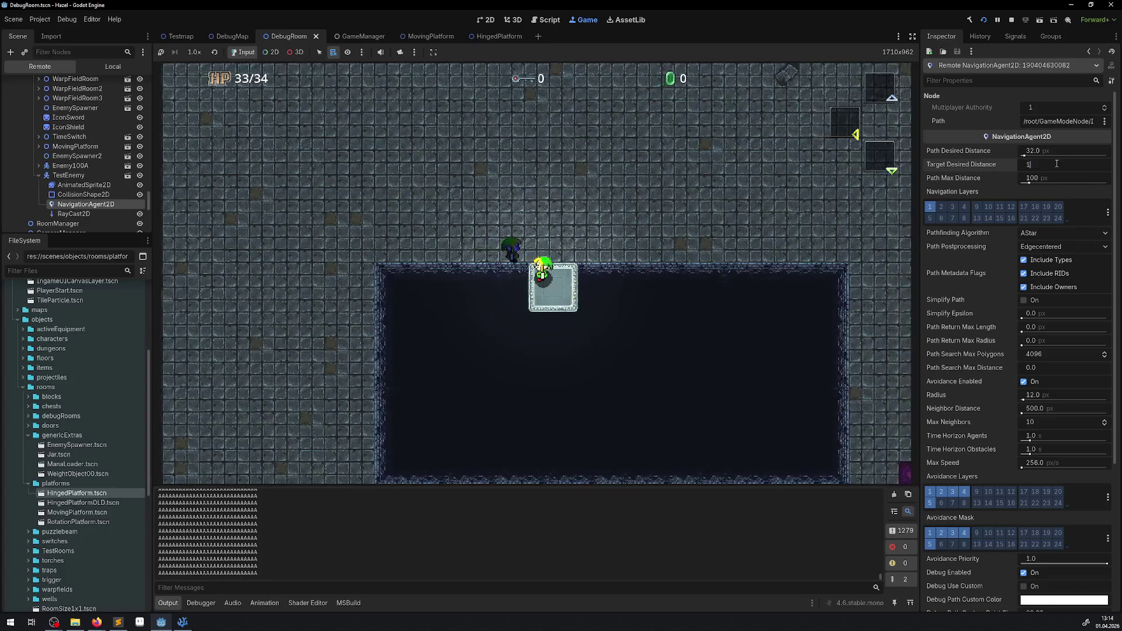
left_click(1011, 20)
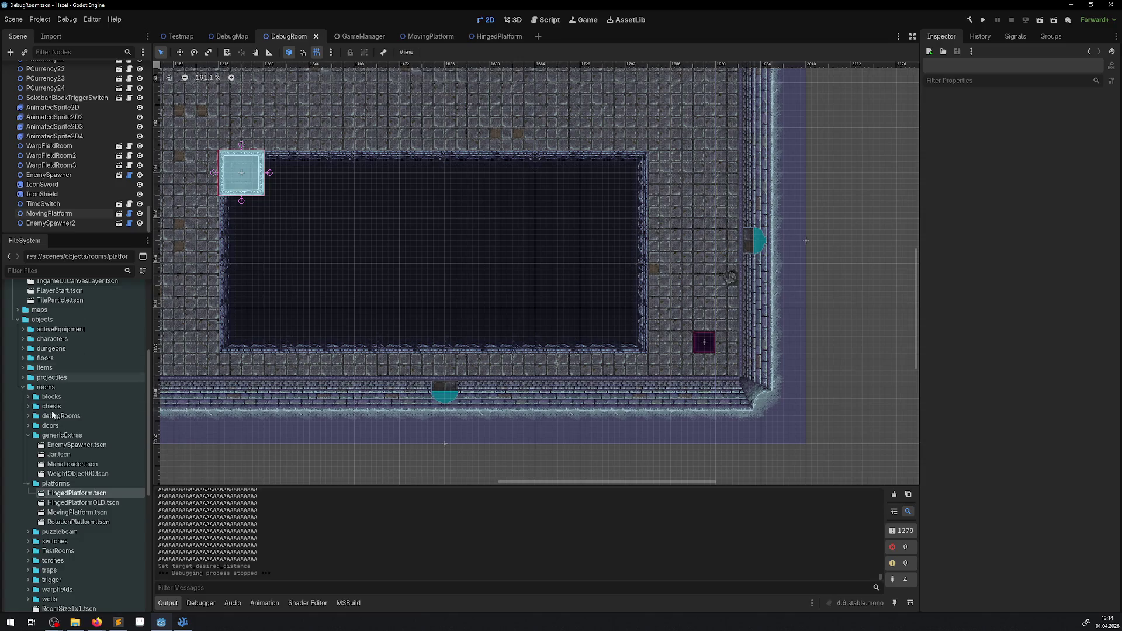
Open TestEnemy.tscn and set its NavigationAgent2D Target Desired Distance to 12.0, then save
scroll(78, 425, "down", 7)
scroll(79, 429, "down", 1)
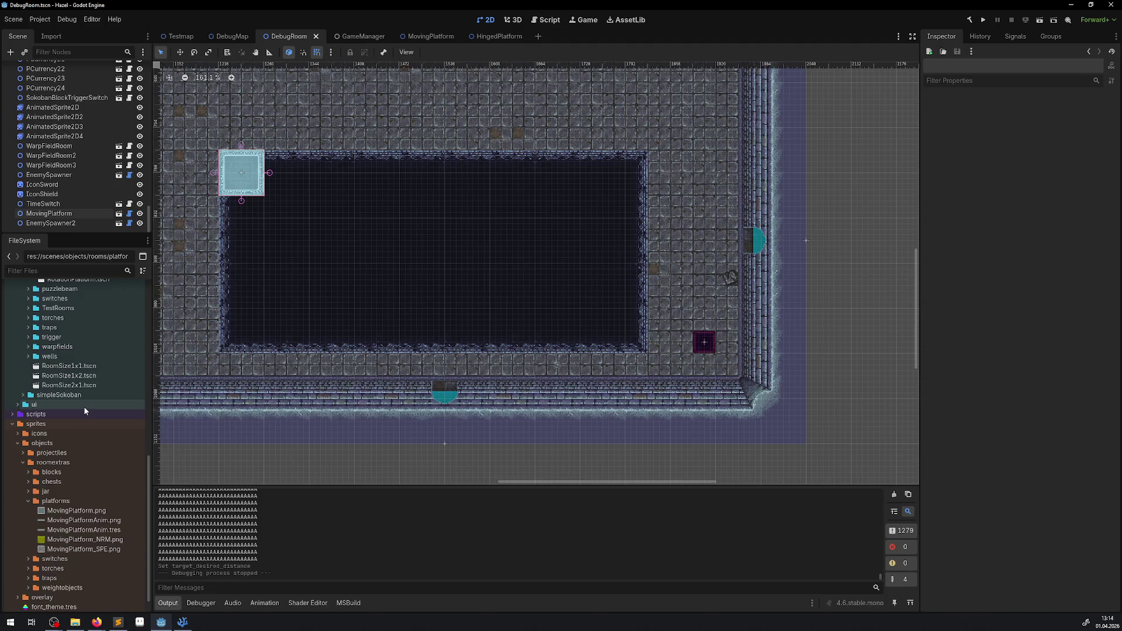
scroll(82, 401, "up", 7)
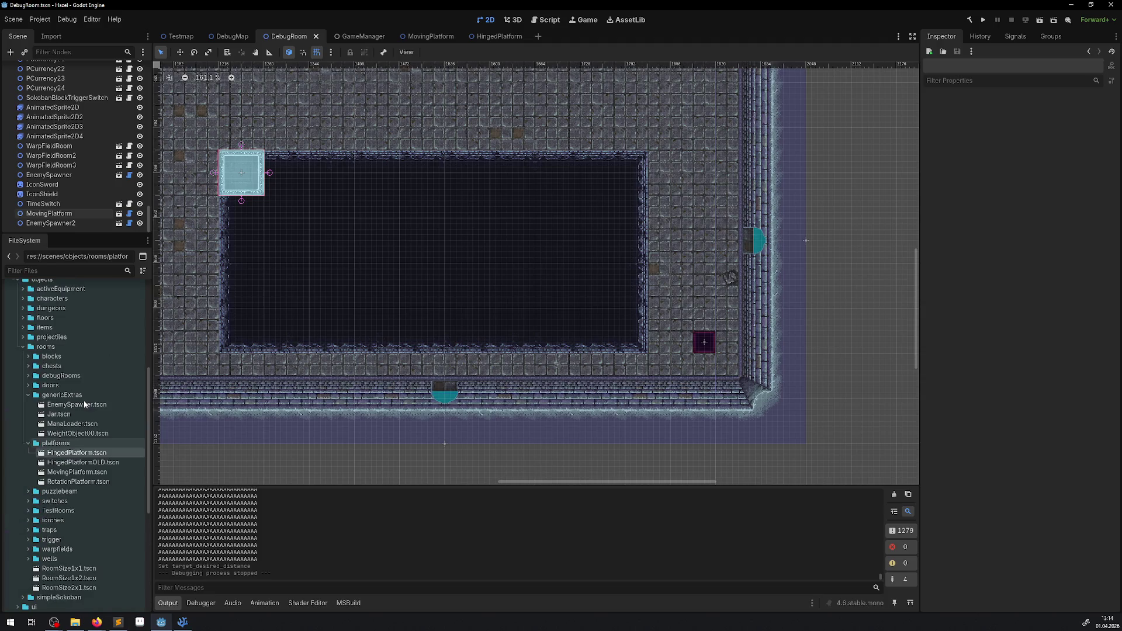
scroll(44, 385, "up", 3)
left_click(23, 379)
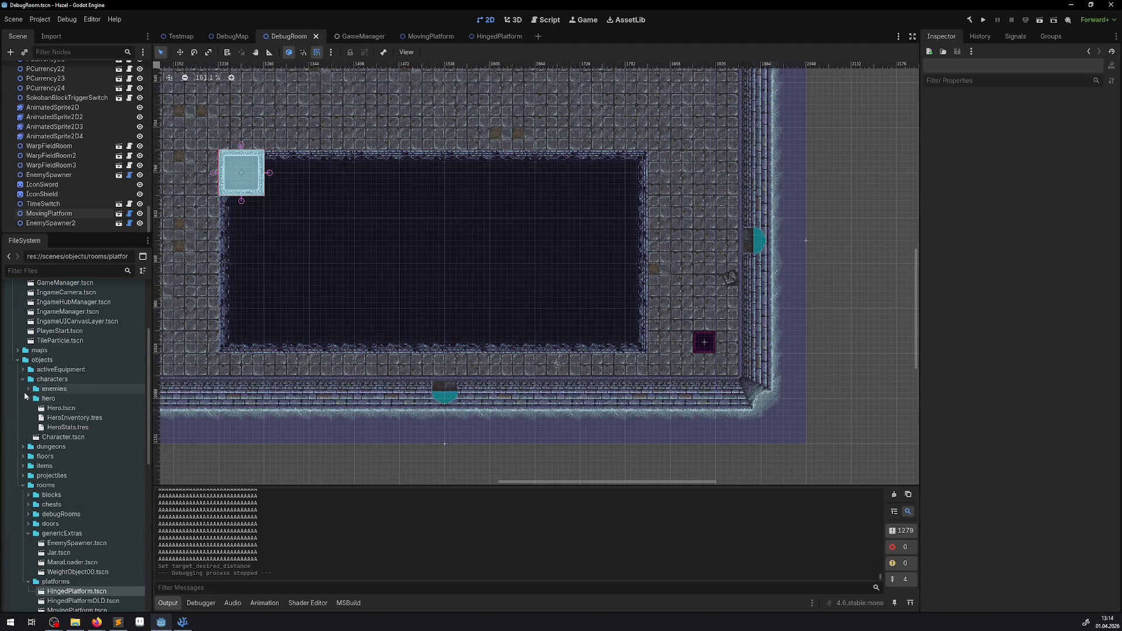
left_click(28, 388)
double_click(70, 408)
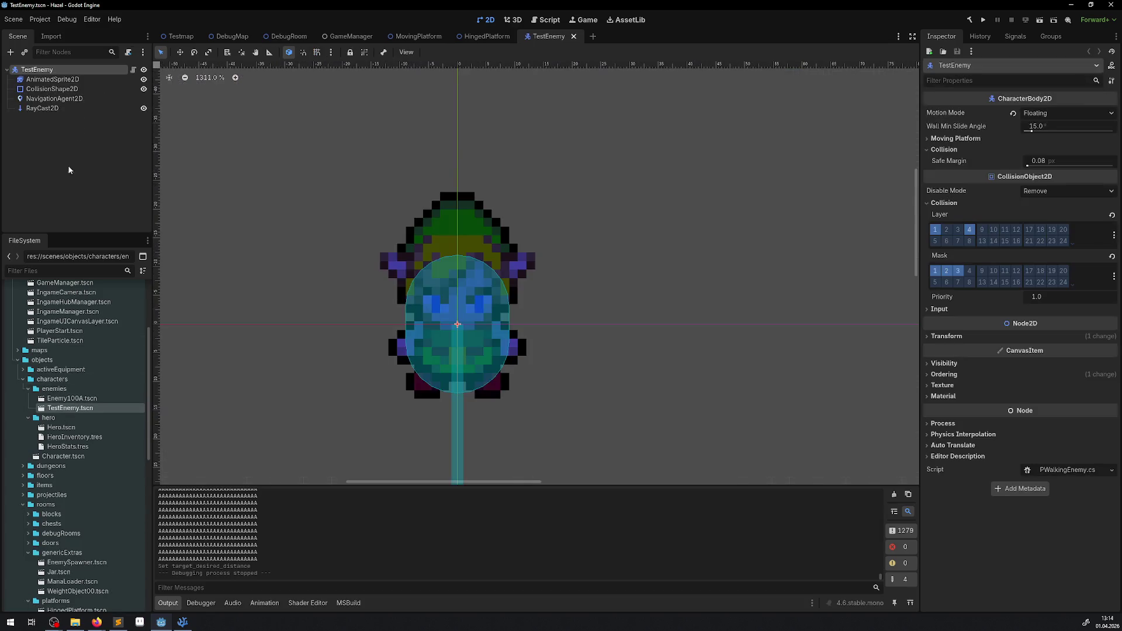
left_click(43, 100)
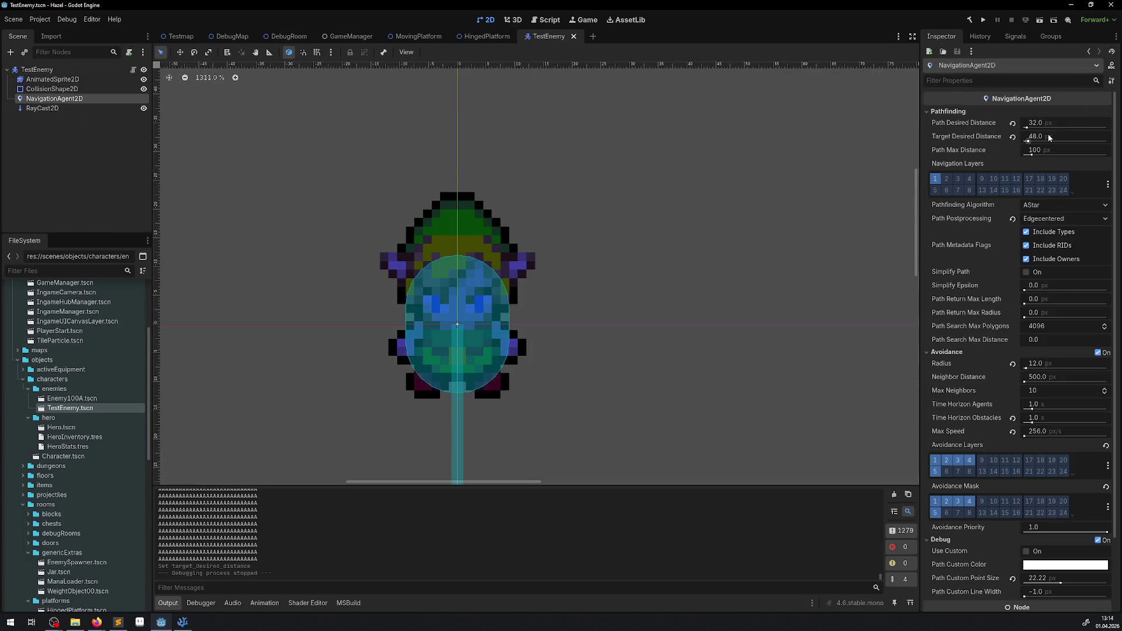
key("ctrl+s")
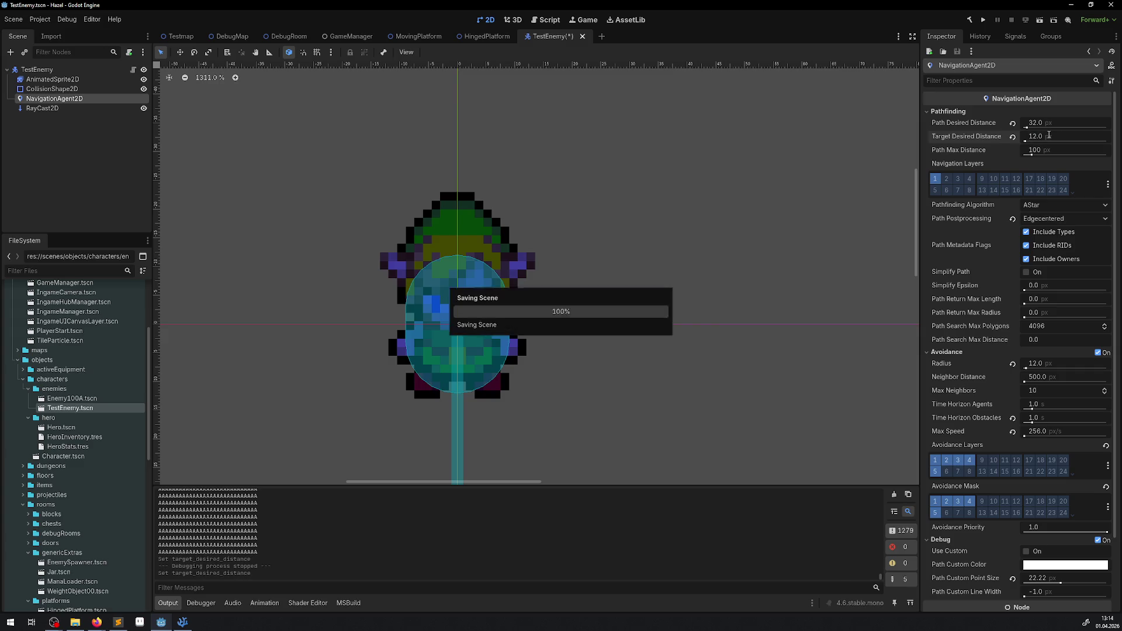
Run the game, check the live NavigationAgent2D, stop, and return to VS Code
left_click(982, 20)
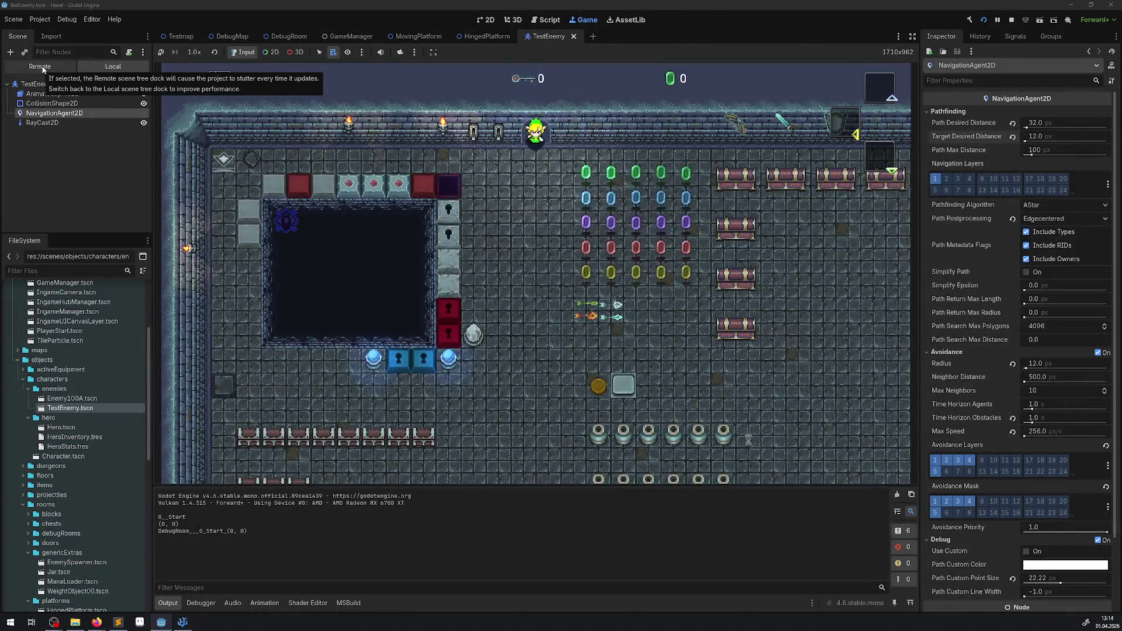
left_click(41, 67)
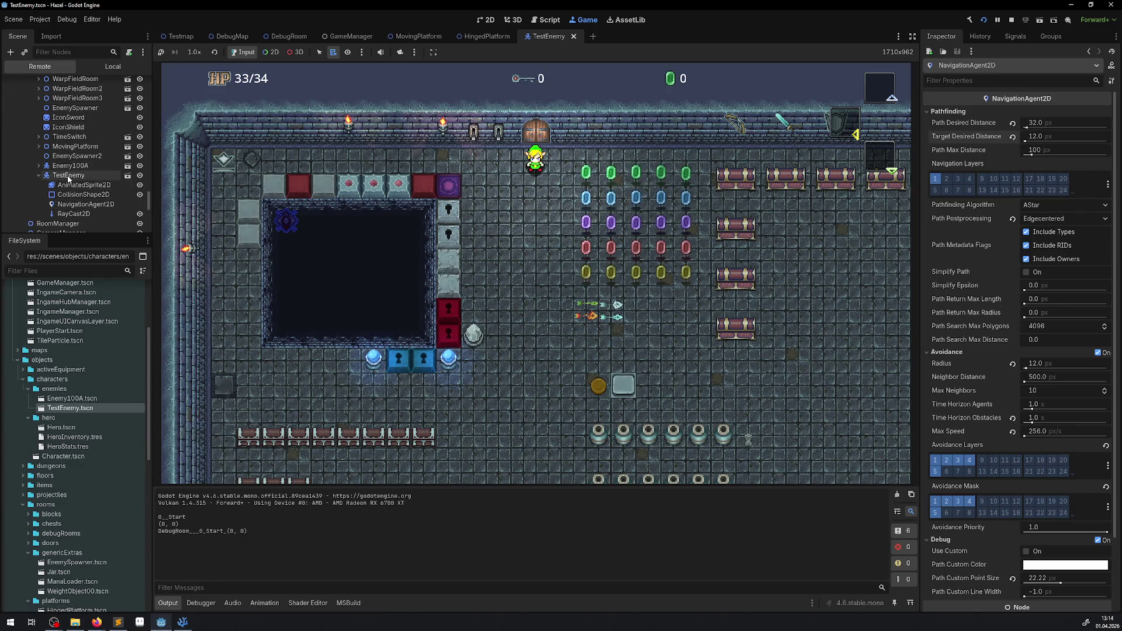
left_click(76, 206)
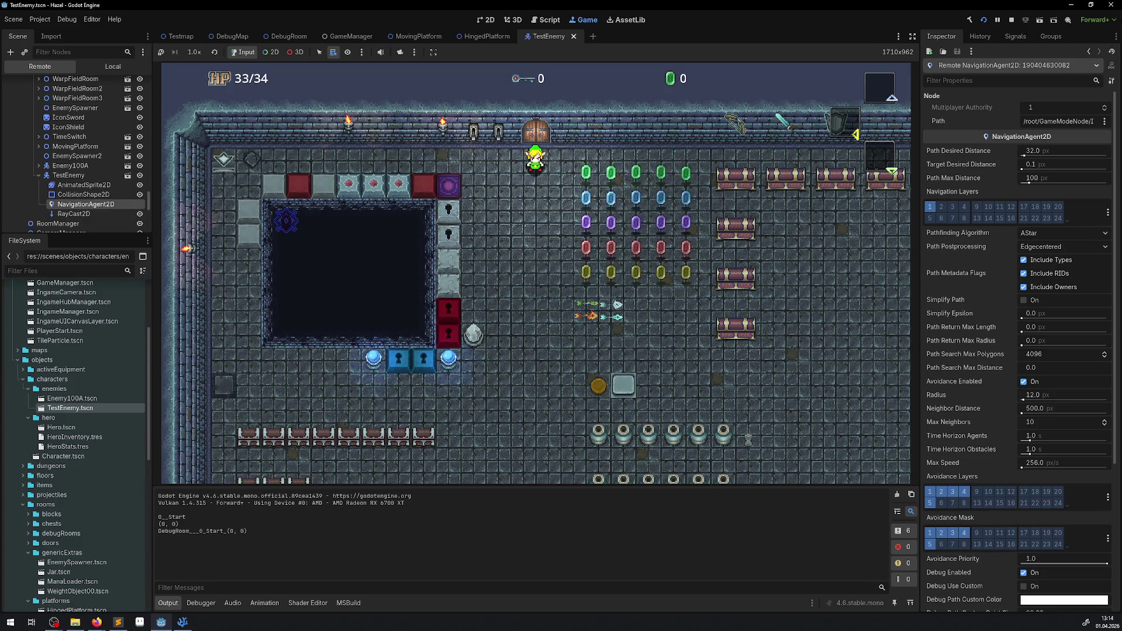
left_click(1011, 20)
left_click(183, 621)
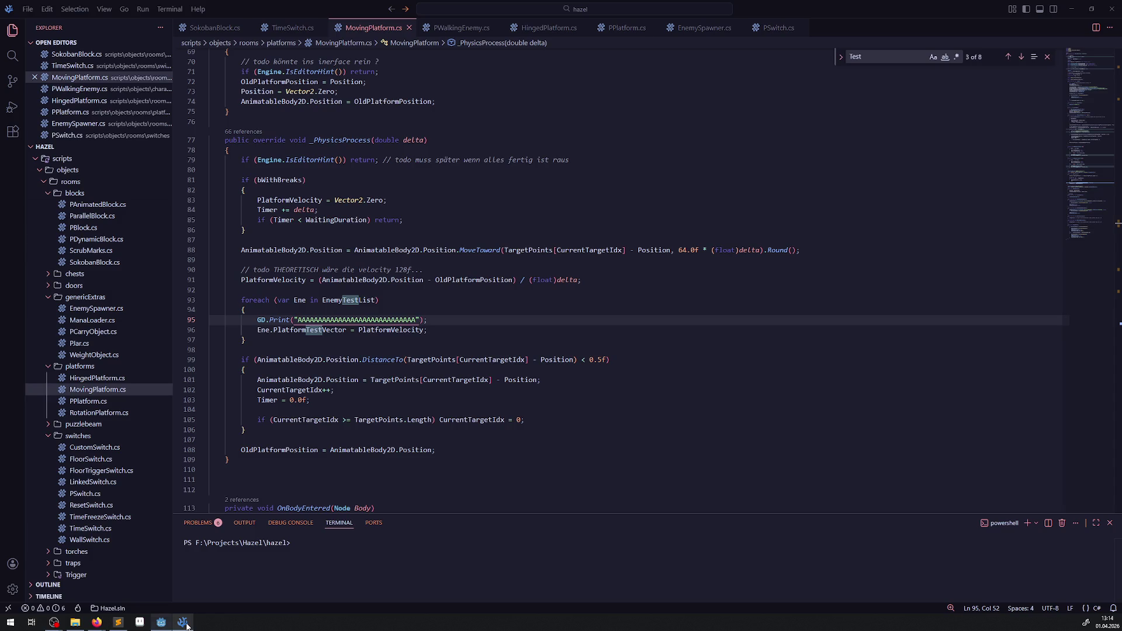
Scroll up the Explorer and open PWalkingEnemy.cs from the enemies folder
scroll(538, 350, "up", 9)
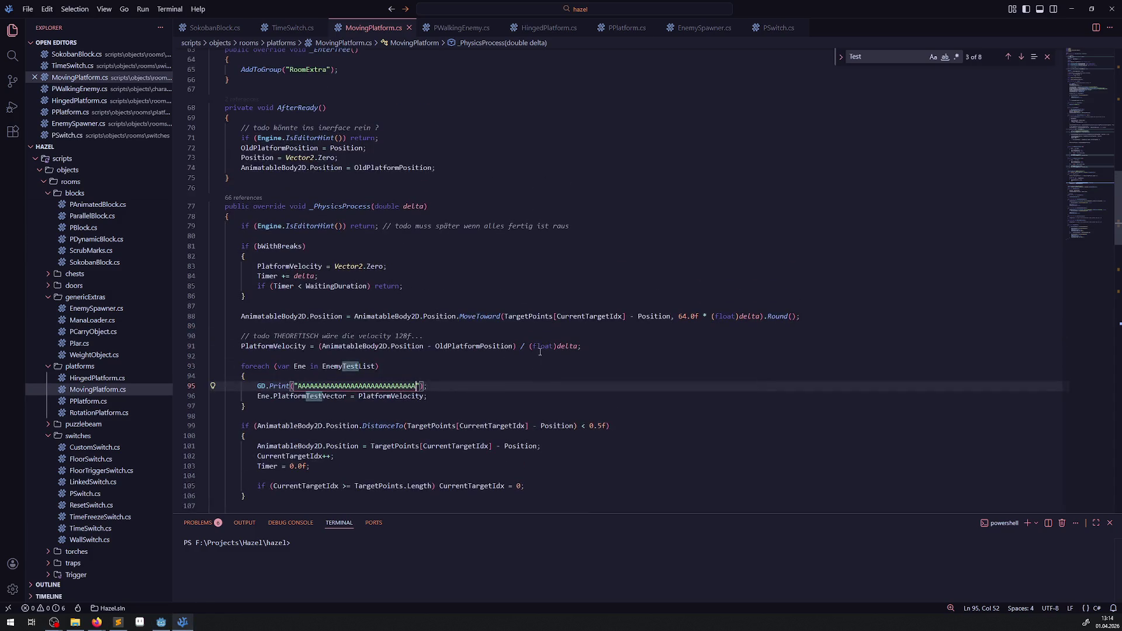
scroll(517, 330, "up", 2)
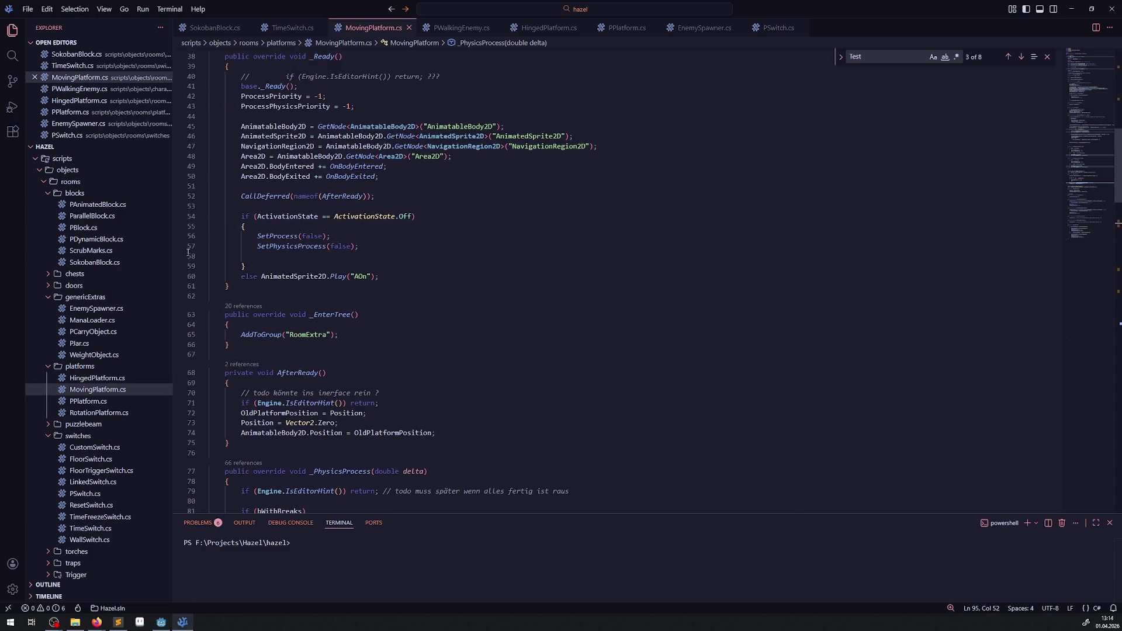
scroll(102, 374, "up", 3)
scroll(100, 360, "up", 3)
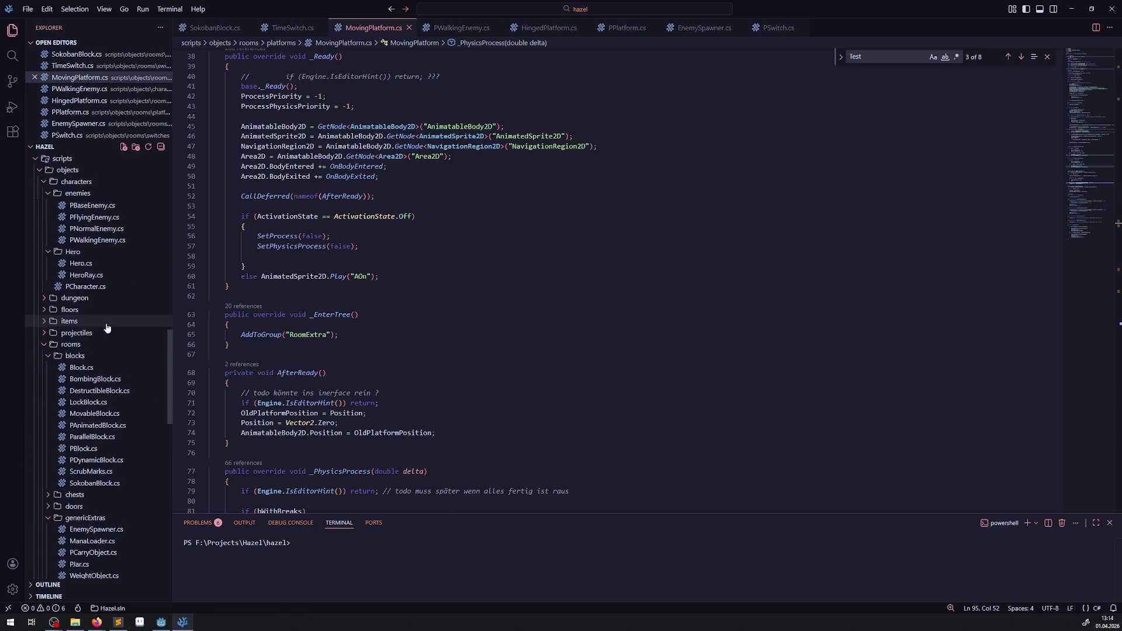
left_click(100, 306)
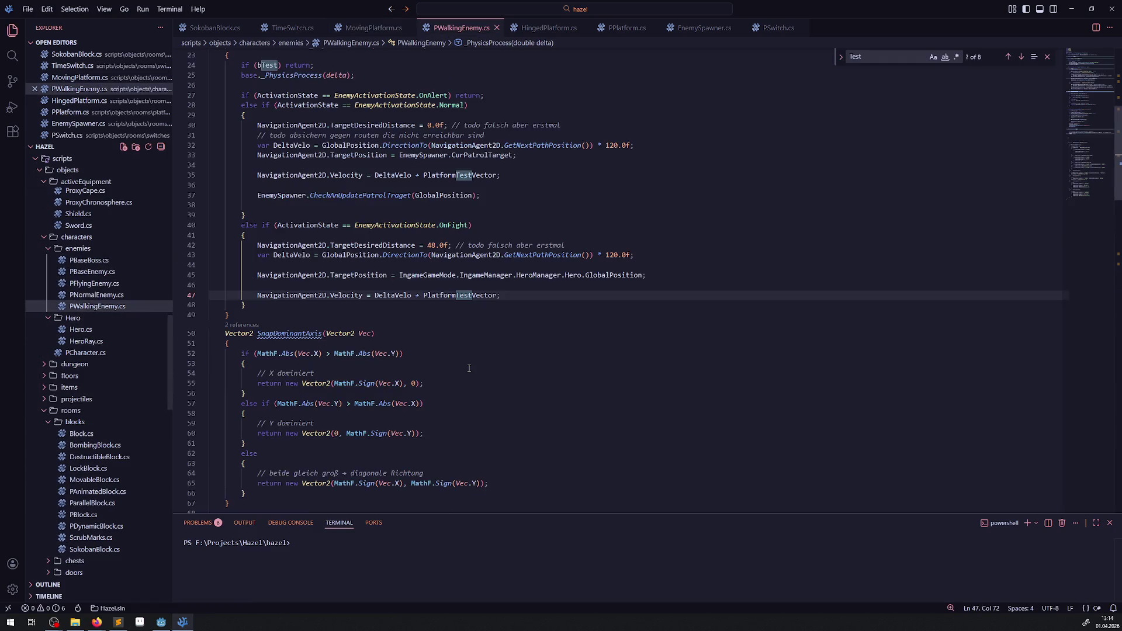